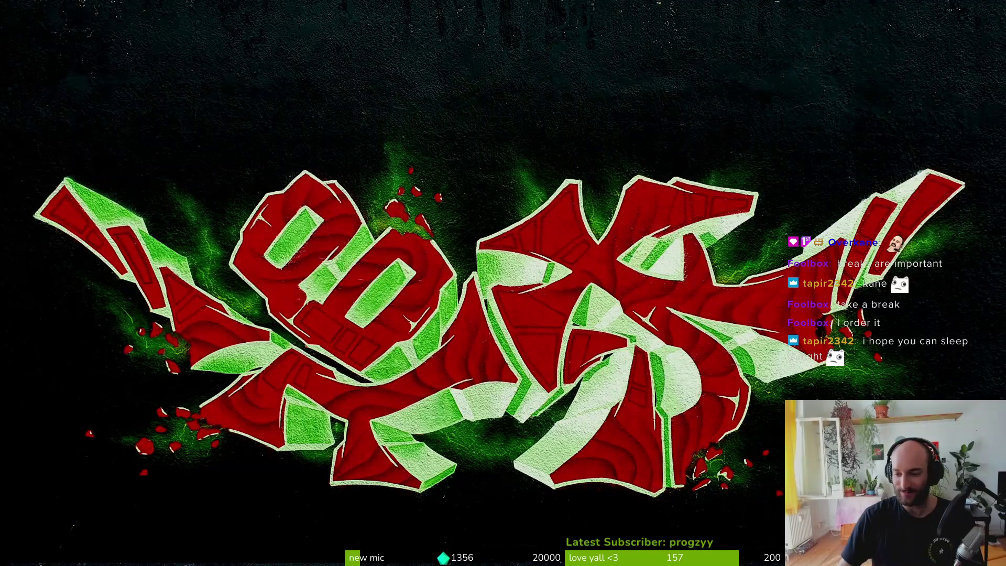
- Close the artwork viewer and open bumblebee.aseprite from Recent files
key("Escape")
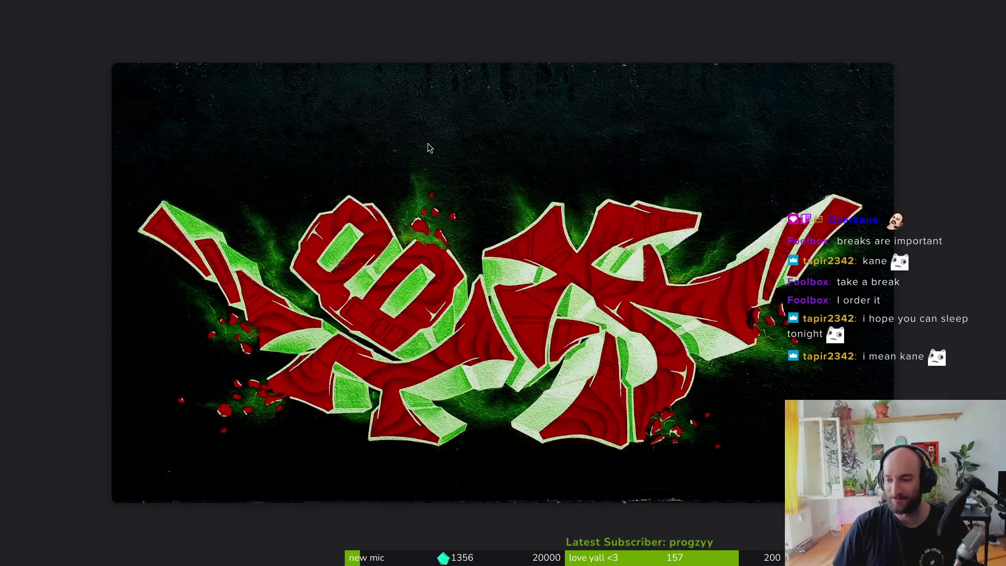
key("Escape")
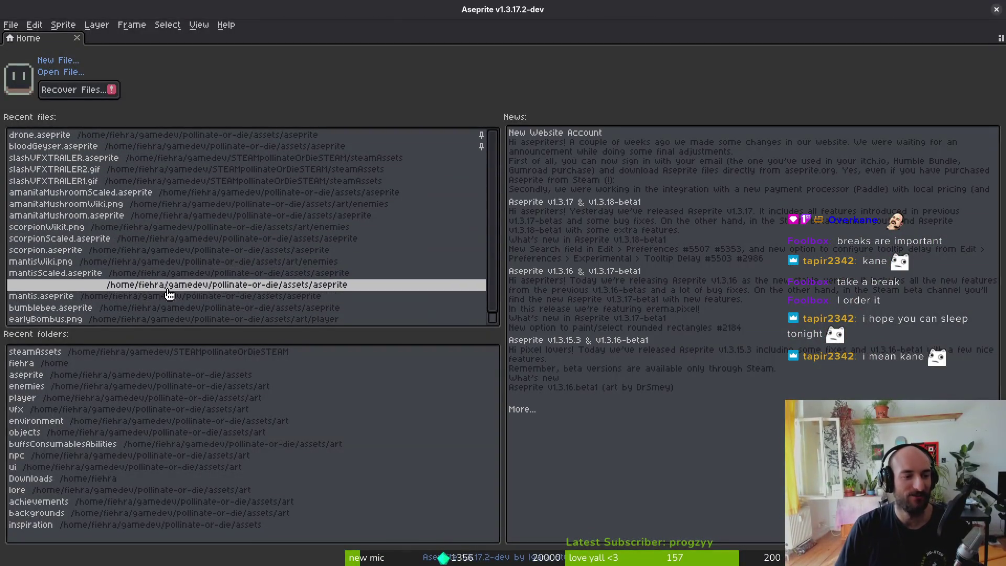
left_click(138, 308)
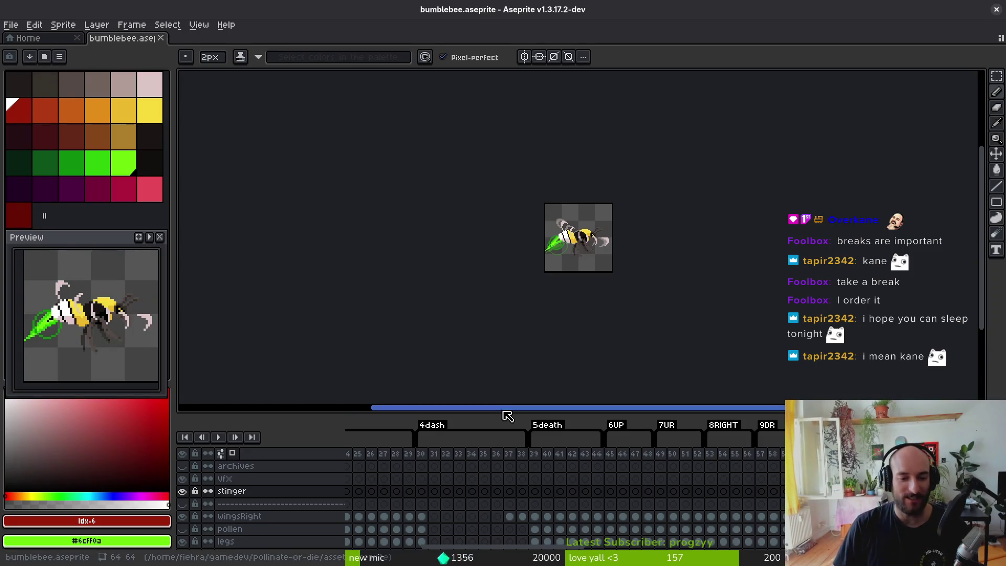
- Enlarge the timeline, make wingsLeft visible, and select the separator layer above it
left_click_drag(505, 411, 516, 222)
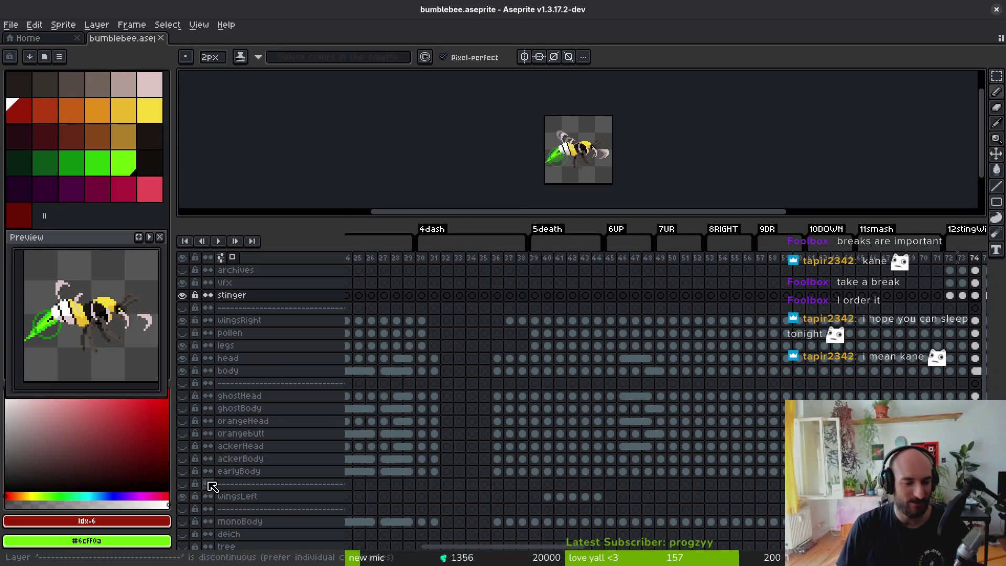
scroll(230, 451, "down", 2)
left_click(182, 472)
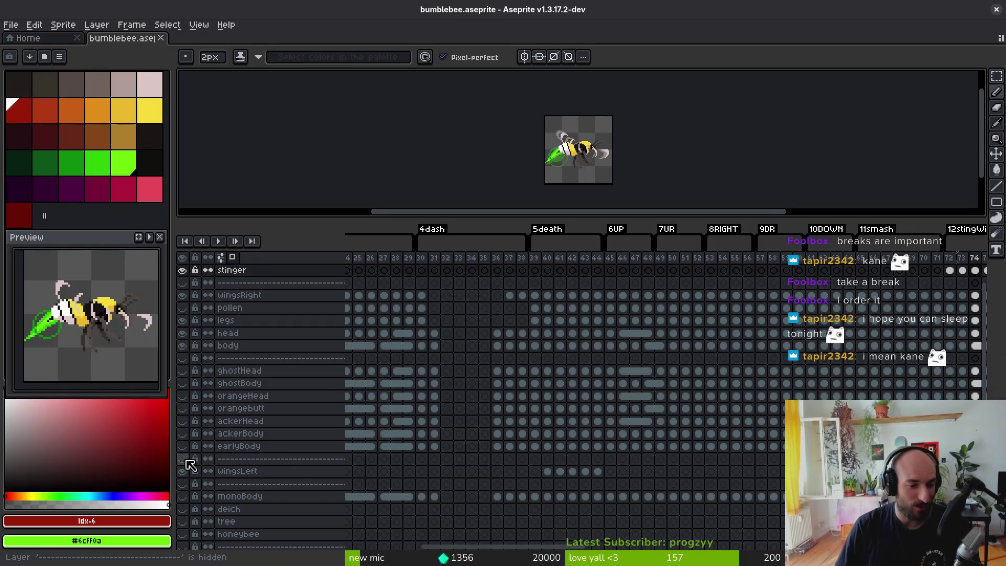
left_click(287, 460)
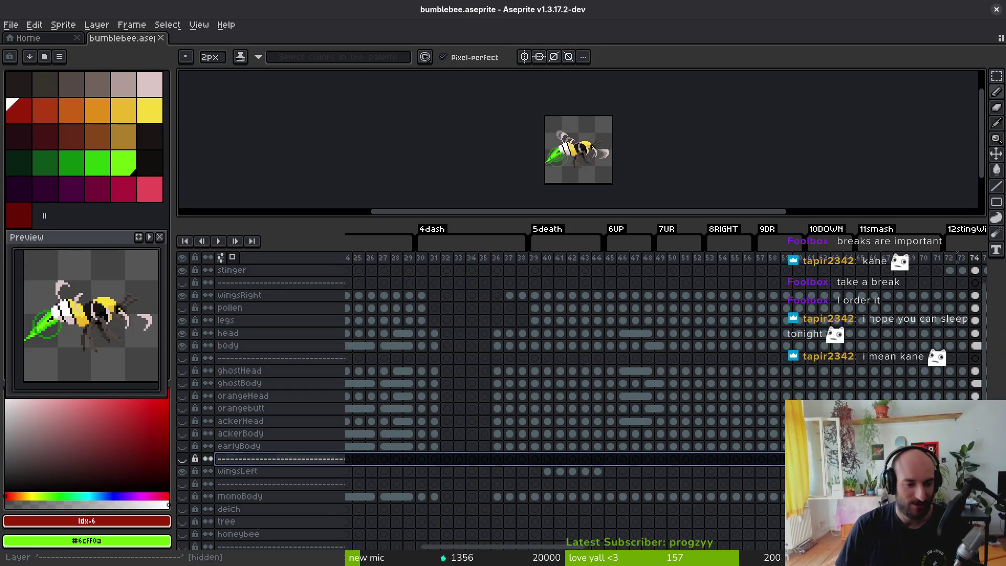
- Add two new layers and rename Layer 1 to ChinaBeeBody
key("shift+n")
key("shift+n")
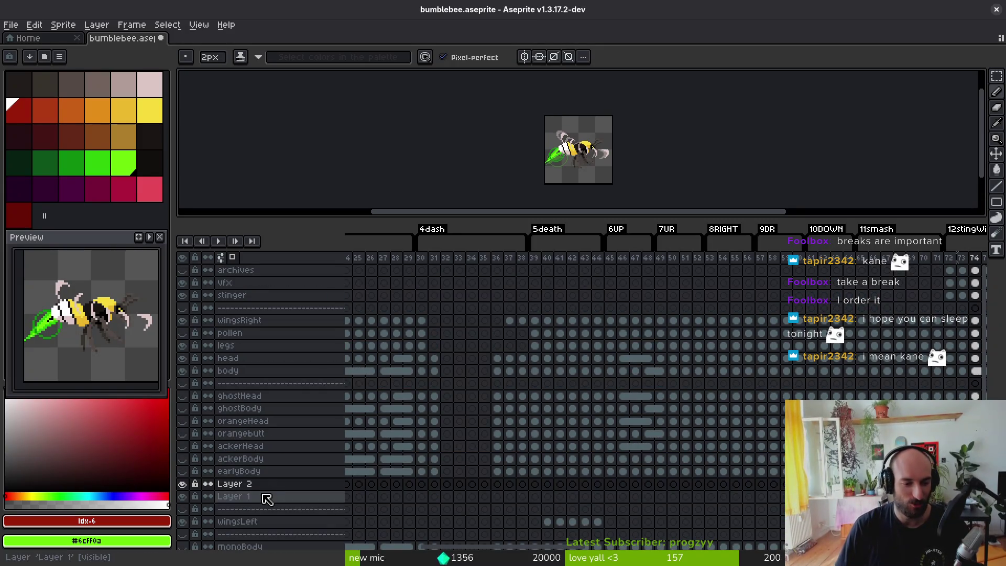
left_click(268, 497)
key("shift+p")
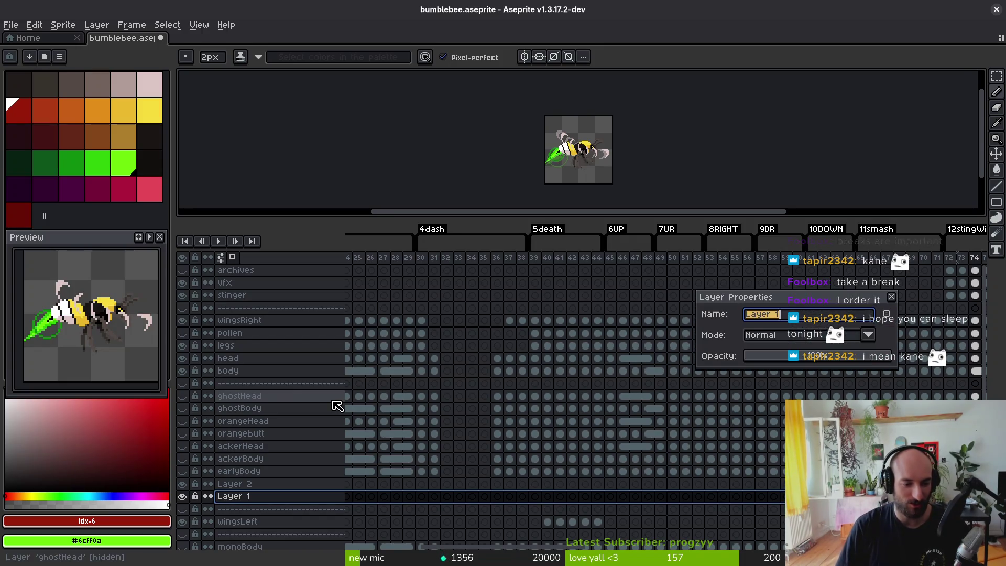
type("ChinaBee")
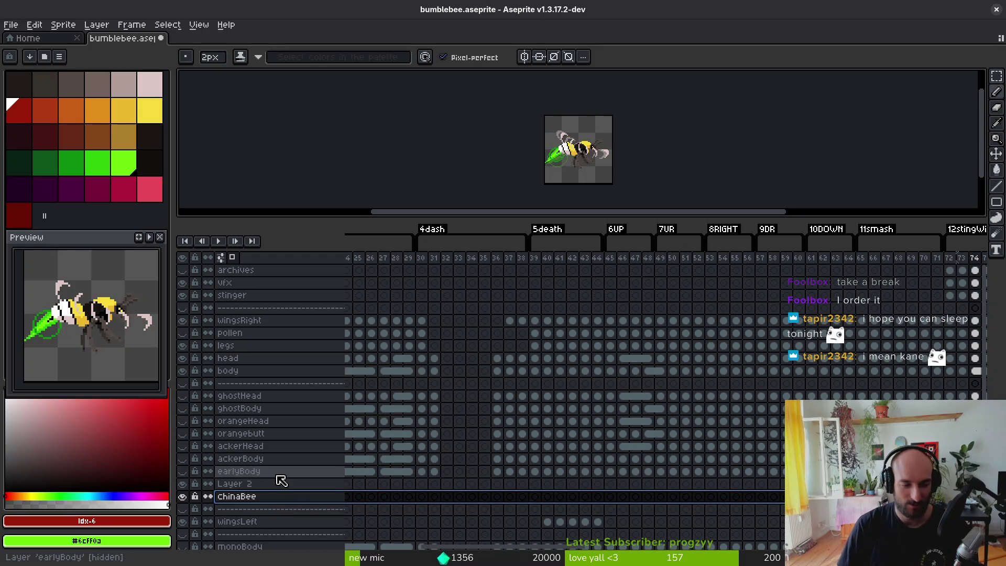
key("ctrl+a")
key("End")
type("Body")
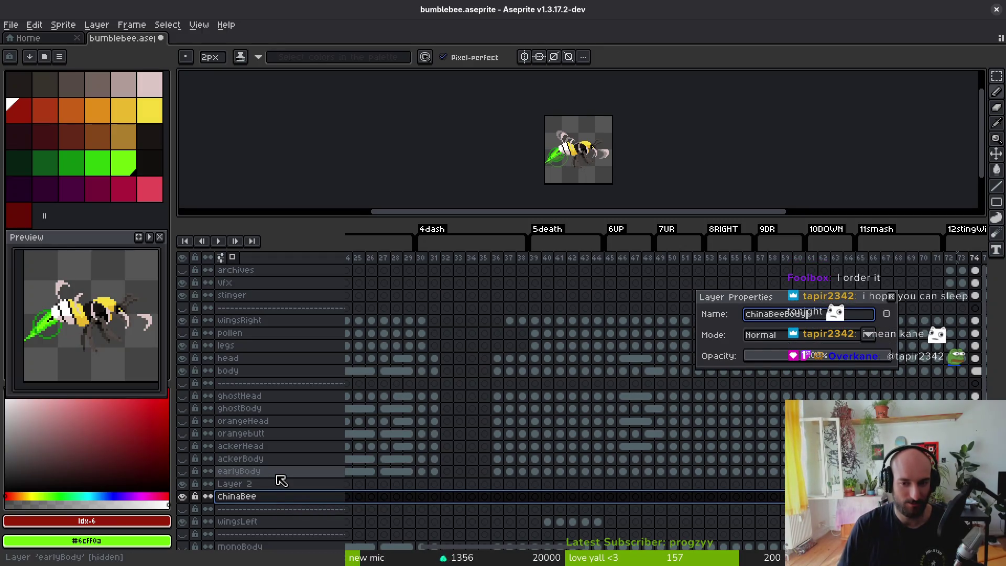
key("Return")
- Rename Layer 2 to ChinaBeeHead
left_click(278, 486)
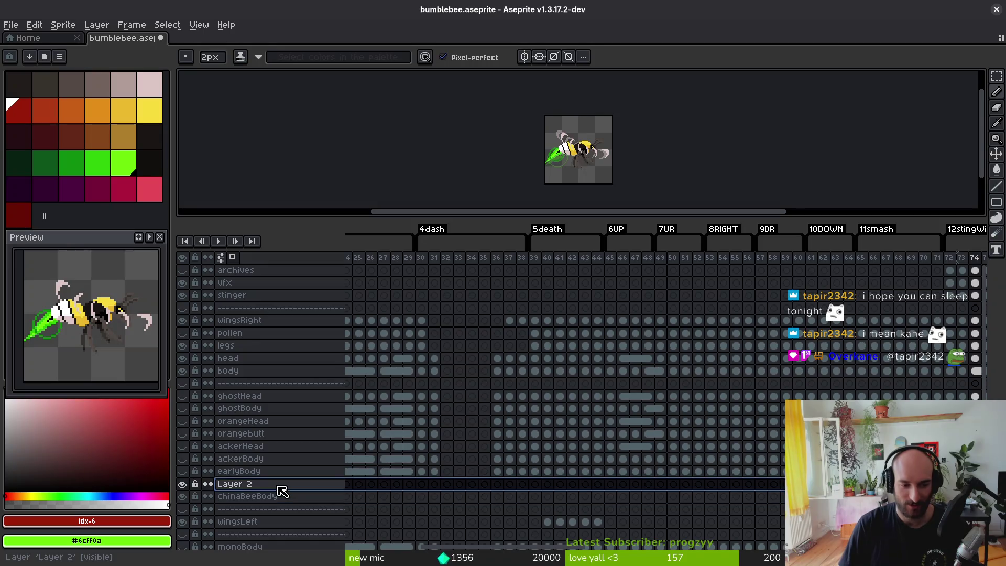
double_click(278, 487)
type("ChinaBe")
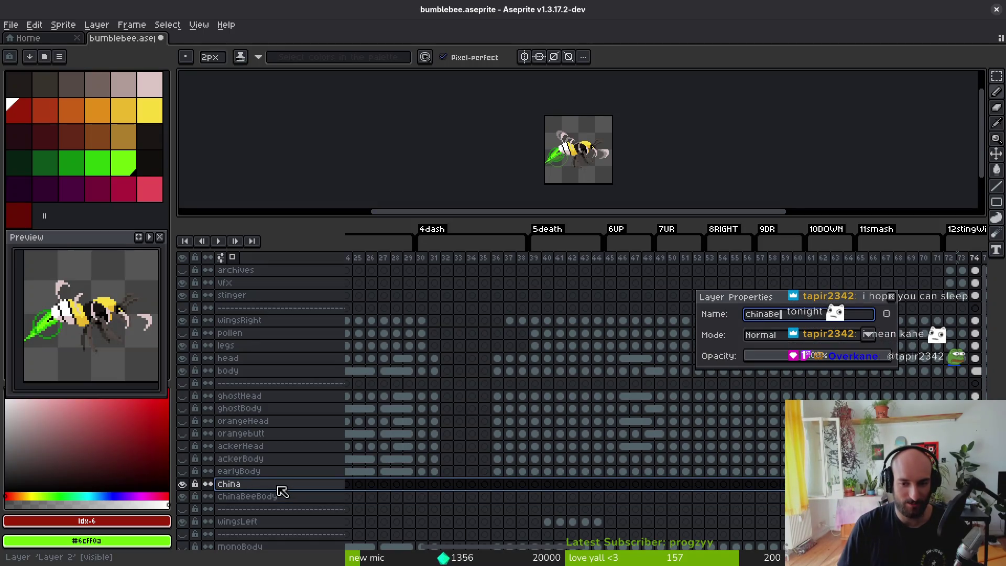
type("eHead")
key("Return")
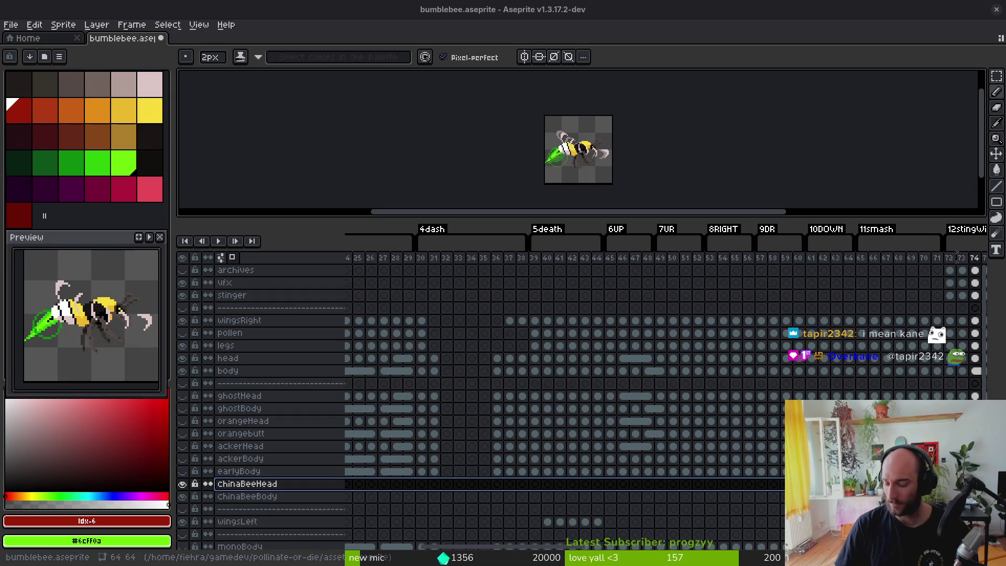
- In the browser, open the pollinate or die project's work items list
key("alt+Tab")
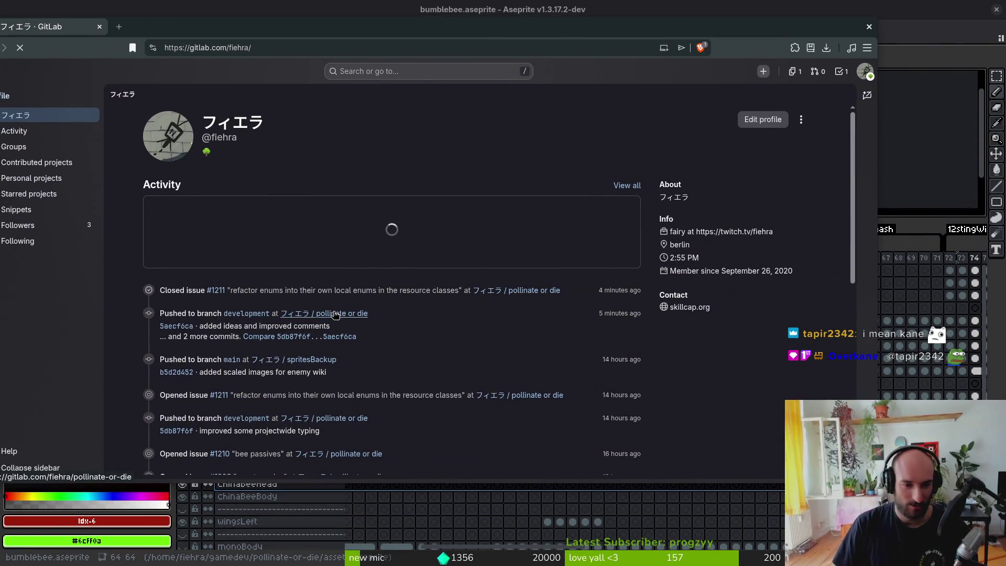
left_click(334, 313)
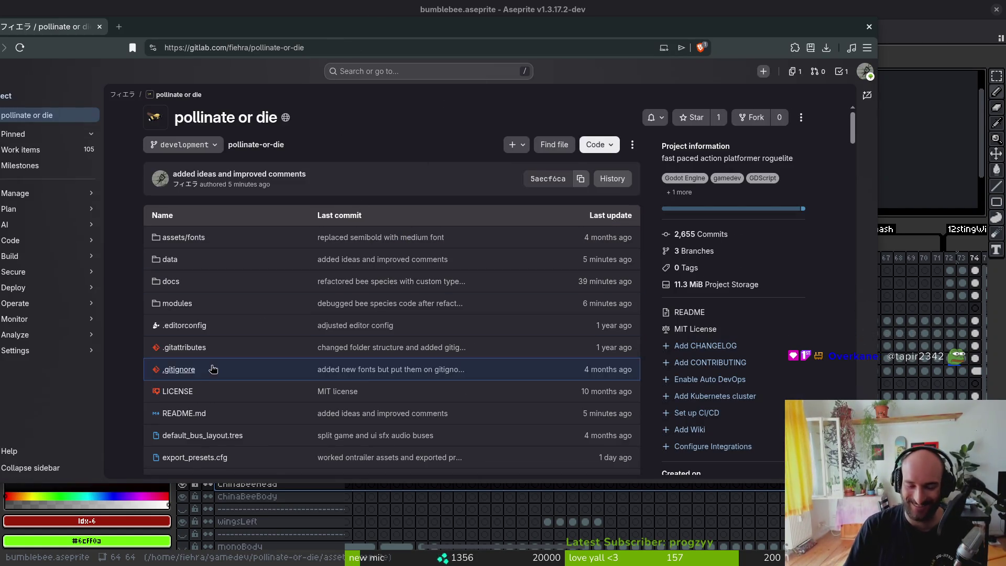
left_click_drag(282, 39, 262, 40)
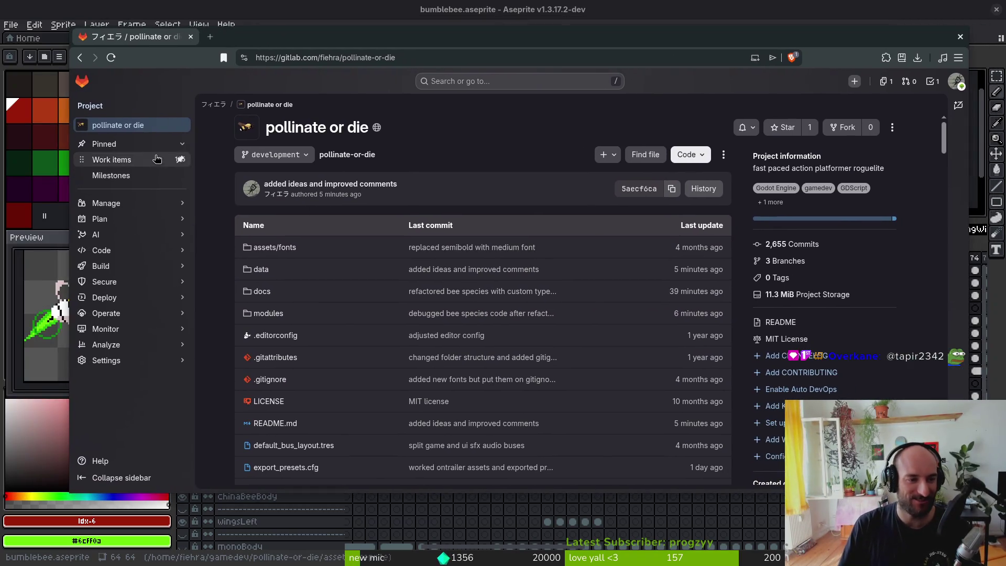
left_click(137, 161)
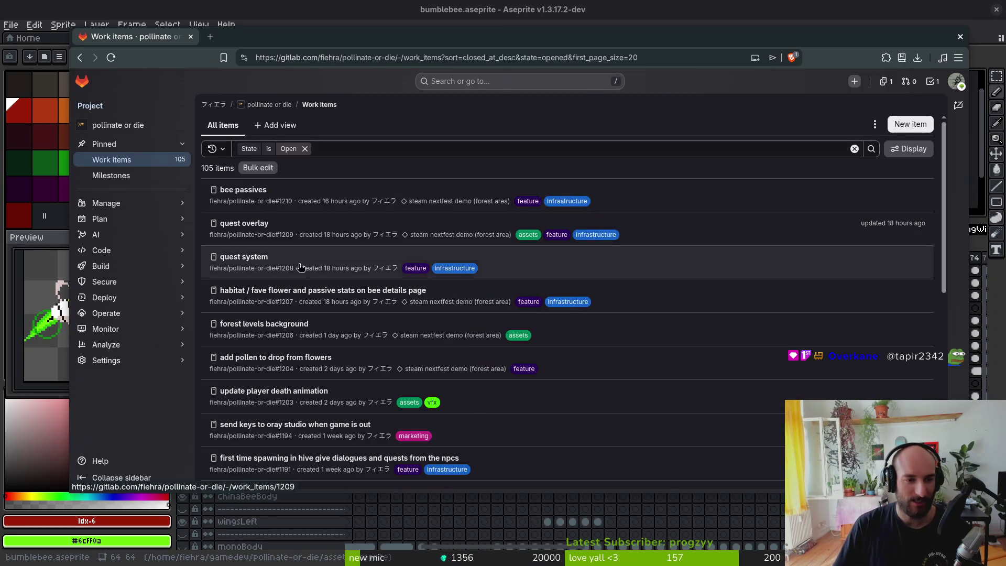
scroll(294, 315, "down", 5)
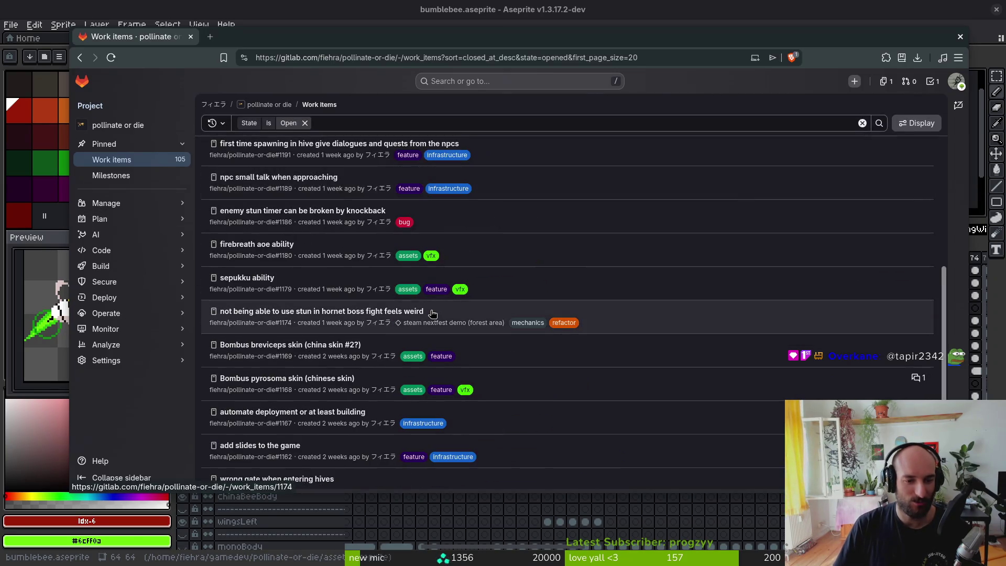
- Open the Bombus pyrosoma and breviceps skin issues in new tabs, then their iNaturalist photo links
middle_click(306, 382)
middle_click(320, 347)
left_click(285, 35)
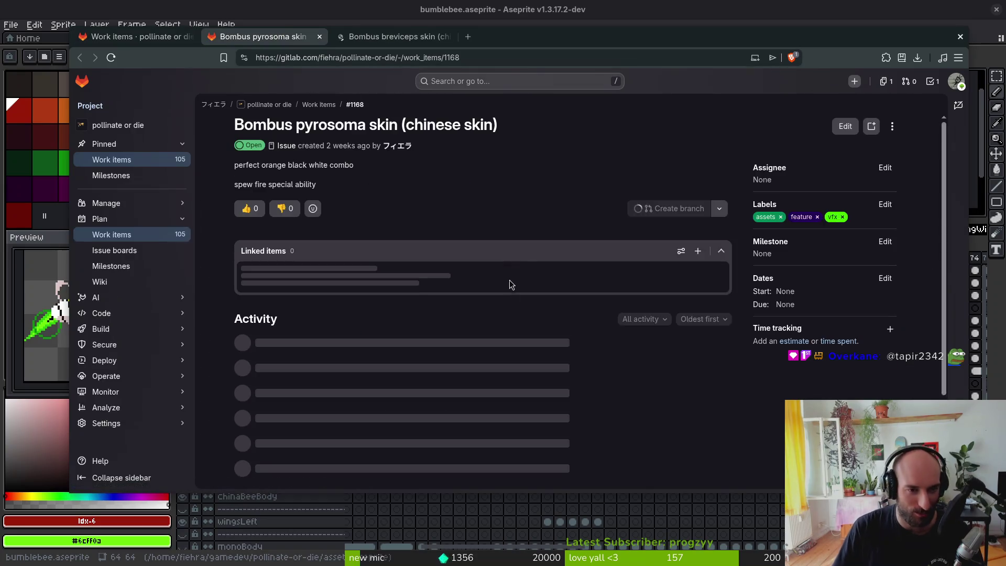
left_click(498, 307)
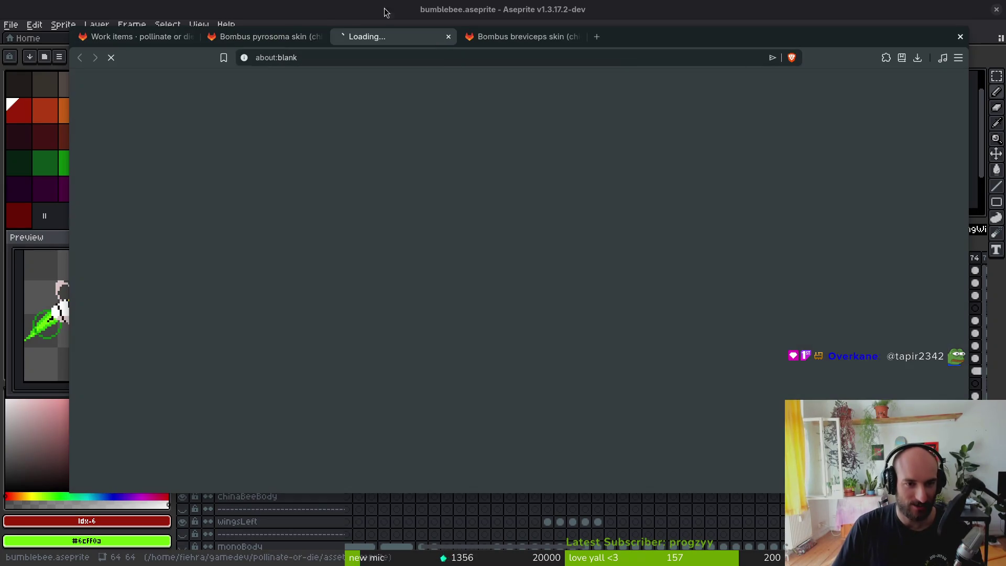
left_click(532, 37)
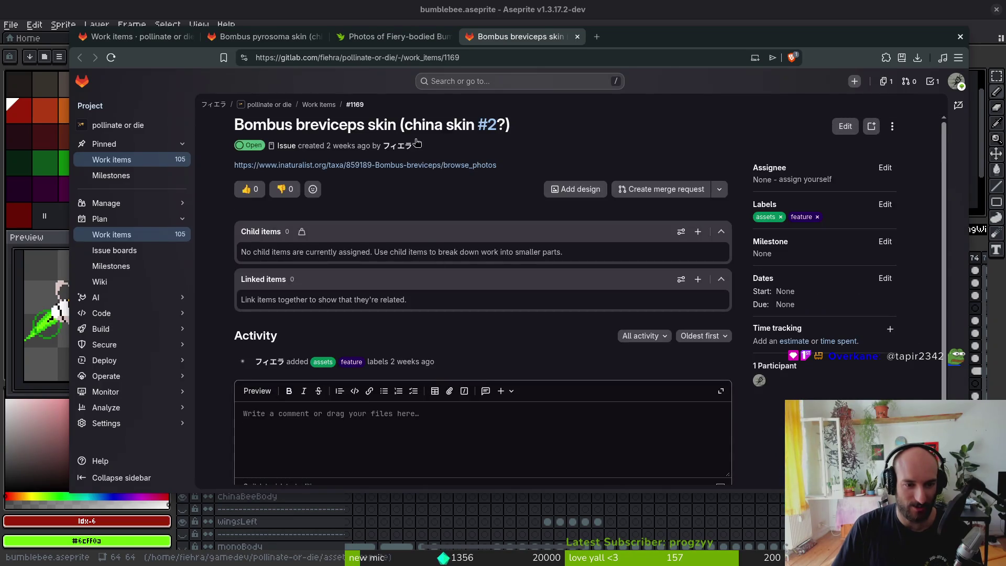
left_click(419, 164)
- Browse the Fiery-bodied Bumble Bee photos, enlarging the bee on the orange flower
left_click(414, 37)
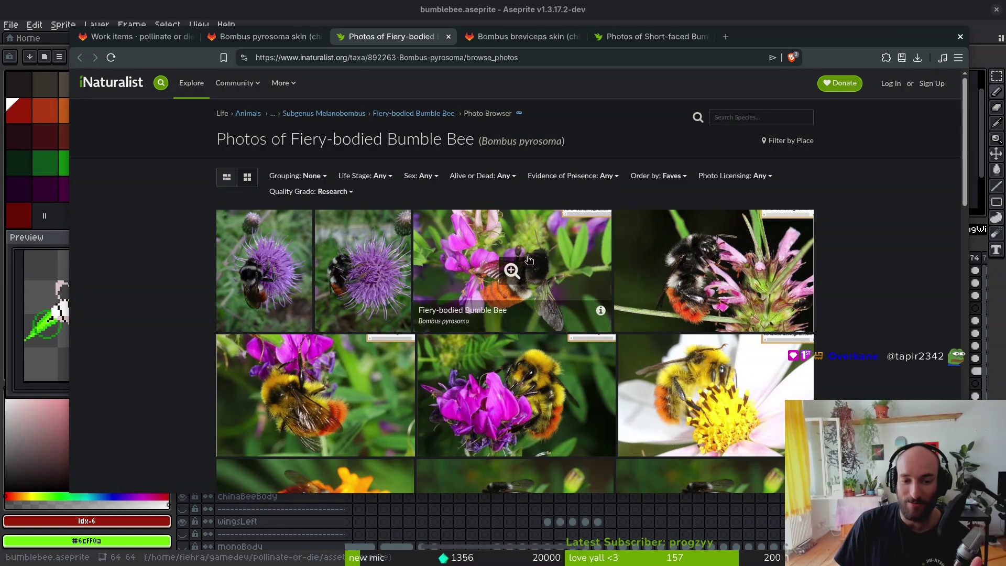
scroll(728, 291, "down", 2)
scroll(728, 292, "down", 1)
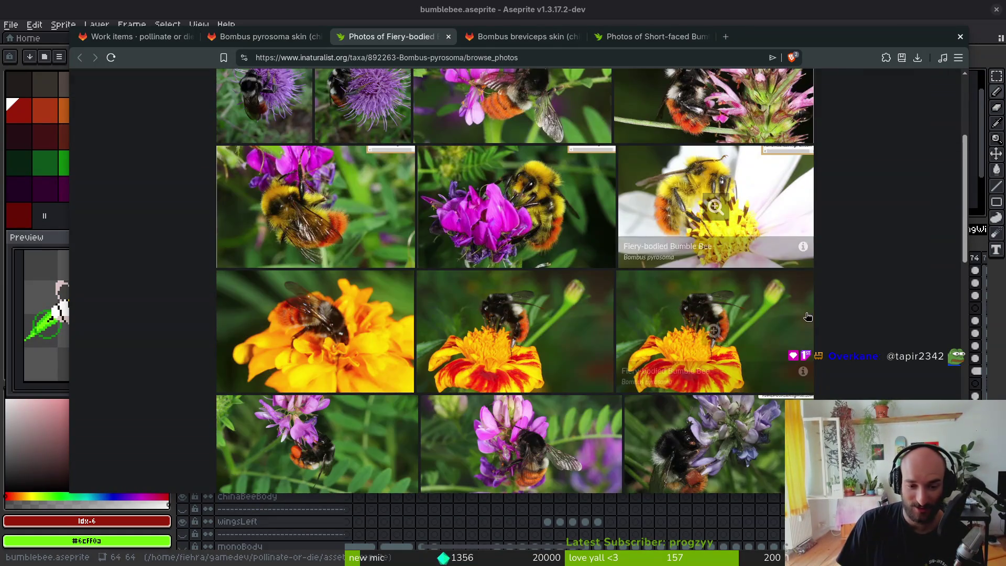
left_click(364, 310)
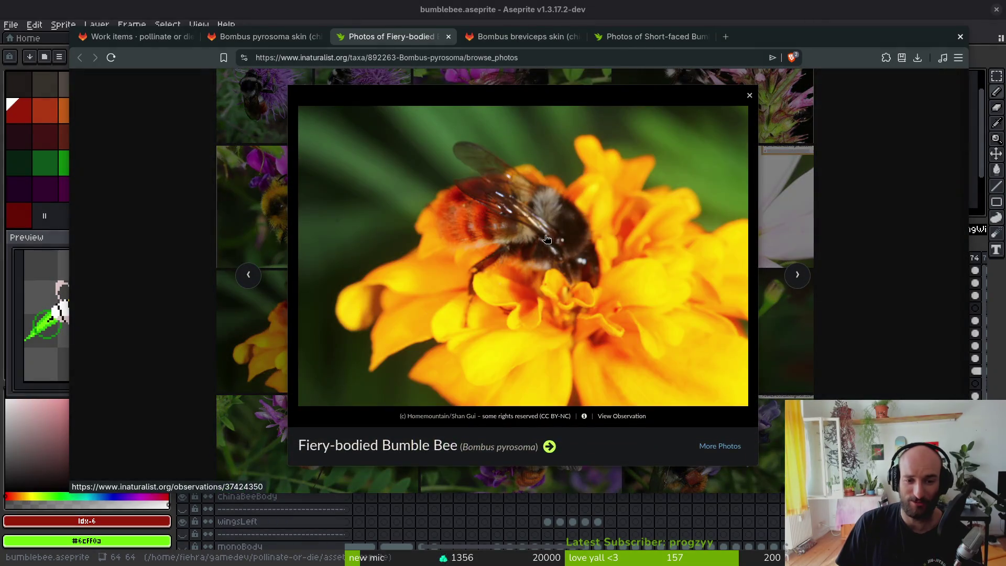
left_click(750, 96)
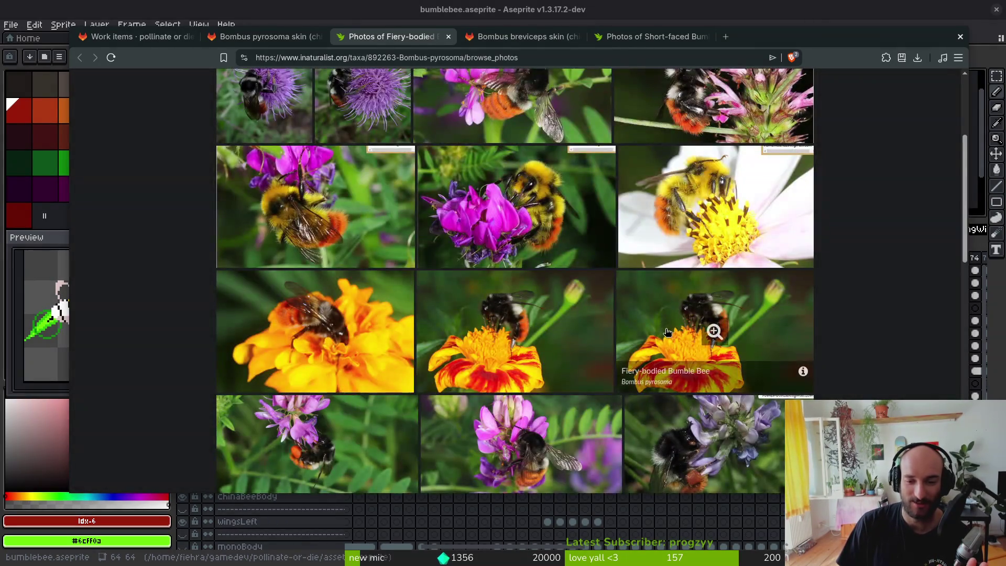
scroll(578, 373, "down", 2)
scroll(681, 289, "down", 2)
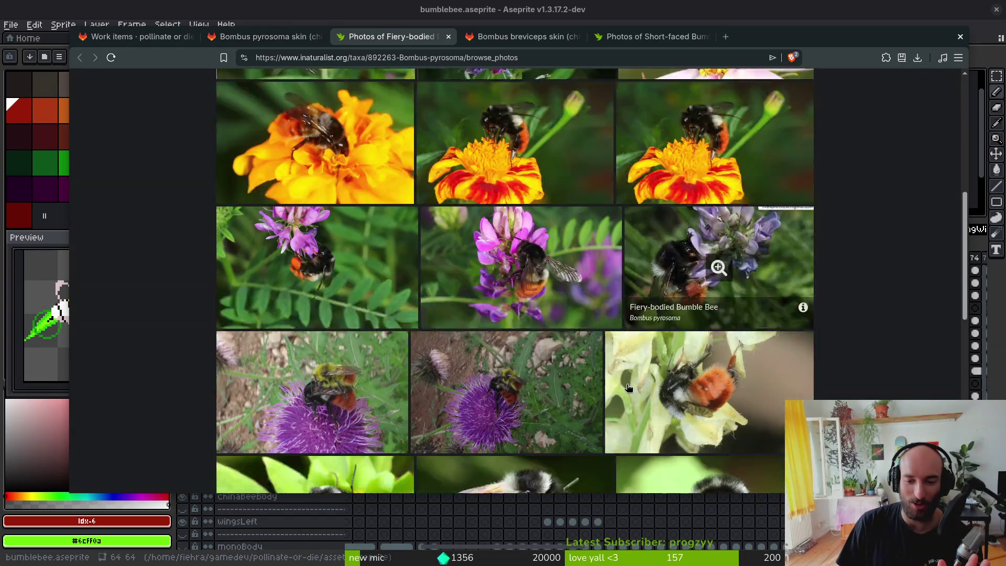
scroll(710, 386, "down", 1)
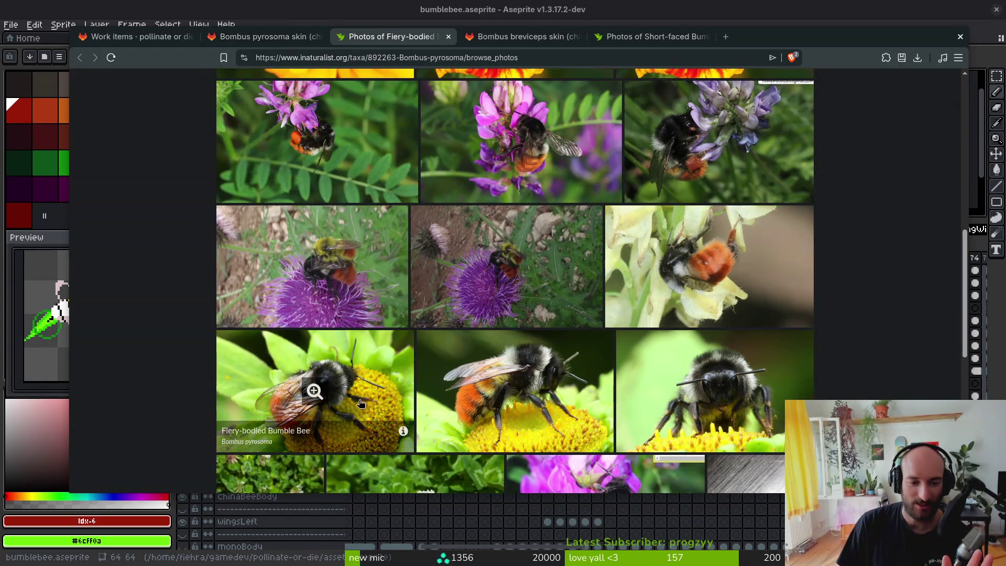
scroll(542, 161, "up", 5)
- Enlarge a Short-faced Bumble Bee photo, then the Fiery-bodied bee-on-thistle photo
left_click(656, 38)
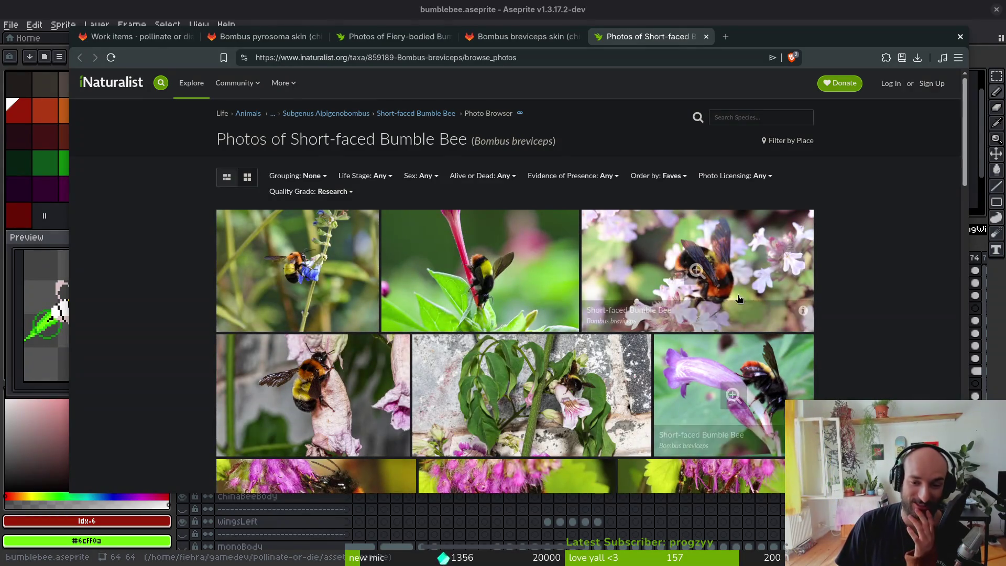
left_click(768, 273)
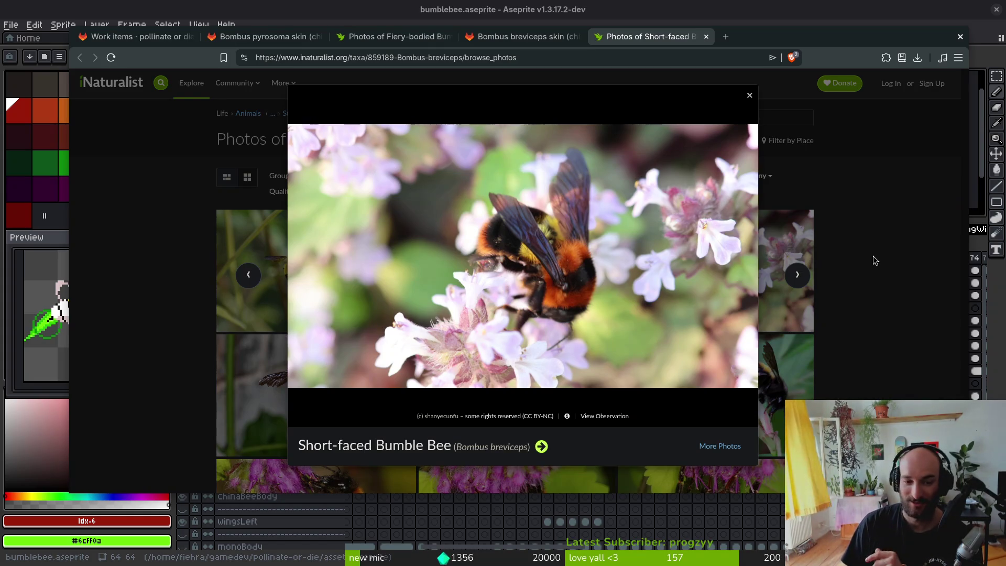
left_click(749, 96)
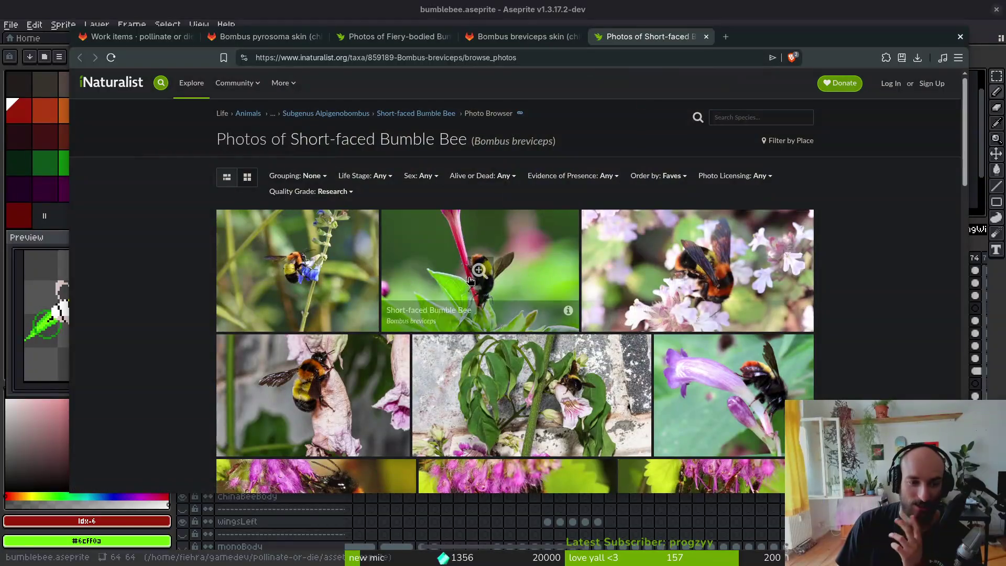
key("ctrl+shift+Tab")
key("ctrl+shift+Tab")
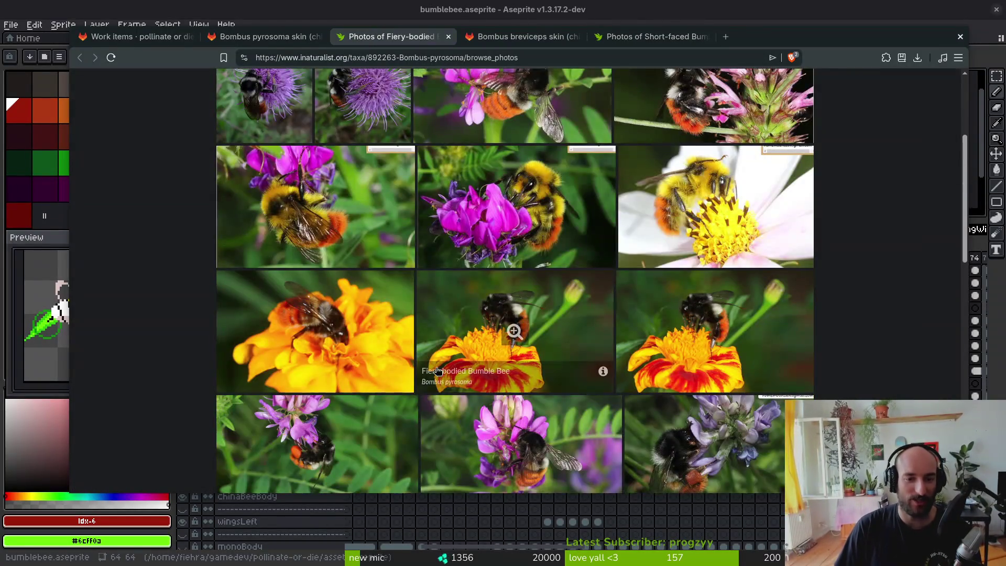
scroll(595, 370, "down", 3)
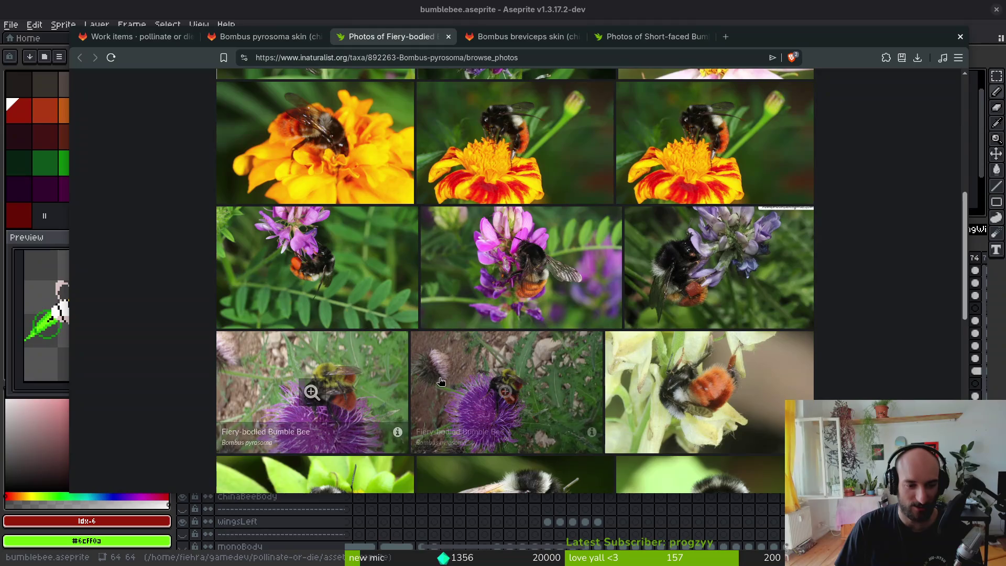
left_click(314, 391)
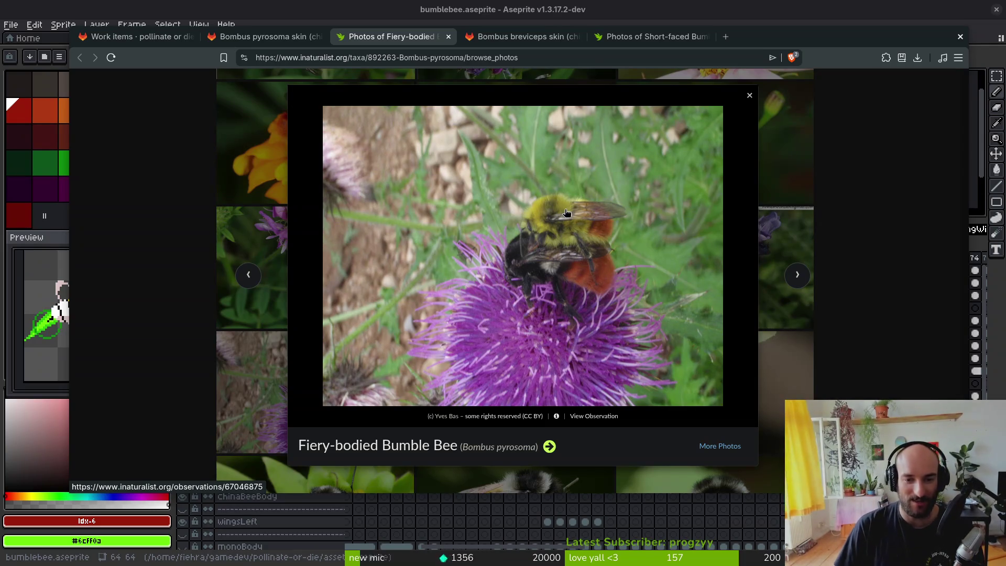
left_click(750, 95)
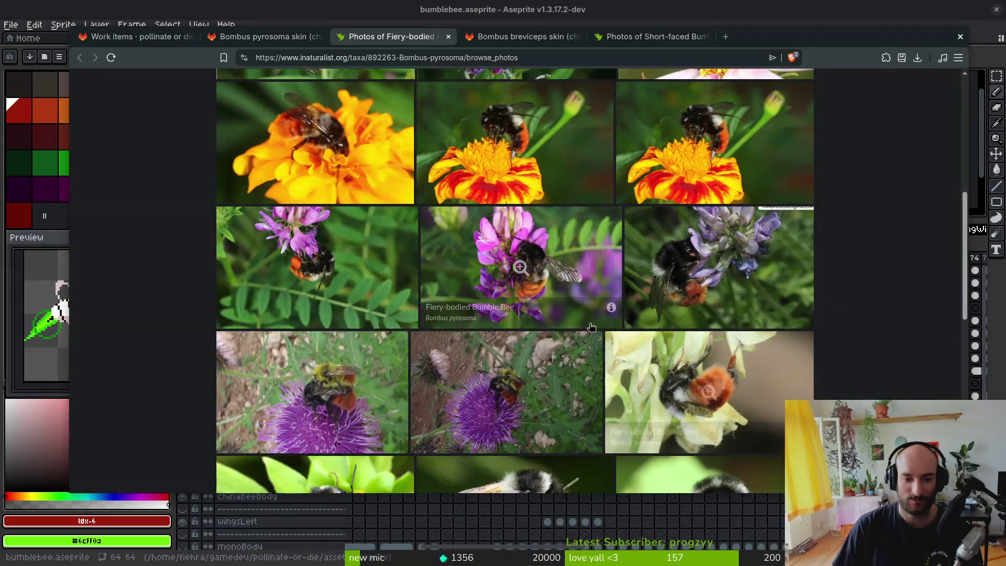
- Scroll through more Fiery-bodied Bumble Bee photos and return to Aseprite
scroll(367, 393, "down", 5)
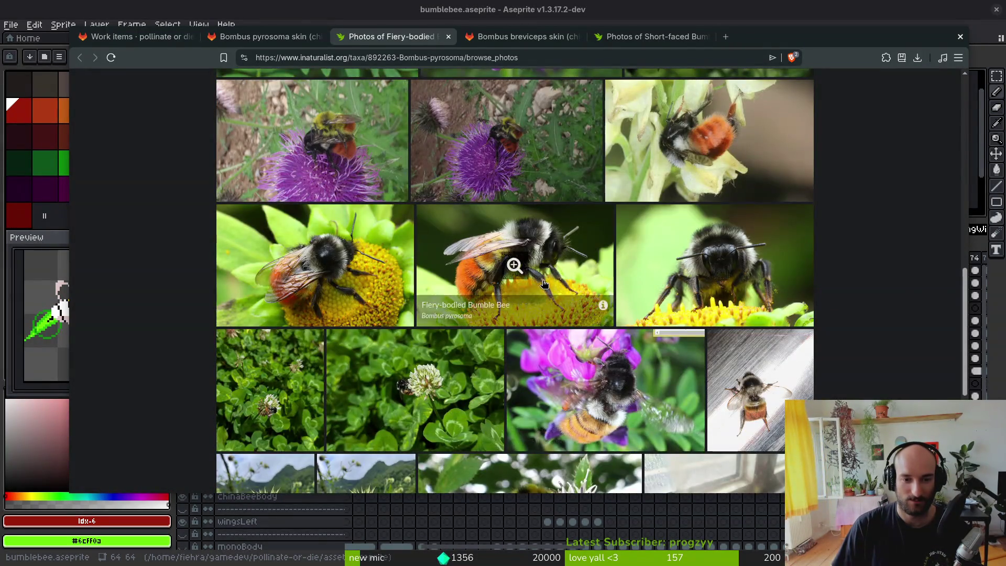
scroll(516, 267, "down", 3)
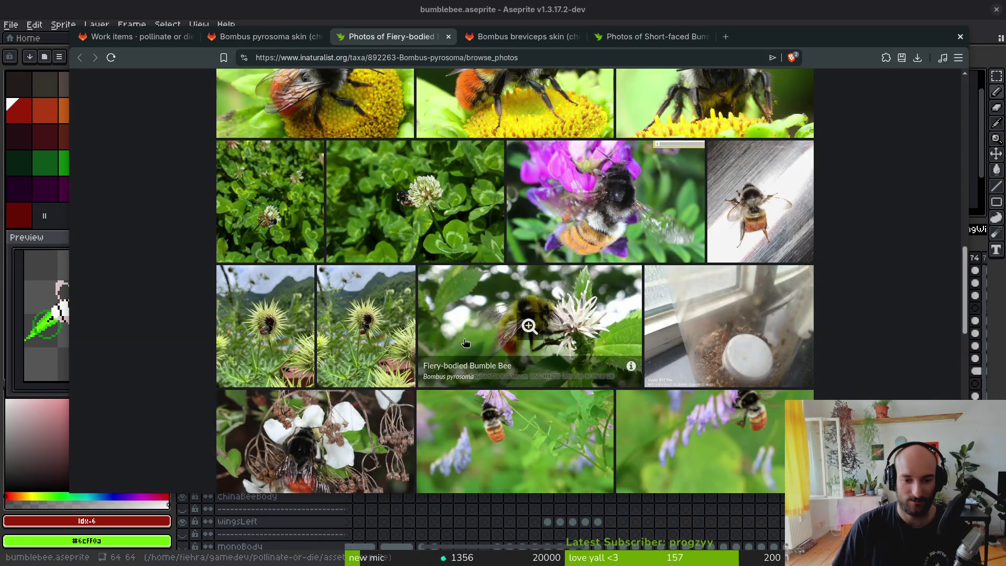
scroll(597, 378, "up", 4)
scroll(576, 367, "up", 5)
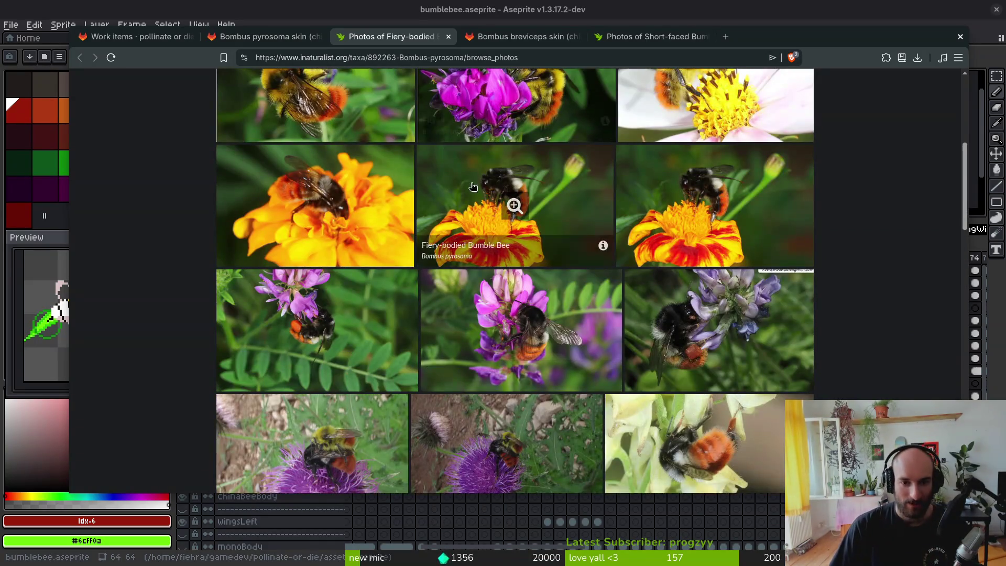
scroll(472, 251, "up", 10)
key("alt+Tab")
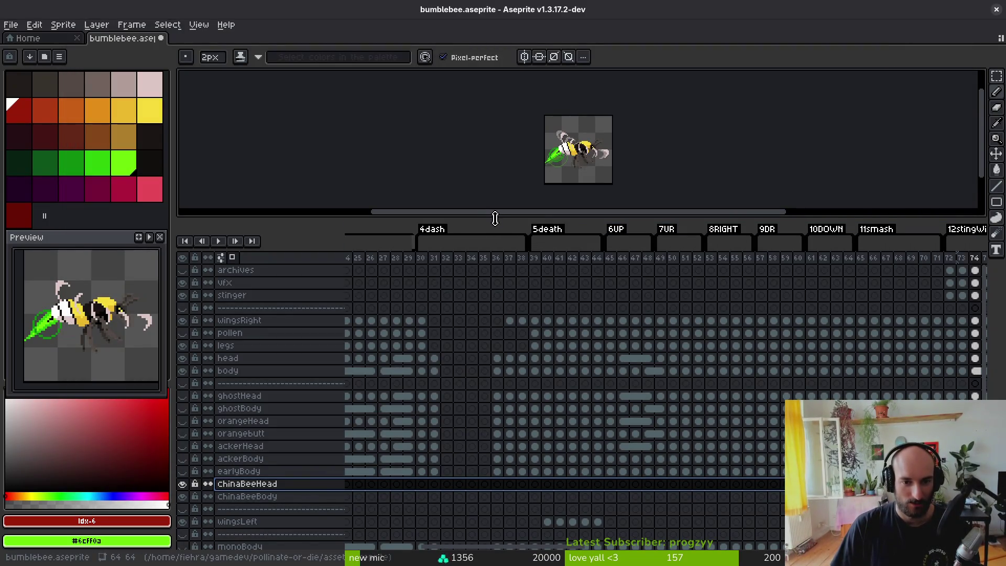
- Select the orangebutt cels from the first frame onward and copy them
mouse_move(495, 218)
left_mouse_down()
mouse_move(497, 189)
mouse_move(496, 202)
left_mouse_up()
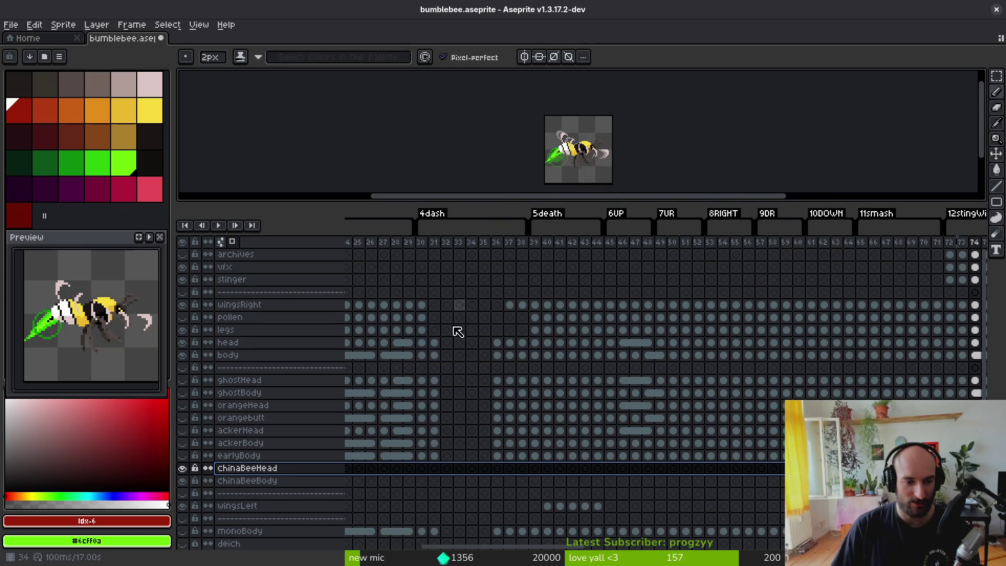
left_click(321, 417)
key("Home")
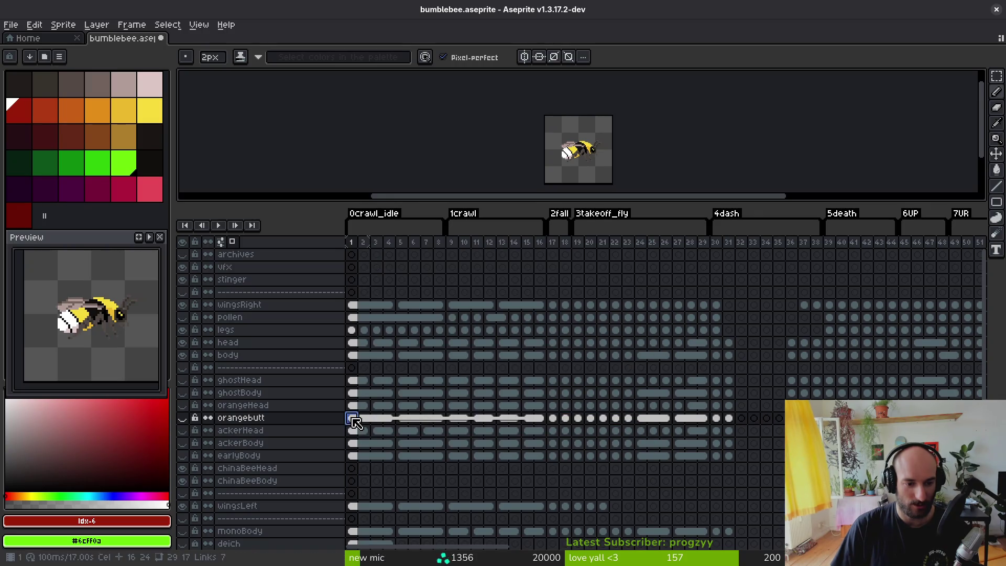
mouse_move(355, 423)
left_mouse_down()
mouse_move(891, 430)
mouse_move(891, 418)
left_mouse_up()
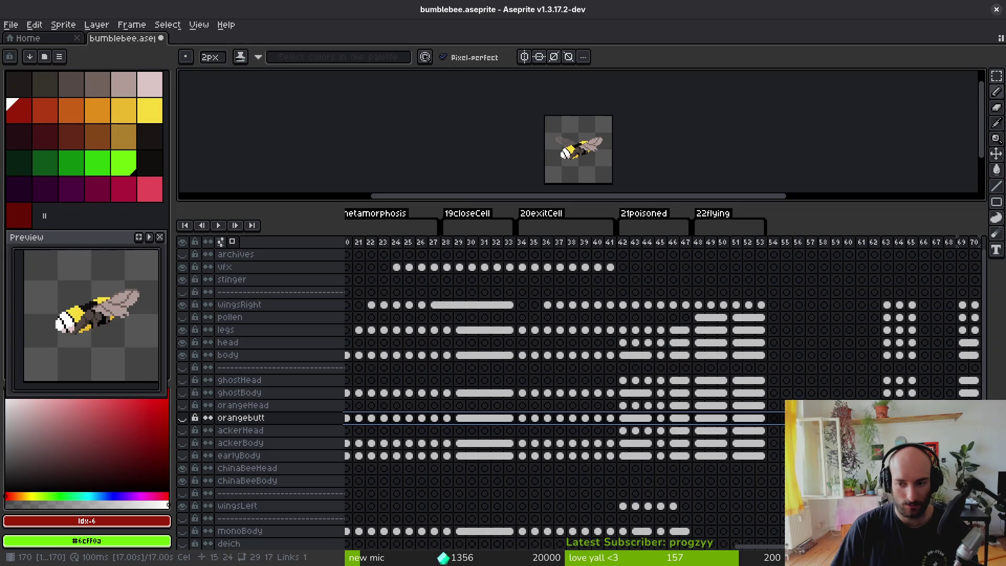
left_click_drag(975, 418, 761, 418)
key("ctrl+c")
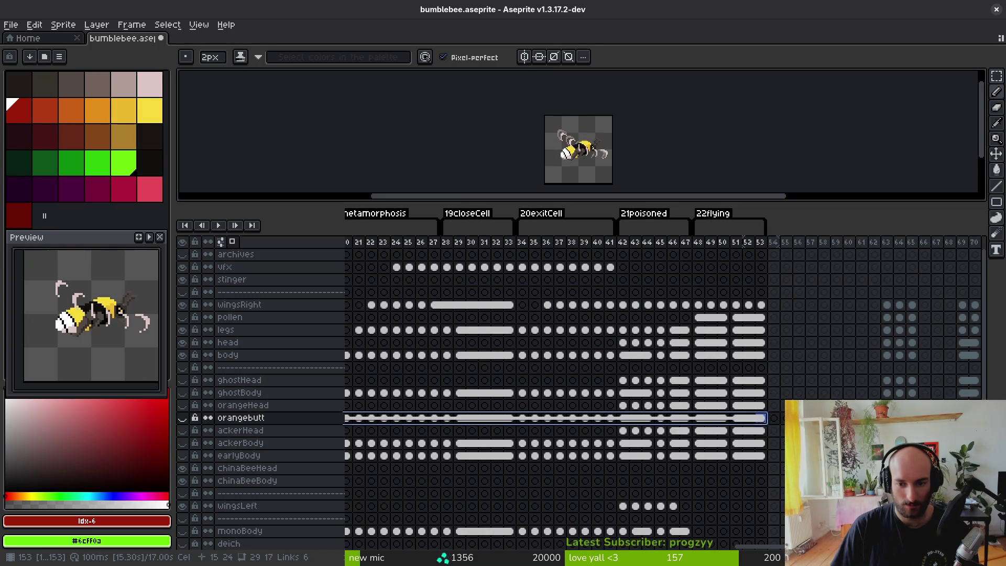
- Paste the copied orangebutt cels into chinaBeeBody starting at frame 1
scroll(399, 484, "left", 5)
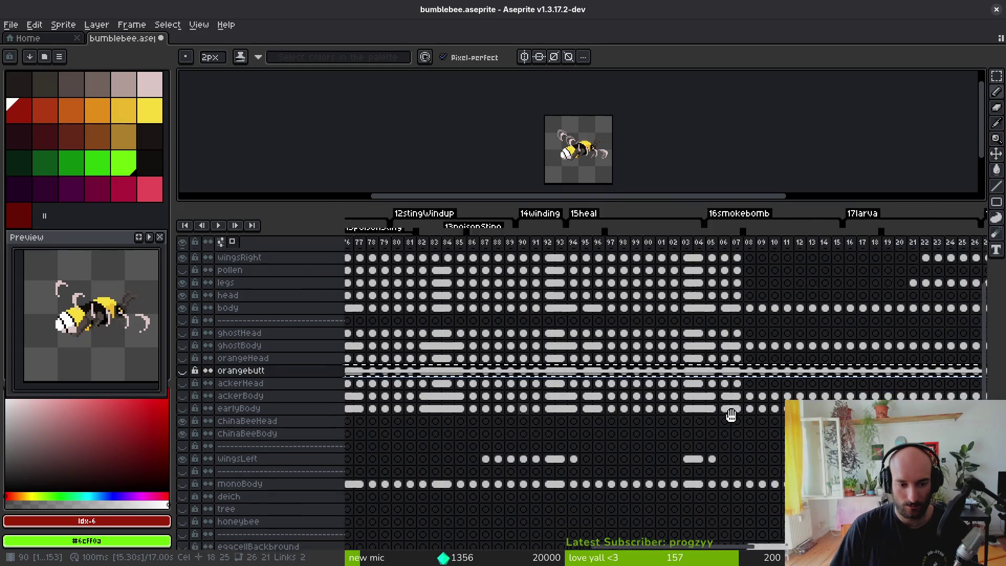
scroll(398, 483, "down", 3)
scroll(581, 425, "down", 1)
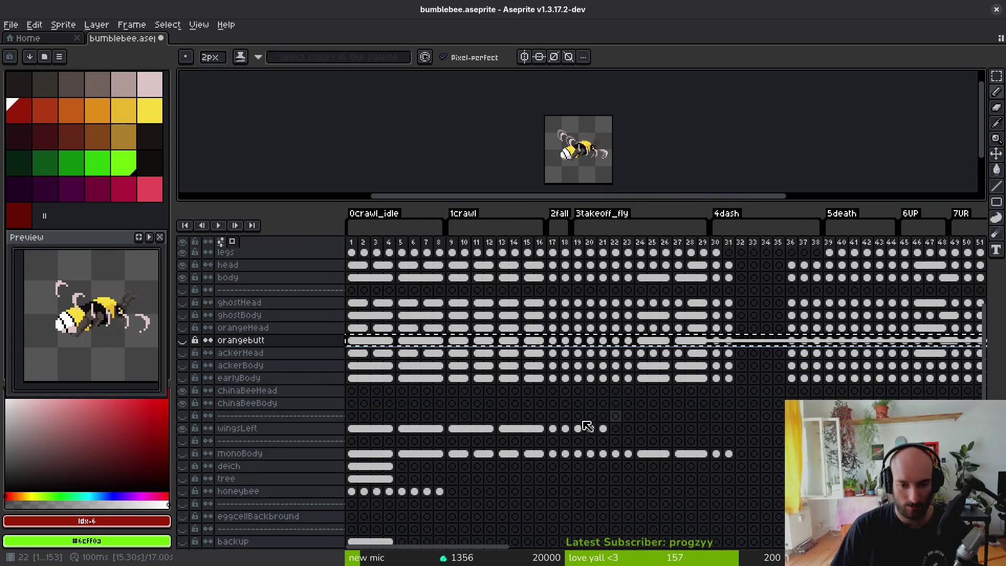
left_click(352, 404)
key("ctrl+v")
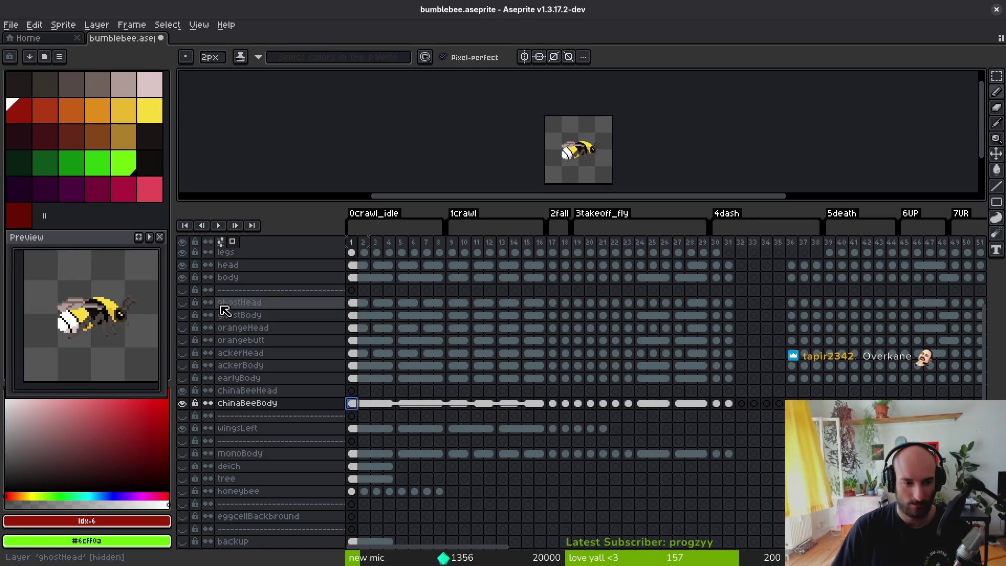
- Hide the body layer and enlarge the canvas area
left_click(182, 278)
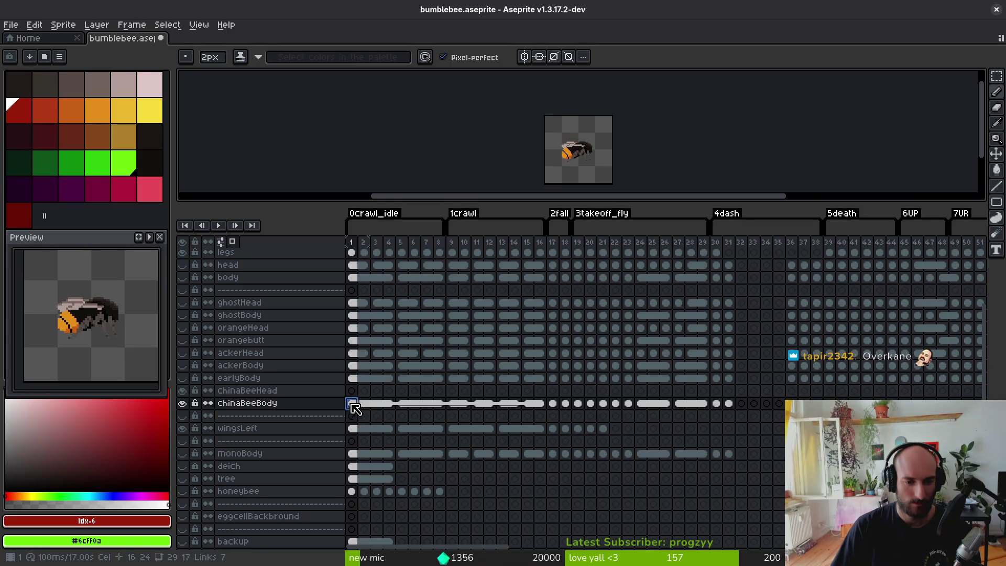
scroll(554, 157, "up", 5)
left_click_drag(532, 233, 519, 385)
left_click(454, 180)
scroll(454, 233, "up", 4)
scroll(450, 215, "down", 4)
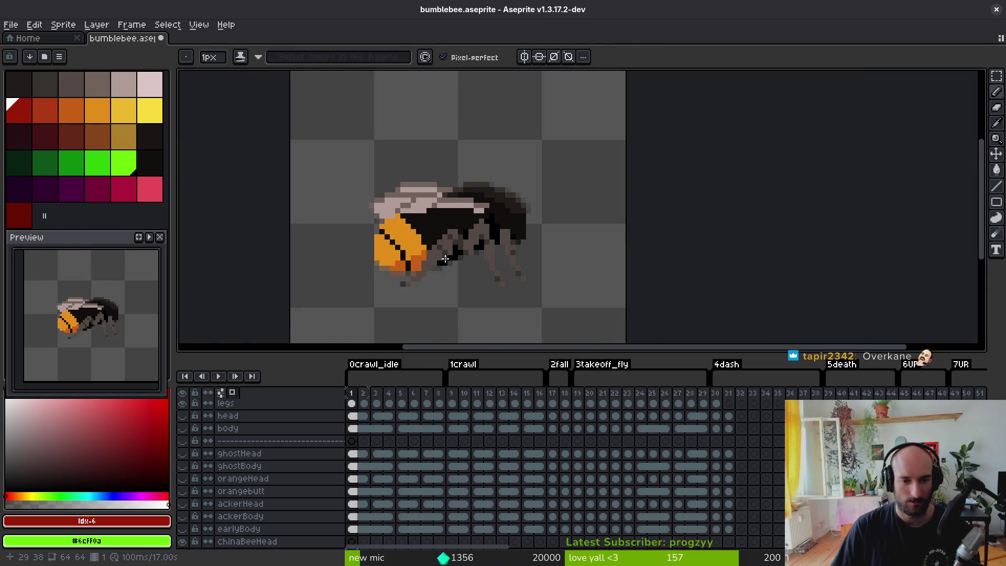
- Replace the abdomen's orange with red using Replace Color
scroll(416, 257, "up", 1)
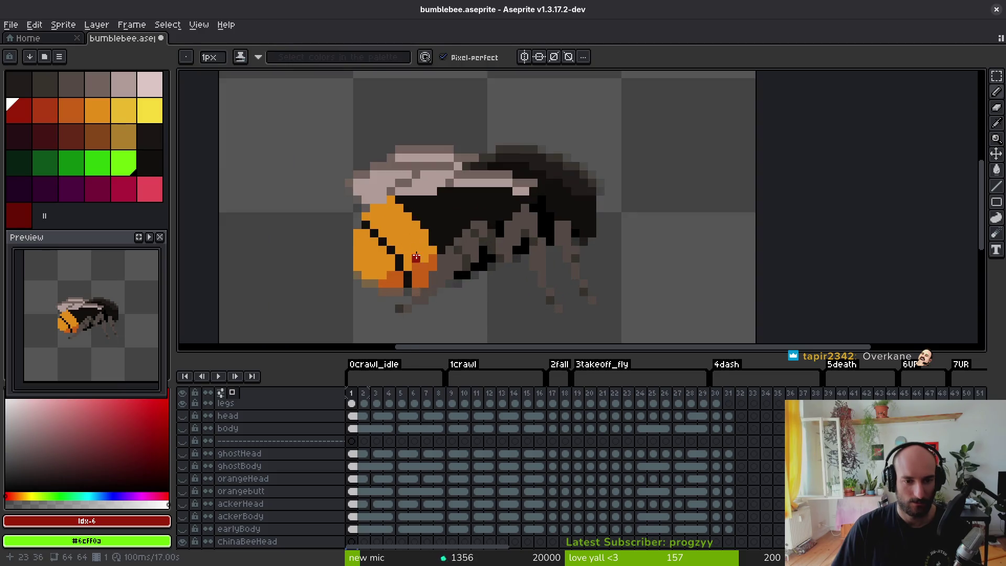
left_click(416, 257, "alt")
right_click(19, 112)
key("shift+r")
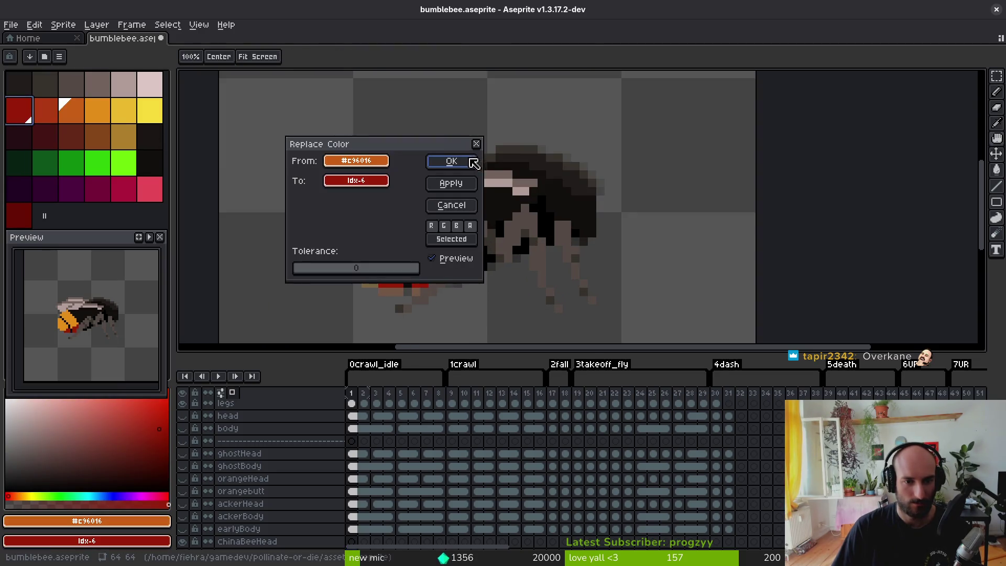
left_click(451, 161)
- Replace the lighter orange with a darker red
left_click(98, 111)
right_click(45, 110)
key("shift+r")
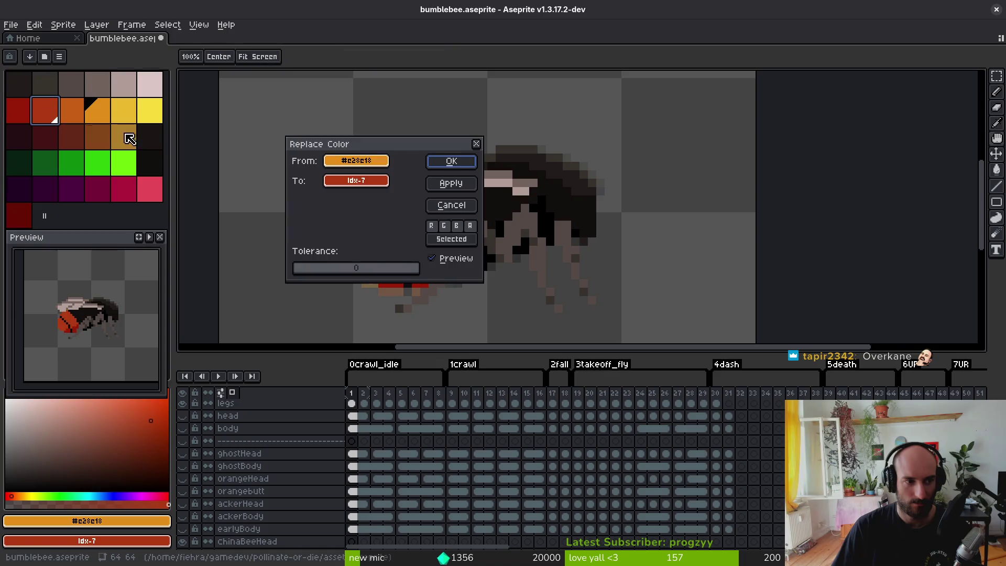
left_click(453, 159)
scroll(463, 234, "down", 3)
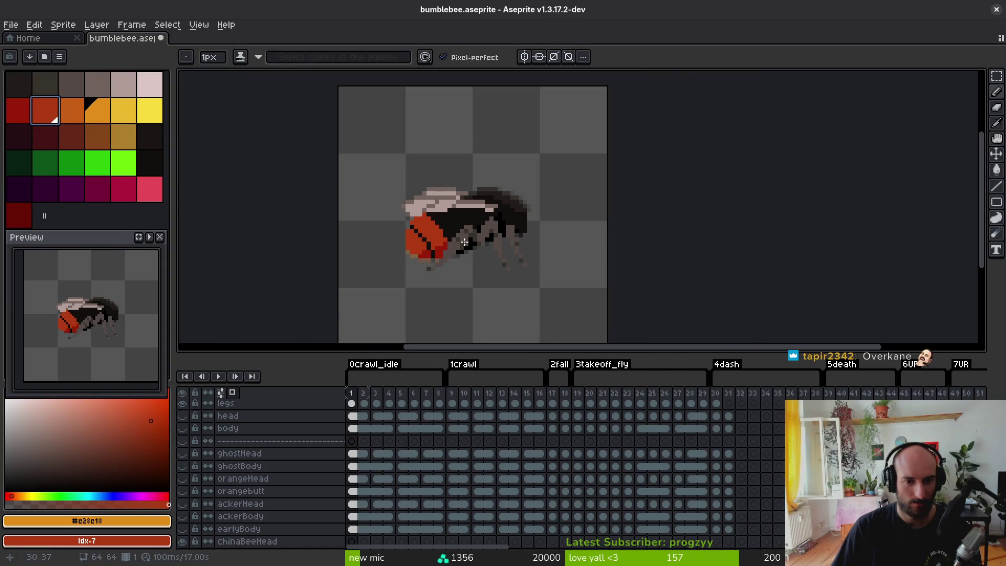
scroll(465, 242, "up", 1)
scroll(493, 267, "up", 1)
- Bucket-fill the red abdomen back to orange, then replace the sampled orange with red
left_click(482, 248)
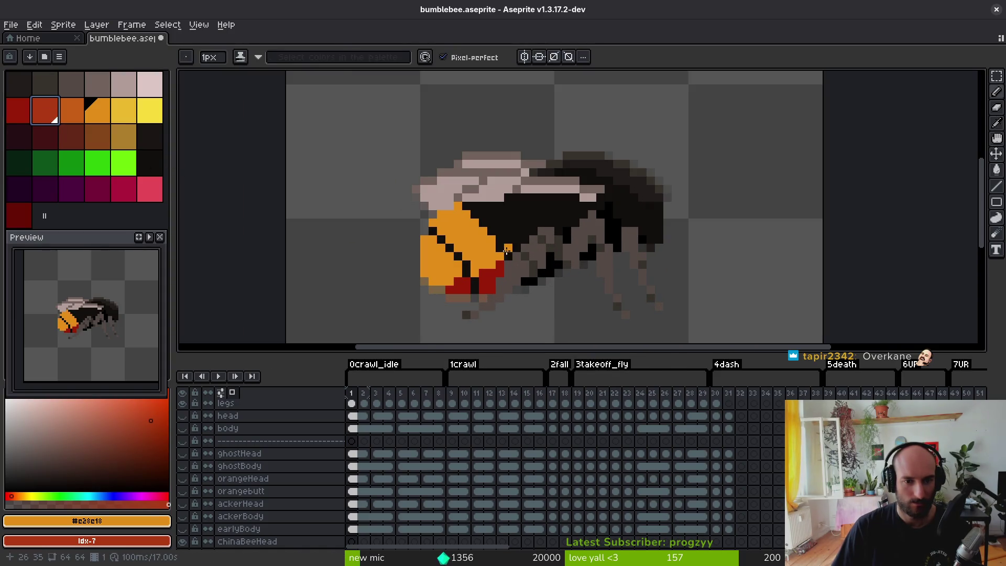
left_click(496, 268)
left_click(66, 110)
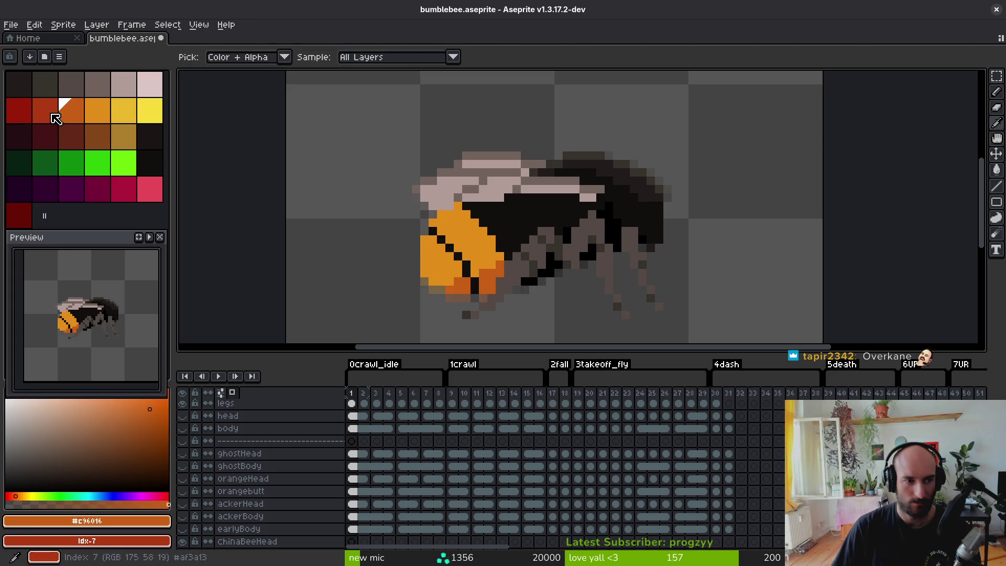
right_click(56, 118)
key("shift+r")
left_click(460, 164)
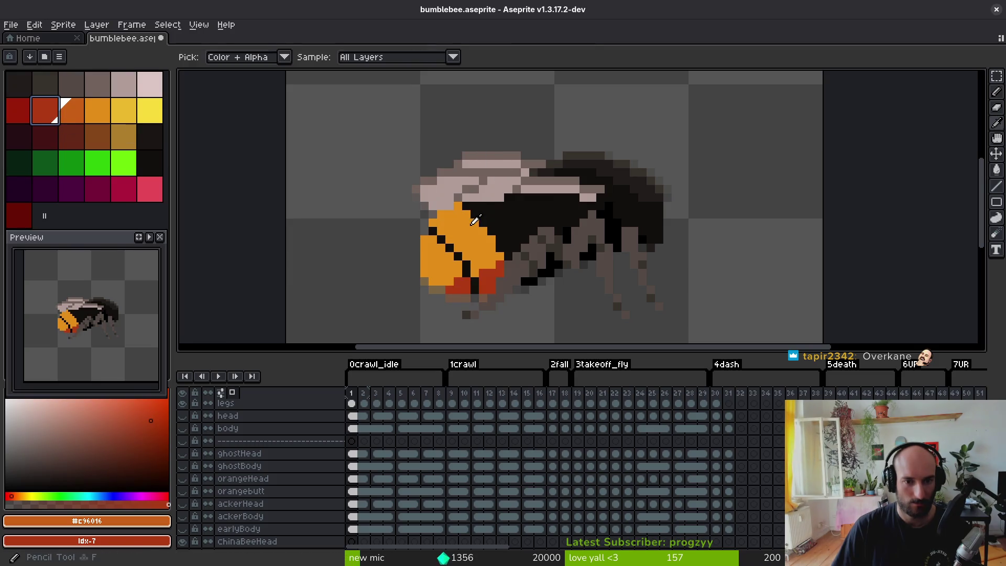
- Replace the next orange shade to turn the abdomen dark orange
left_click(68, 109)
key("shift+r")
left_click(460, 163)
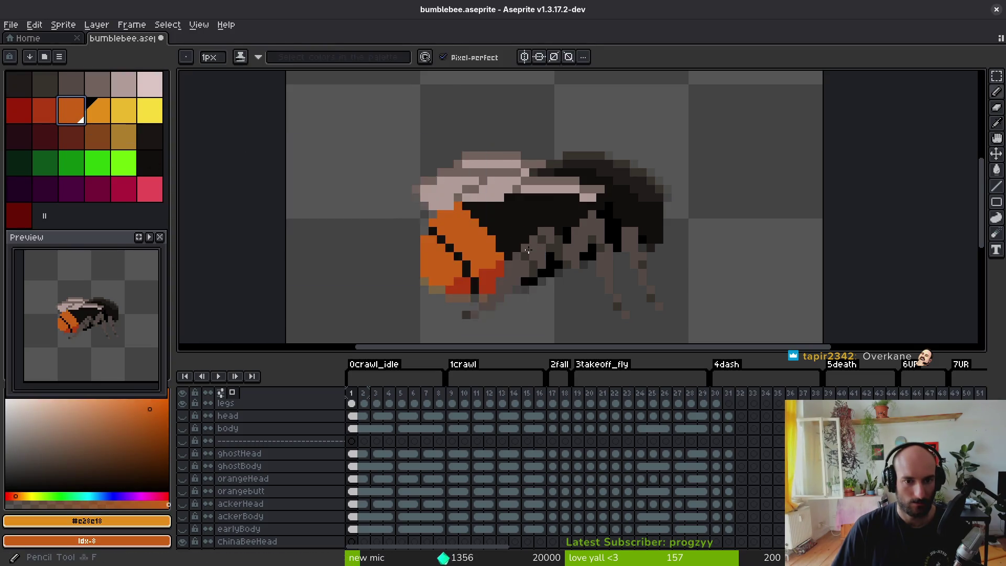
scroll(547, 272, "down", 2)
- Compare against the reference photos and undo the lighter orange abdomen recolouring
key("alt+Tab")
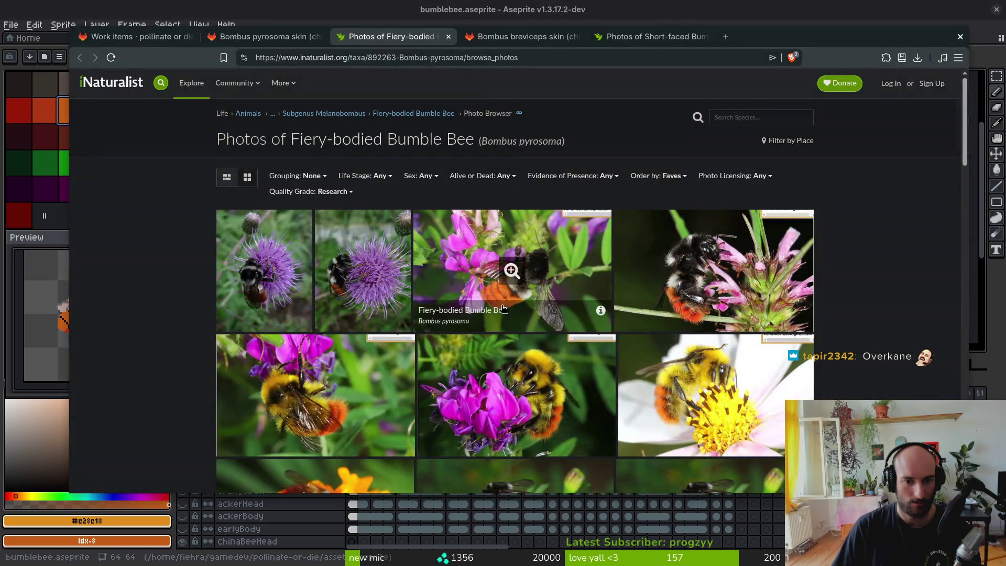
key("alt+Tab")
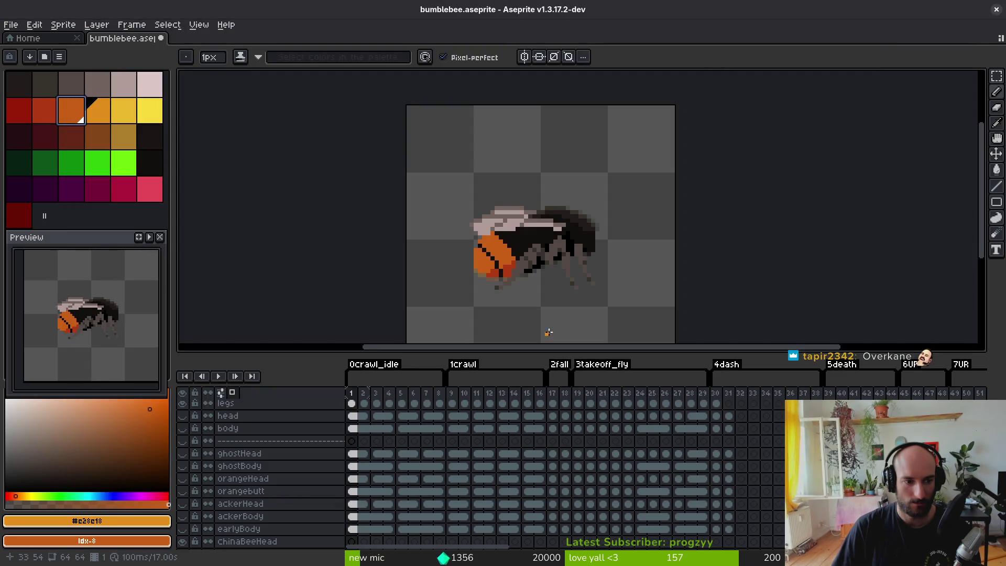
key("alt+Tab")
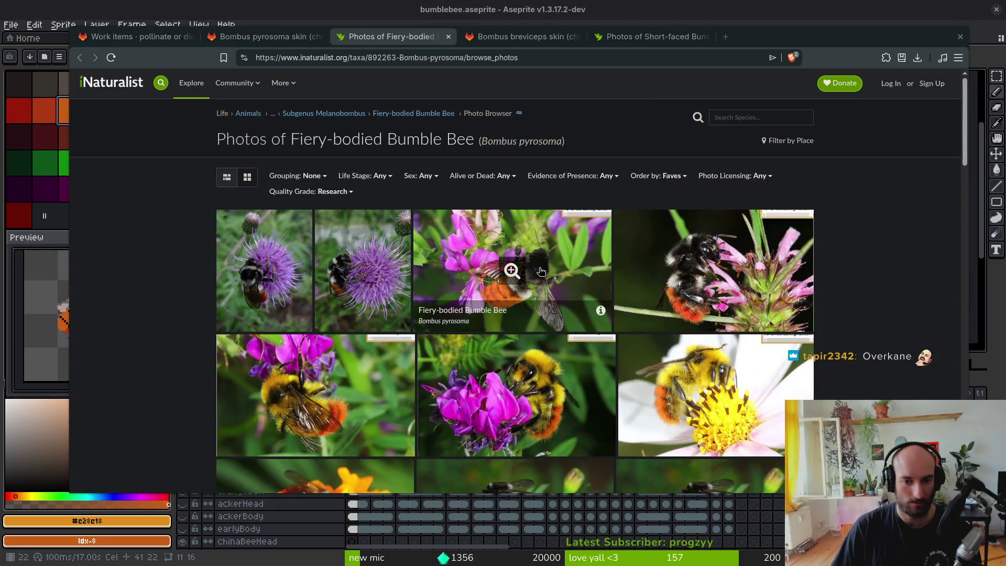
key("alt+Tab")
scroll(604, 280, "up", 3)
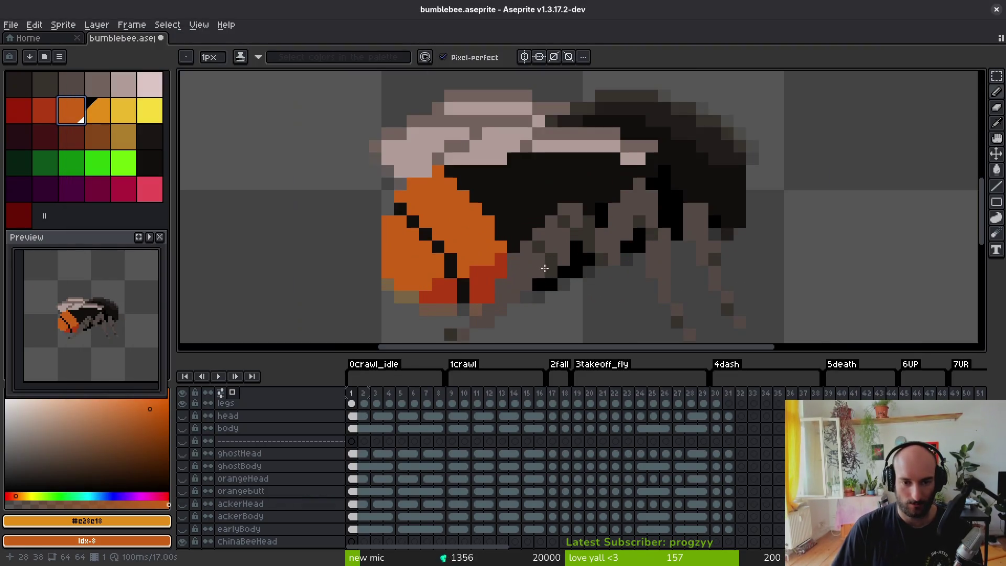
key("ctrl+z")
scroll(559, 280, "down", 3)
key("ctrl+y")
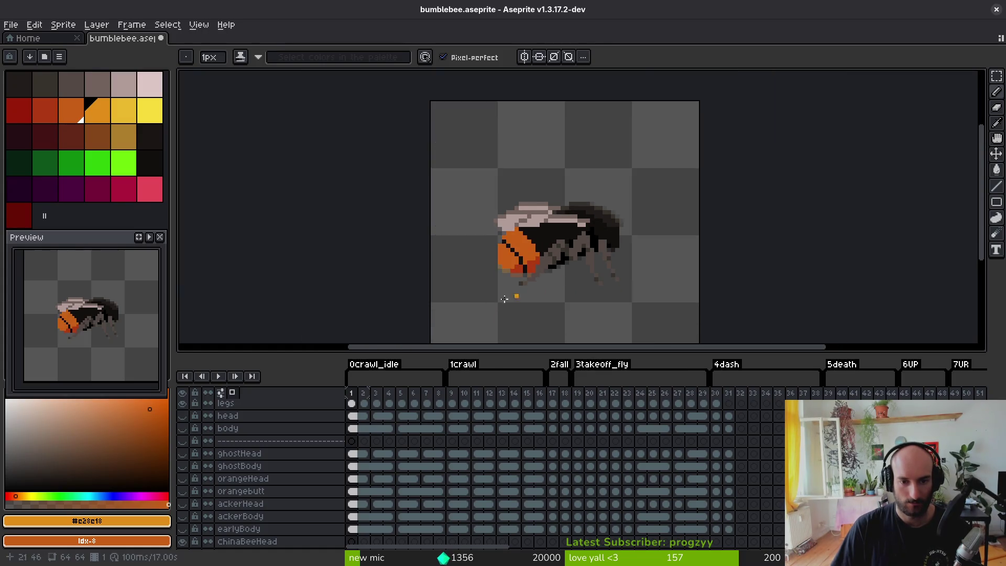
scroll(536, 239, "up", 3)
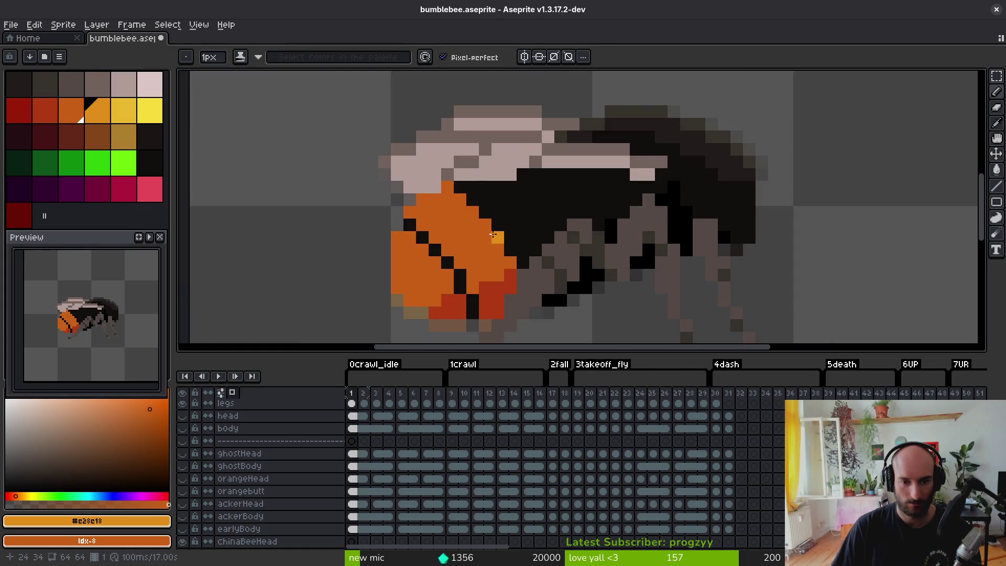
scroll(205, 445, "up", 4)
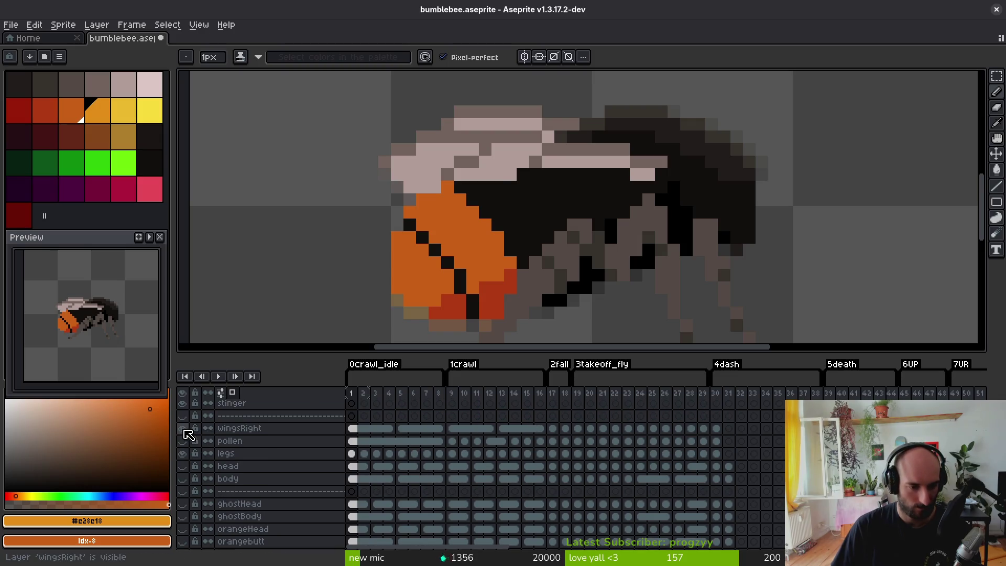
- Hide the wingsRight, legs and wingsLeft layers to work on chinaBeeBody
left_click_drag(185, 430, 185, 455)
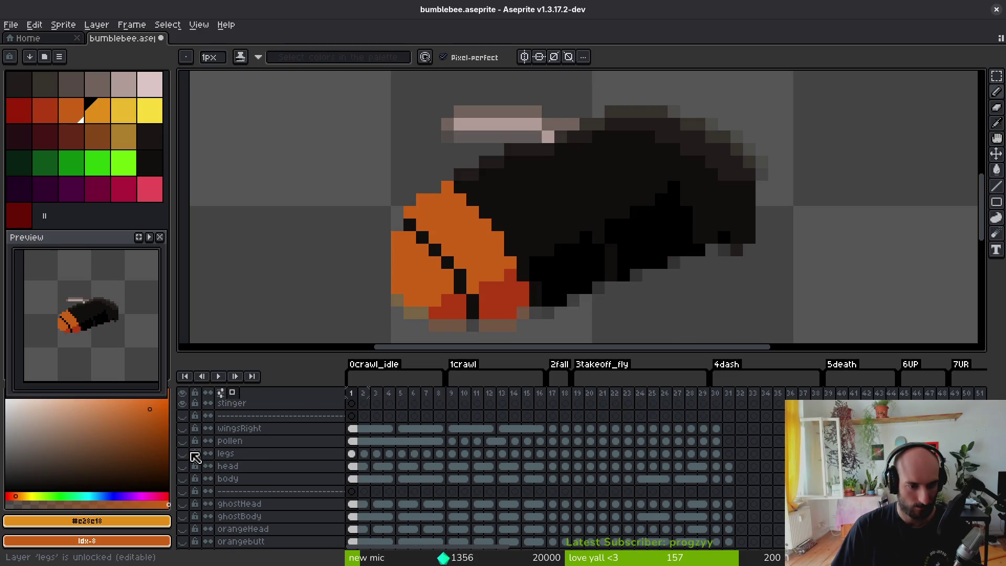
scroll(195, 458, "down", 5)
left_click(183, 504)
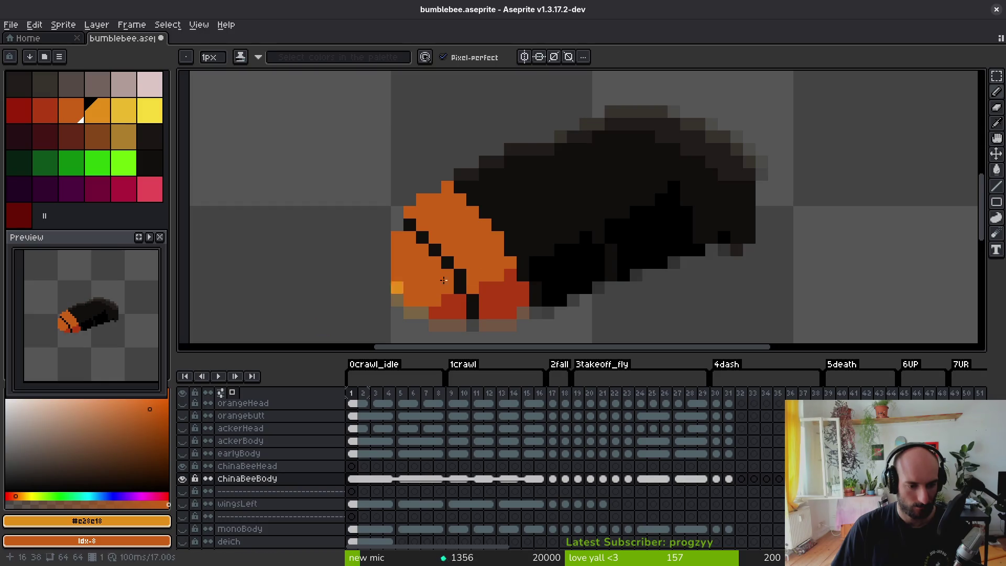
scroll(444, 280, "down", 1)
scroll(399, 262, "right", 4)
scroll(399, 262, "up", 2)
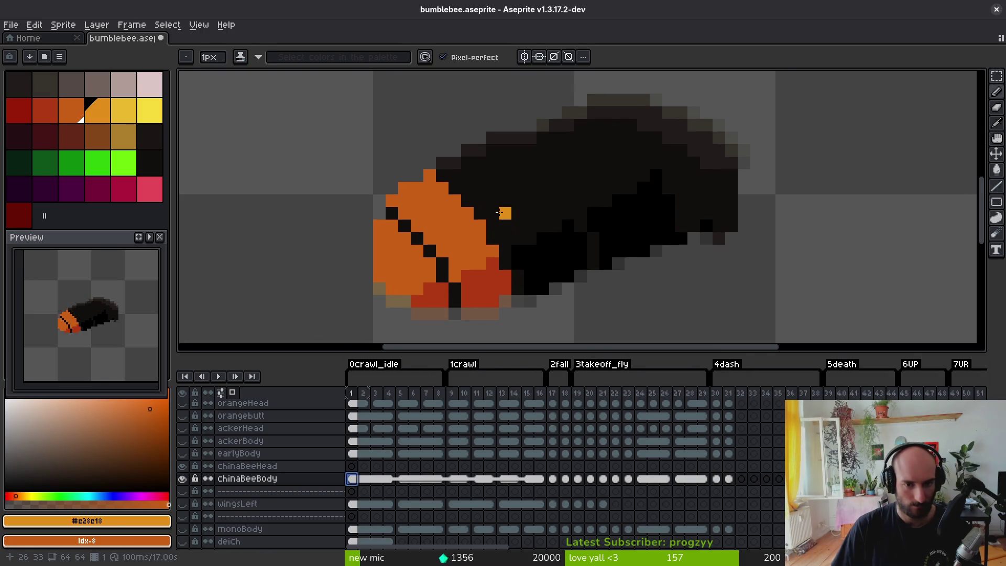
- Eyedrop the abdomen orange and pencil pixels extending the abdomen upward
left_click(387, 216, "alt")
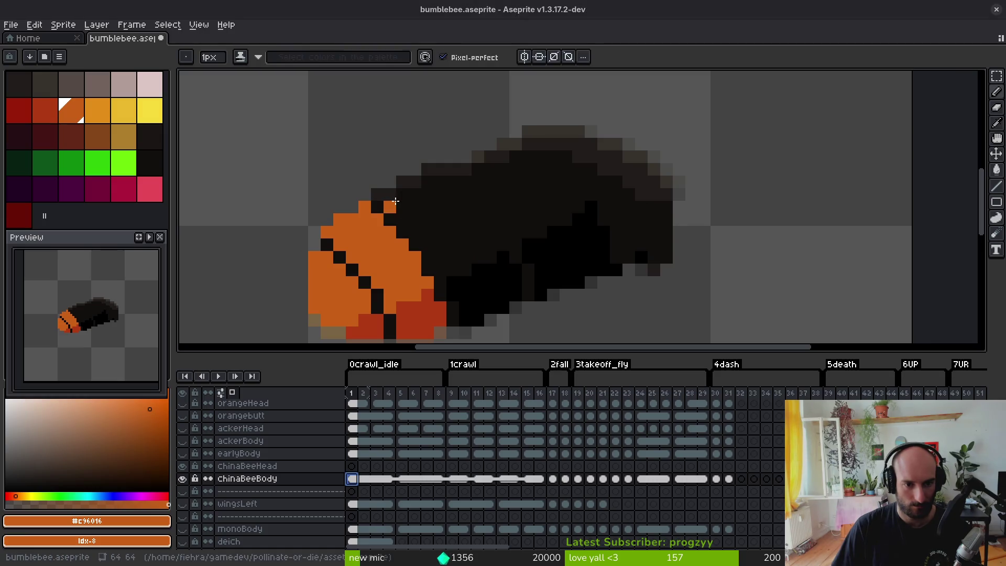
key("alt+Tab")
key("alt+Tab")
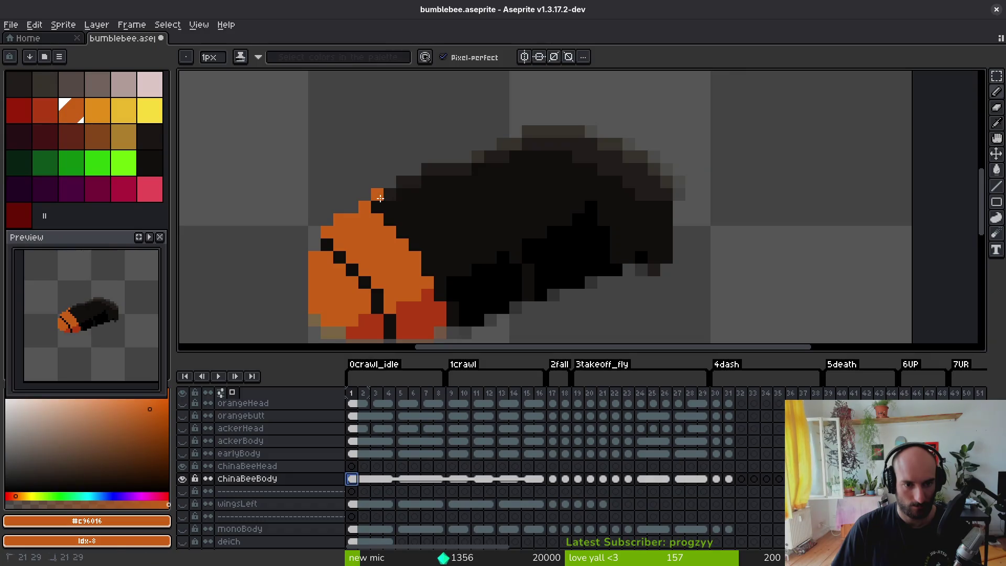
left_click_drag(380, 198, 402, 220)
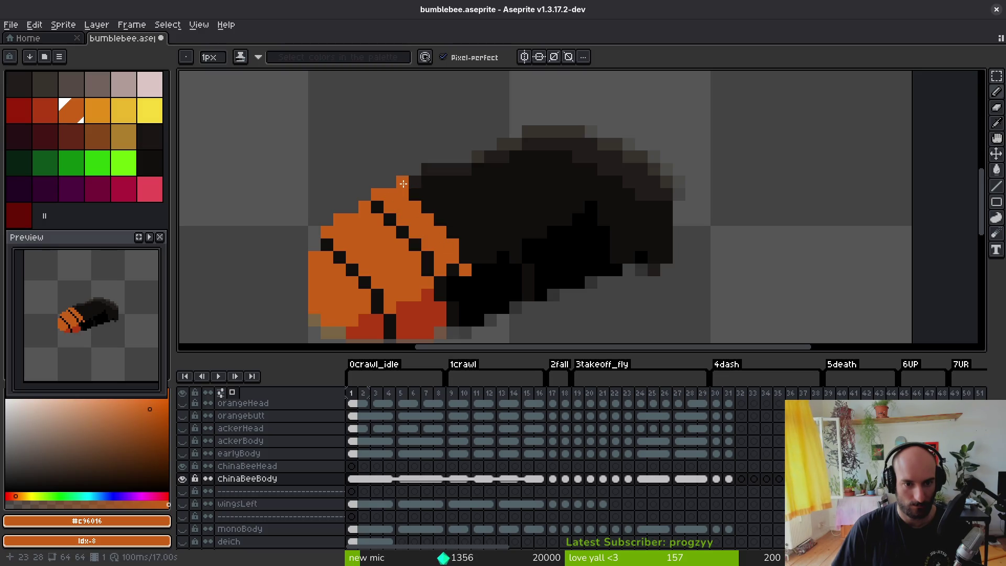
left_click(94, 109)
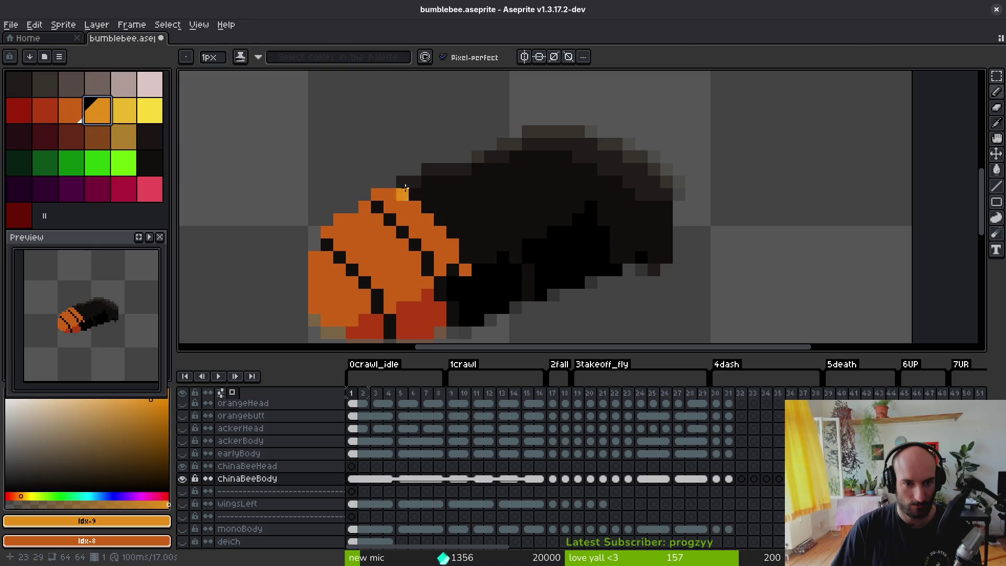
left_click(414, 202, "alt")
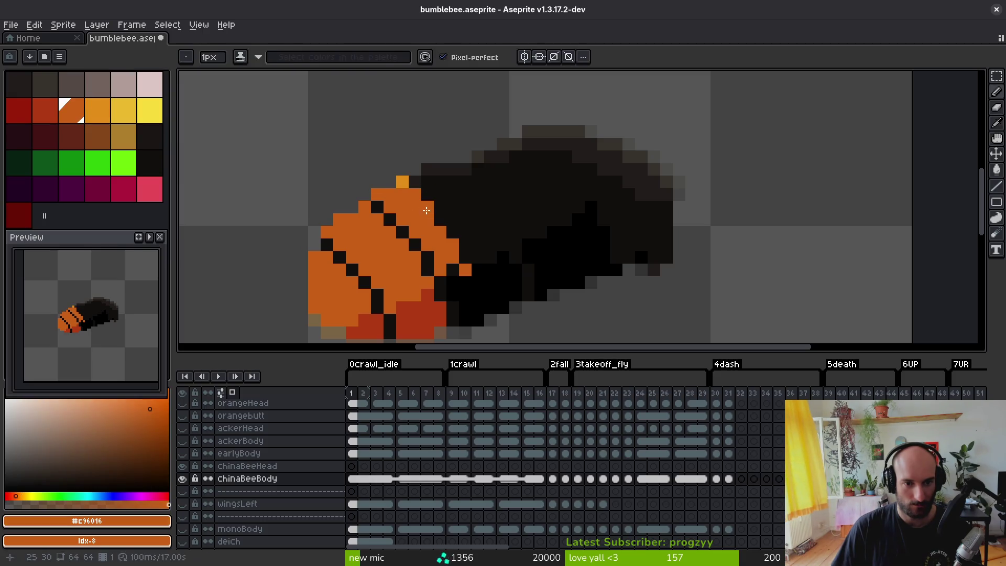
- Sample the thorax black and light orange highlight, then choose a pale pink for the band
scroll(494, 266, "down", 4)
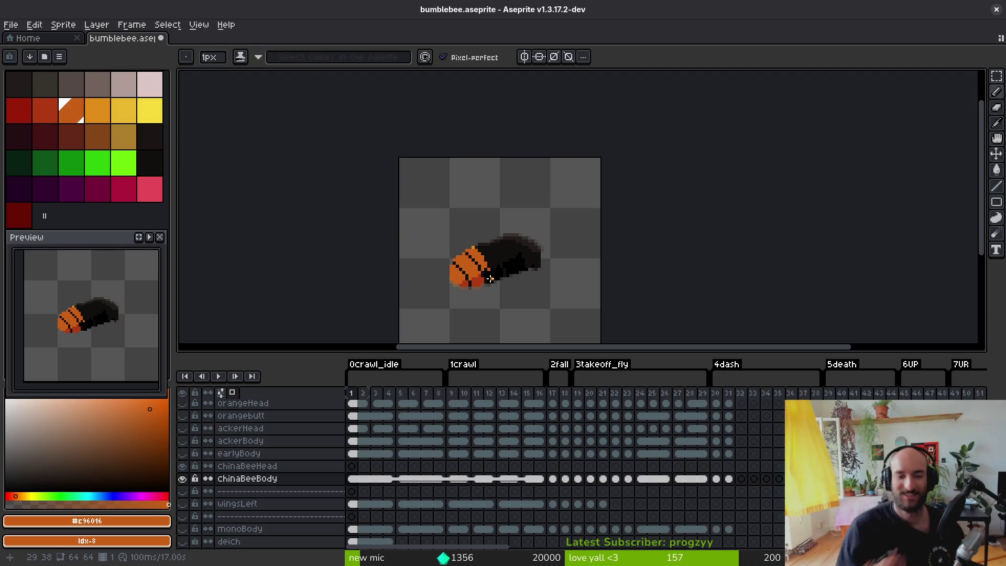
scroll(489, 260, "up", 6)
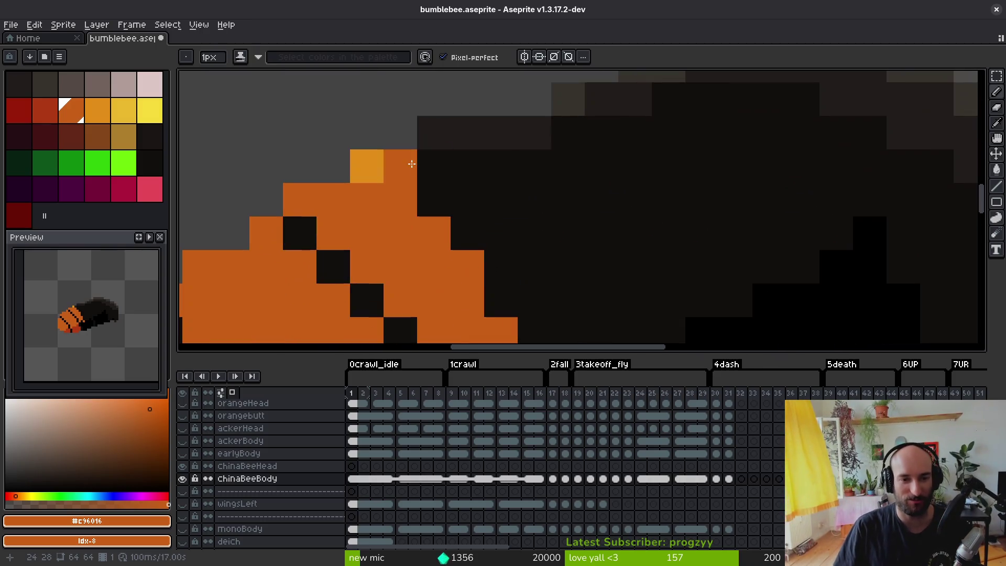
scroll(476, 231, "down", 4)
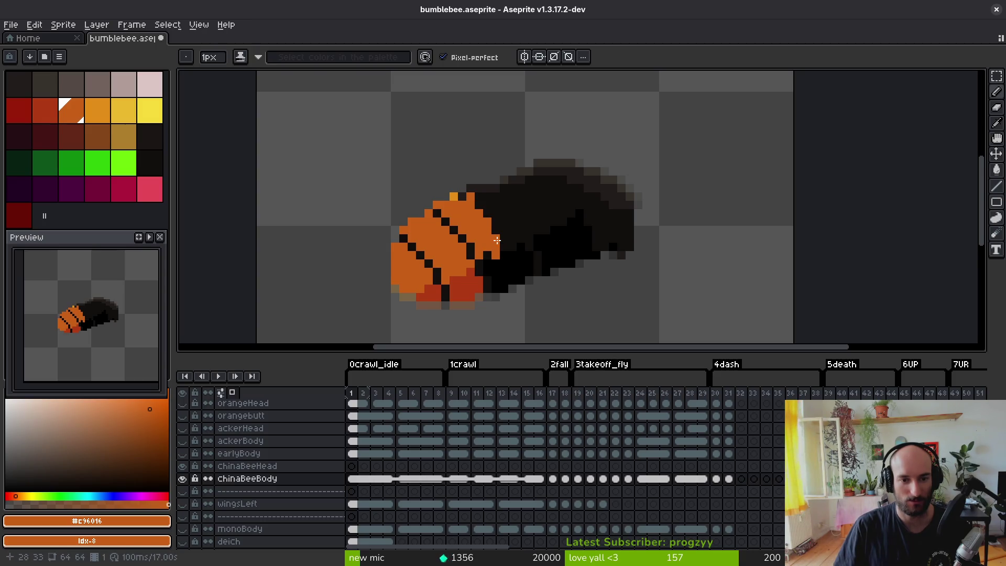
scroll(519, 257, "down", 2)
scroll(492, 220, "up", 4)
left_click(493, 220, "alt")
scroll(531, 248, "down", 3)
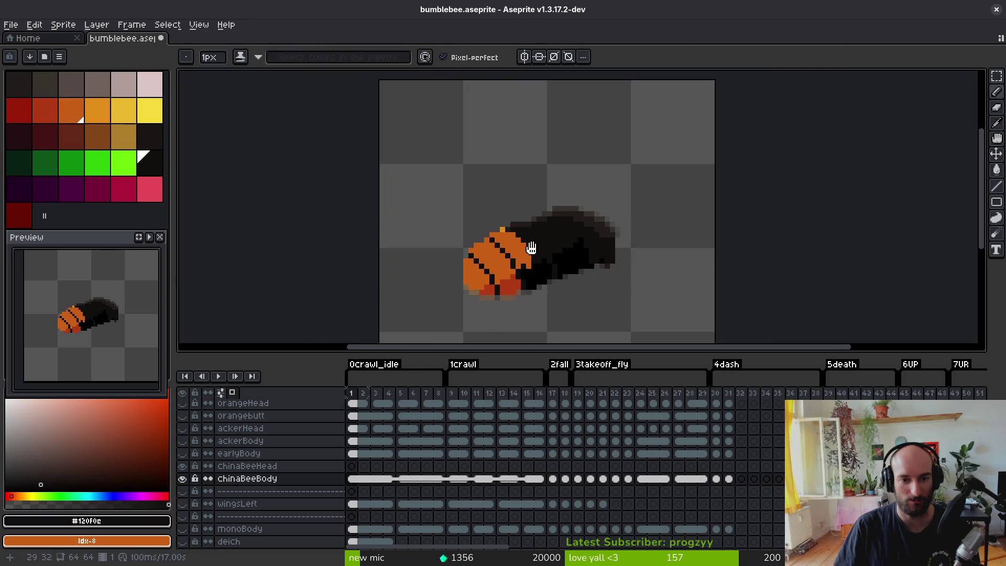
scroll(531, 247, "up", 3)
left_click(479, 204, "alt")
scroll(531, 269, "down", 3)
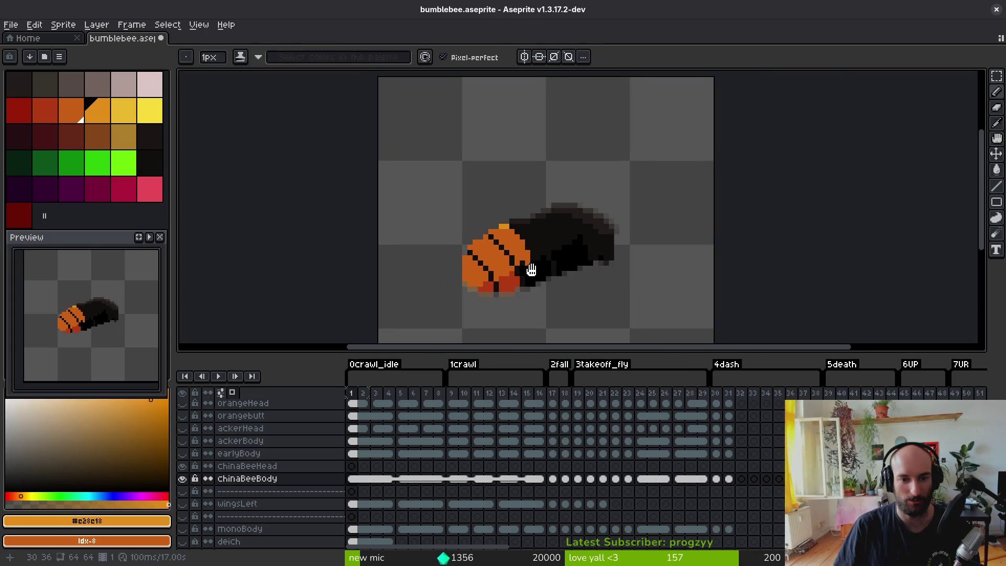
scroll(498, 251, "up", 3)
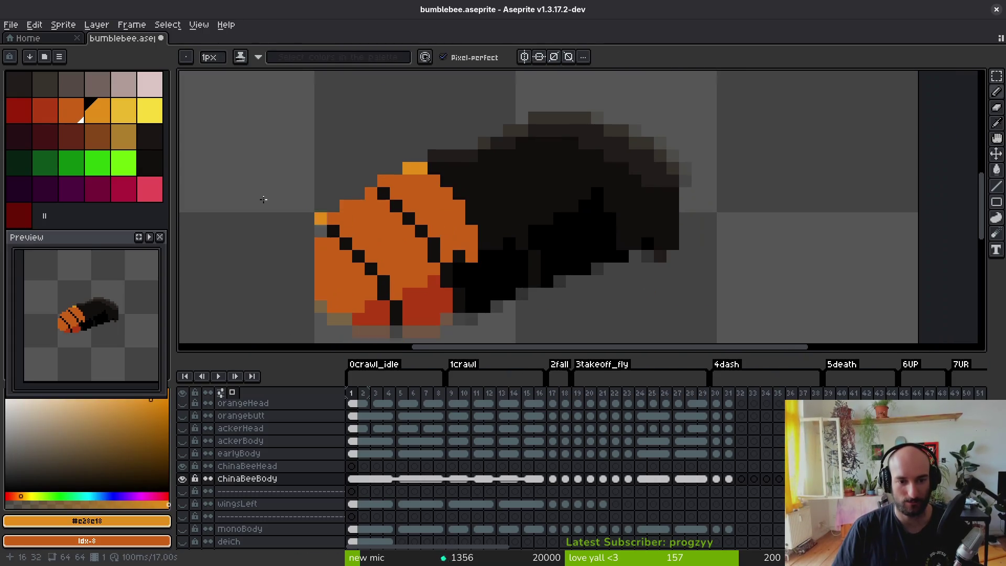
left_click(124, 84)
- Paint the first pale band pixel behind the abdomen and compare with the Fiery-bodied photos
left_click(441, 165)
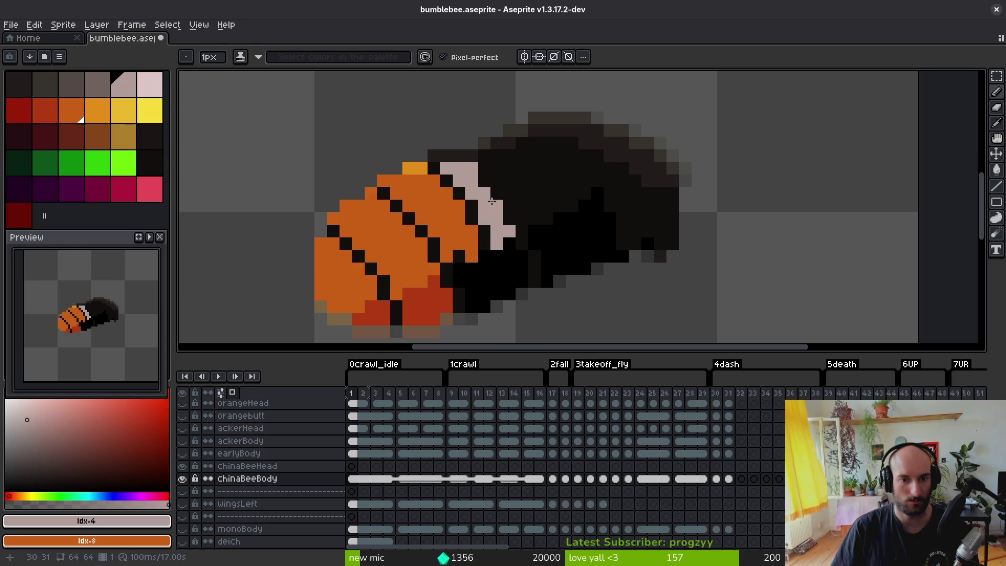
key("]")
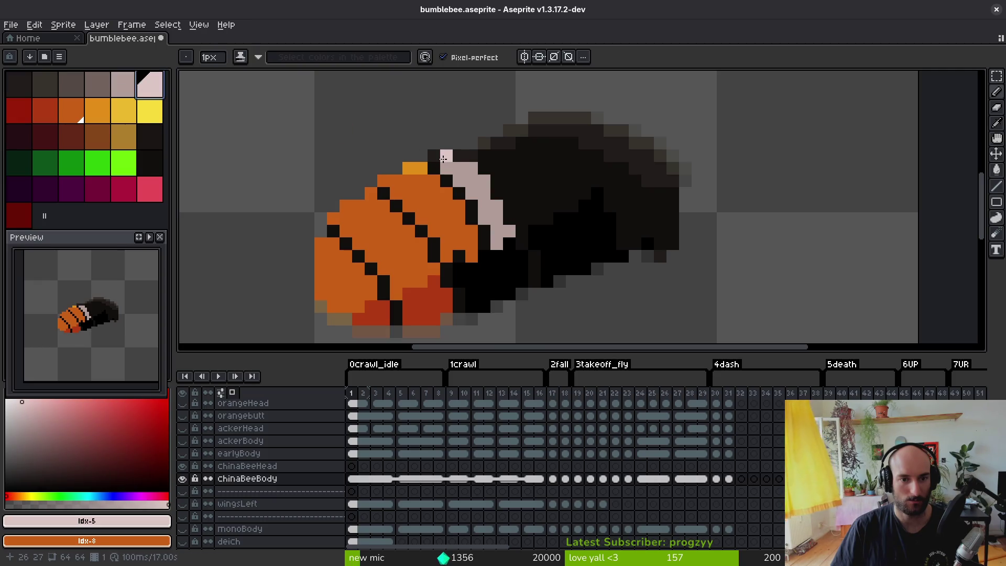
scroll(591, 240, "down", 5)
key("alt+Tab")
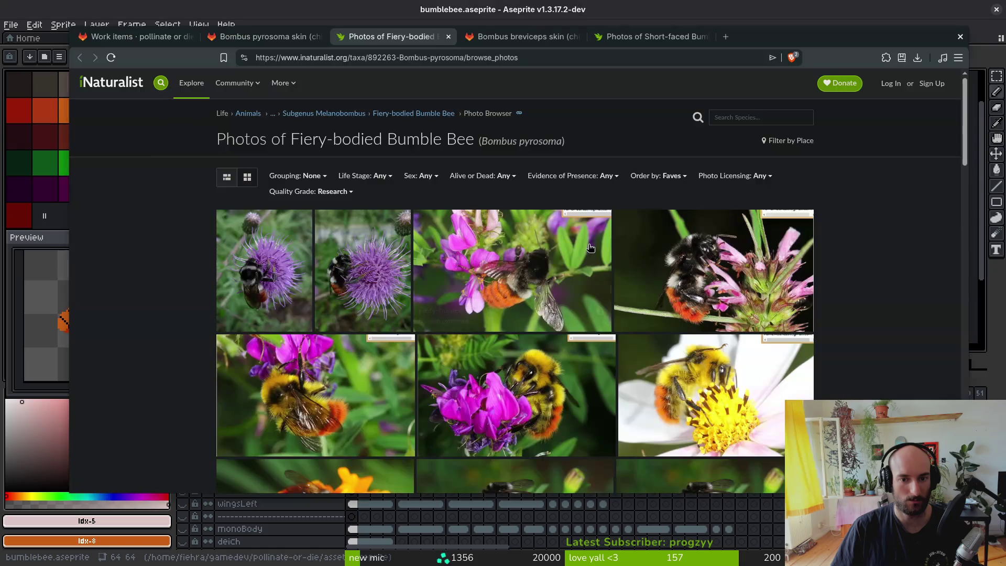
key("alt+Tab")
key("alt+Tab")
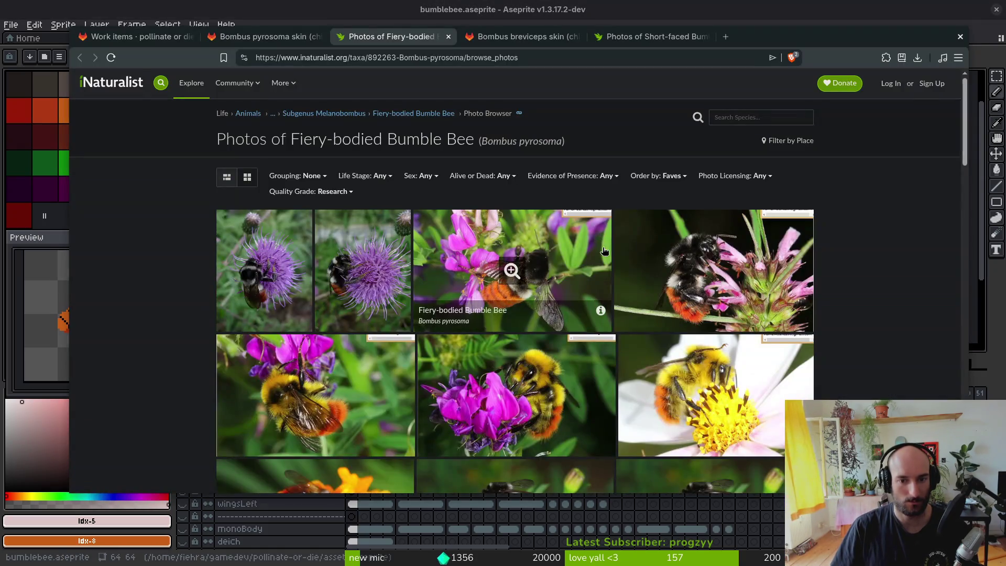
key("alt+Tab")
key("alt+Tab")
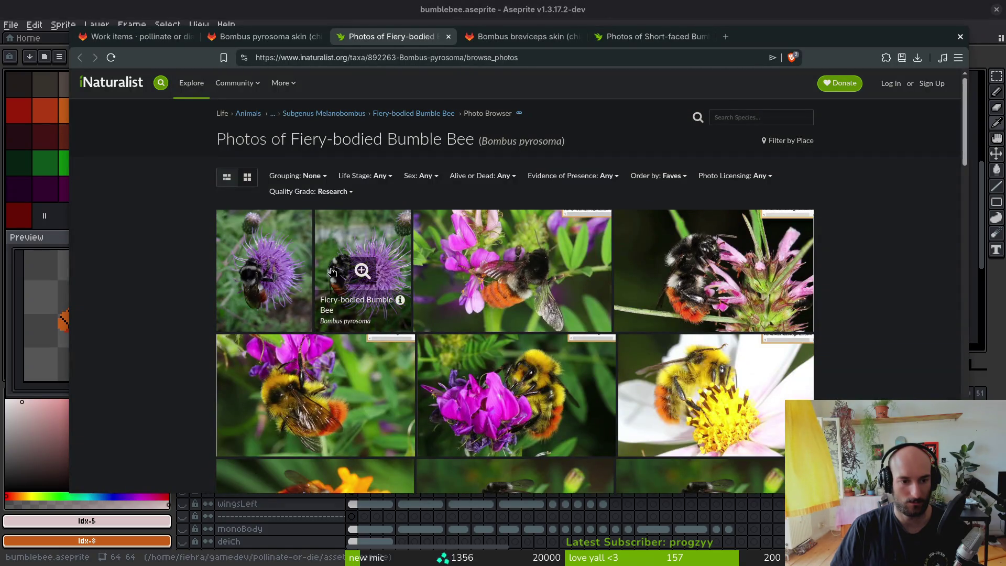
key("alt+Tab")
- Draw a diagonal pale pink line along the band and undo stray pixels
scroll(562, 265, "up", 3)
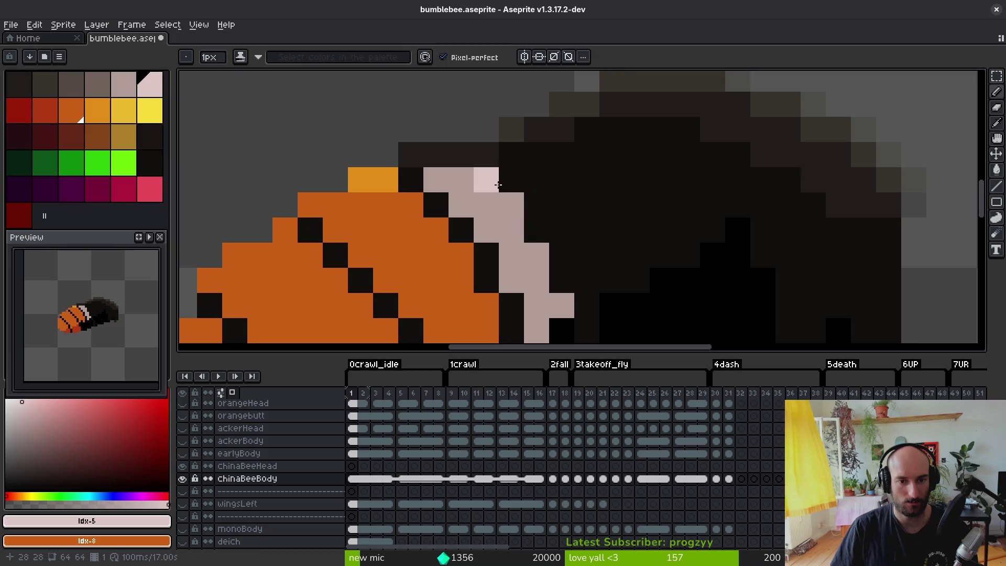
left_click_drag(519, 162, 562, 211)
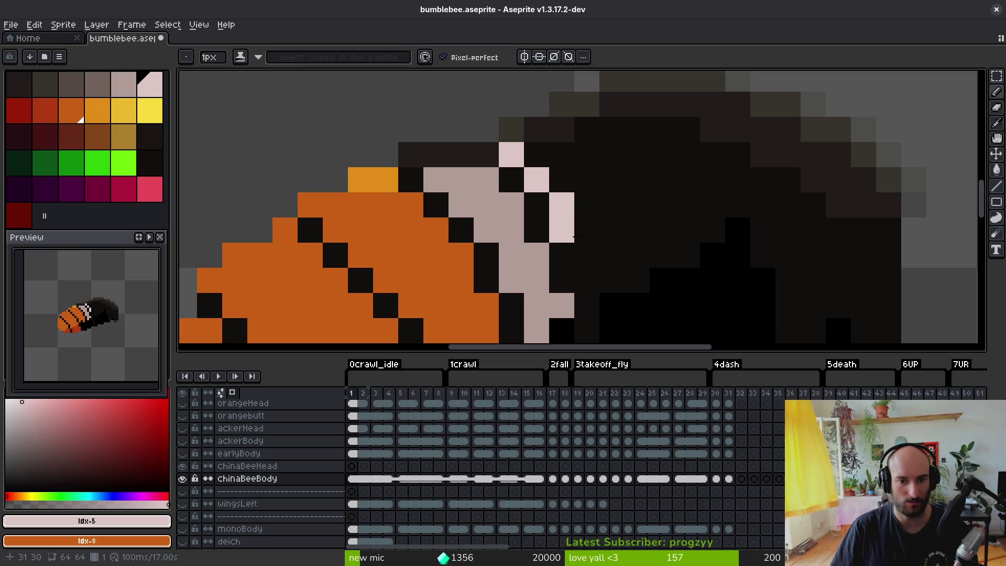
left_click(128, 91)
left_click(512, 154, "alt")
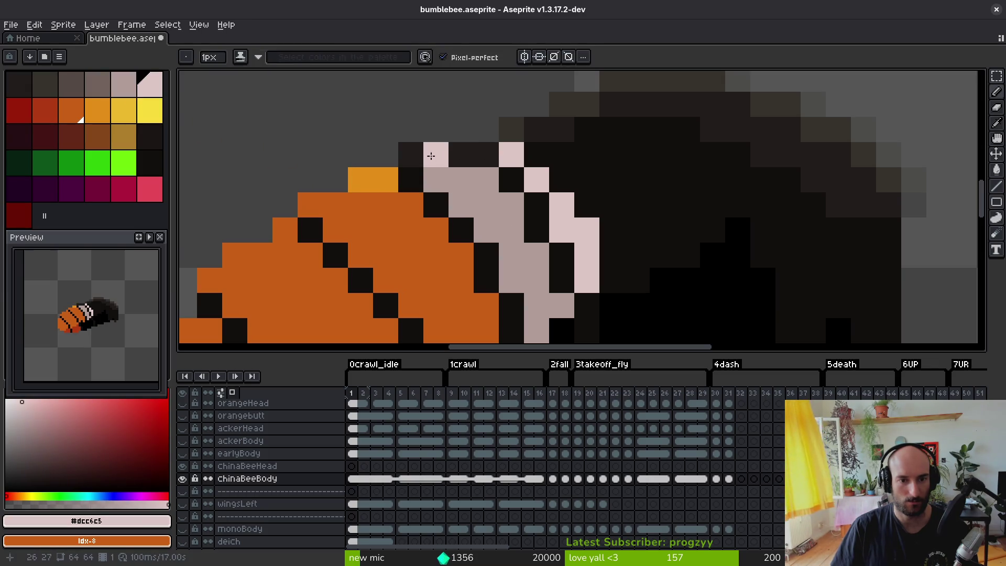
key("ctrl+z")
key("ctrl+z")
key("ctrl+z")
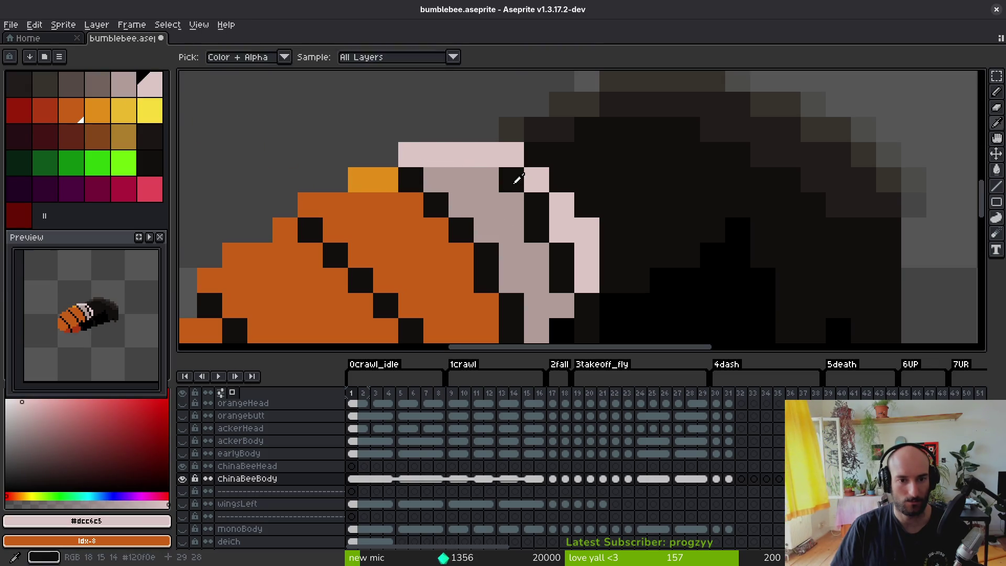
scroll(526, 252, "down", 5)
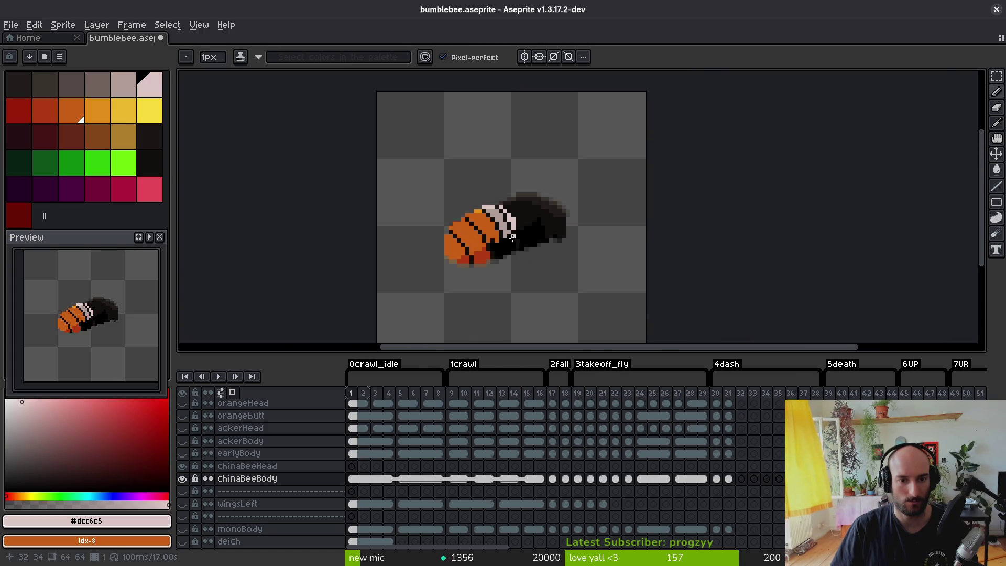
- Sample the greyer pink from the band and paint pale pink pixels onto it
scroll(511, 237, "up", 3)
scroll(503, 203, "down", 3)
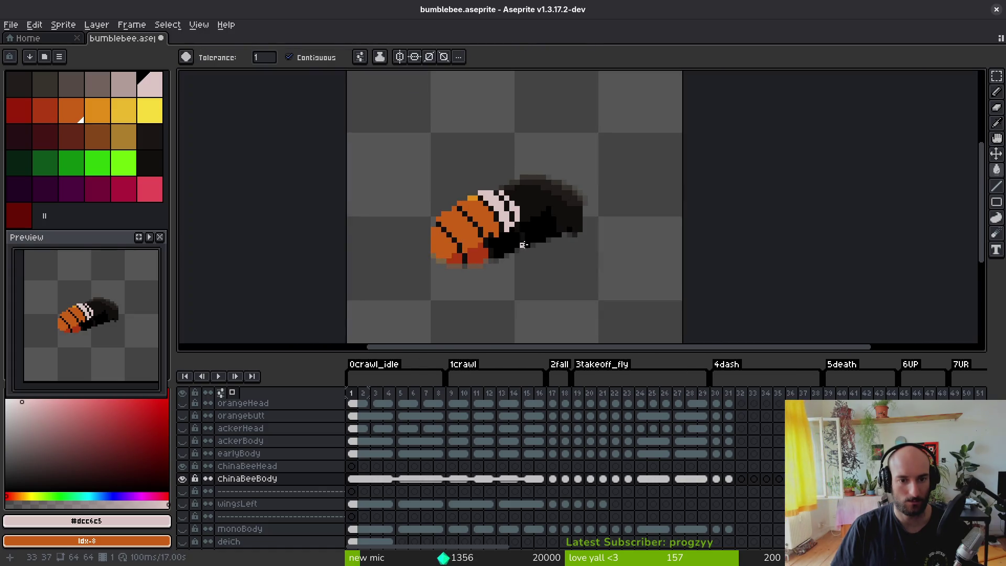
scroll(442, 150, "up", 3)
key("i")
left_click(442, 150, "alt")
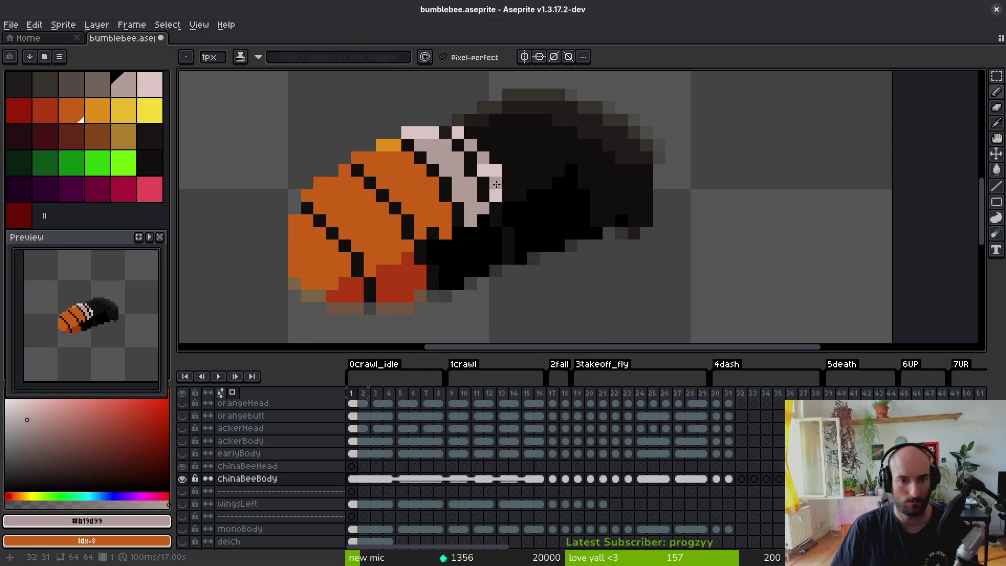
scroll(533, 231, "down", 4)
scroll(534, 231, "up", 4)
key("b")
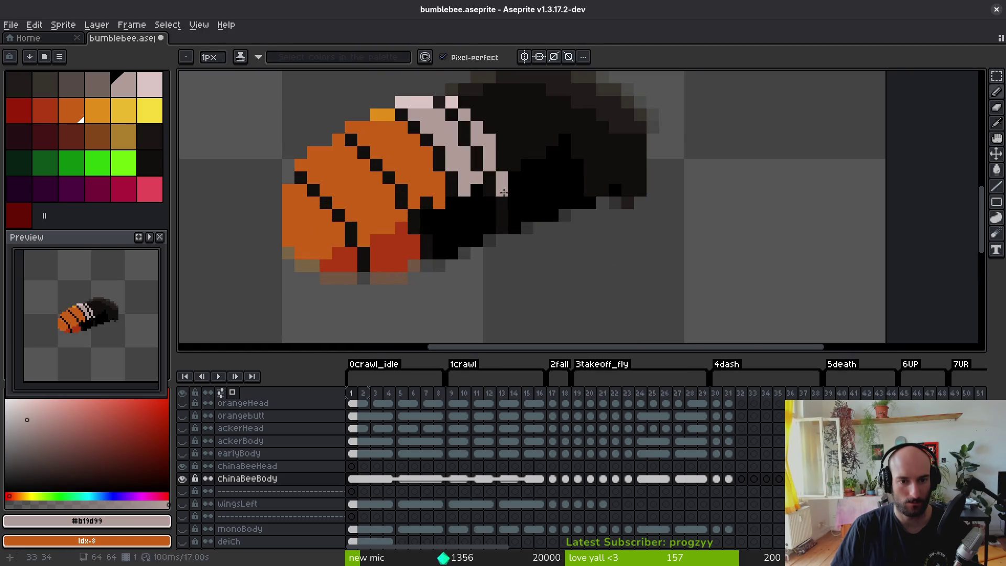
left_click(503, 164)
left_click(502, 164)
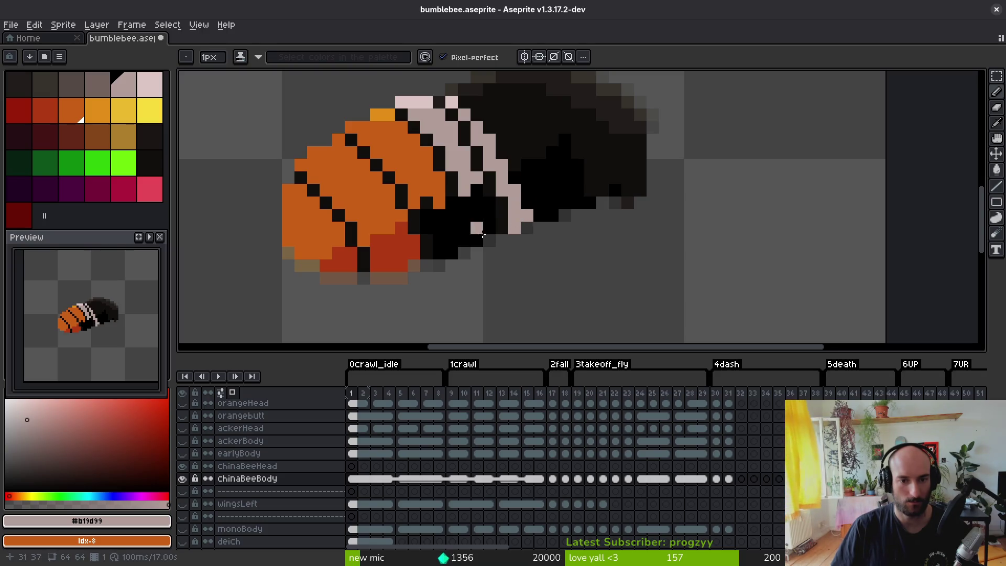
- Shade the pale band with grey pixels diagonally, plus a short grey-brown run on the stripe
scroll(482, 234, "up", 4)
scroll(471, 233, "down", 4)
scroll(340, 237, "up", 3)
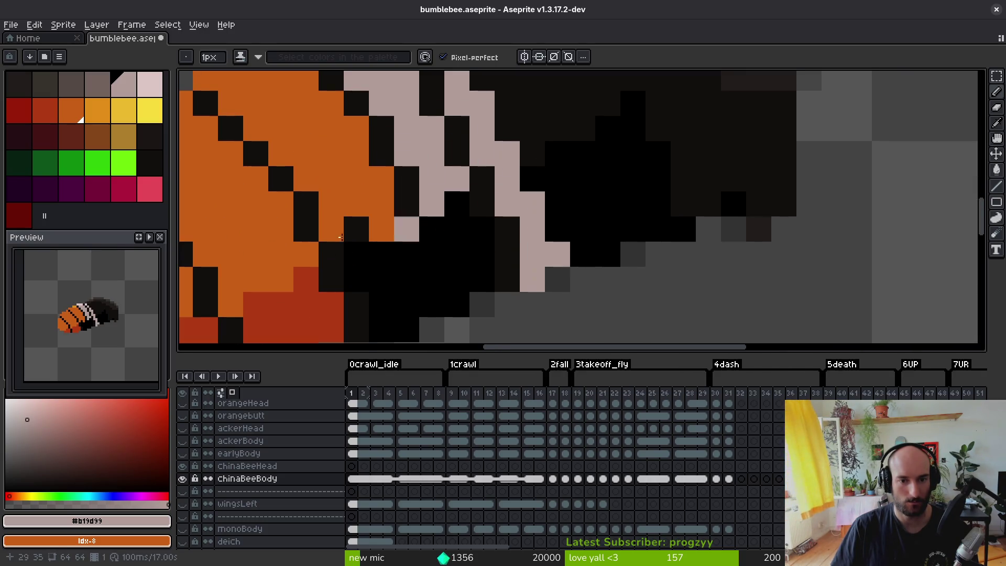
left_click(98, 85)
scroll(530, 202, "up", 2)
mouse_move(474, 155)
left_mouse_down()
mouse_move(531, 255)
mouse_move(534, 332)
left_mouse_up()
scroll(549, 307, "down", 8)
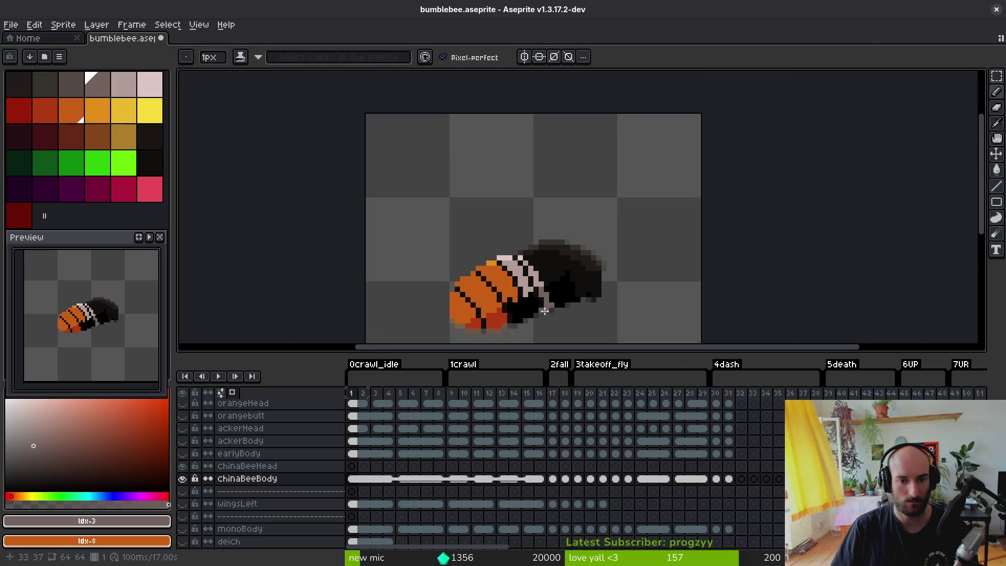
scroll(545, 310, "up", 6)
mouse_move(472, 193)
left_mouse_down()
mouse_move(475, 239)
mouse_move(491, 259)
mouse_move(519, 220)
mouse_move(502, 185)
mouse_move(523, 201)
left_mouse_up()
- Paint red pixels down the abdomen's underside after undoing a trial red fill
left_click(390, 265, "alt")
key("g")
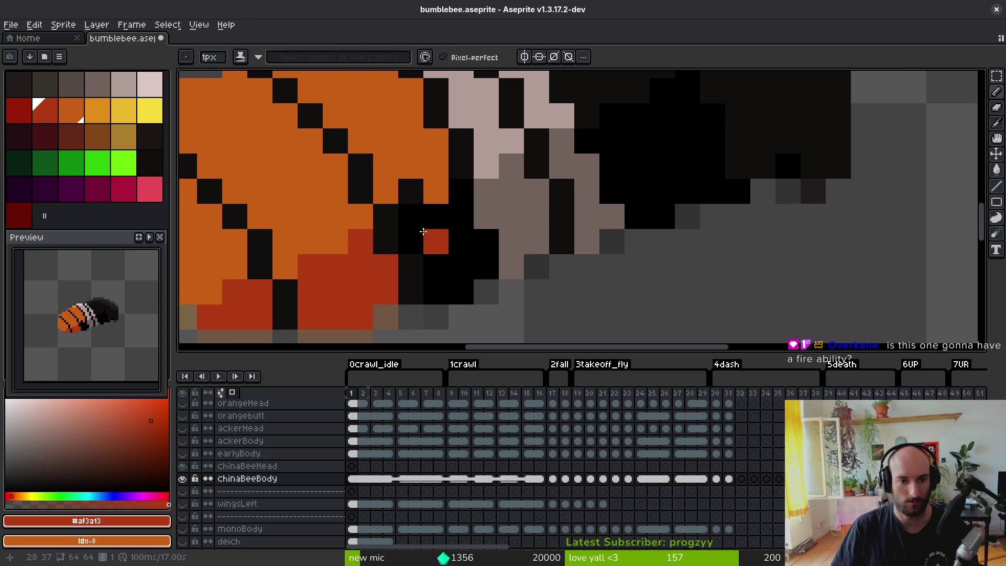
left_click(442, 251)
key("ctrl+z")
key("b")
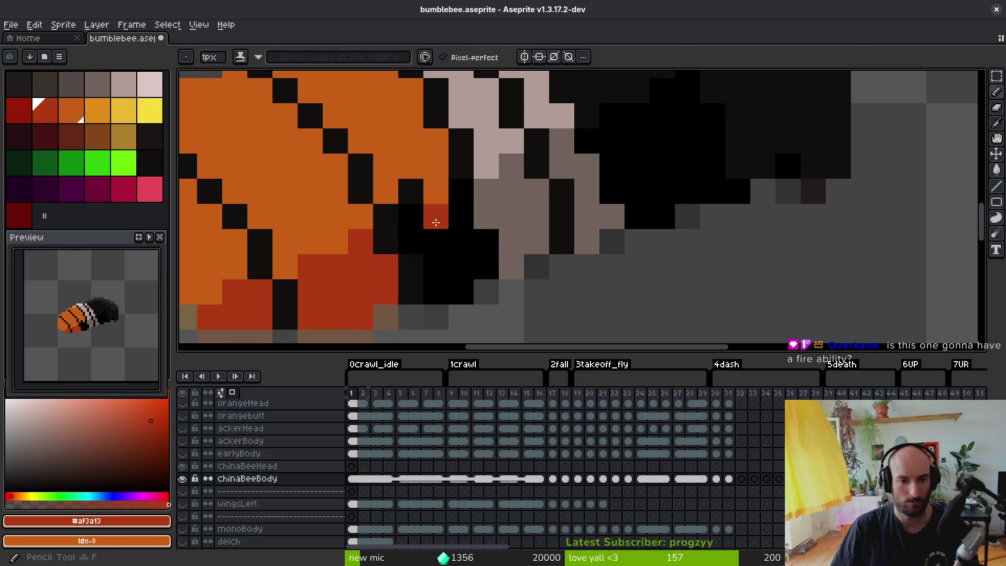
mouse_move(437, 241)
left_mouse_down()
mouse_move(461, 241)
mouse_move(457, 288)
mouse_move(439, 271)
left_mouse_up()
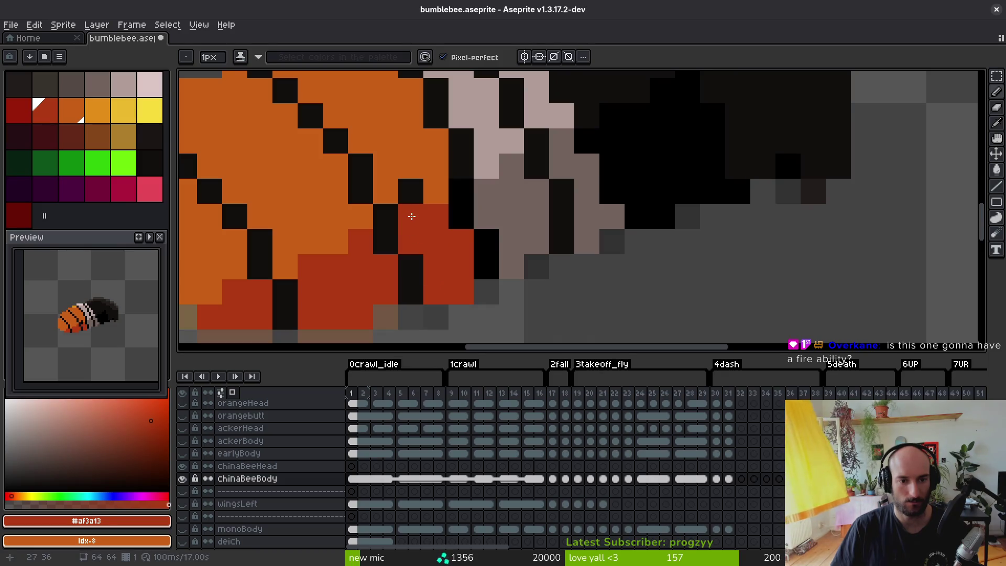
scroll(412, 216, "down", 5)
scroll(411, 151, "up", 5)
- Sample the orange, red and black body colours, then save bumblebee.aseprite
left_click(403, 153, "alt")
scroll(393, 158, "down", 5)
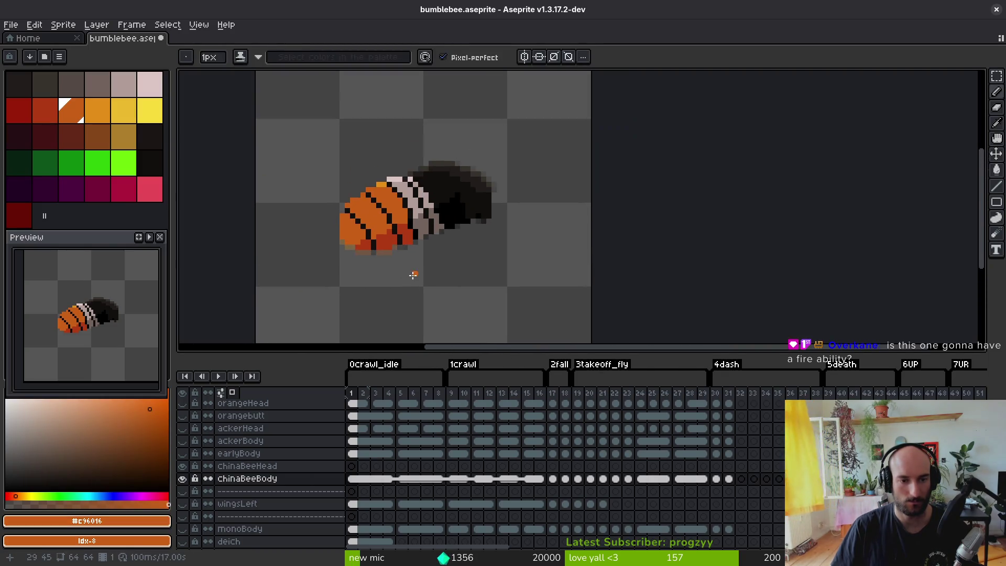
scroll(414, 243, "up", 4)
left_click(465, 246, "alt")
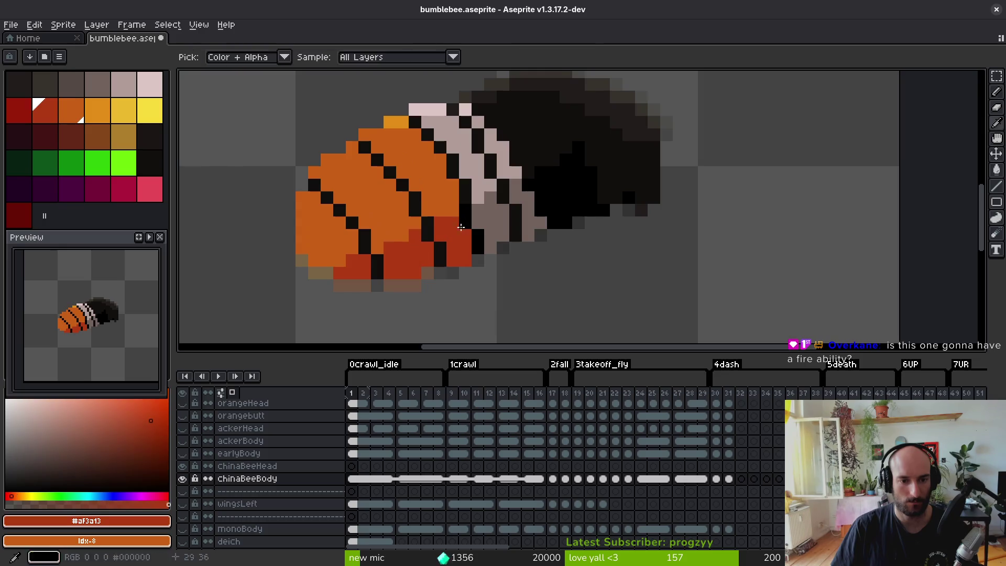
left_click(476, 233, "alt")
scroll(470, 269, "down", 4)
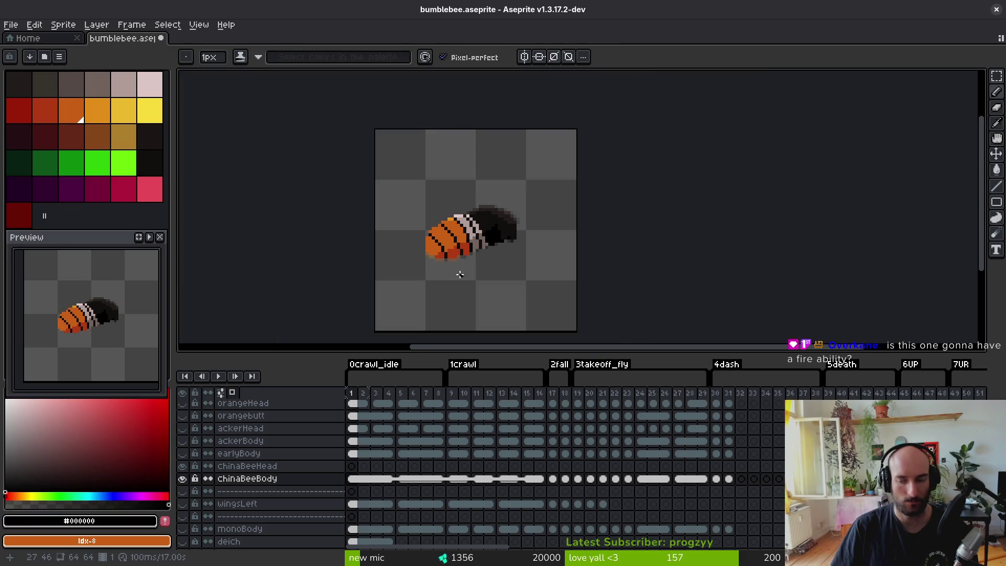
key("ctrl+s")
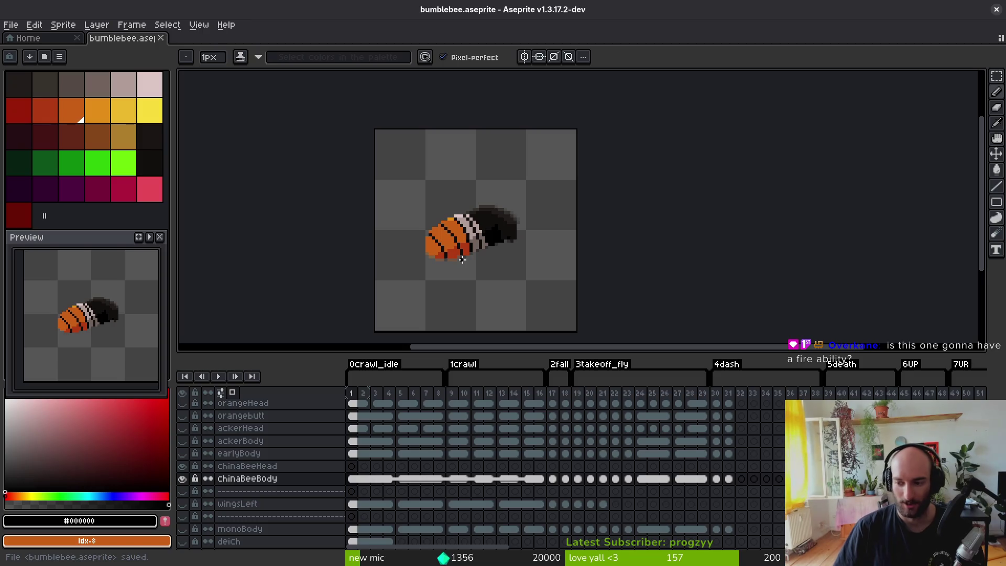
- Draw a pale pink diagonal stroke across the band and sample the darker grey-brown
scroll(481, 243, "up", 5)
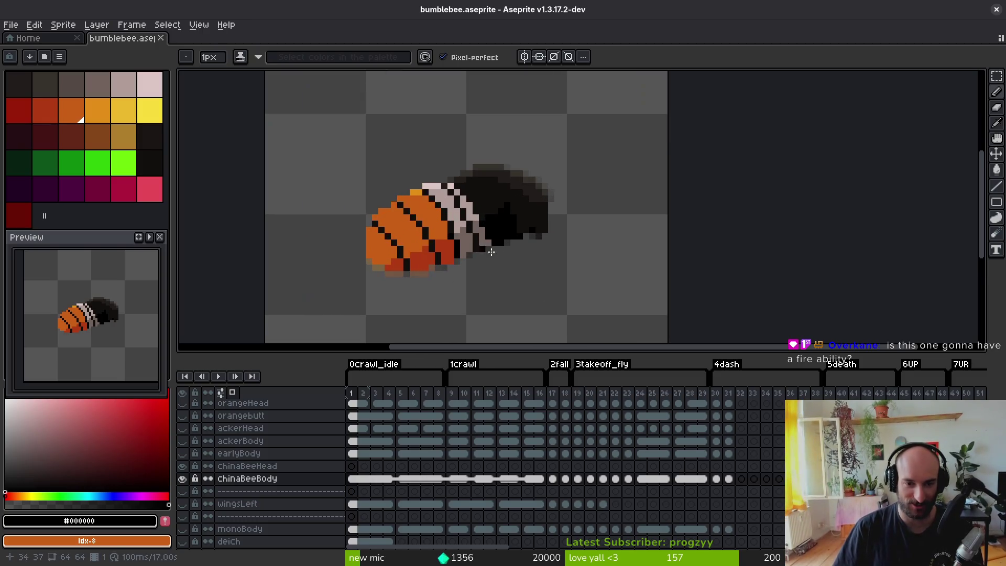
left_click(450, 149, "alt")
mouse_move(450, 150)
left_mouse_down()
mouse_move(503, 202)
mouse_move(503, 220)
left_mouse_up()
left_click(523, 263, "alt")
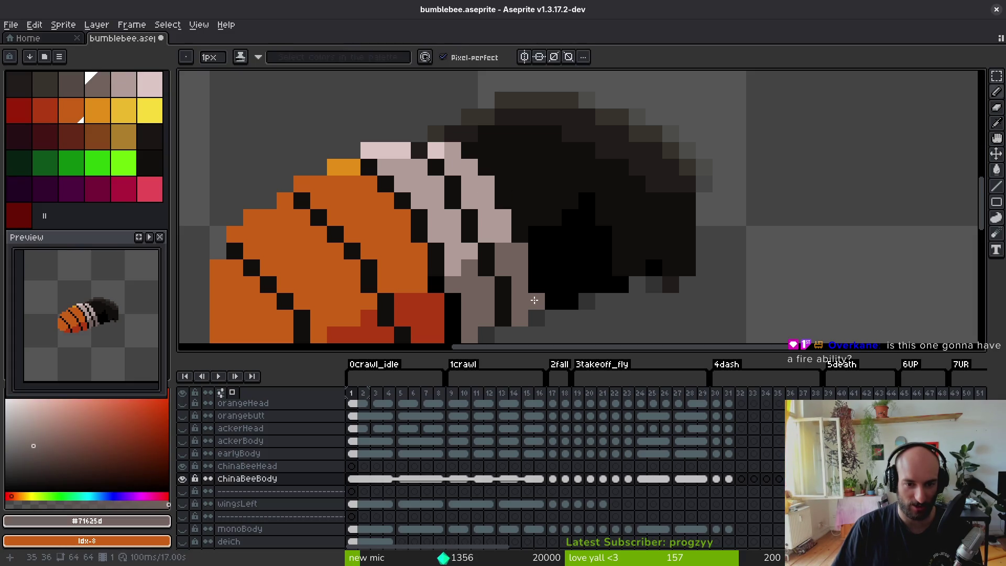
scroll(537, 290, "down", 9)
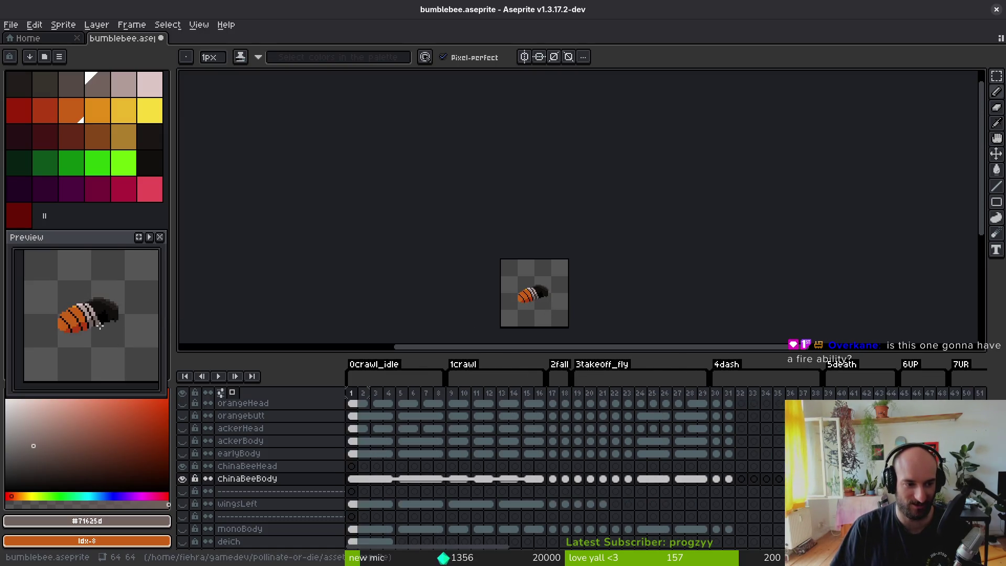
scroll(97, 328, "up", 2)
scroll(103, 322, "down", 2)
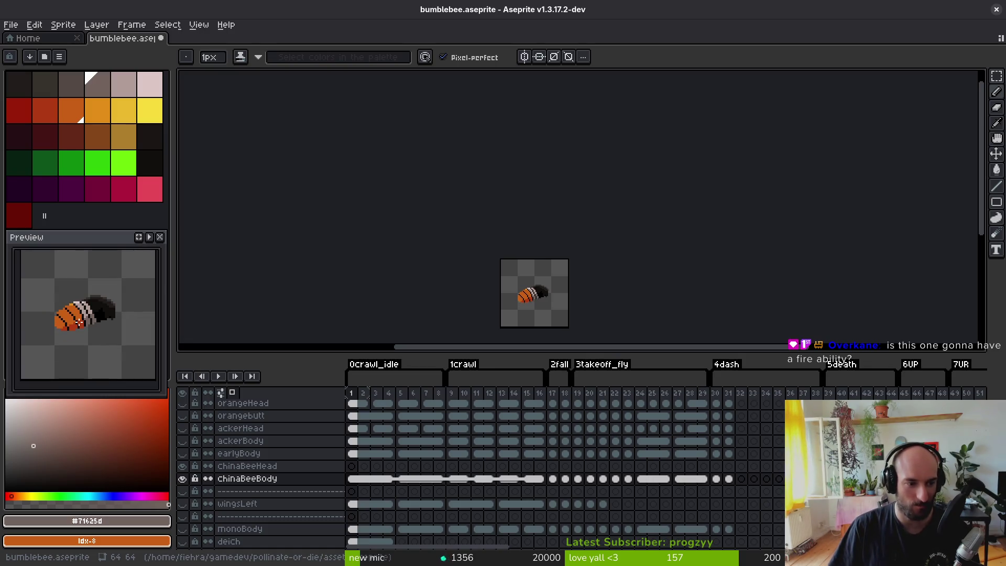
scroll(505, 278, "up", 8)
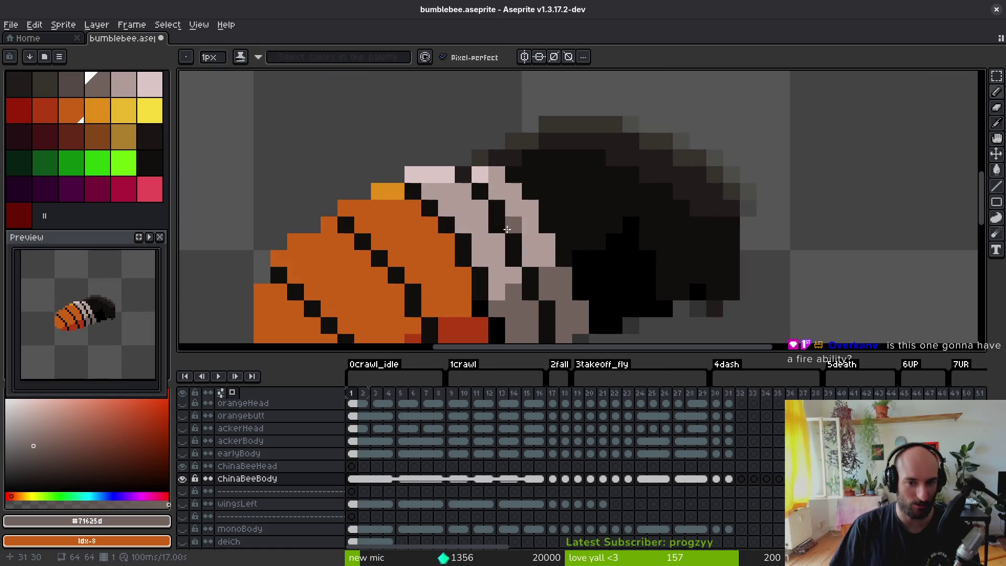
scroll(521, 212, "down", 3)
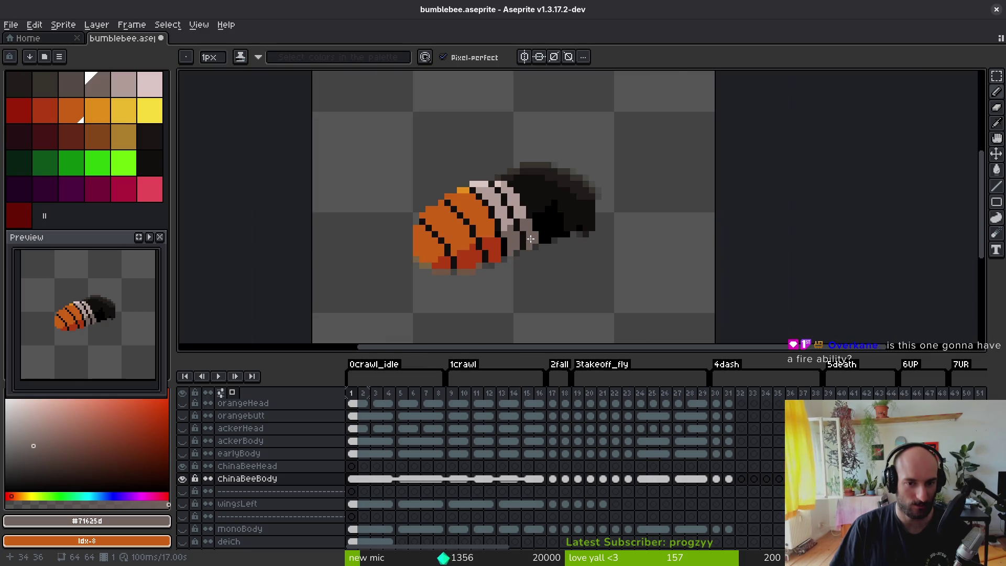
scroll(524, 229, "up", 4)
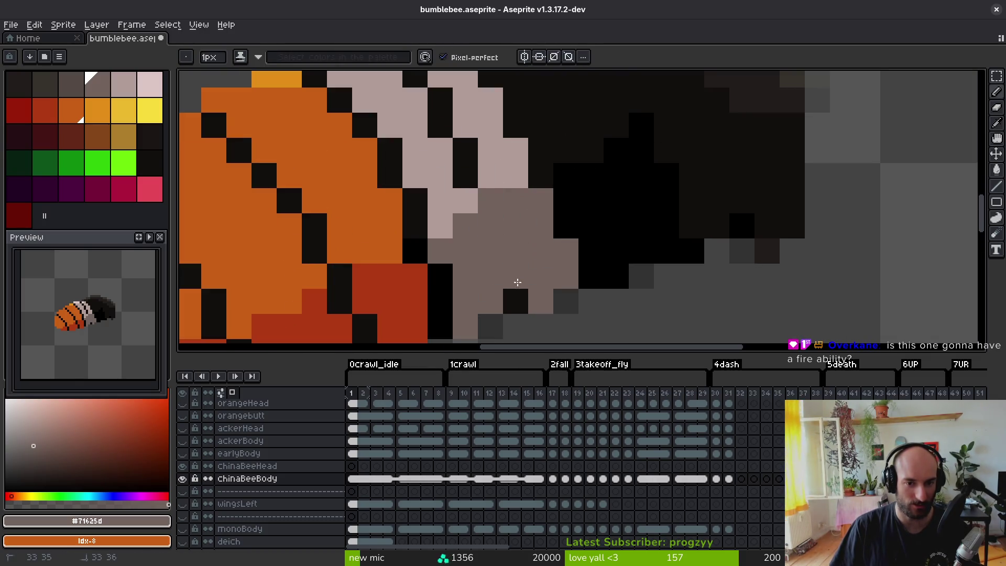
- Paint several band pixels light pink and extend the pale band
scroll(507, 242, "up", 1)
left_click(459, 180, "alt")
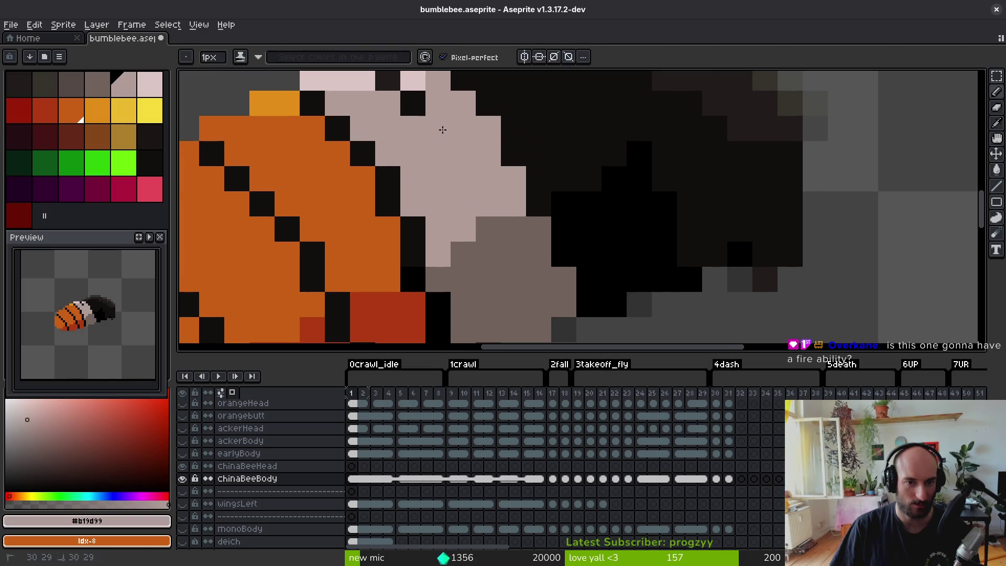
scroll(443, 130, "up", 2)
left_click(400, 126, "alt")
left_click(384, 129)
left_click(435, 157, "alt")
mouse_move(409, 154)
left_mouse_down()
mouse_move(413, 140)
mouse_move(458, 149)
mouse_move(507, 247)
left_mouse_up()
- Blacken the stray grey pixels along the thorax edge and save the file
left_click(476, 146, "alt")
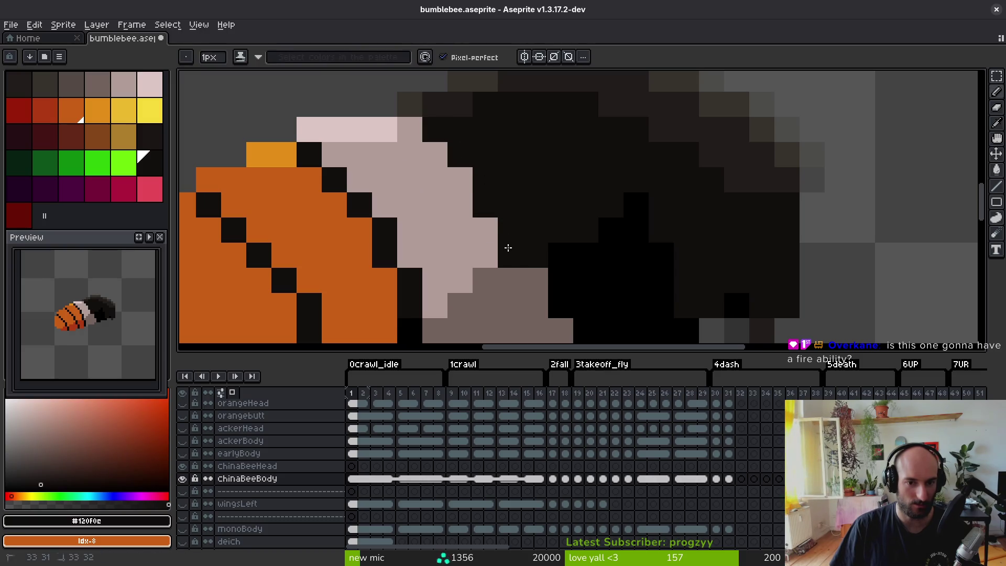
scroll(570, 240, "down", 1)
left_click(570, 240, "alt")
left_click(541, 271)
scroll(542, 272, "down", 1)
left_click(539, 225)
left_click(542, 253)
scroll(542, 251, "down", 1)
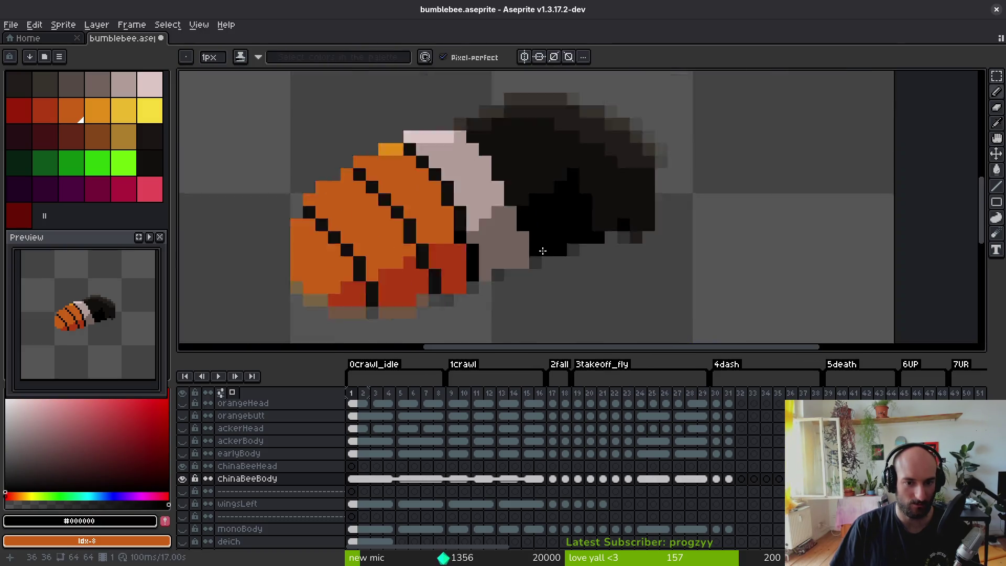
scroll(542, 251, "down", 4)
scroll(506, 268, "up", 5)
left_click(506, 268)
scroll(556, 269, "down", 5)
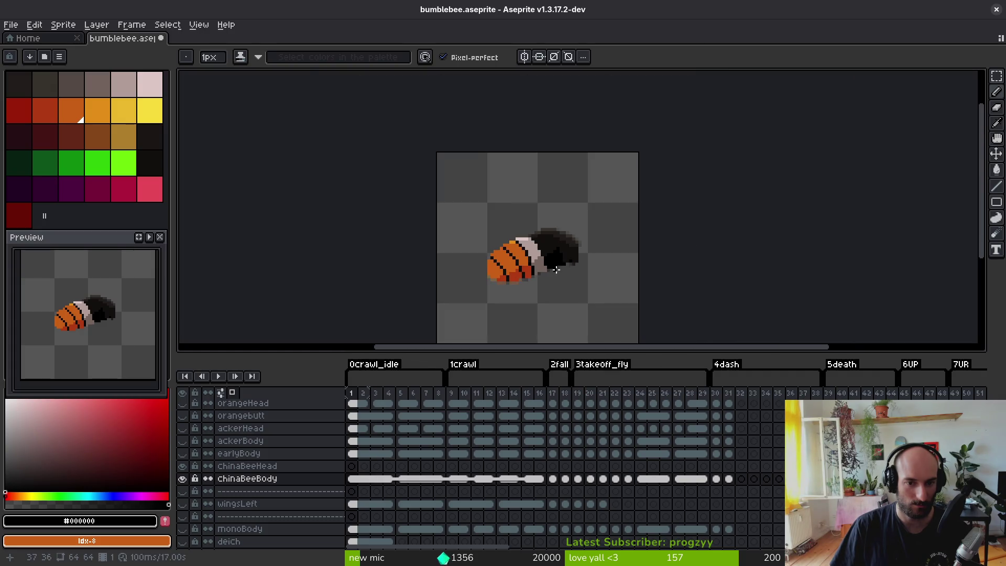
key("ctrl+s")
- Try filling the band lighter pink and the underside pink-grey, then undo both fills
scroll(535, 262, "up", 6)
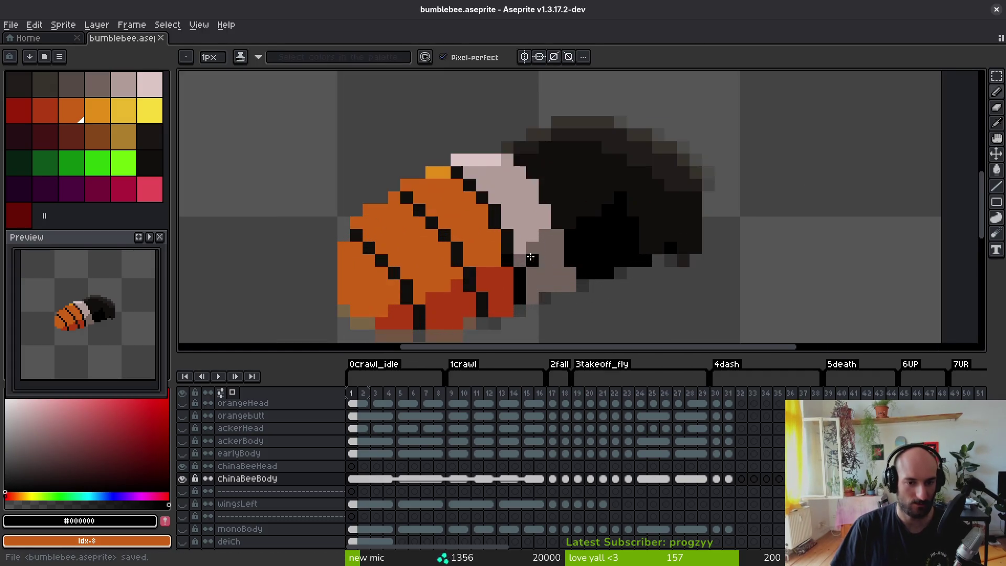
left_click(490, 156, "alt")
key("g")
left_click(511, 204)
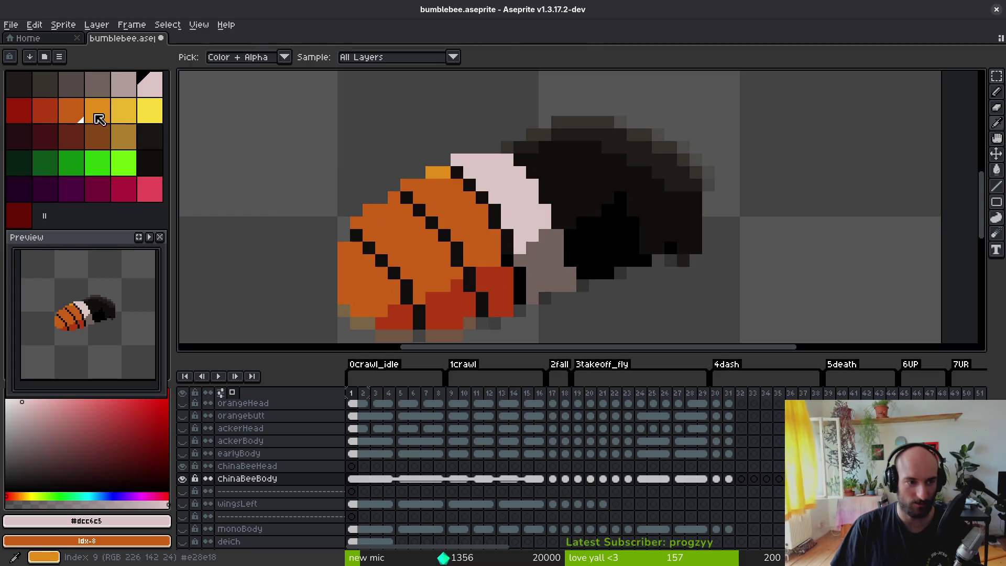
left_click(134, 93, "alt")
left_click(548, 265)
scroll(524, 309, "down", 5)
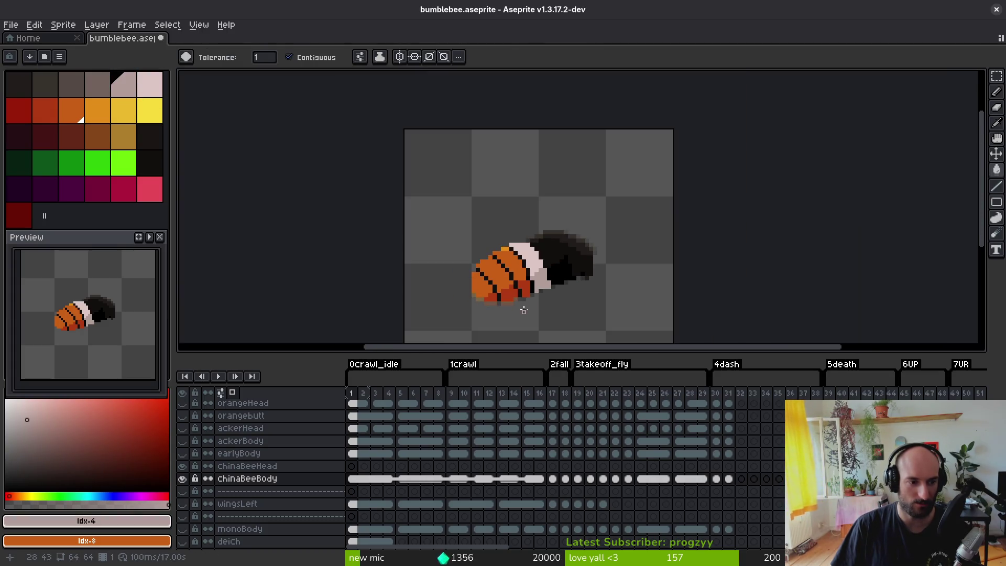
key("ctrl+z")
key("ctrl+z")
scroll(534, 266, "up", 3)
- Add a pale pixel on the band's top edge, trying orange and the eraser before undoing
key("b")
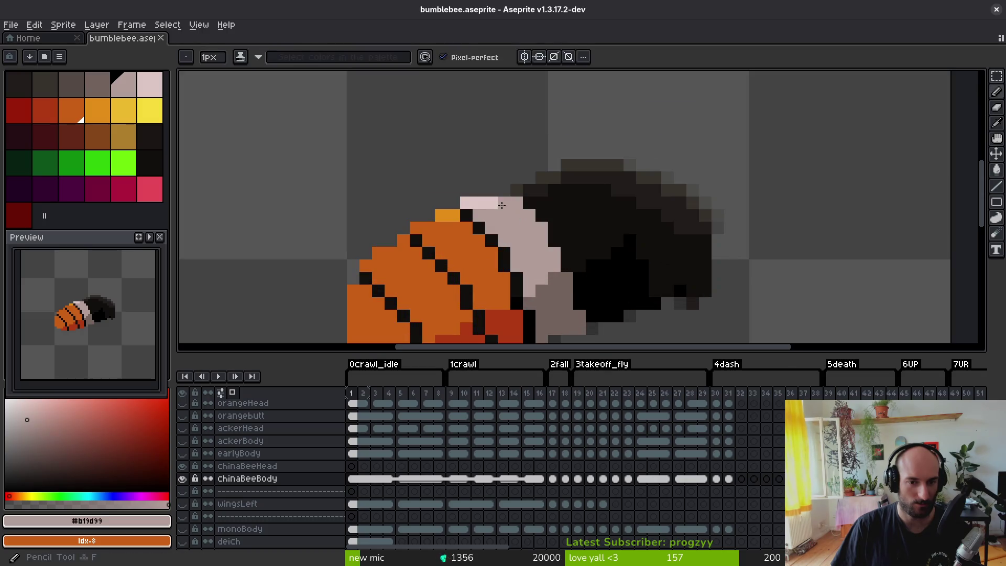
scroll(508, 227, "down", 3)
scroll(503, 199, "up", 4)
left_click(501, 178)
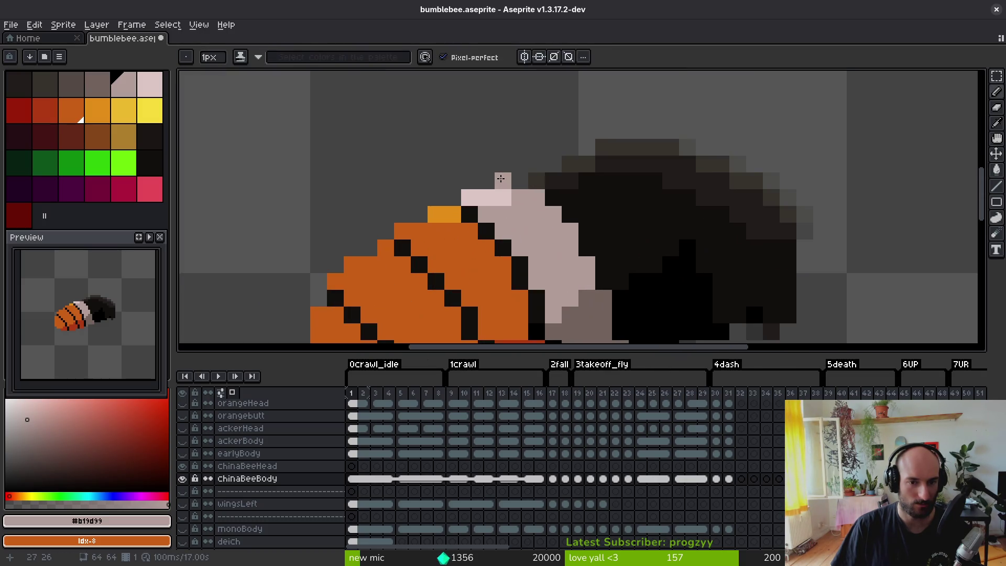
left_click(449, 247, "alt")
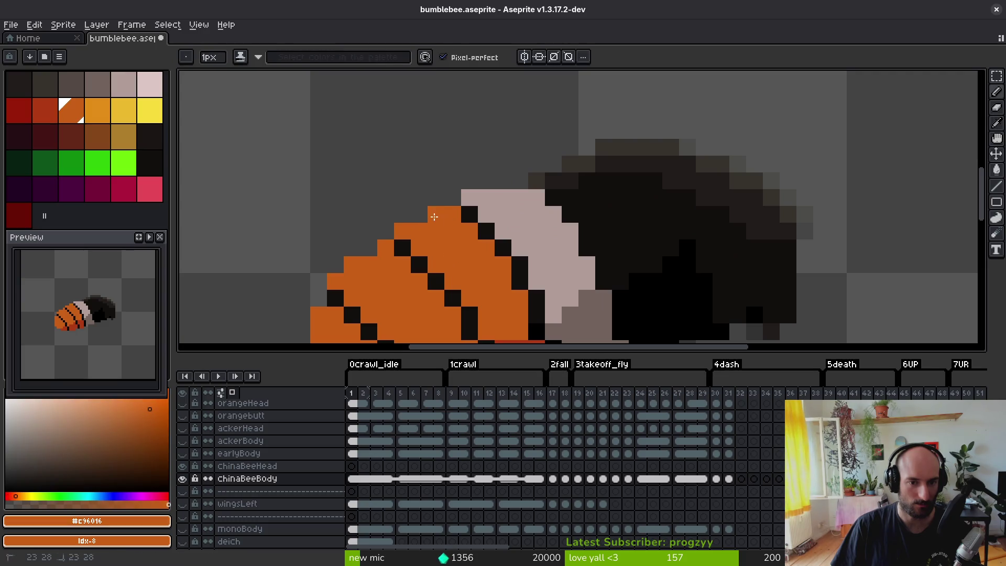
scroll(471, 261, "down", 5)
scroll(474, 266, "up", 3)
key("e")
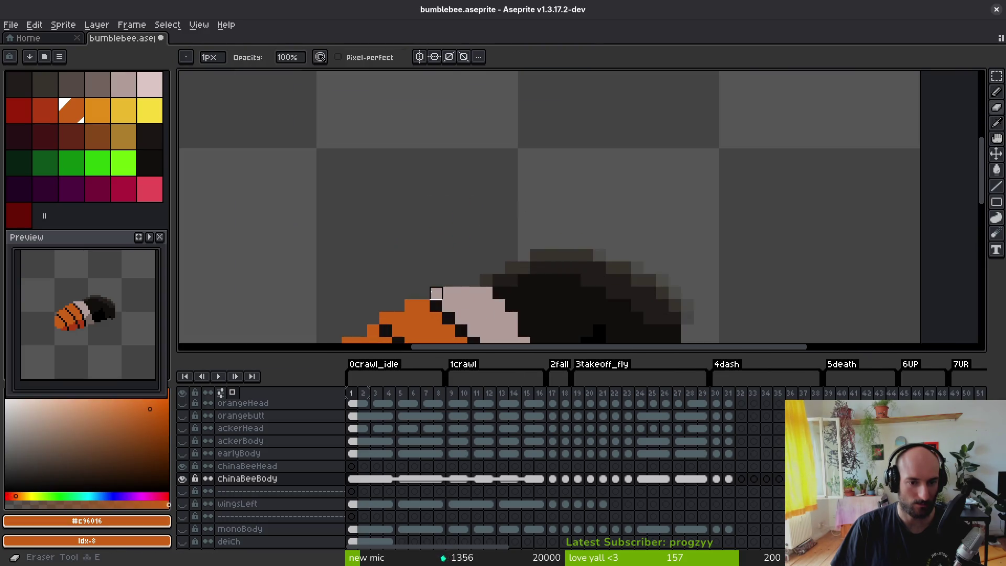
scroll(466, 251, "down", 1)
scroll(461, 257, "up", 4)
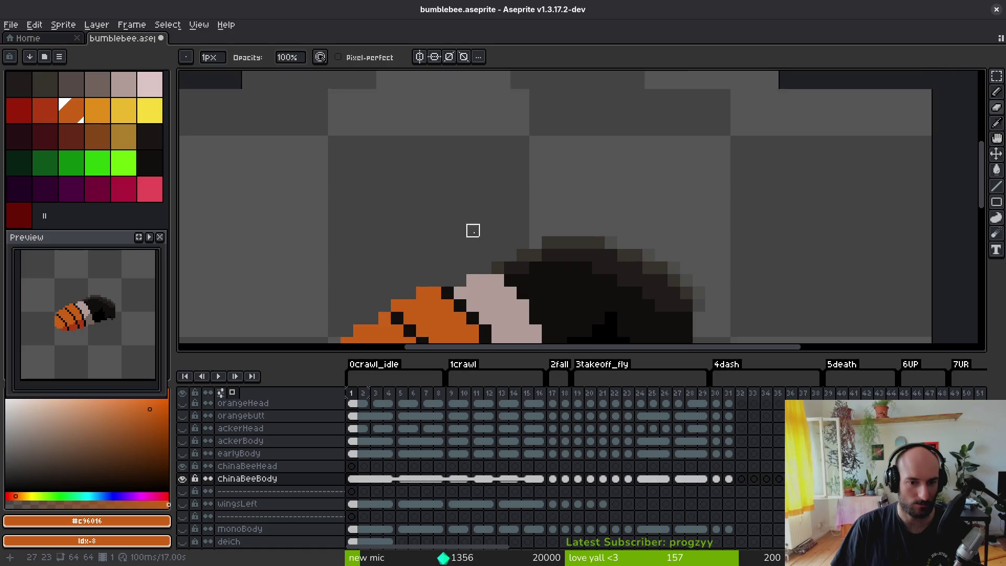
scroll(472, 229, "down", 5)
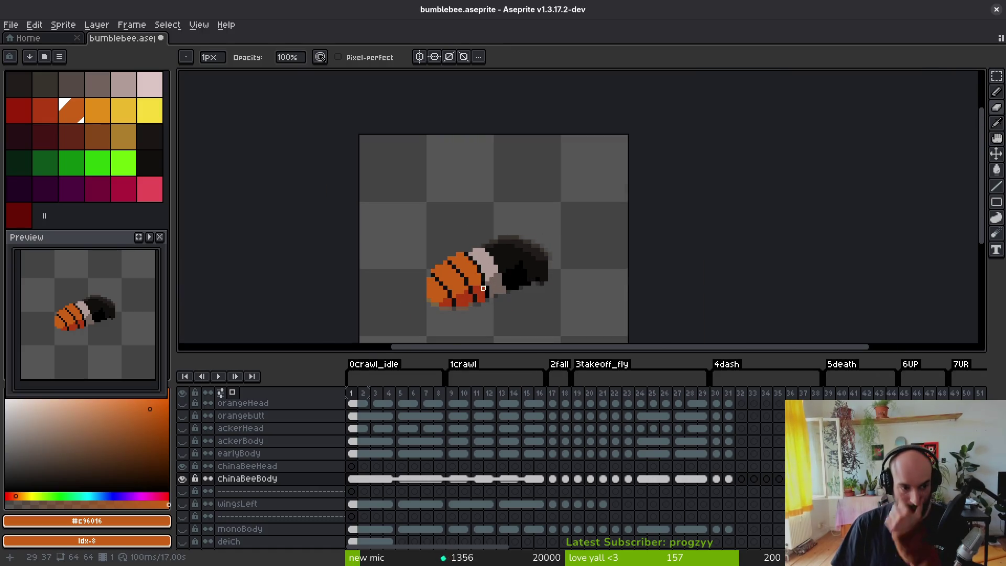
scroll(491, 260, "up", 5)
key("ctrl+z")
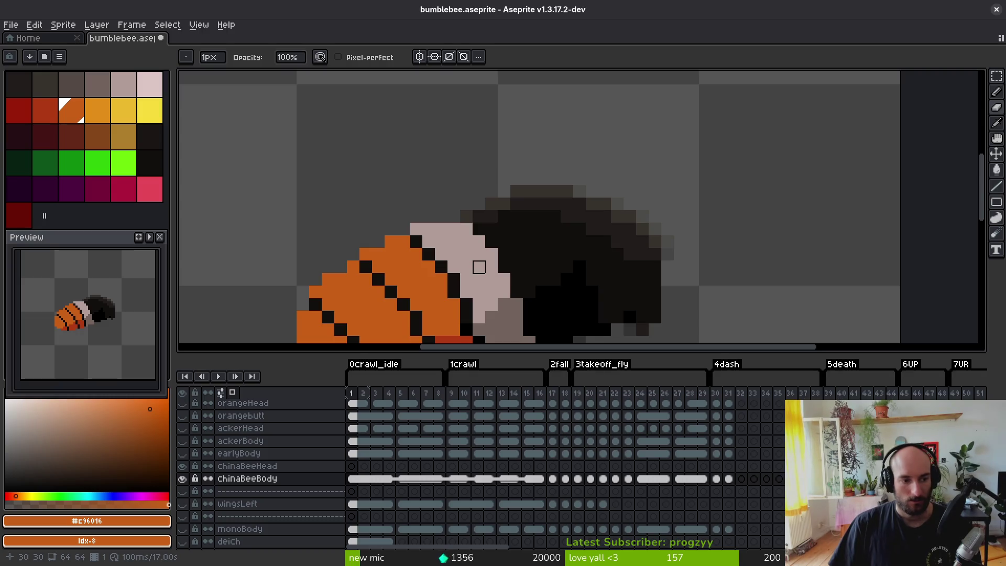
scroll(479, 255, "up", 2)
- Paint the stray pink pixel above the band with the dark thorax colour and save
left_click(429, 169, "alt")
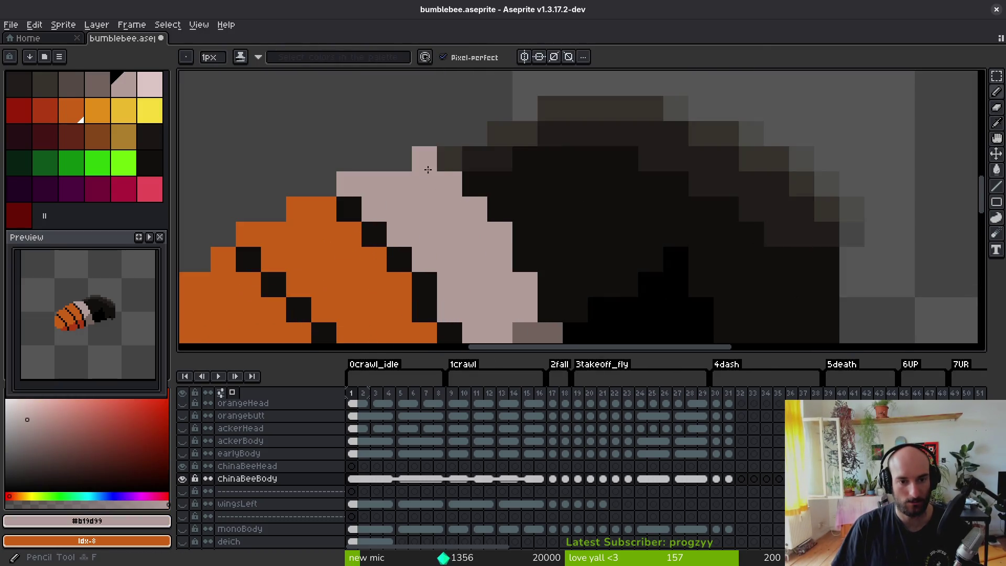
key("ctrl+z")
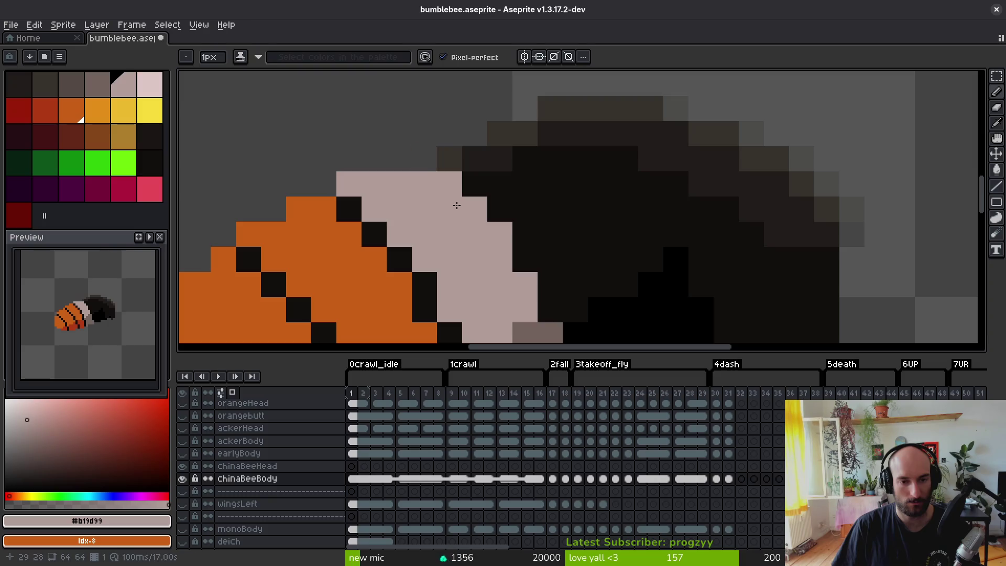
scroll(461, 173, "down", 3)
left_click(453, 210, "alt")
scroll(446, 208, "up", 2)
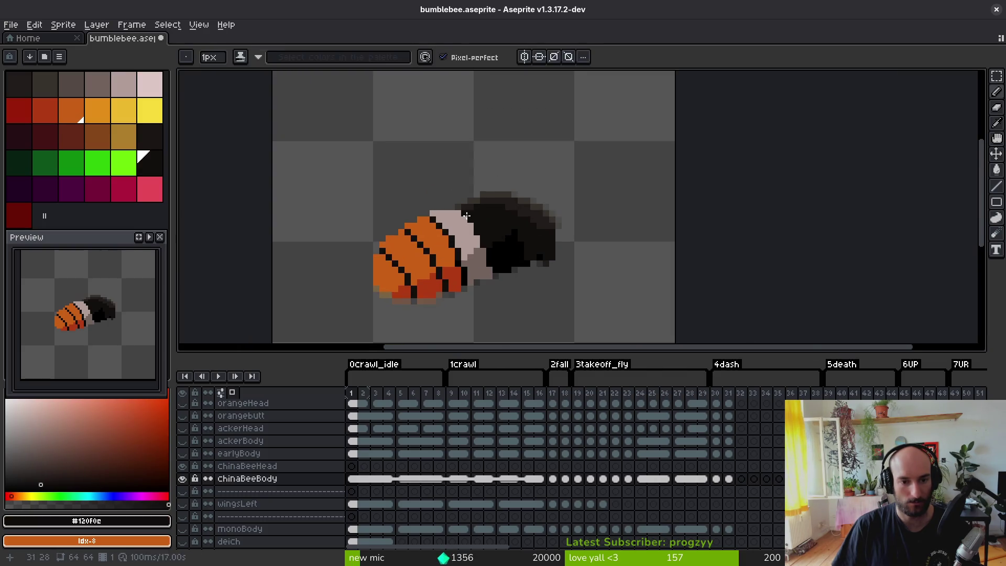
left_click_drag(446, 208, 489, 246)
scroll(534, 259, "down", 3)
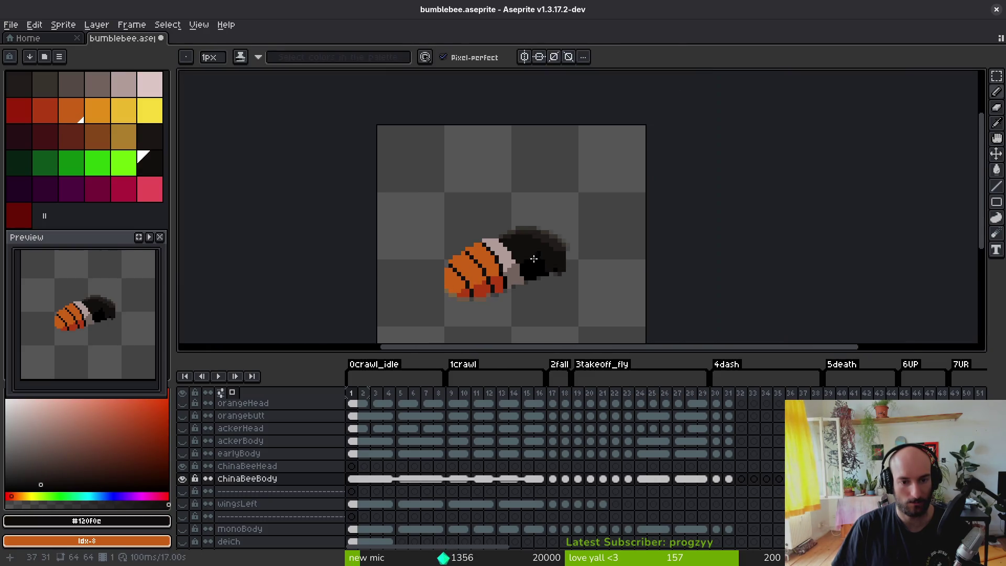
key("ctrl+s")
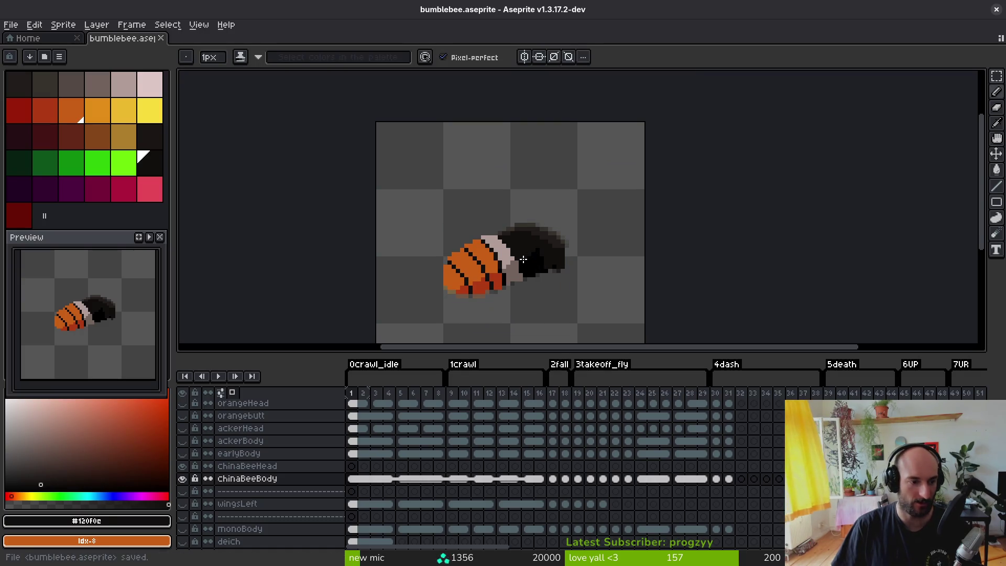
- Refill the pale band and the grey patch below it with a lighter pink
scroll(497, 230, "up", 3)
left_click_drag(496, 230, 476, 171)
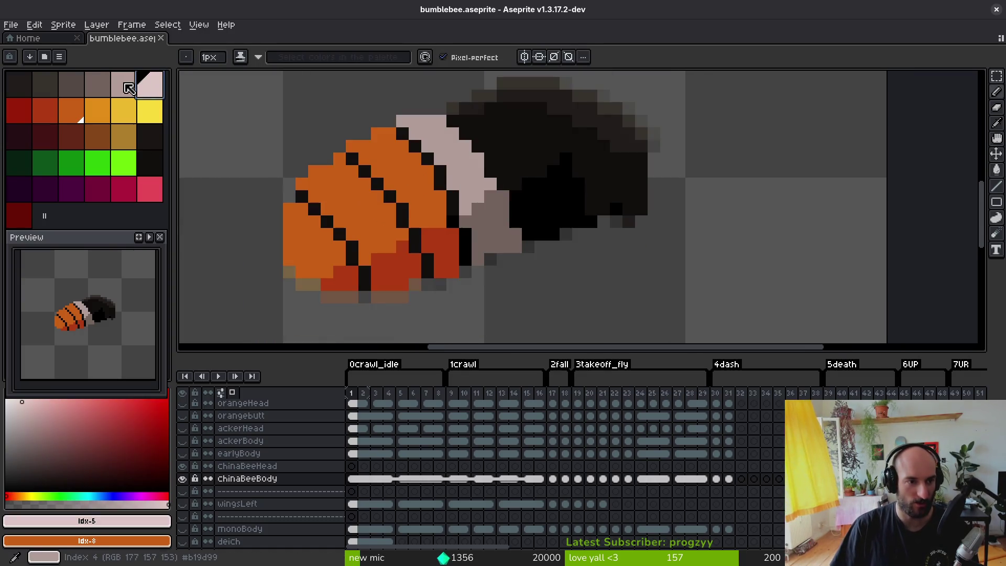
left_click(327, 158)
key("g")
left_click(461, 157)
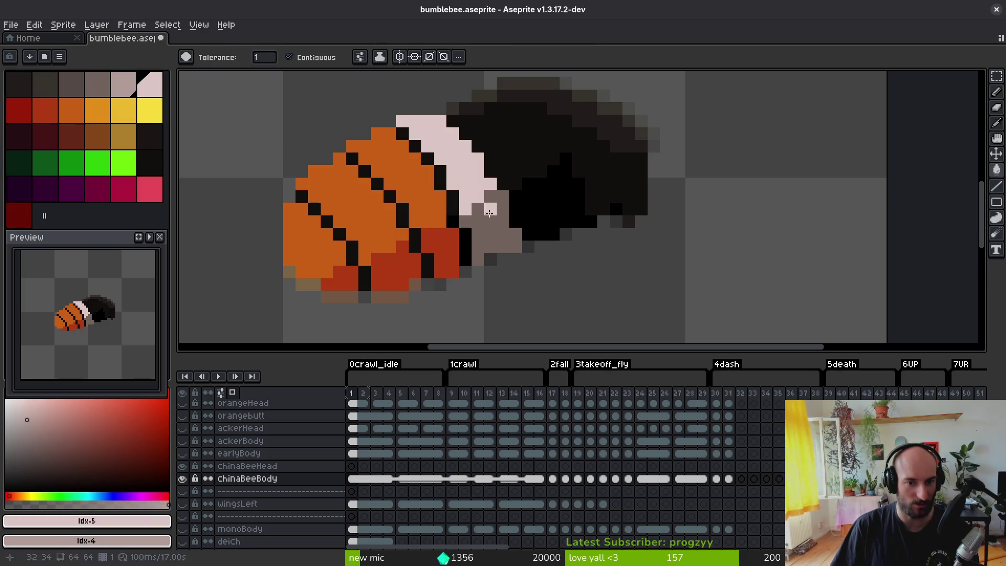
left_click(490, 226)
scroll(522, 282, "down", 2)
- Compare the sprite against the iNaturalist Bombus pyrosoma photo grid, scrolling through it, then return to Aseprite
key("alt+Tab")
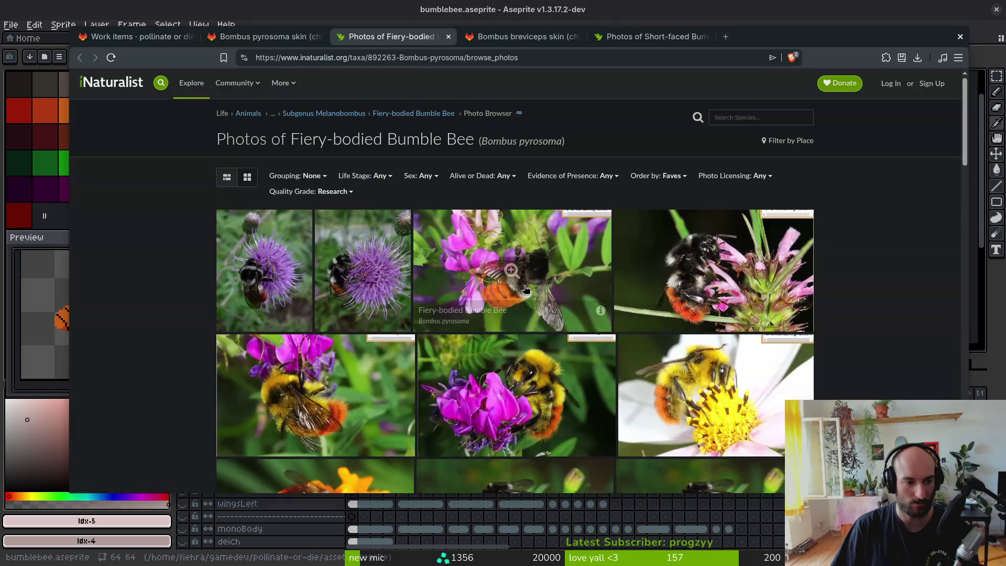
key("alt+Tab")
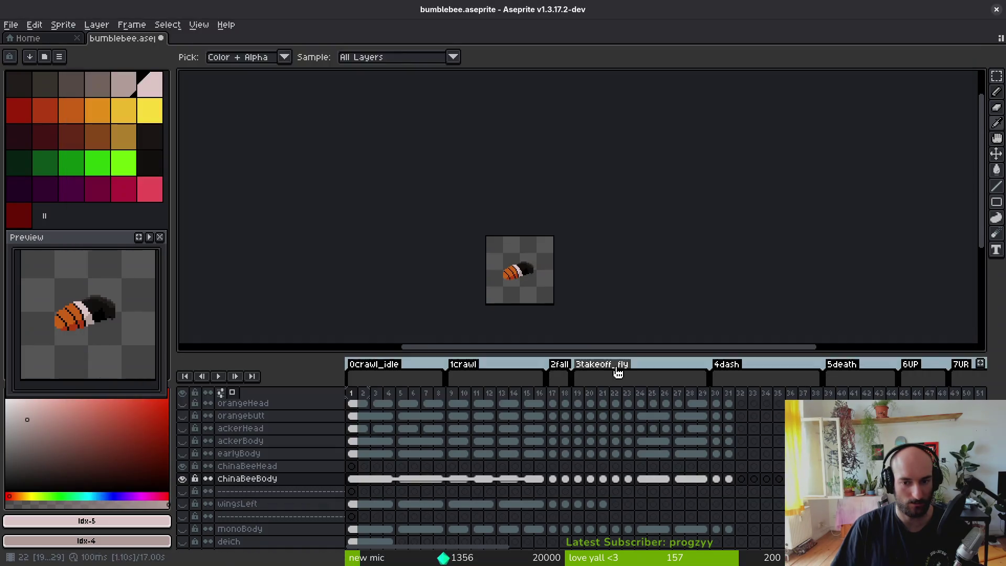
scroll(608, 282, "up", 2)
key("alt+Tab")
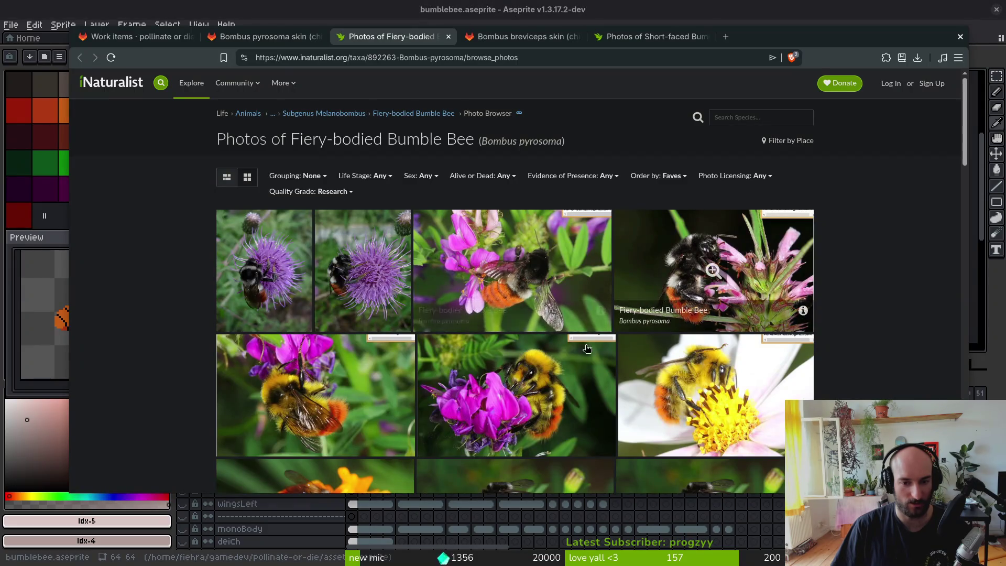
scroll(338, 315, "down", 5)
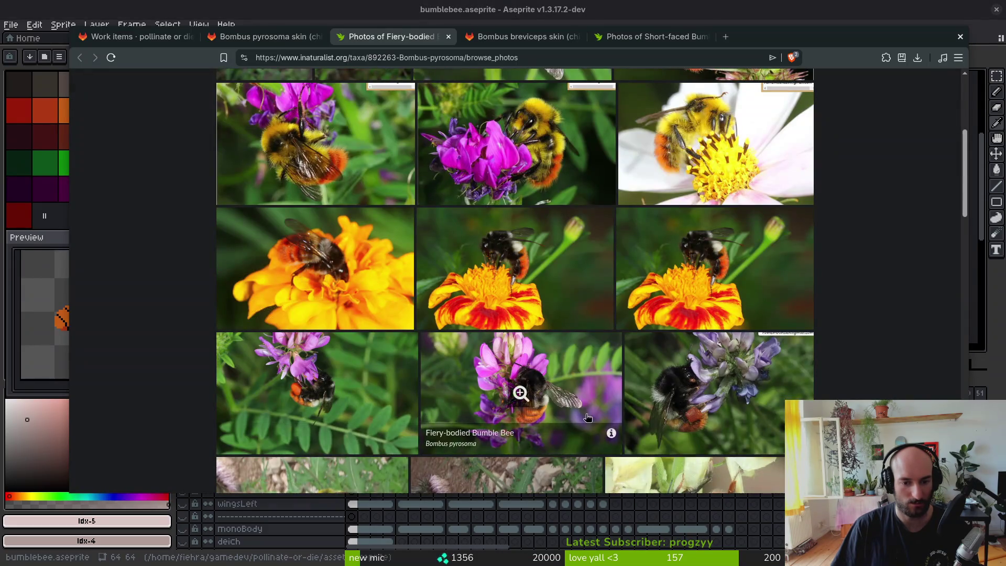
scroll(655, 315, "down", 3)
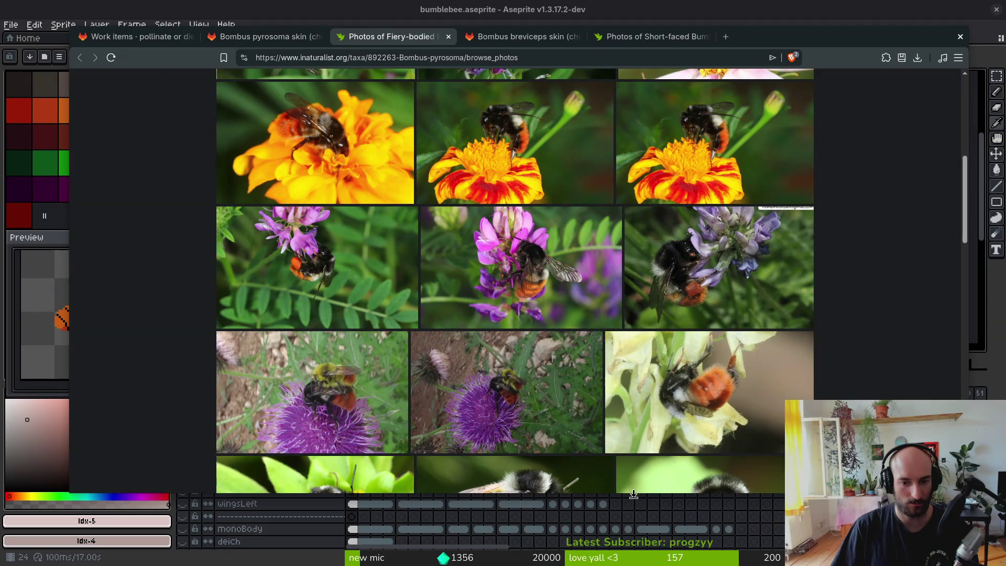
scroll(419, 419, "down", 5)
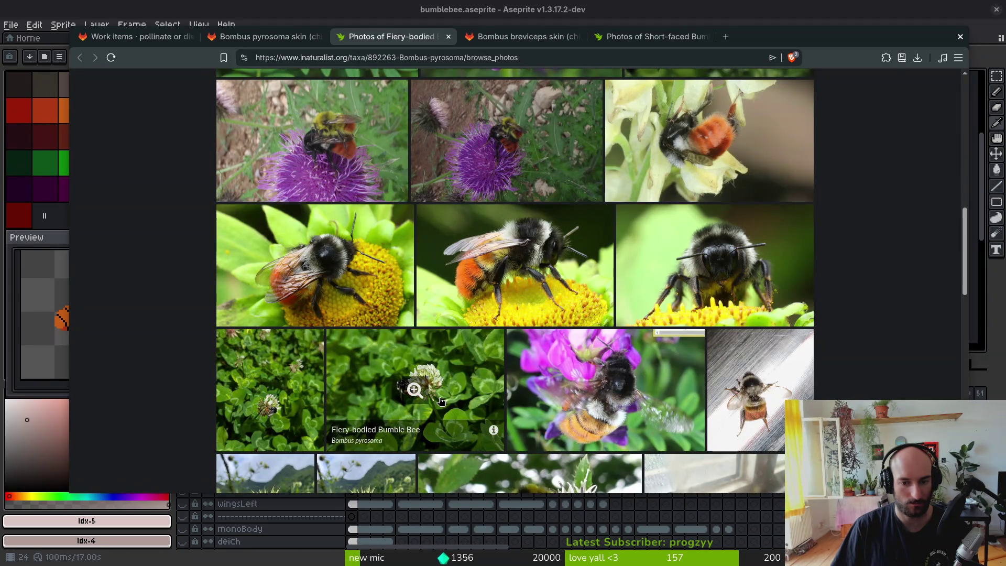
key("alt+Tab")
scroll(448, 242, "up", 4)
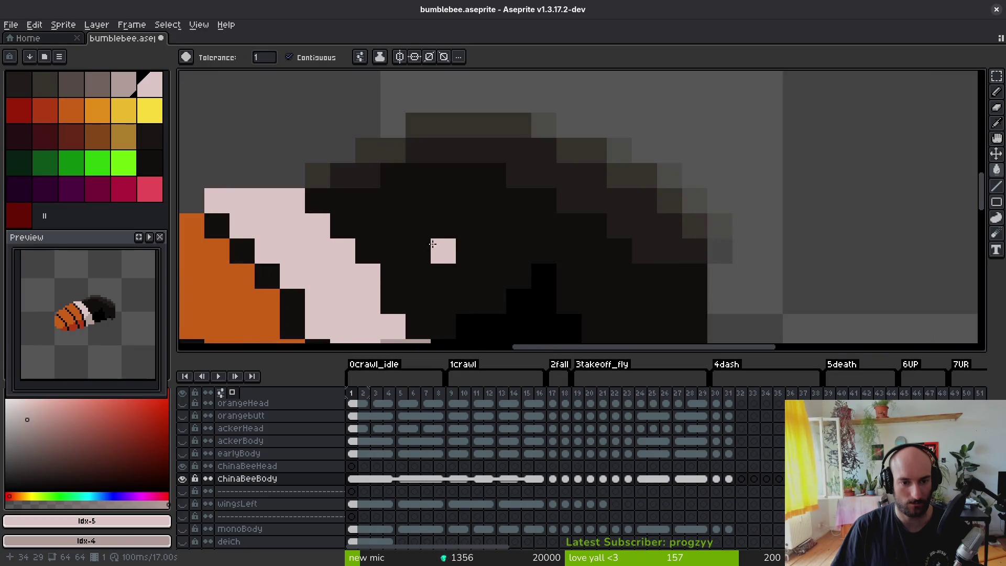
key("alt+Tab")
scroll(514, 265, "up", 10)
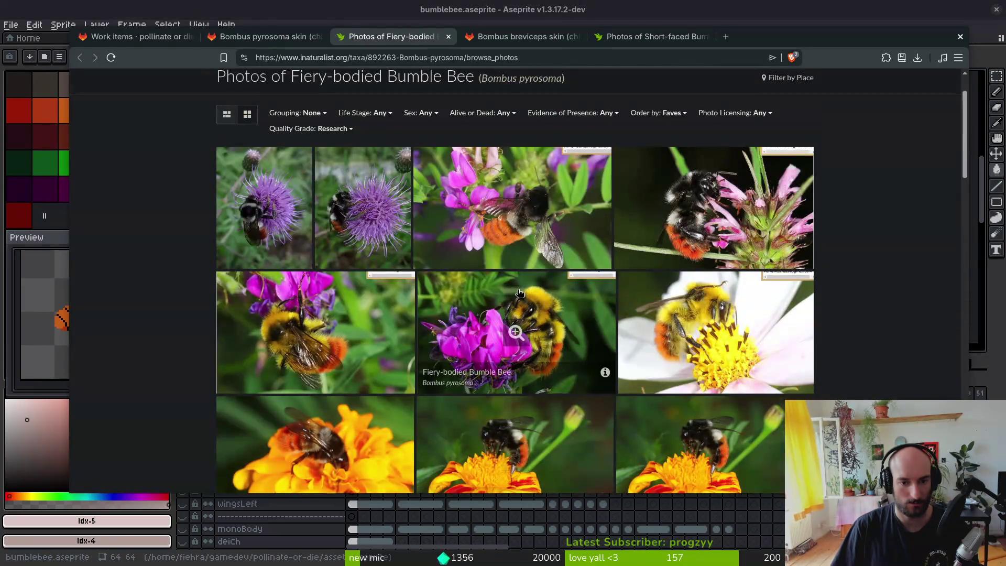
key("alt+Tab")
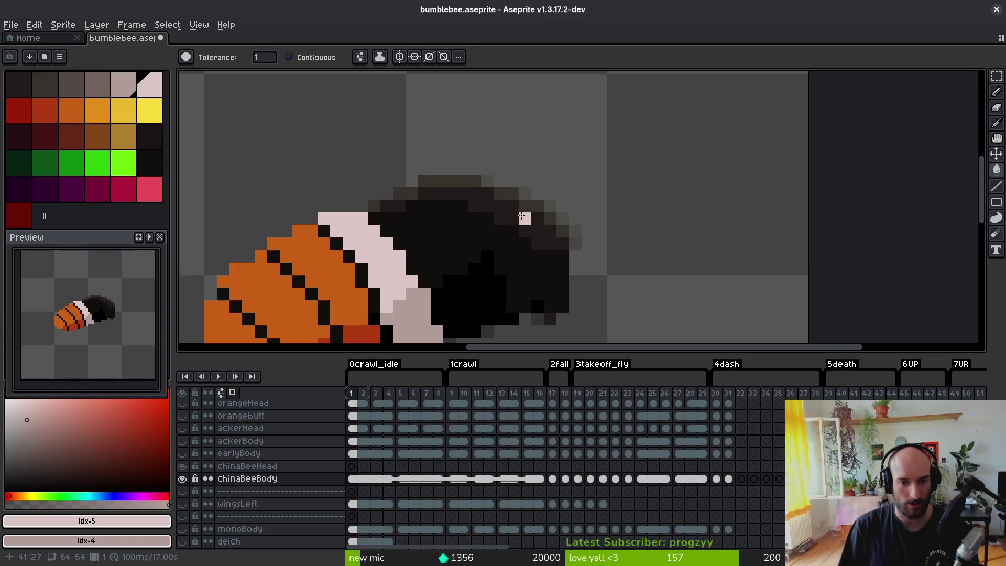
- Paint a small pale patch on top of the bee's black head, resample the dark head colour, and save
key("b")
mouse_move(501, 198)
left_mouse_down()
mouse_move(501, 236)
mouse_move(520, 203)
left_mouse_up()
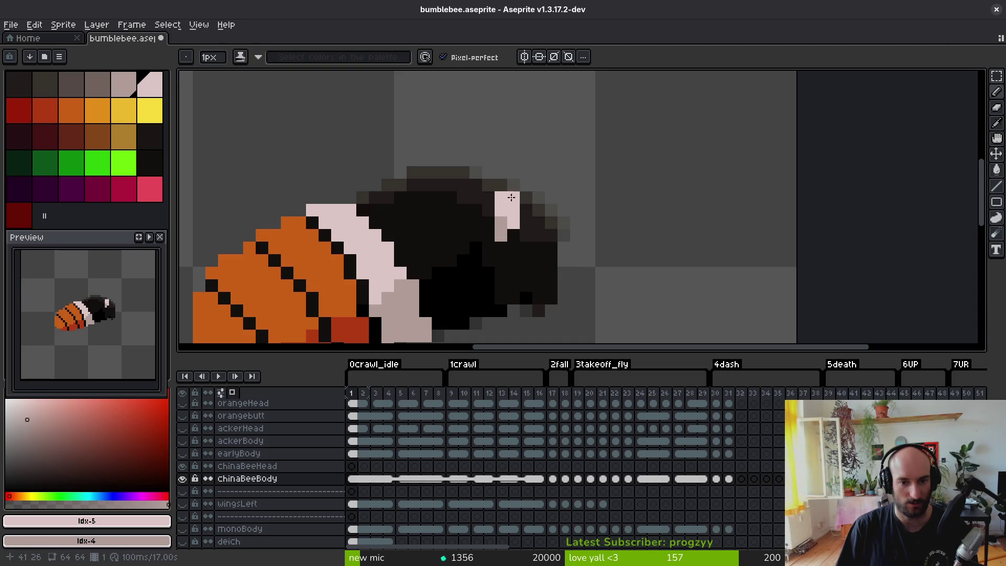
scroll(556, 273, "down", 5)
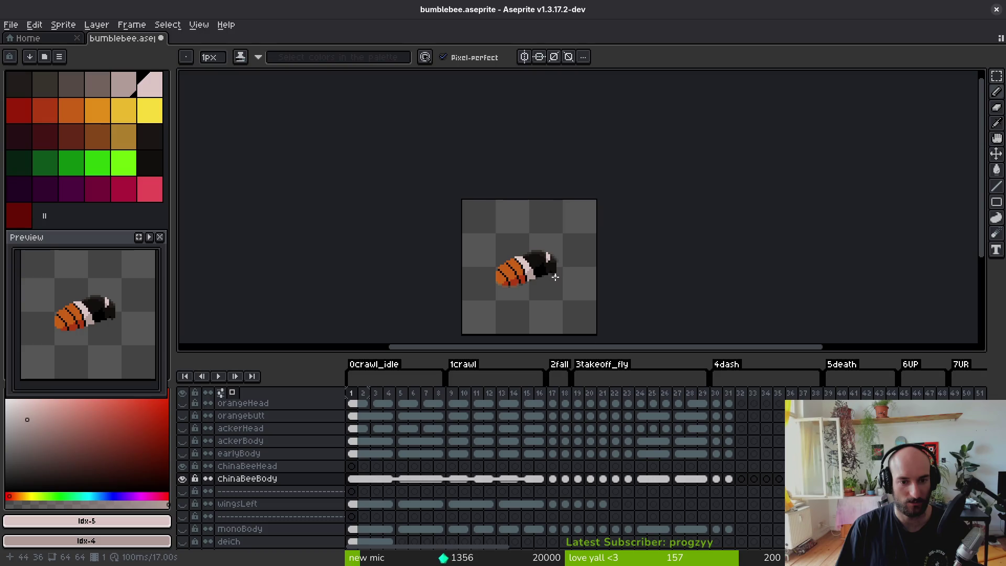
scroll(555, 280, "up", 5)
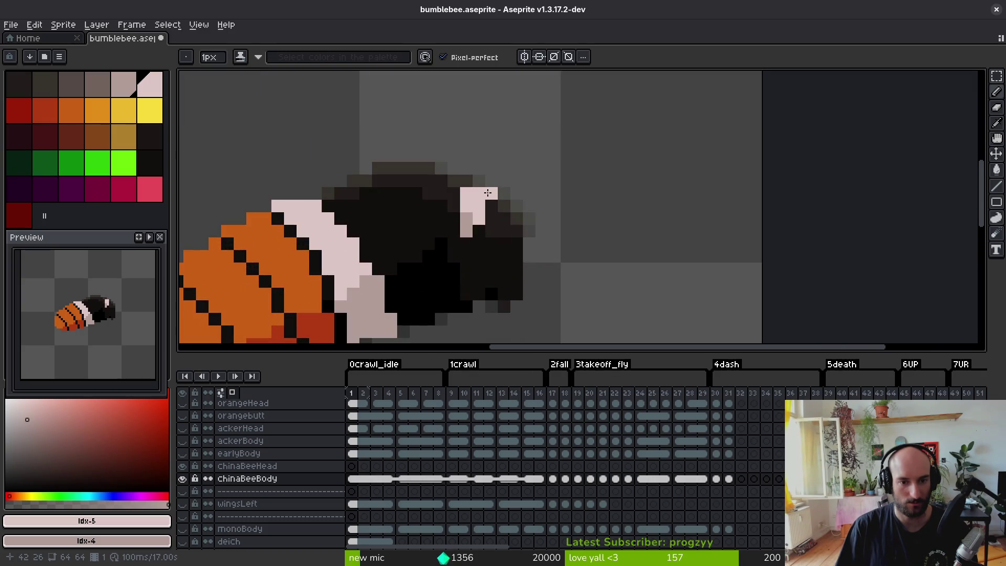
key("ctrl+z")
left_click(494, 218)
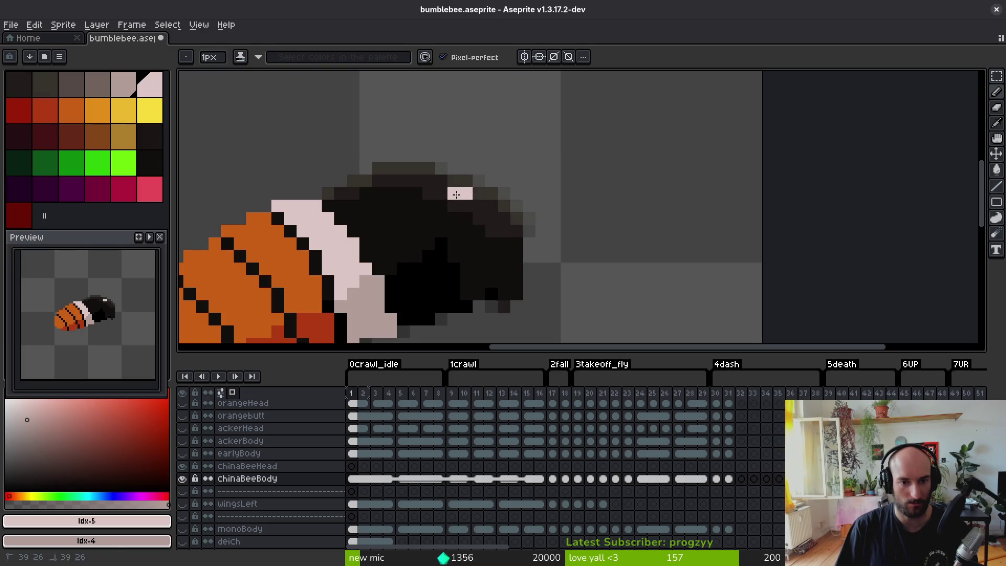
left_click_drag(472, 210, 476, 233)
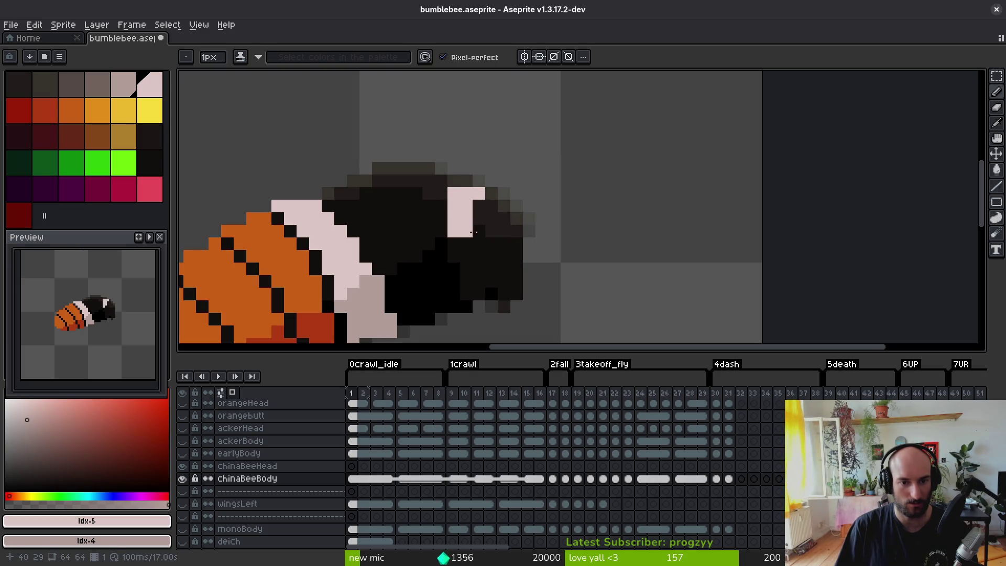
left_click(443, 188, "alt")
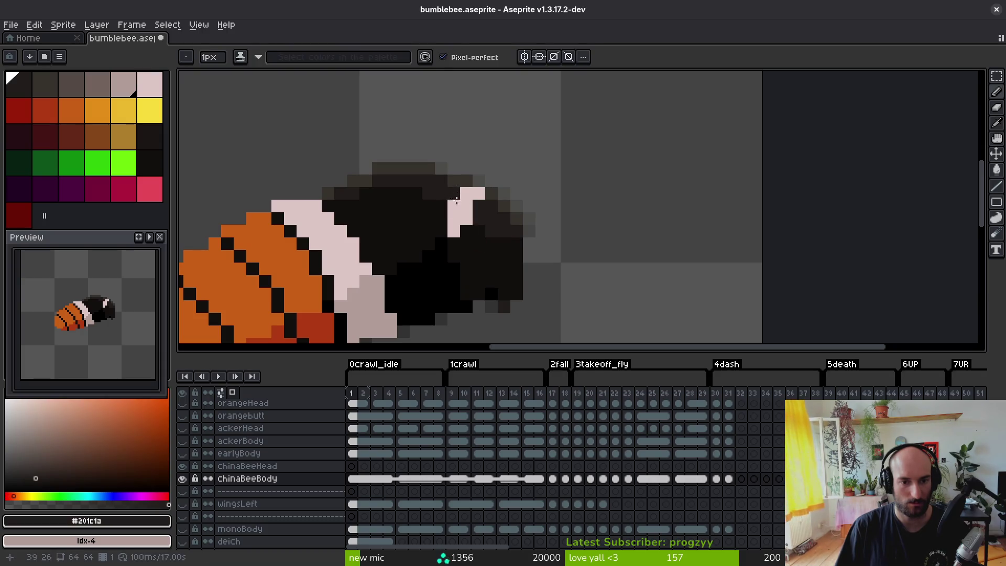
scroll(501, 262, "down", 5)
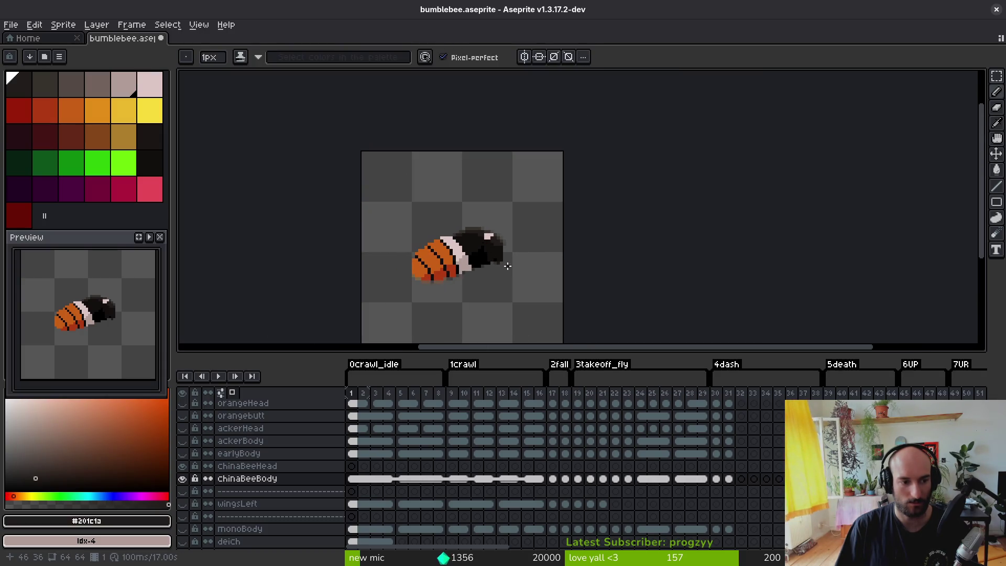
key("ctrl+s")
- Sample the abdomen orange and paint orange pixels along the stripe edge on frame 5
scroll(451, 272, "up", 3)
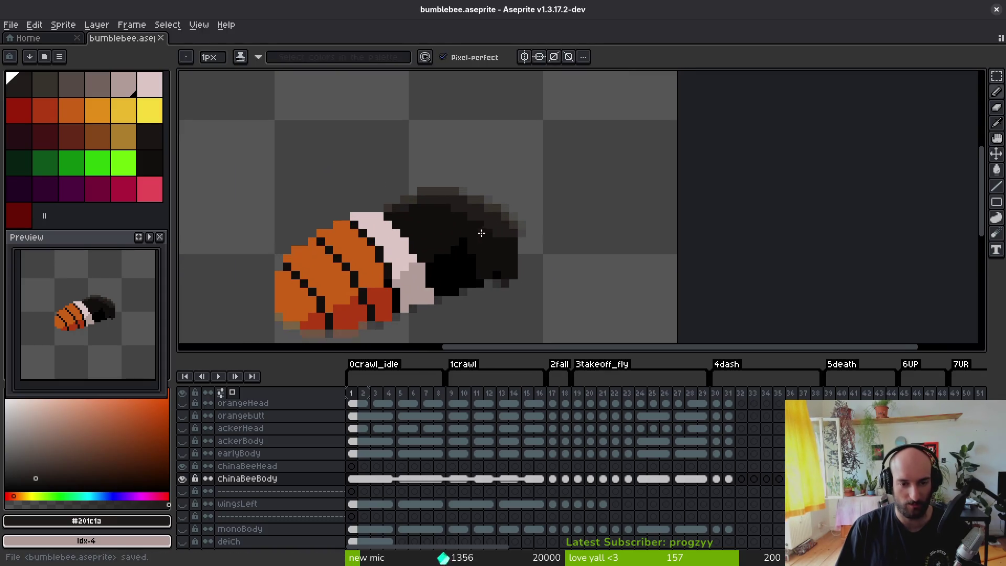
scroll(497, 272, "down", 6)
scroll(503, 275, "down", 3, "ctrl")
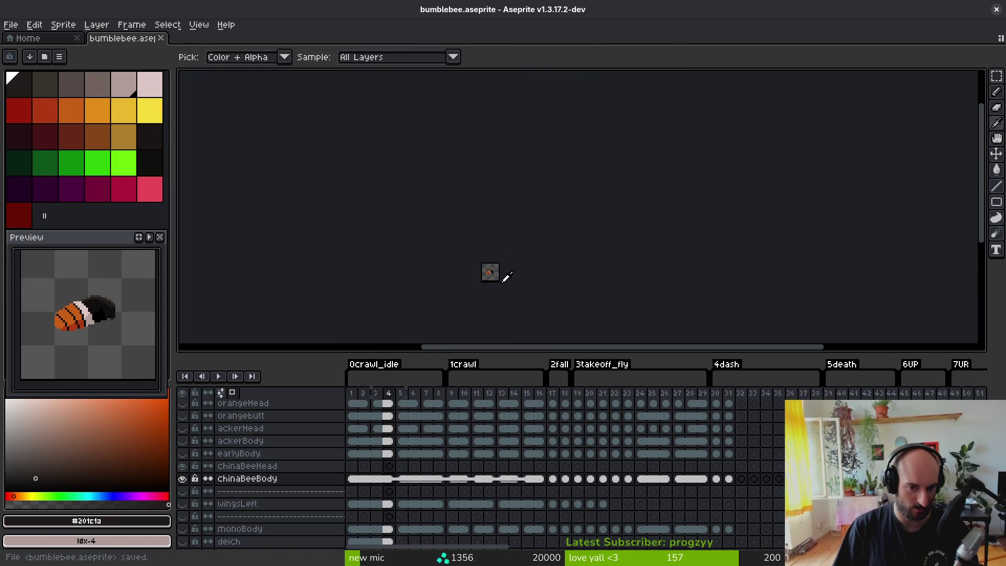
scroll(494, 272, "up", 4)
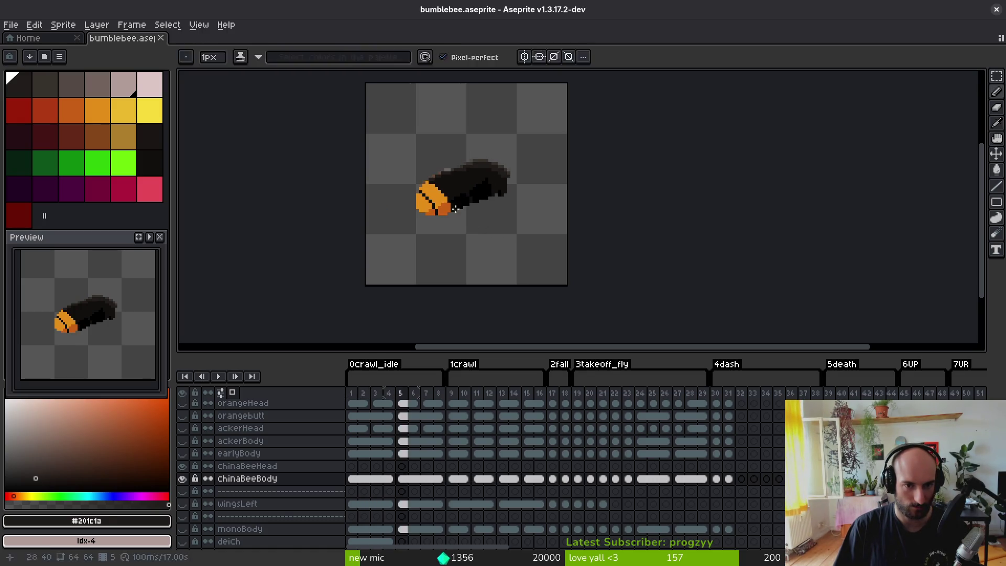
scroll(449, 195, "up", 3)
left_click(448, 166, "alt")
key("Right")
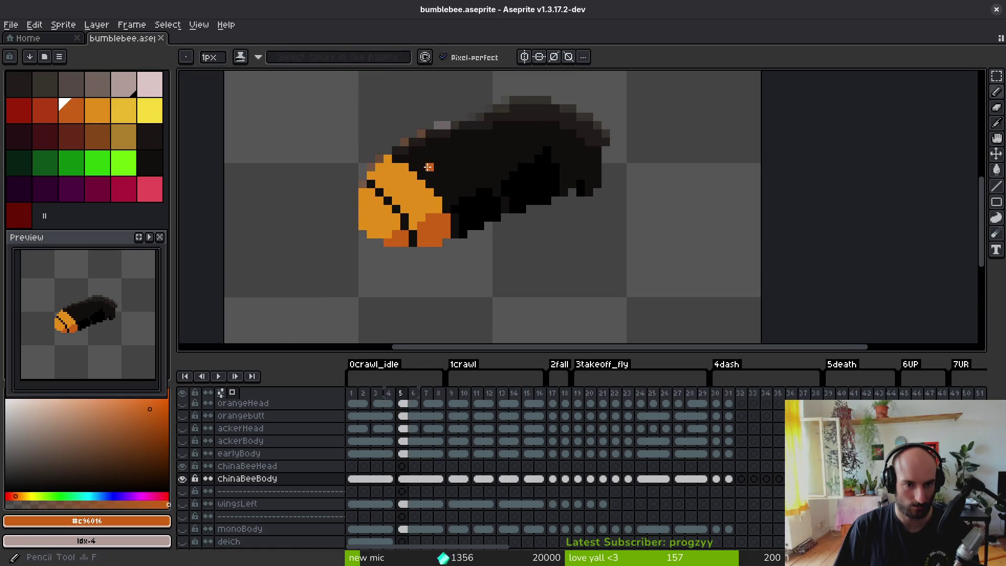
scroll(433, 167, "up", 3)
key("ctrl+z")
left_click(373, 139)
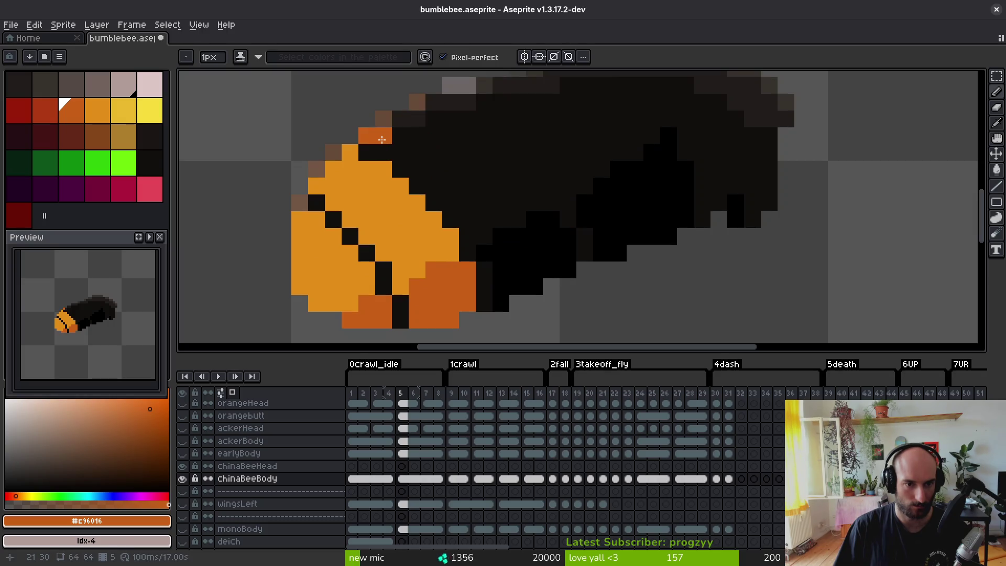
left_click_drag(382, 140, 411, 156)
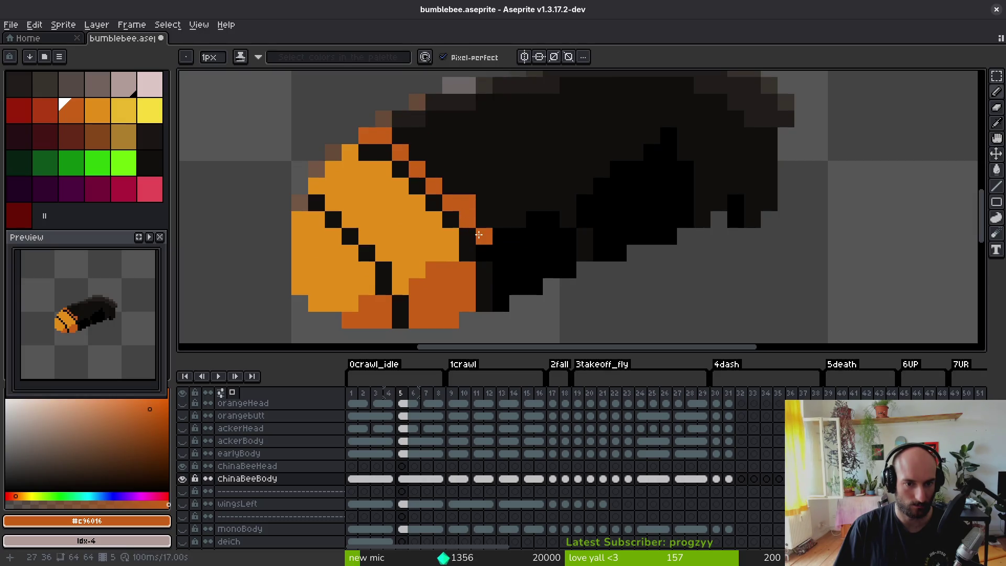
scroll(493, 226, "up", 2)
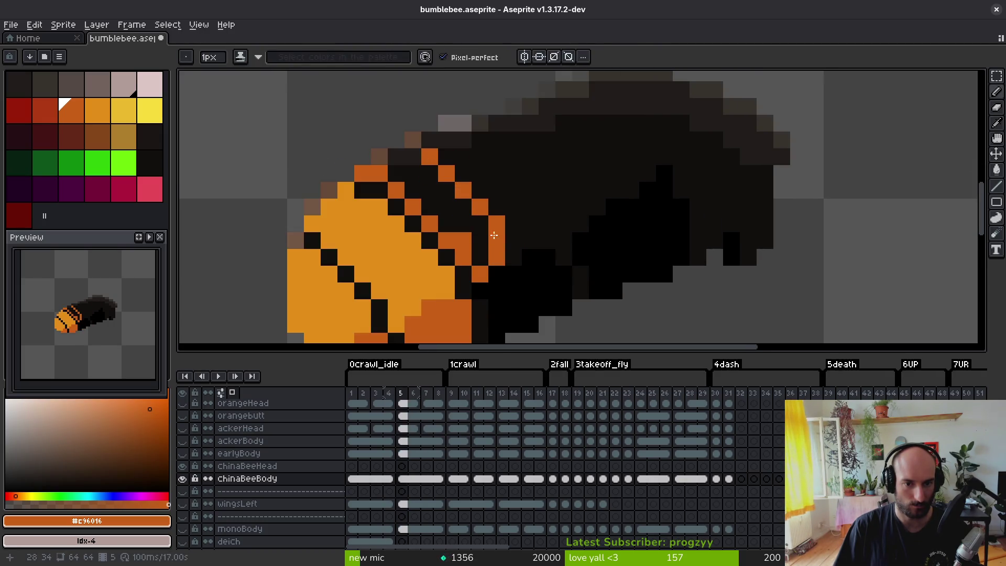
- Paint Bucket the black band between the abdomen stripes orange
key("g")
left_click(441, 203)
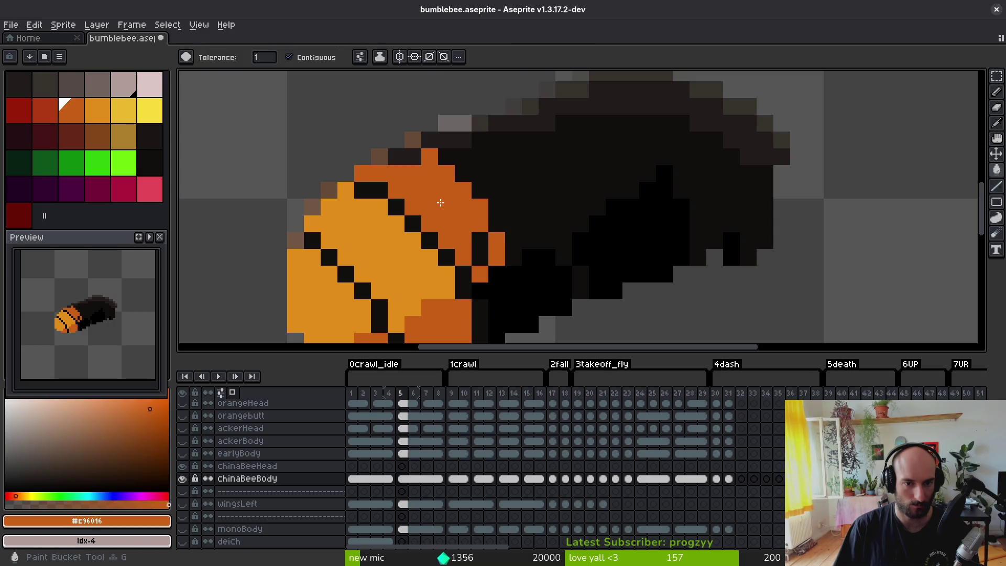
scroll(408, 165, "down", 2)
scroll(467, 199, "up", 2)
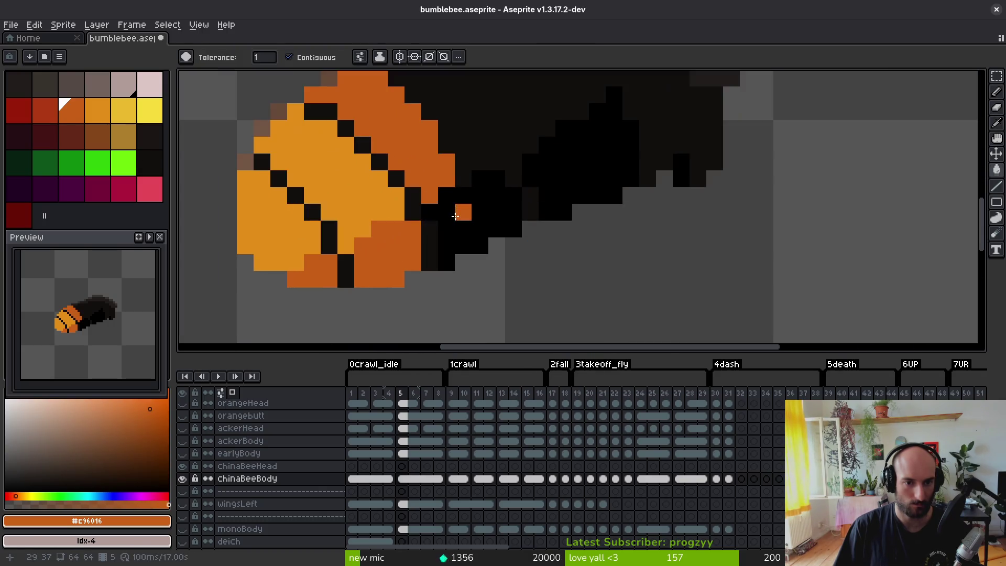
- Eyedrop dark red #af3a13 from frame 4 and paint it at the abdomen's base on frame 5
key("Left")
left_click(467, 199, "alt")
key("Right")
left_click(449, 199)
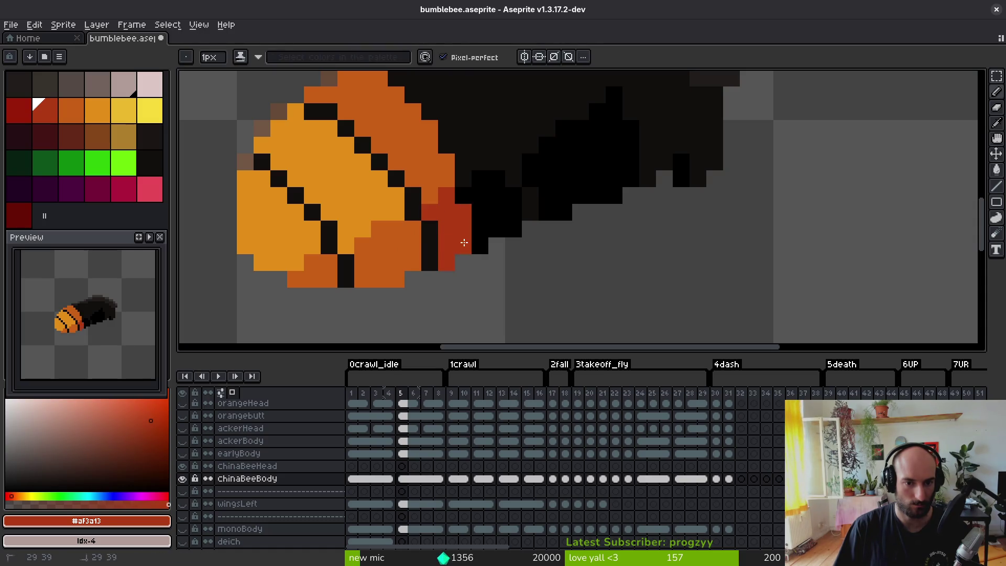
key("Left")
key("Right")
scroll(461, 249, "up", 3)
key("Left")
key("Right")
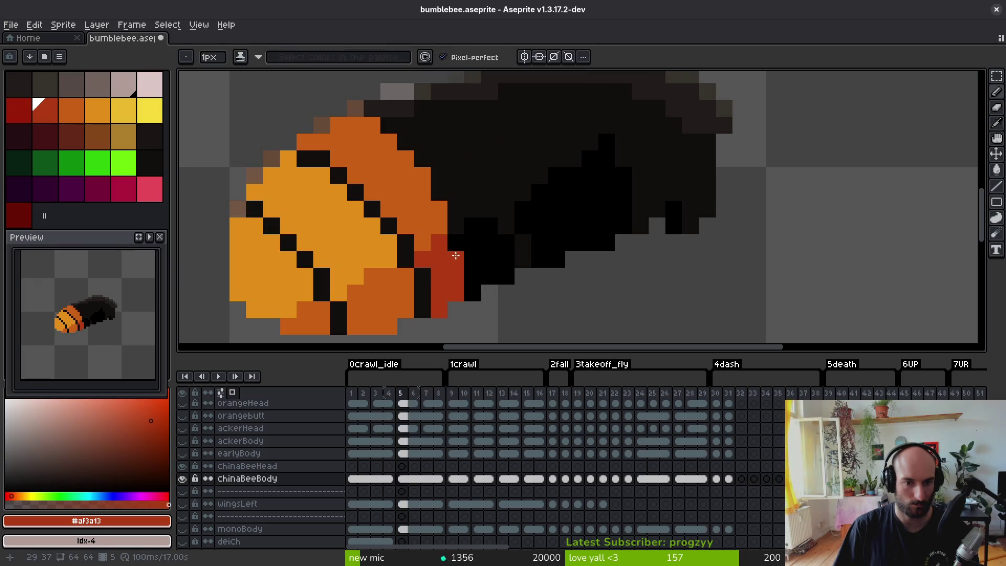
scroll(455, 255, "down", 3)
- Sample the pale pink band colour from frame 4 for use on frame 5
key("Left")
key("Right")
key("Left")
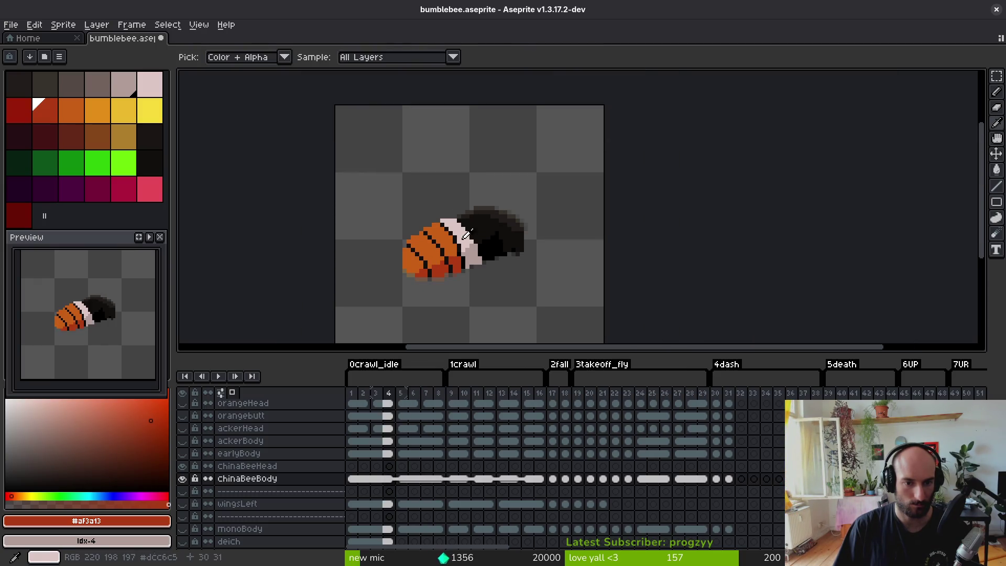
left_click(466, 234, "alt")
key("Right")
scroll(436, 218, "up", 3)
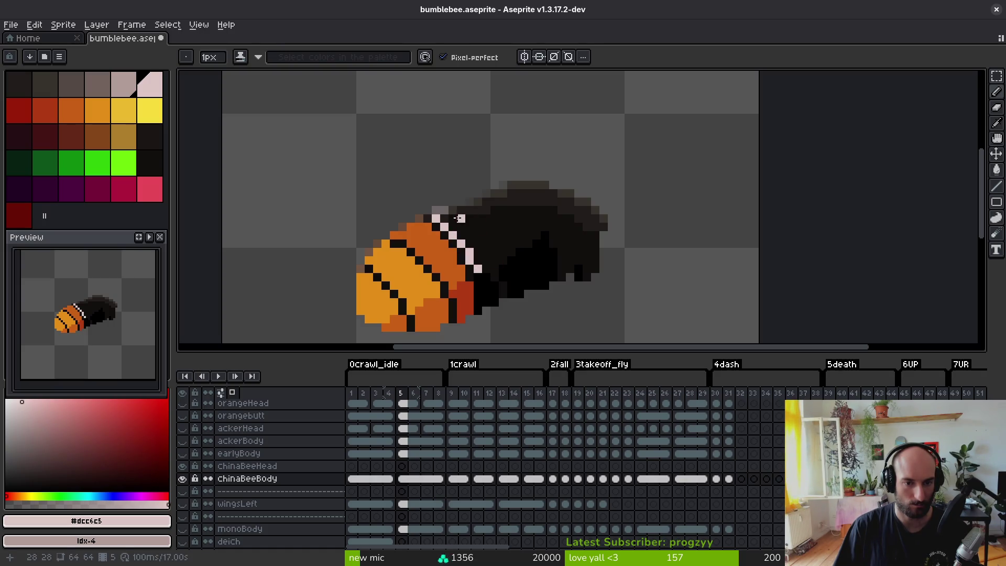
- Draw the pale pink #dcc6c5 band behind the abdomen on frame 5
key("Left")
key("Right")
scroll(455, 221, "up", 2)
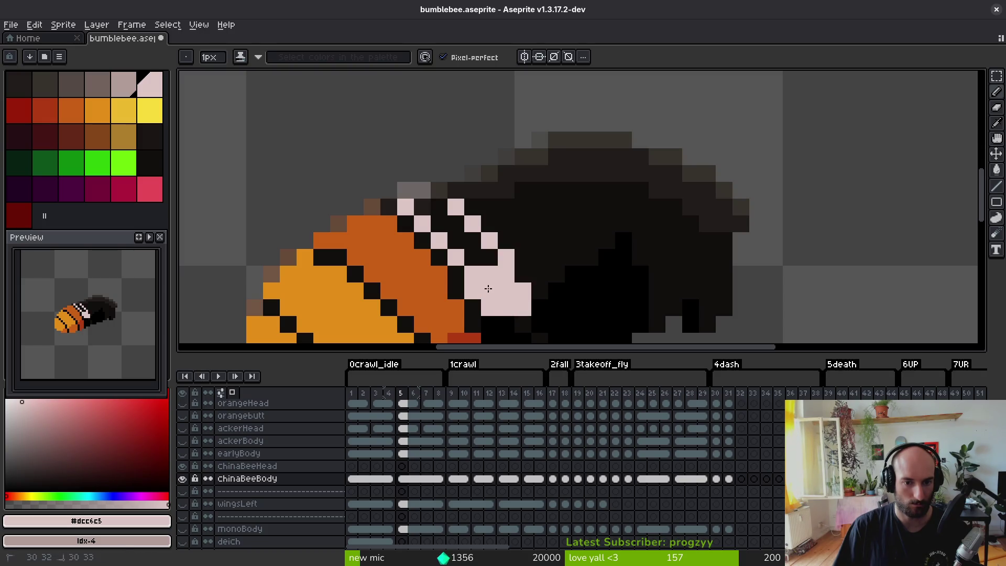
left_click_drag(449, 218, 441, 210)
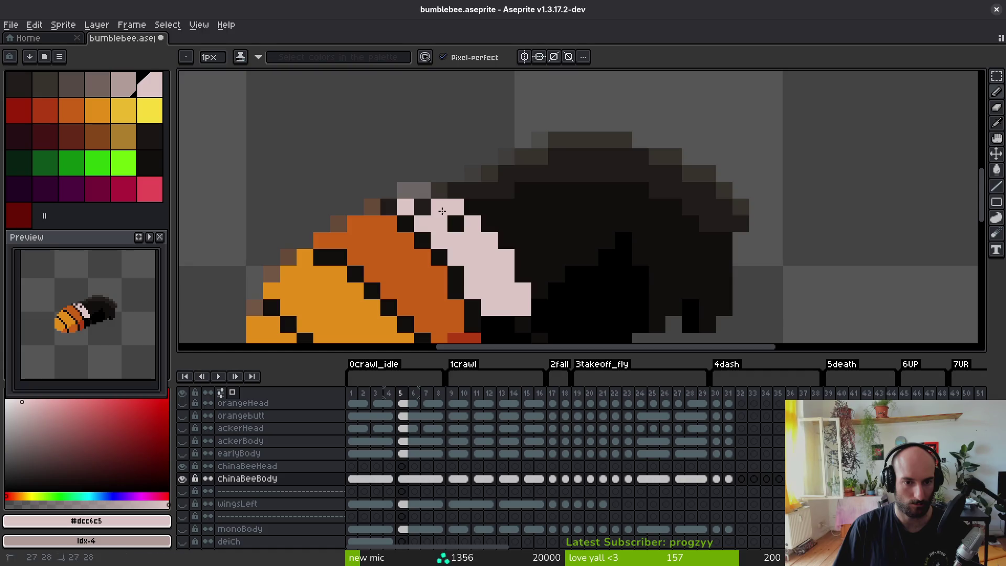
scroll(504, 226, "down", 6)
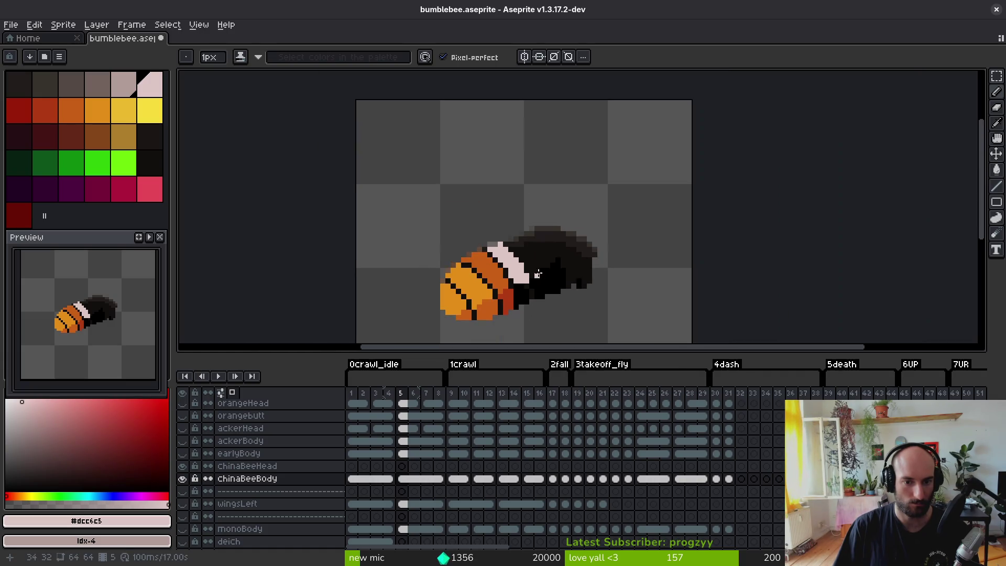
scroll(565, 315, "up", 5)
- Eyedrop greyish pink #b19d99 from frame 4 and shade the band's lower end
key("comma")
key("i")
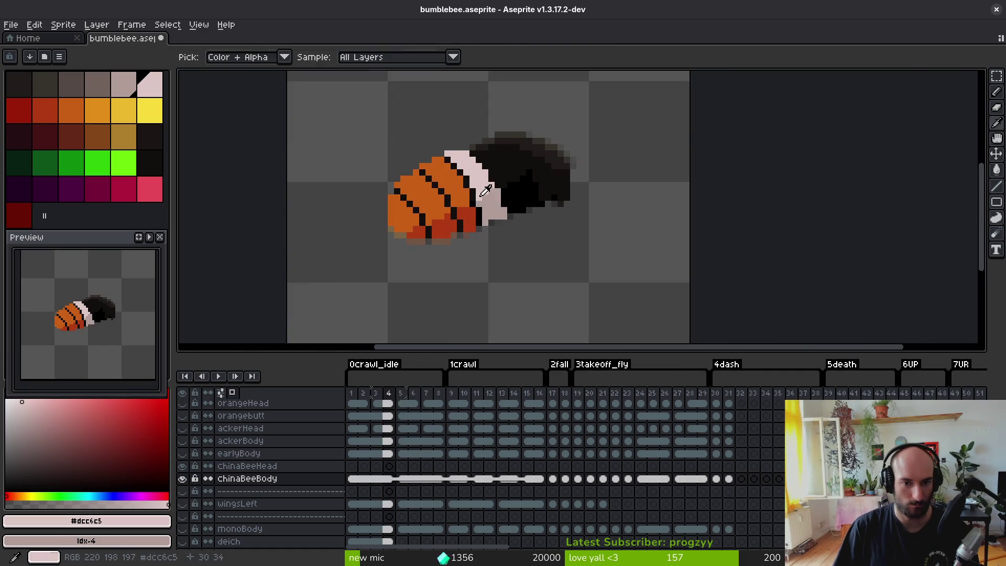
scroll(487, 181, "up", 5)
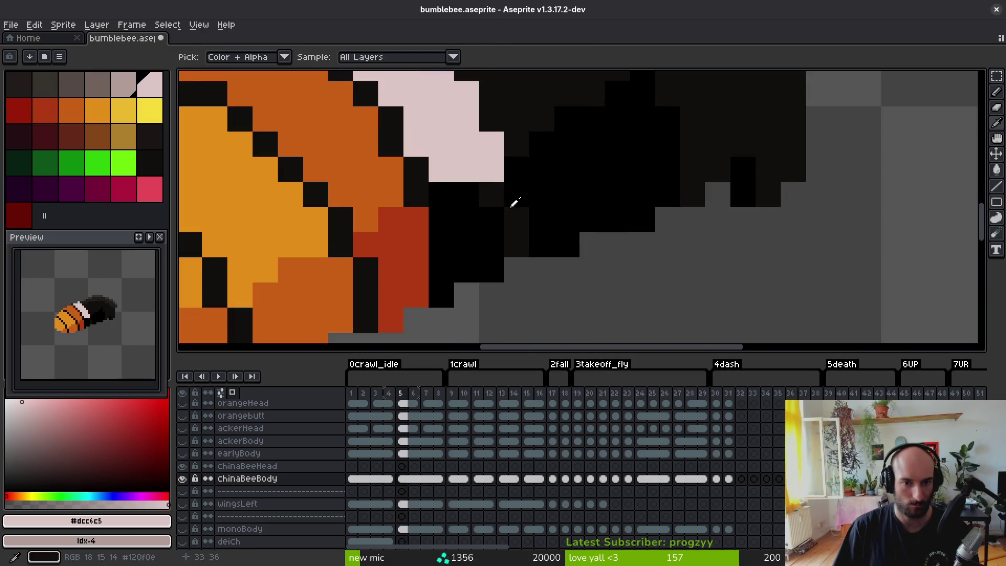
left_click(499, 198)
key("period")
key("b")
mouse_move(500, 198)
left_mouse_down()
mouse_move(495, 306)
mouse_move(446, 315)
mouse_move(476, 283)
mouse_move(451, 234)
mouse_move(470, 263)
left_mouse_up()
left_click(467, 278)
scroll(473, 238, "up", 1)
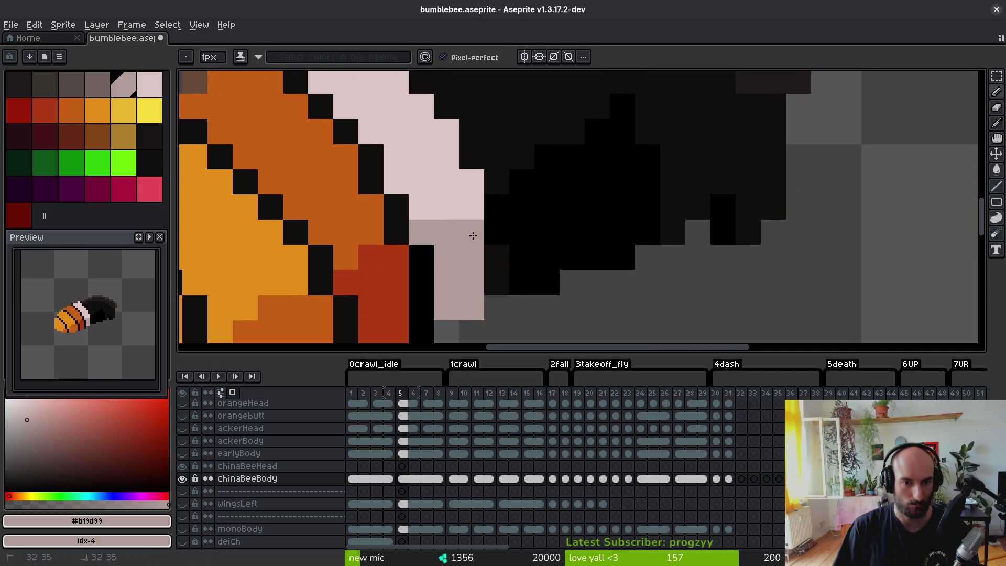
scroll(473, 236, "down", 3)
scroll(526, 273, "up", 2)
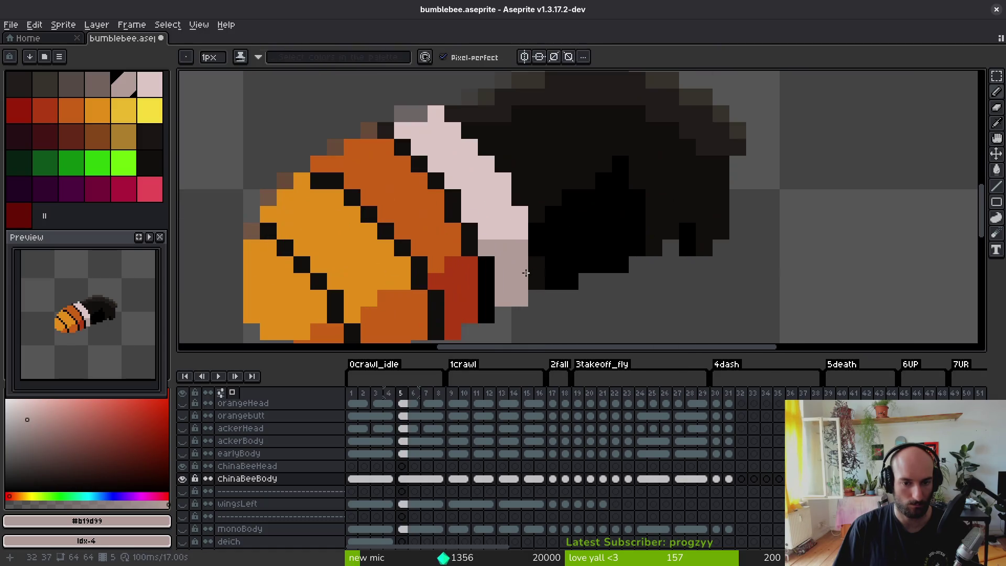
scroll(536, 220, "down", 5)
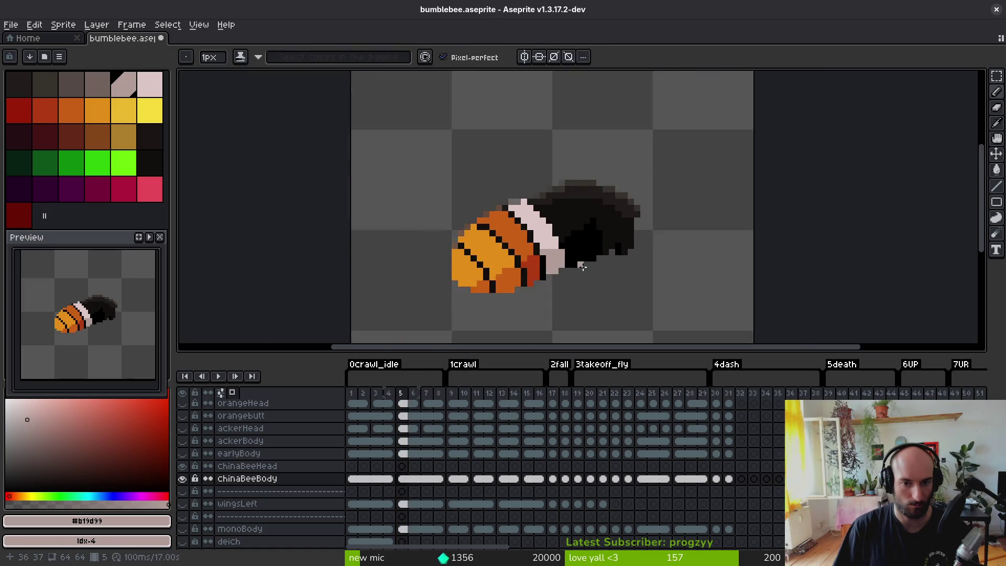
- Re-sample the pale pink band colour and compare frames 4 and 5
key("comma")
key("alt")
key("period")
scroll(598, 270, "up", 3)
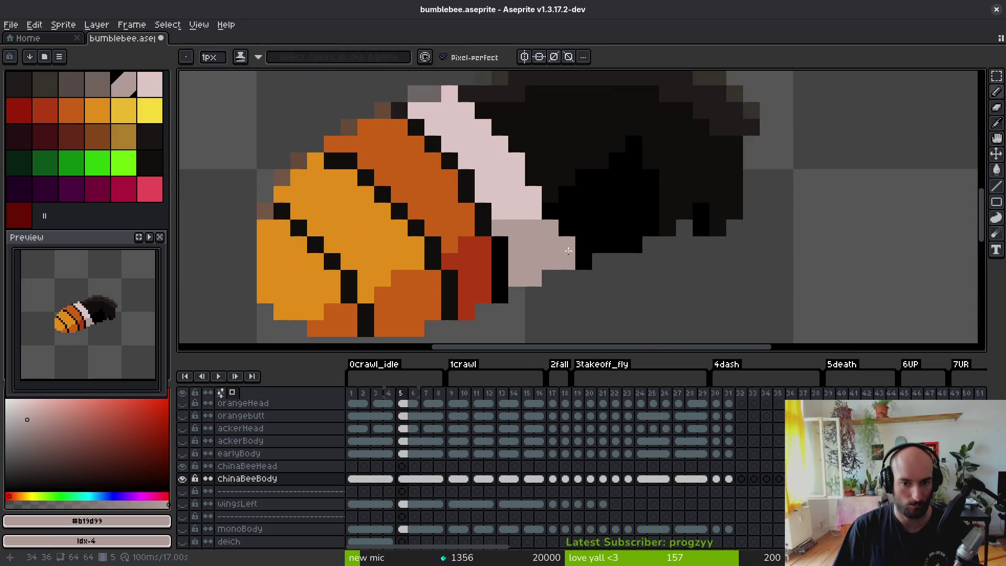
left_click(533, 200, "alt")
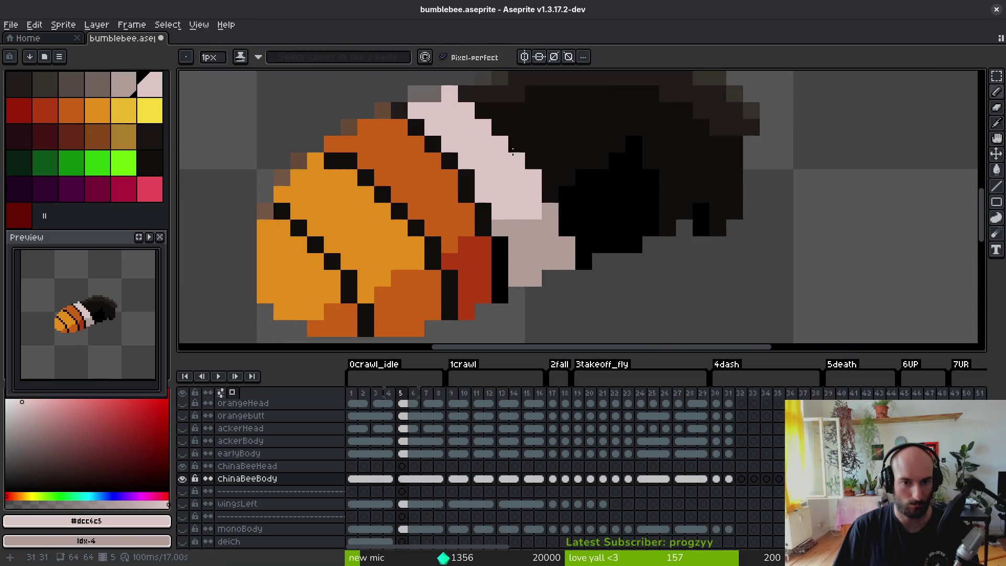
scroll(535, 225, "down", 5)
key("alt")
key("comma")
key("period")
key("comma")
key("period")
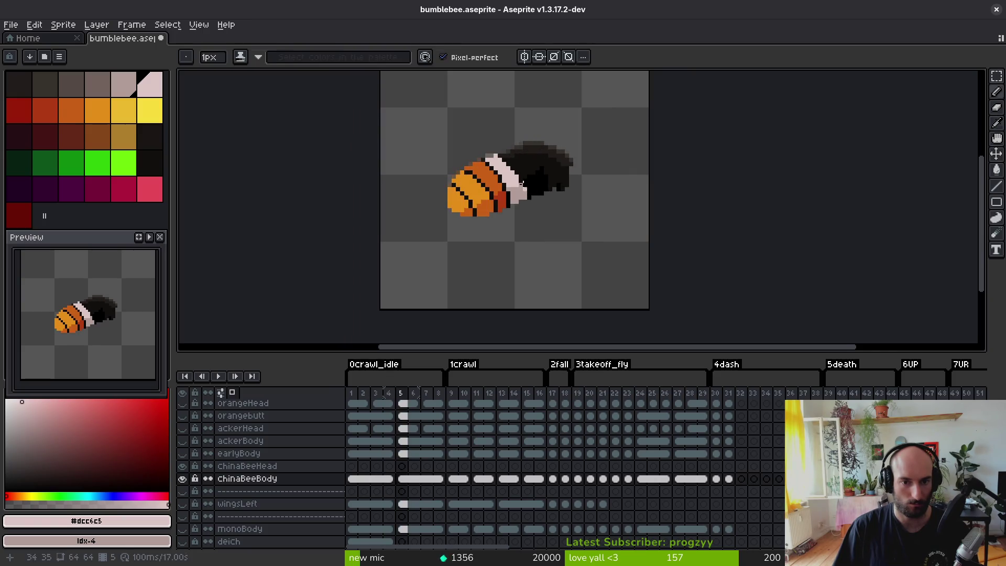
- Pick the greyish pink shade from the band again for the taupe underside
scroll(518, 169, "up", 3)
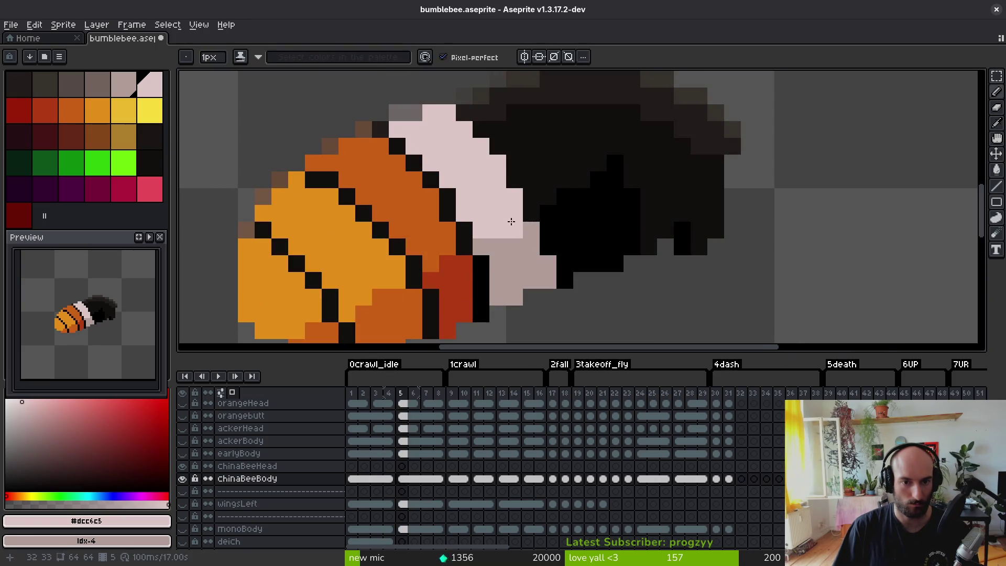
scroll(510, 222, "down", 5)
key("alt")
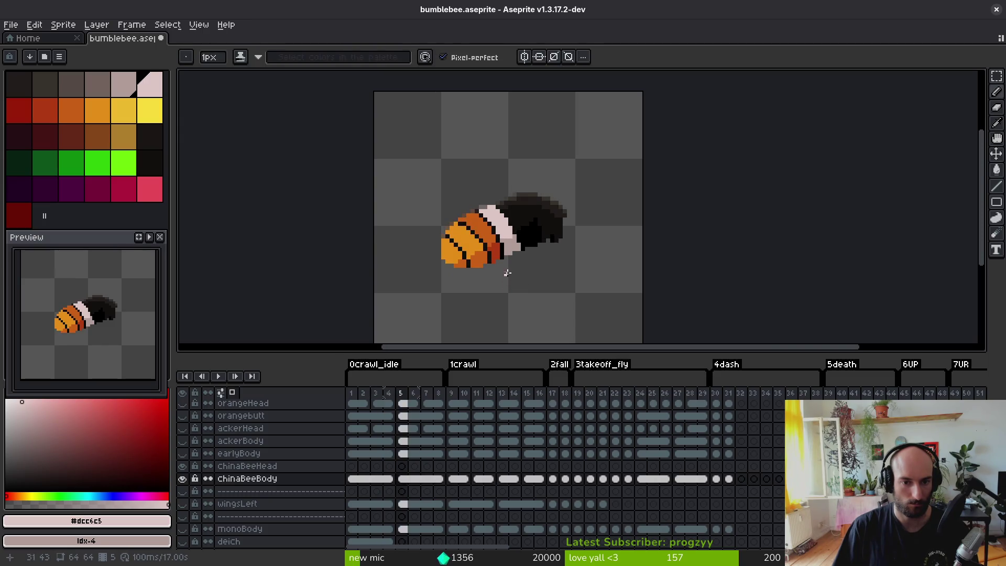
scroll(510, 246, "up", 3)
left_click(494, 227, "alt")
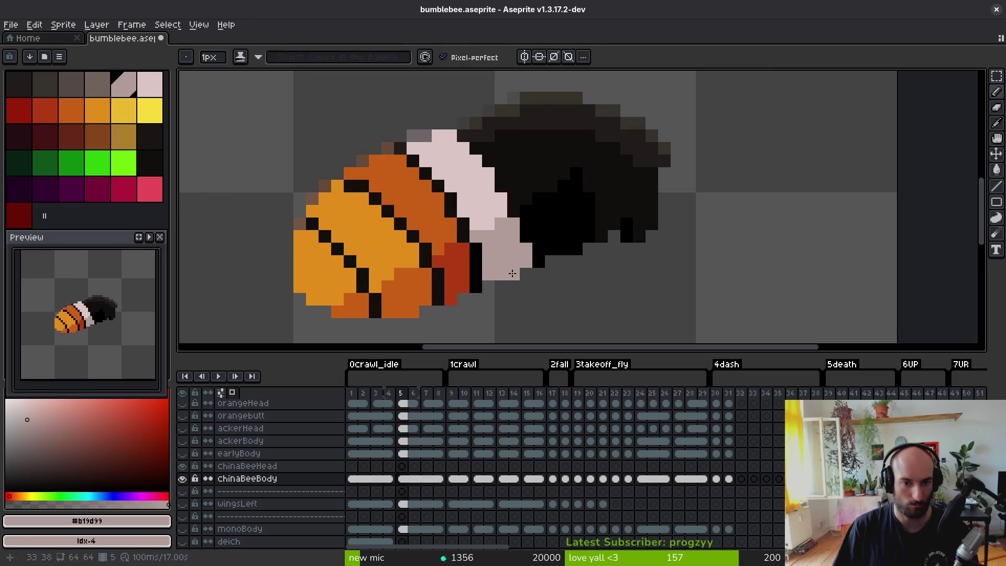
scroll(511, 275, "down", 4)
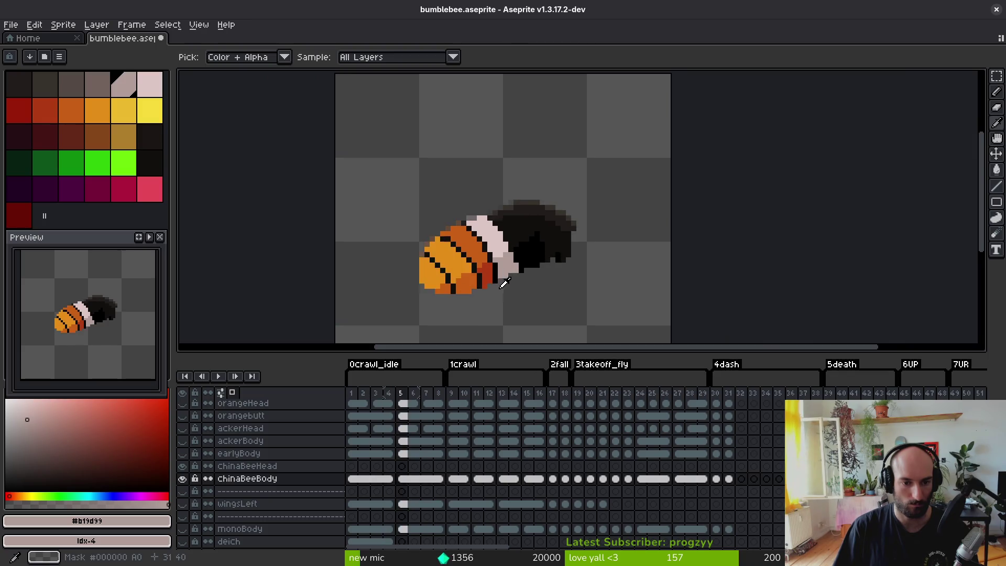
- Bucket-fill frame 5's abdomen with frame 4's orange #c96016 and dark red #af3a13
key("Left")
left_click(530, 250, "alt")
right_click(529, 259, "alt")
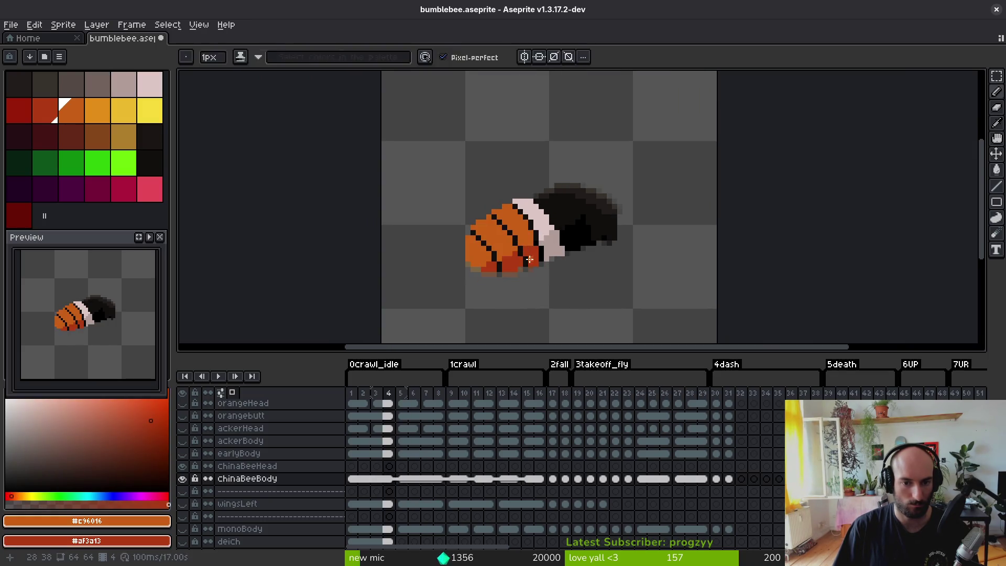
key("g")
key("Right")
right_click(513, 266)
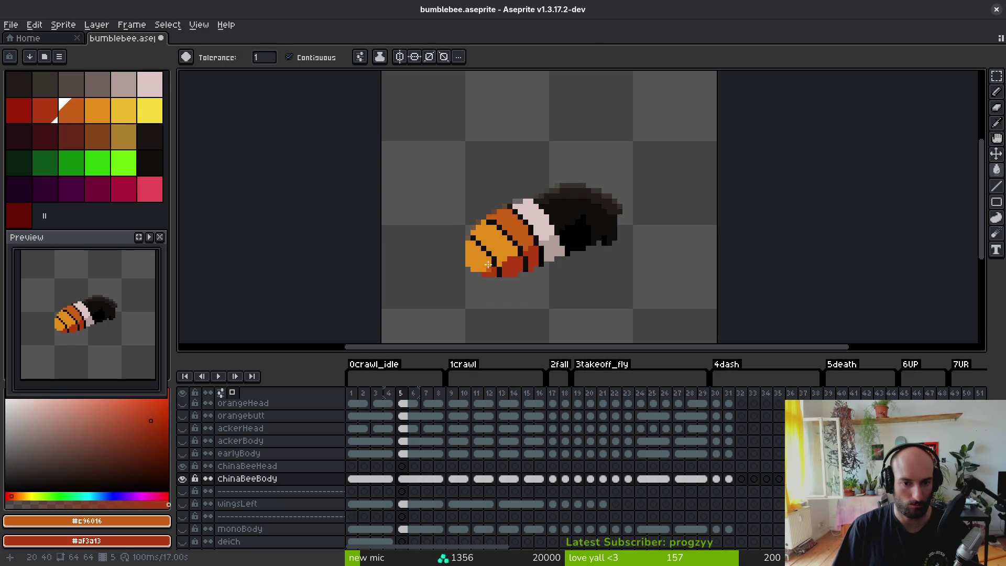
left_click(488, 265)
scroll(524, 262, "down", 5)
- Step ahead through the later frames, flicking between frames 8 and 9 to compare
key("alt")
key("Left")
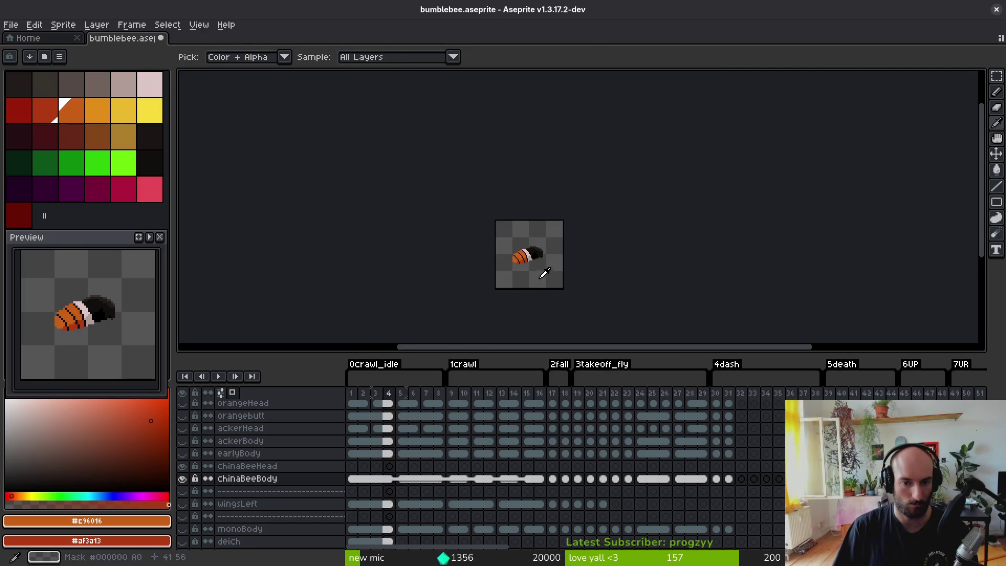
scroll(545, 273, "up", 5)
key("Right")
key("Right")
key("Right")
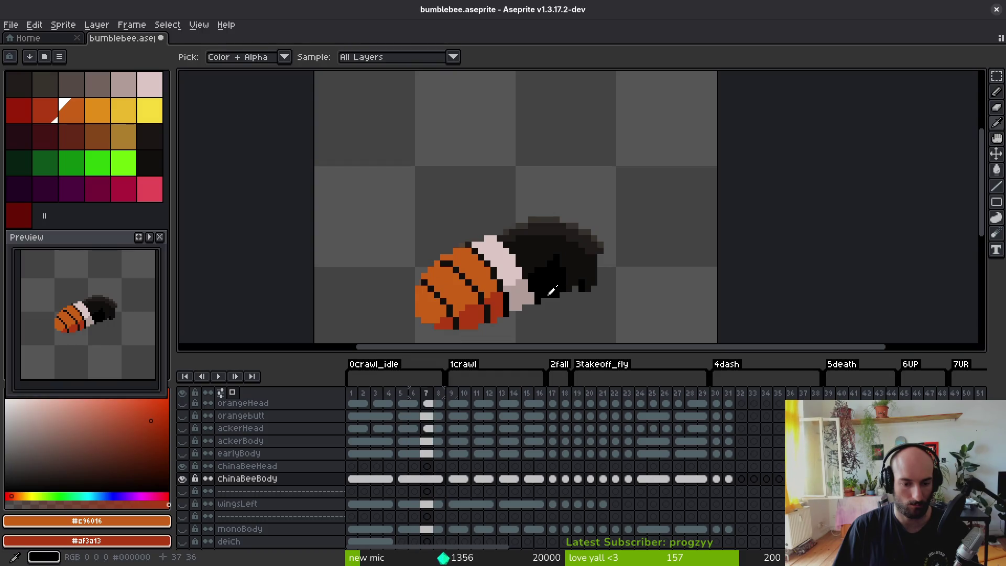
key("Right")
key("Right")
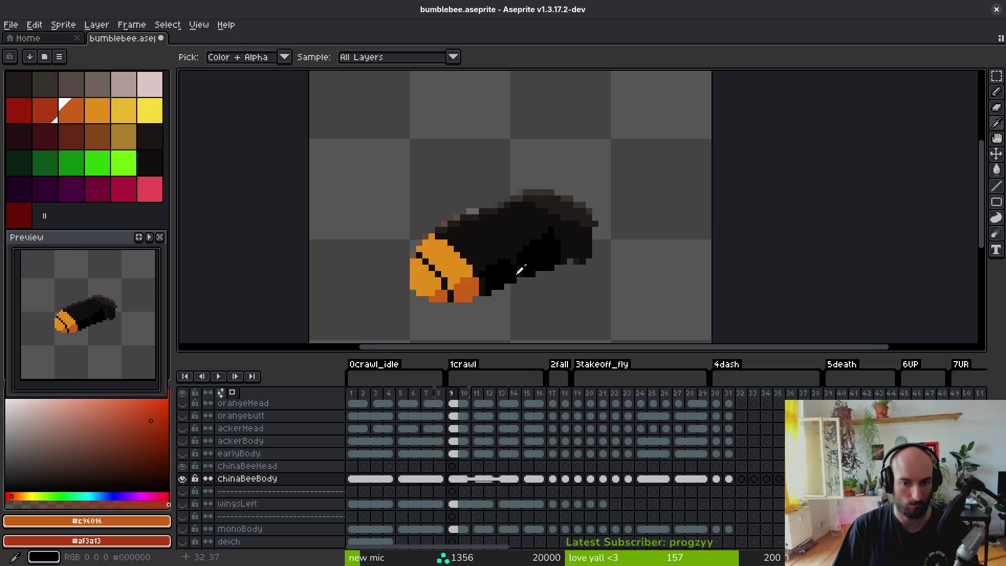
key("Left")
key("Right")
key("Left")
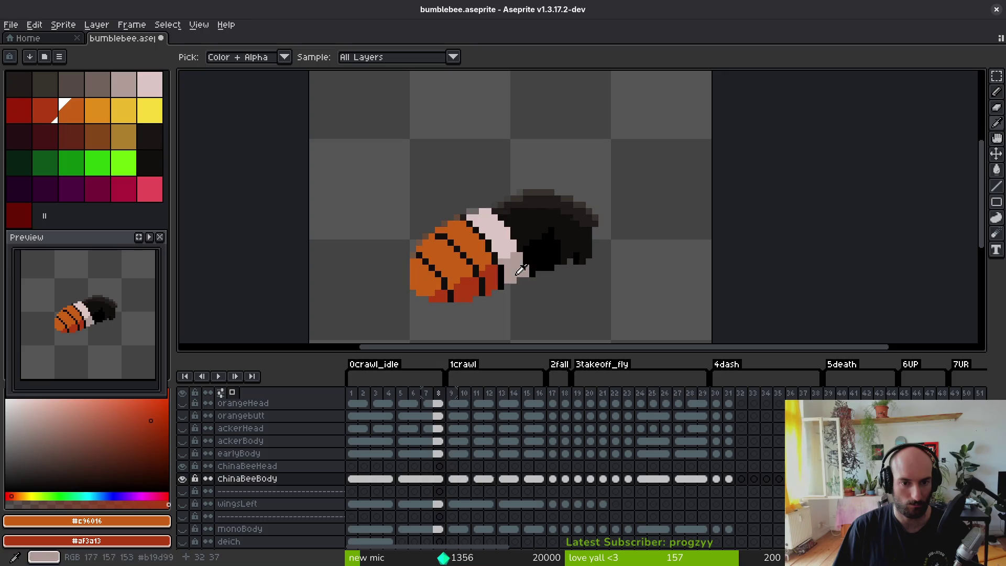
- Select the whole bee on frame 8, clear the selection, and move on to frame 10
left_click(447, 479)
left_click(438, 478)
key("m")
left_click_drag(652, 136, 338, 329)
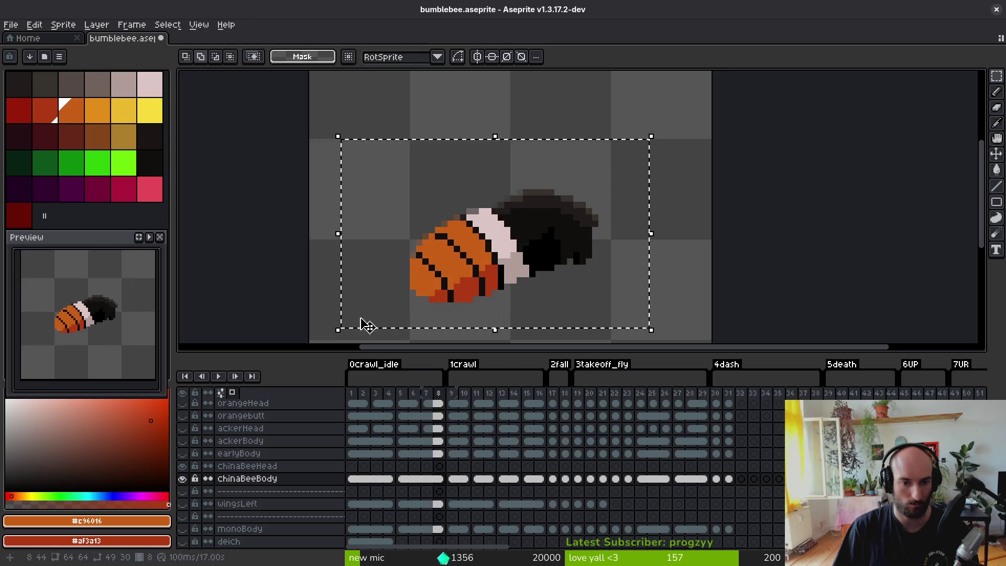
key("Right")
key("Right")
key("ctrl+d")
key("i")
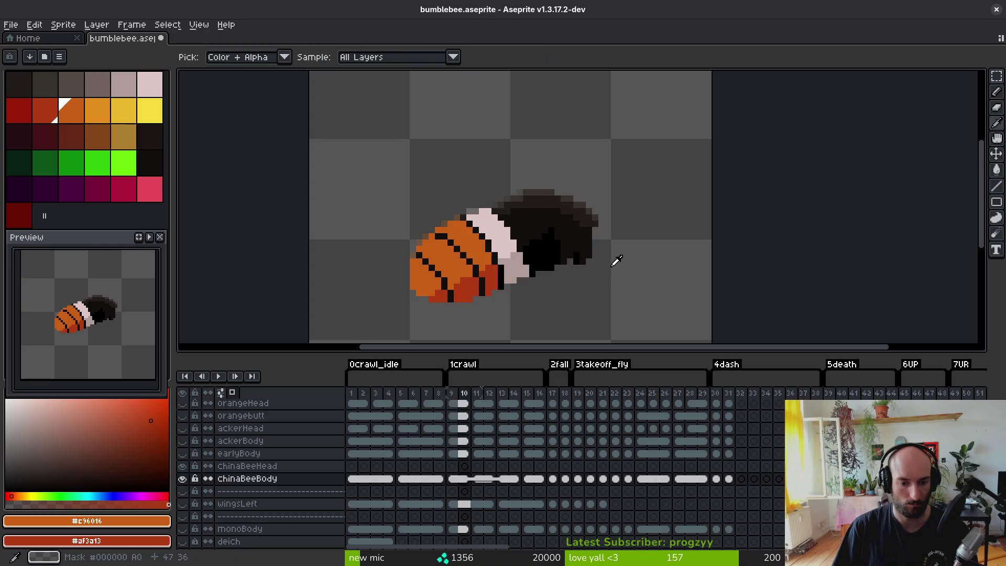
key("Right")
key("Right")
key("Right")
key("Right")
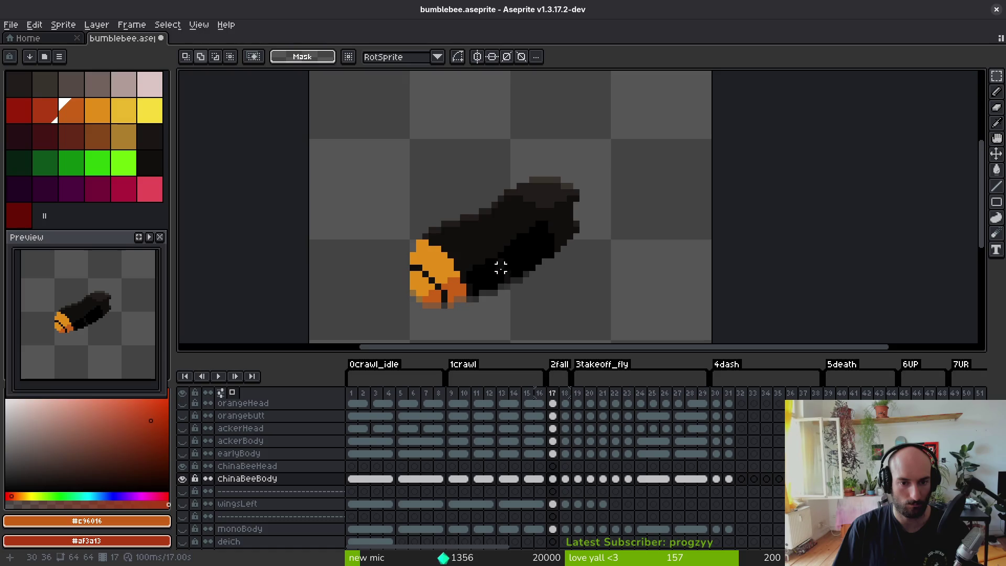
- Draw a diagonal orange stripe into the black body on frame 17
scroll(439, 223, "up", 1)
scroll(439, 224, "down", 1)
key("Left")
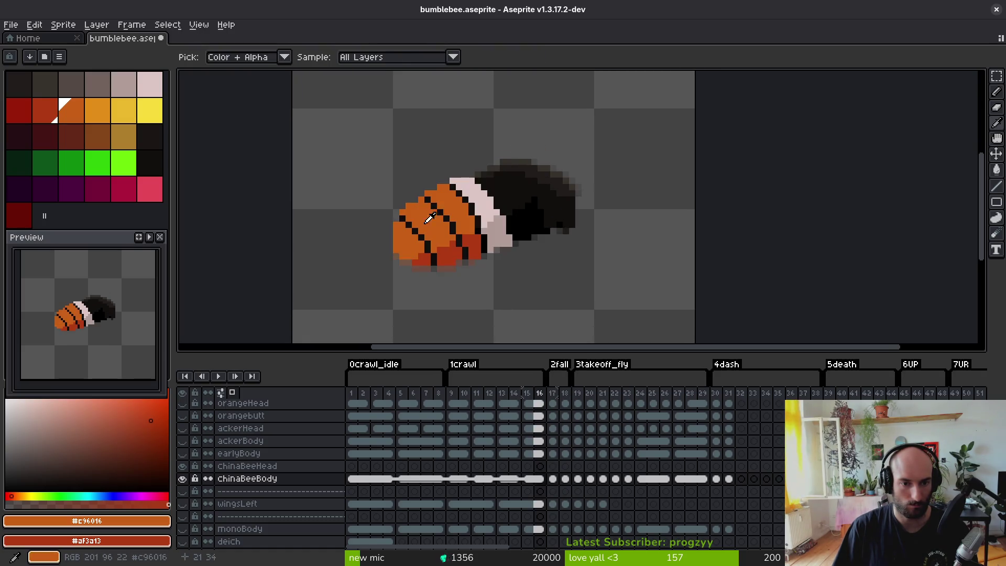
key("Right")
scroll(457, 197, "up", 3)
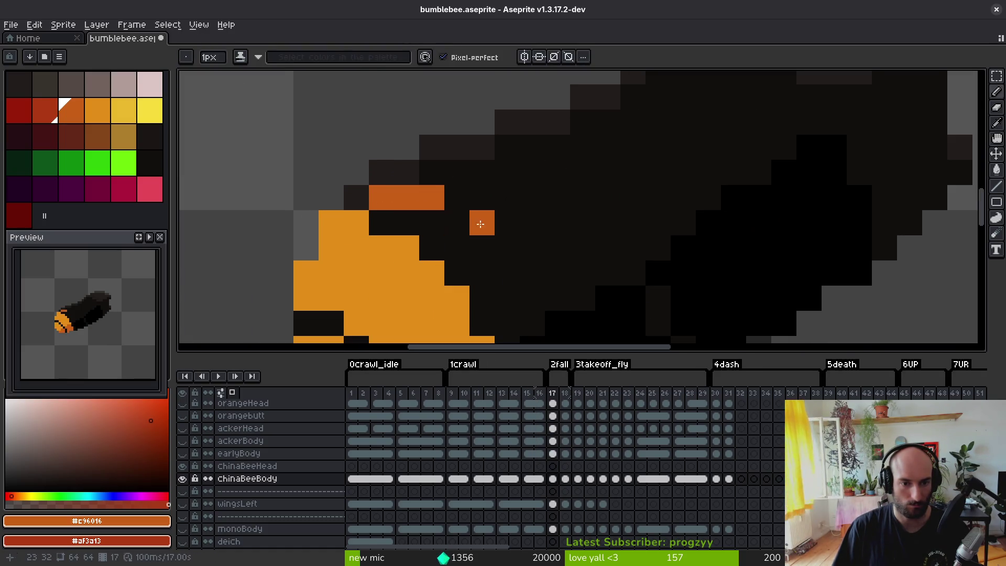
mouse_move(413, 168)
left_mouse_down()
mouse_move(467, 224)
mouse_move(451, 183)
mouse_move(419, 157)
mouse_move(392, 158)
mouse_move(517, 257)
mouse_move(523, 274)
mouse_move(530, 258)
mouse_move(434, 211)
left_mouse_up()
- Paint rust-red pixels beside the orange stripe, undoing the stray ones
scroll(472, 209, "up", 2)
scroll(472, 235, "down", 6)
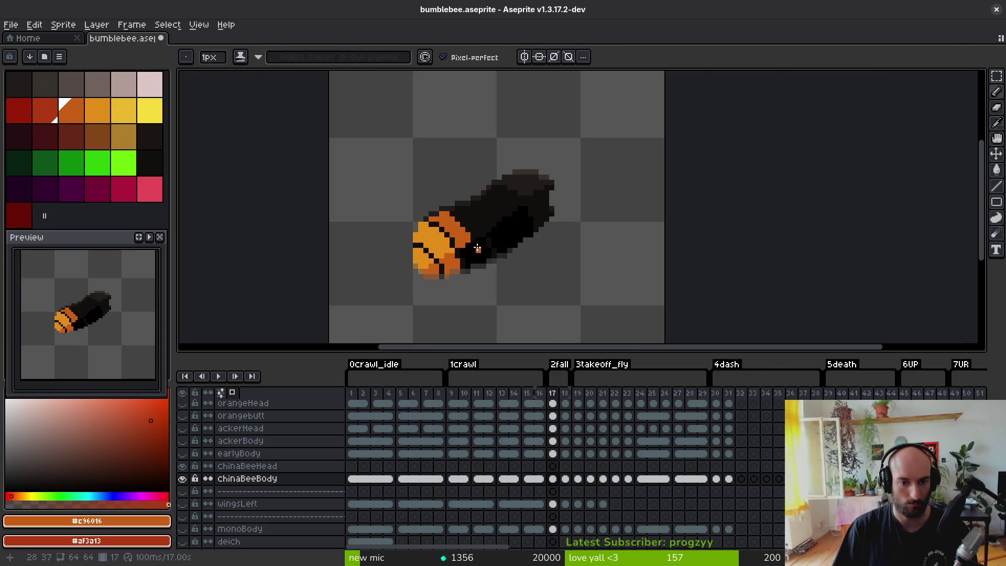
scroll(477, 247, "up", 3)
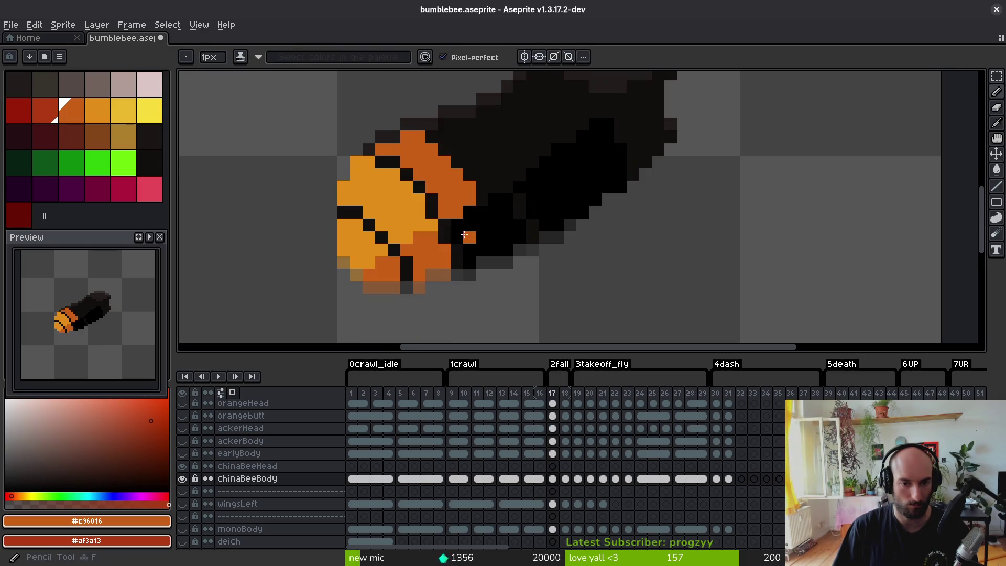
mouse_move(455, 236)
left_mouse_down()
mouse_move(477, 212)
mouse_move(469, 233)
mouse_move(481, 252)
left_mouse_up()
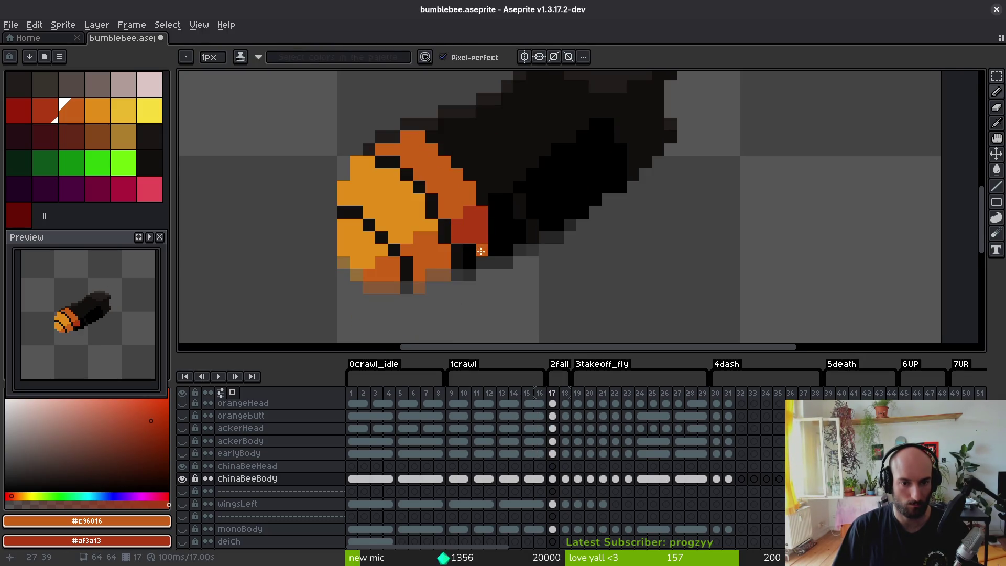
scroll(495, 257, "down", 3)
scroll(500, 246, "up", 4)
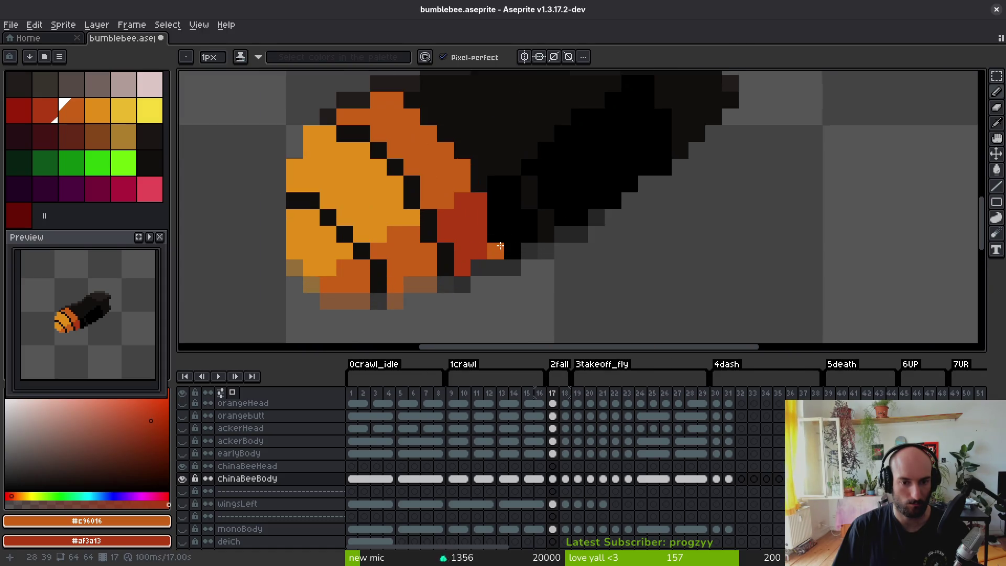
scroll(493, 233, "down", 3)
scroll(553, 274, "up", 3)
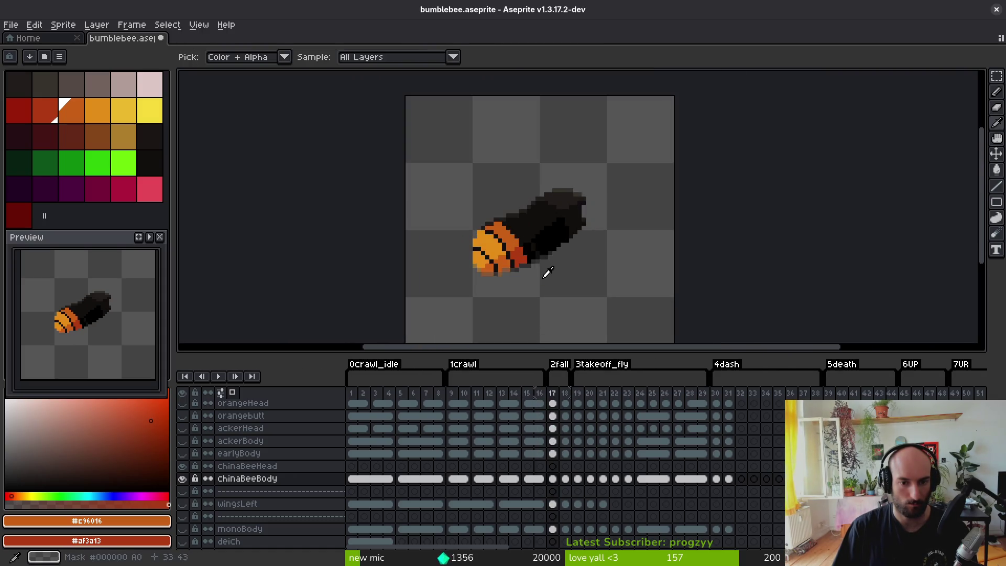
key("ctrl+z")
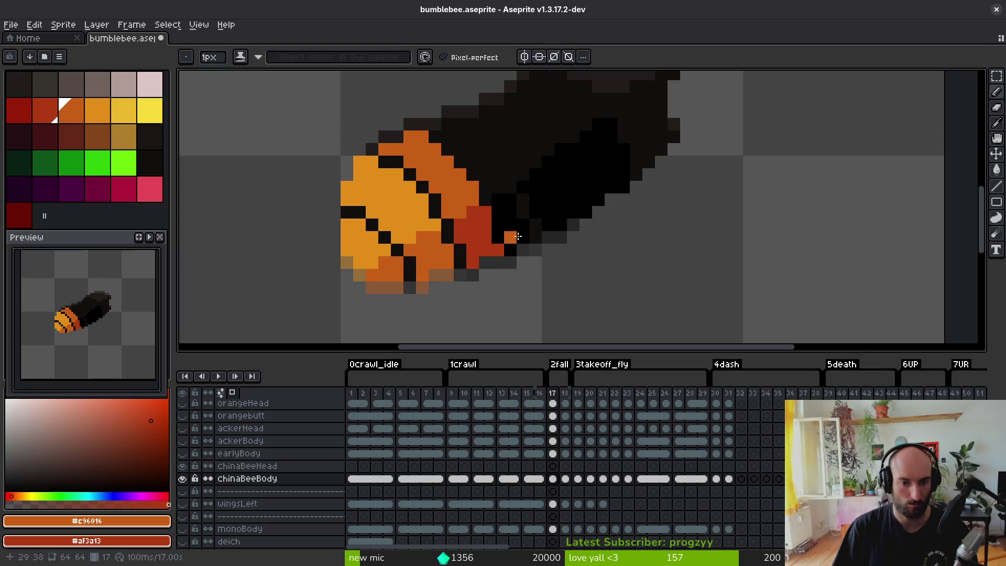
- Touch up the stripes with the Eraser, alternating with the Pencil
scroll(518, 237, "down", 3)
scroll(540, 250, "up", 2)
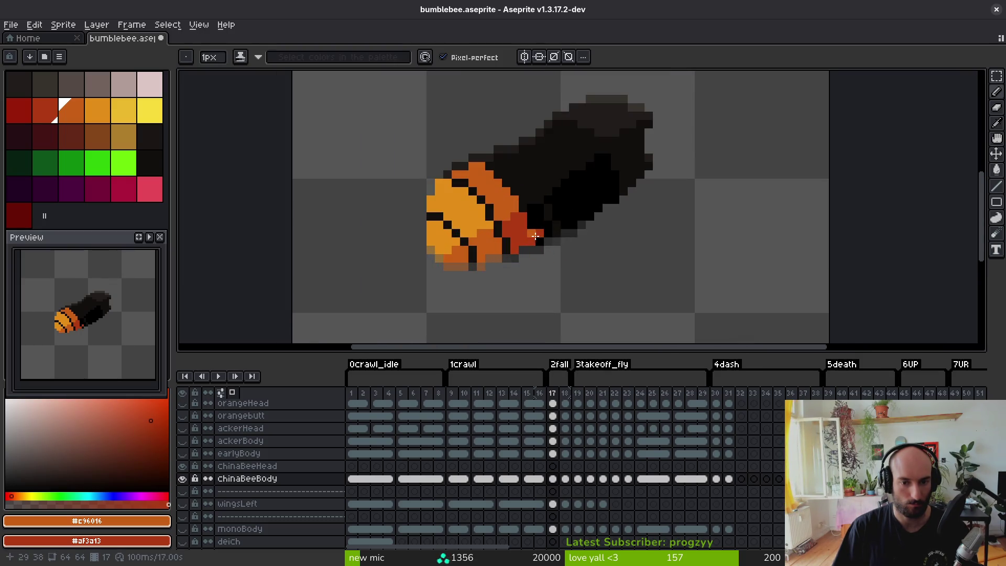
scroll(535, 236, "down", 5)
scroll(550, 247, "up", 6)
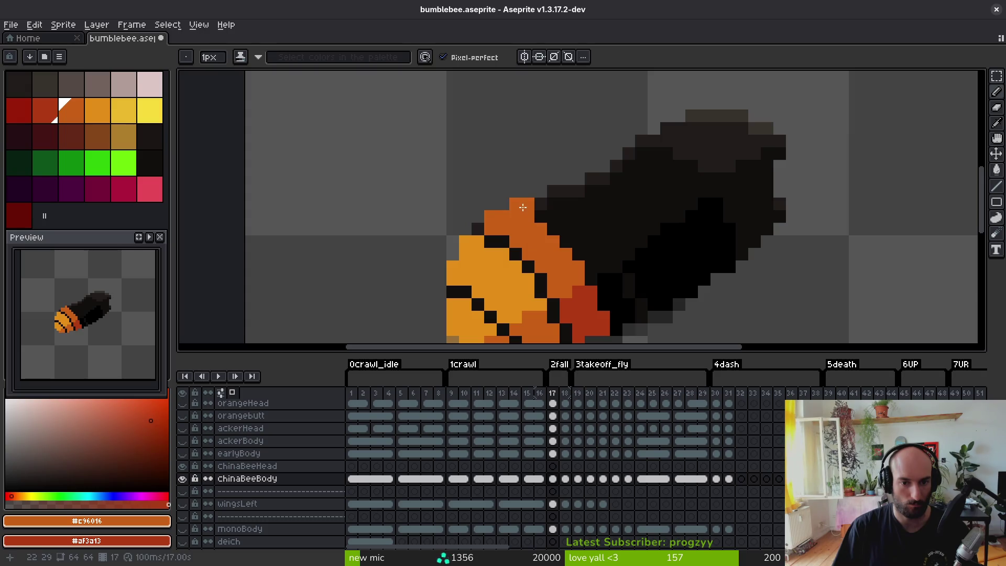
scroll(554, 277, "down", 4)
scroll(539, 252, "up", 4)
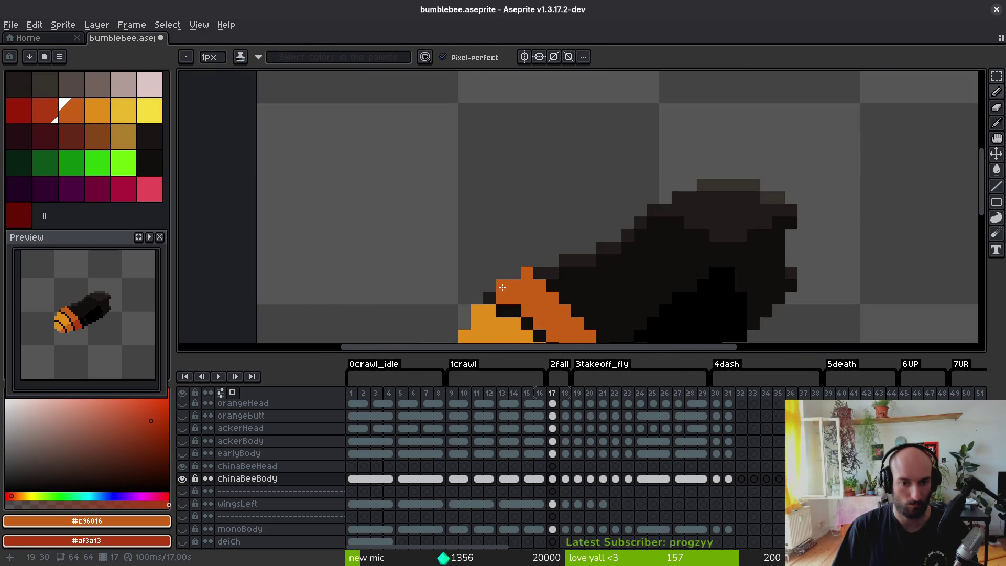
key("e")
scroll(513, 272, "down", 3)
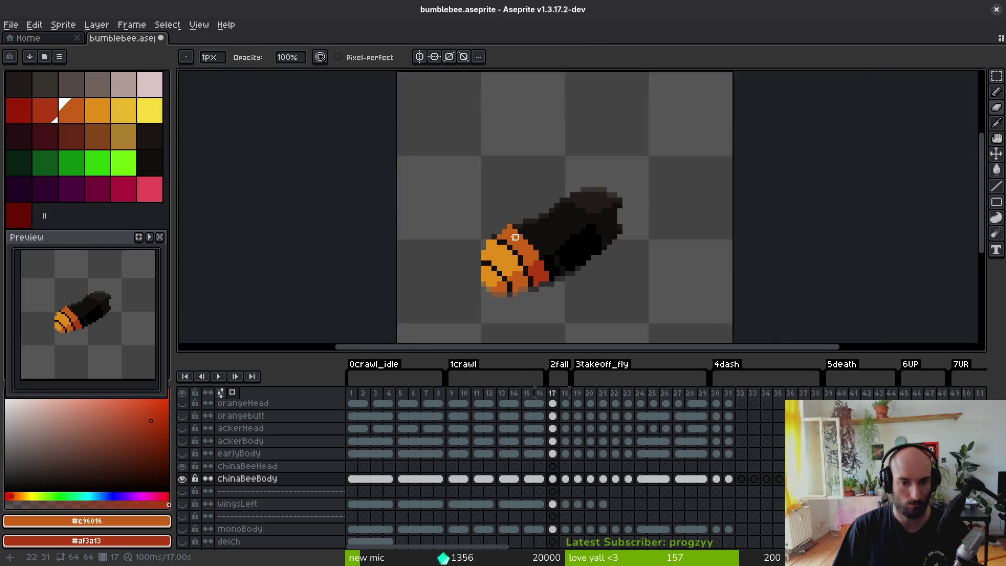
scroll(515, 237, "up", 4)
key("b")
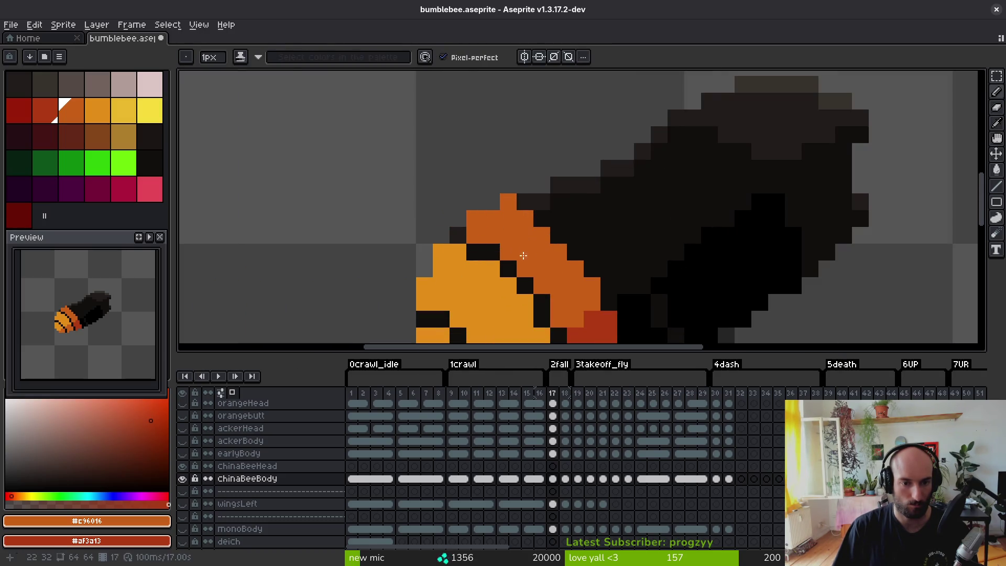
key("e")
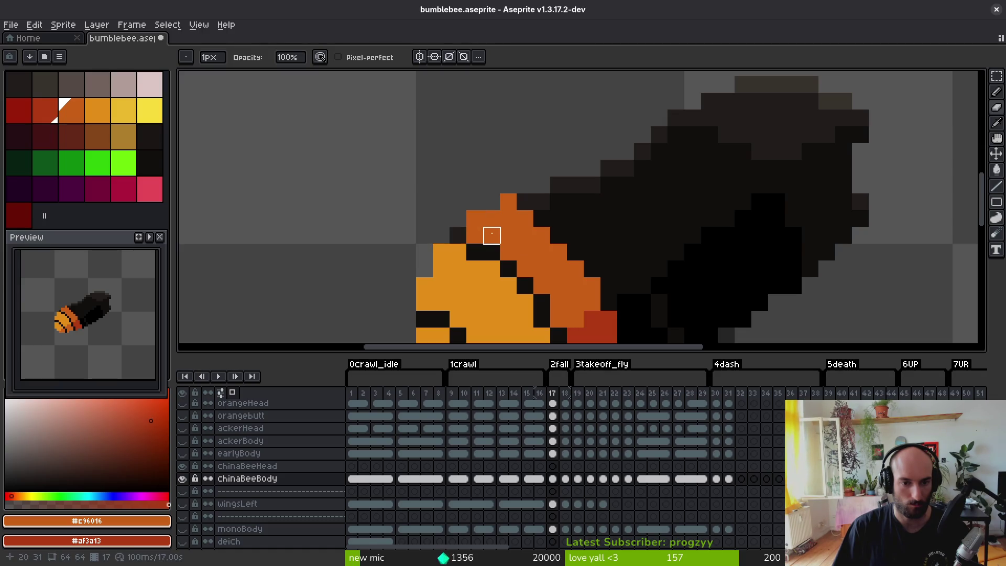
scroll(492, 235, "down", 5)
scroll(436, 196, "up", 5)
key("b")
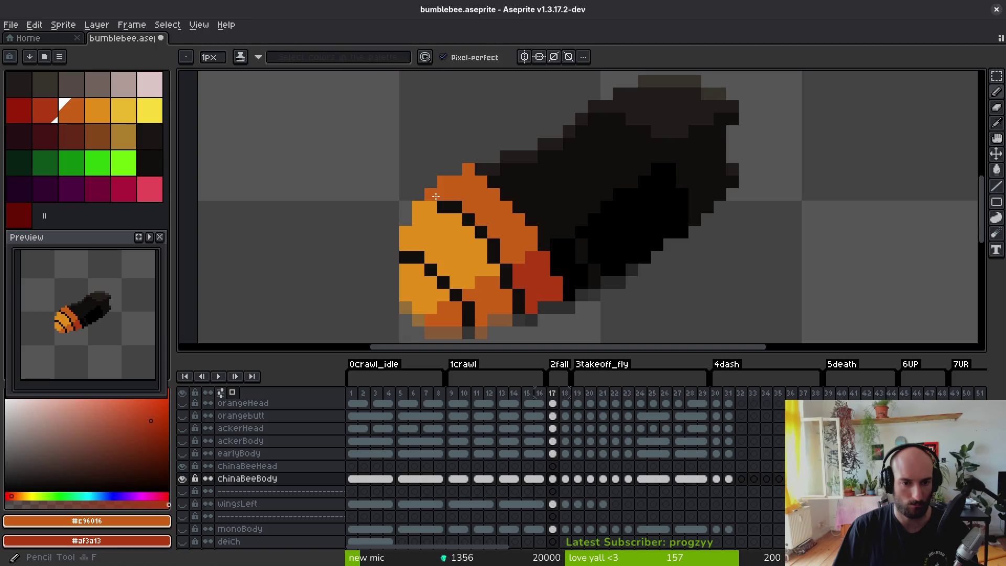
- Pick the dark body colour and save bumblebee.aseprite
left_click(465, 218, "alt")
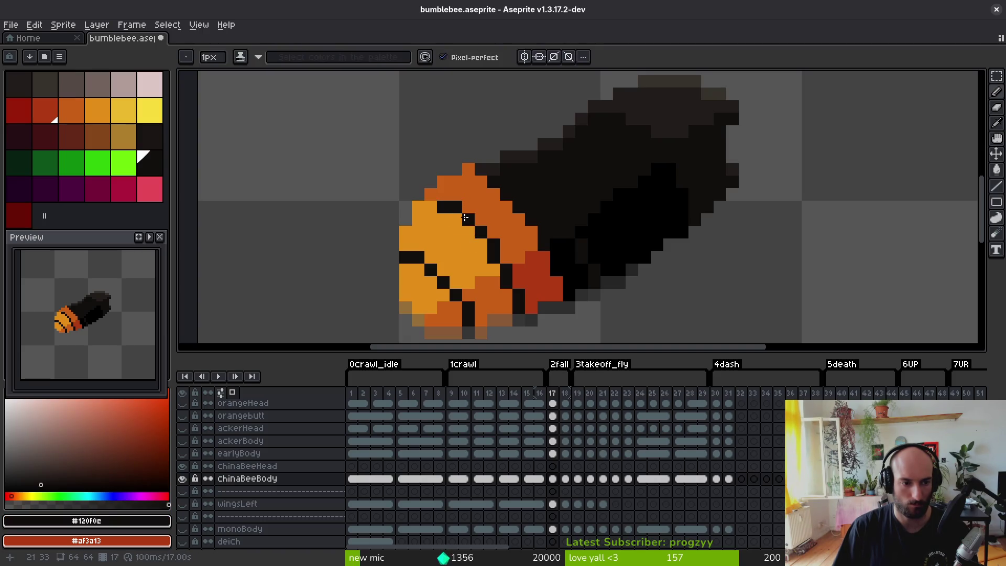
key("ctrl+s")
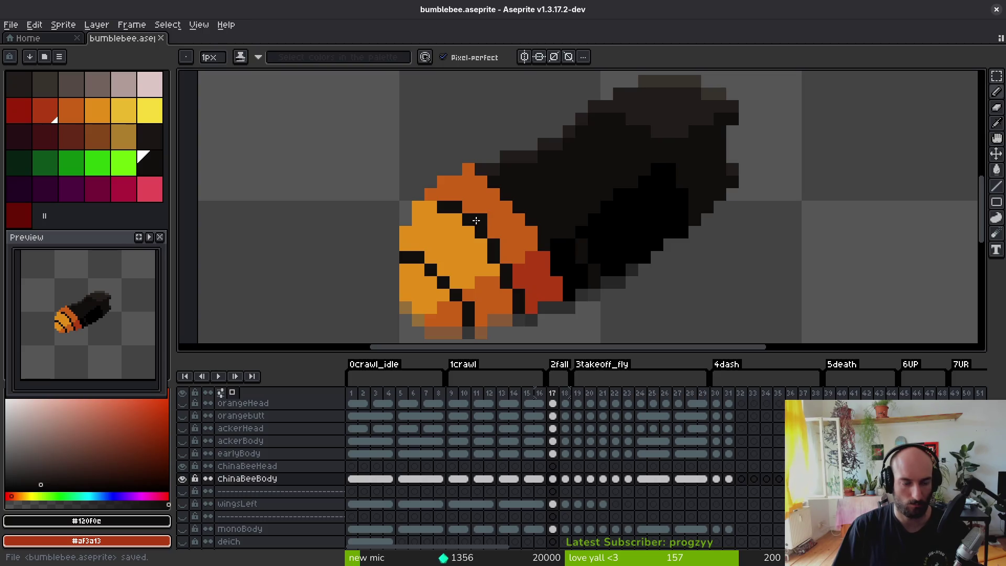
scroll(475, 220, "down", 5)
- Add an orange pixel to the stripe and draw the pale pink band's edge on frame 17
scroll(485, 229, "up", 4)
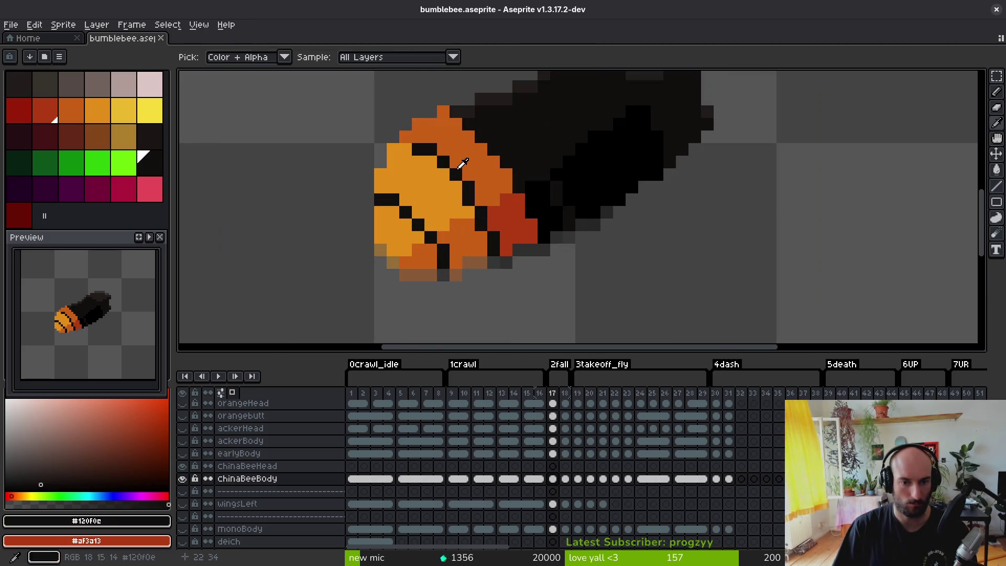
left_click(456, 199, "alt")
left_click(466, 173)
left_click(479, 175, "alt")
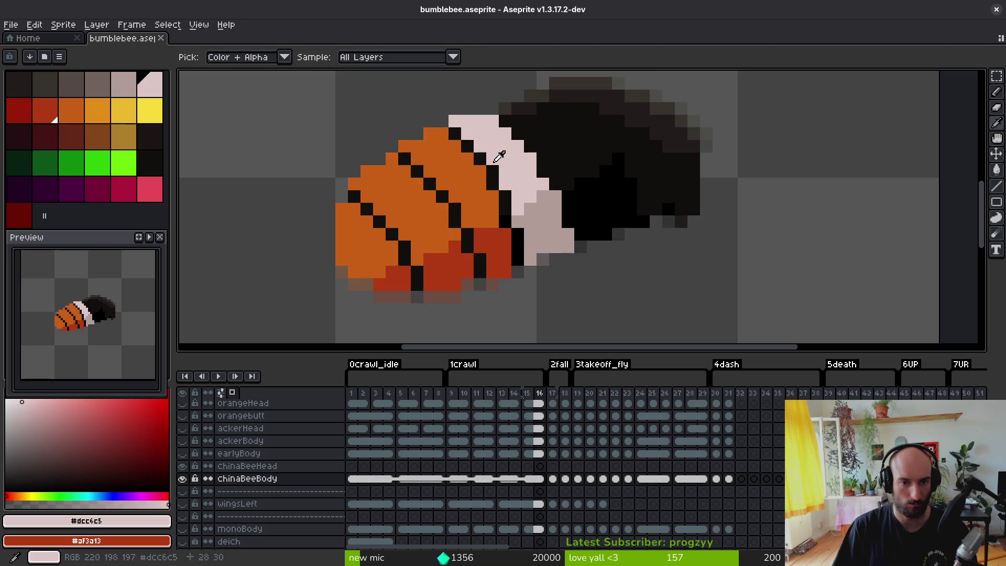
left_click_drag(435, 151, 498, 184)
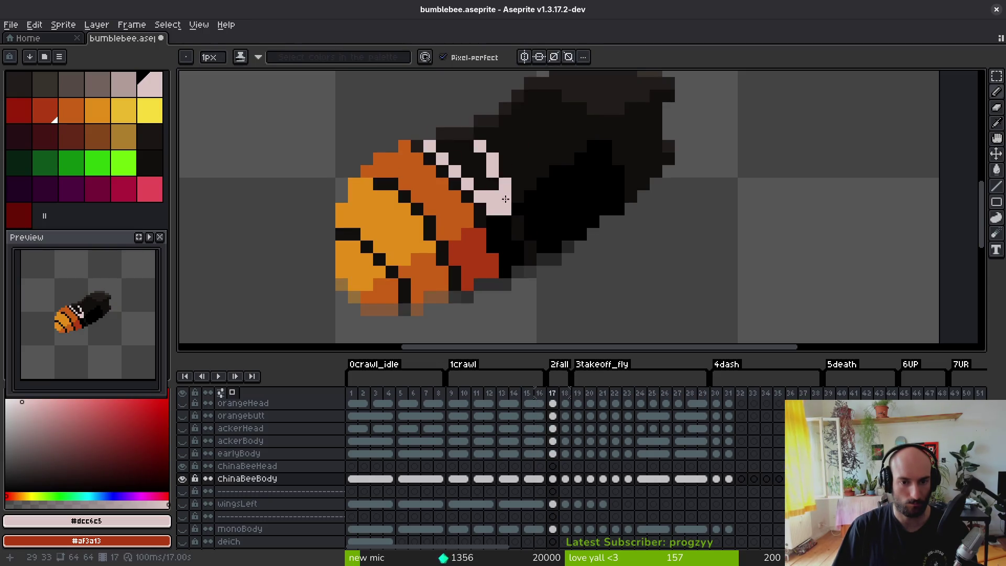
- Extend the pale pink #dcc6c5 band along the stripe between orange and black areas
key("alt")
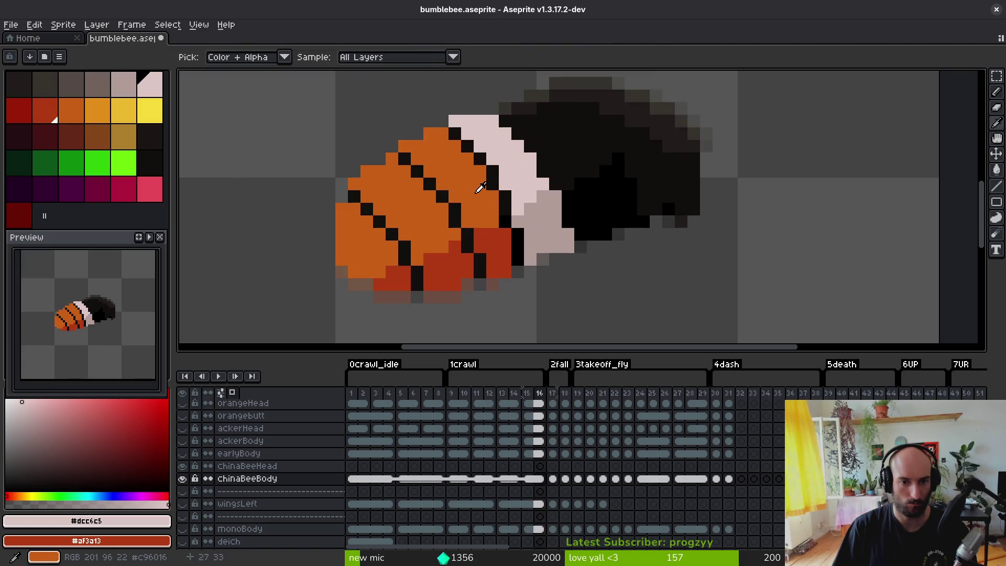
left_click(436, 186, "alt")
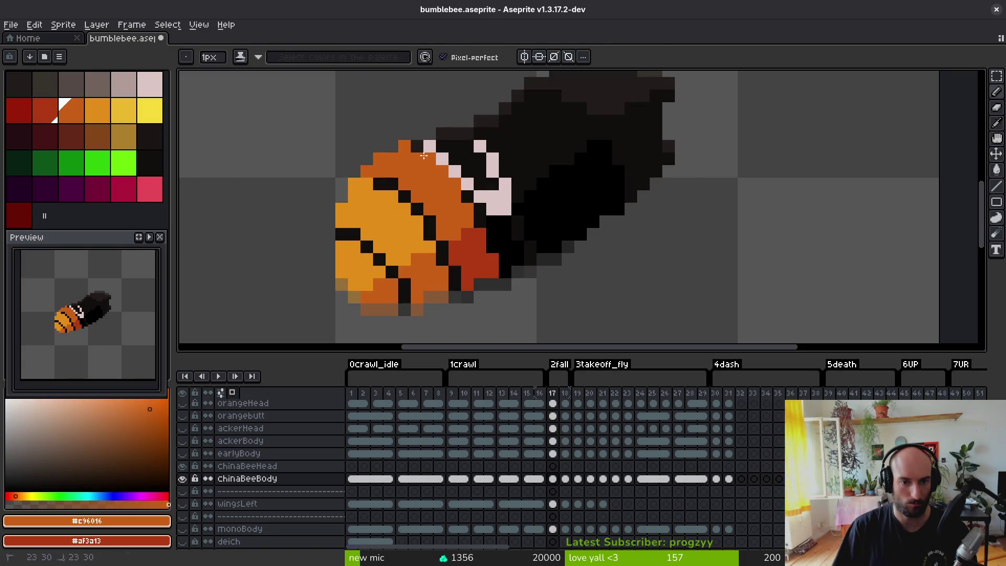
left_click(463, 183, "alt")
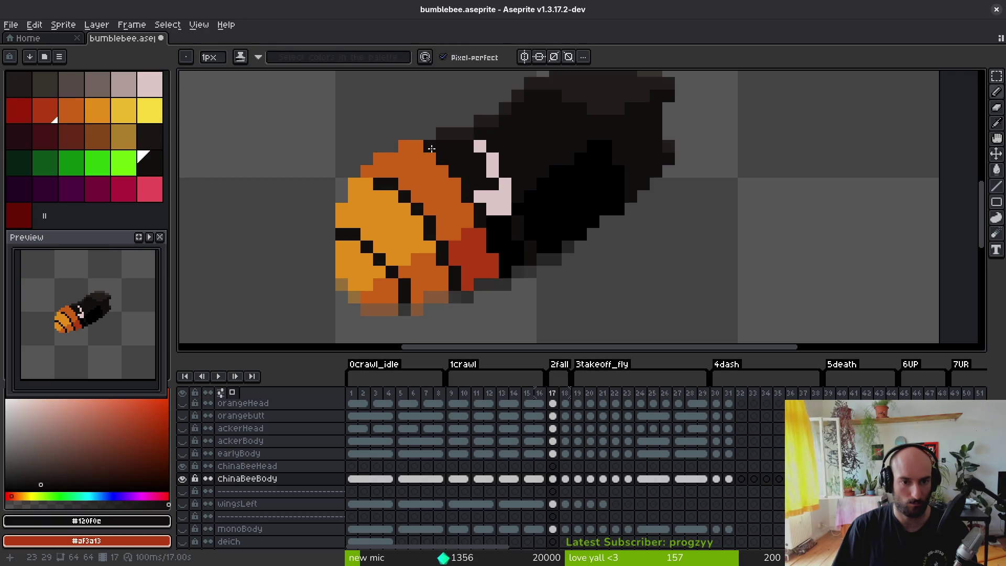
left_click(476, 189, "alt")
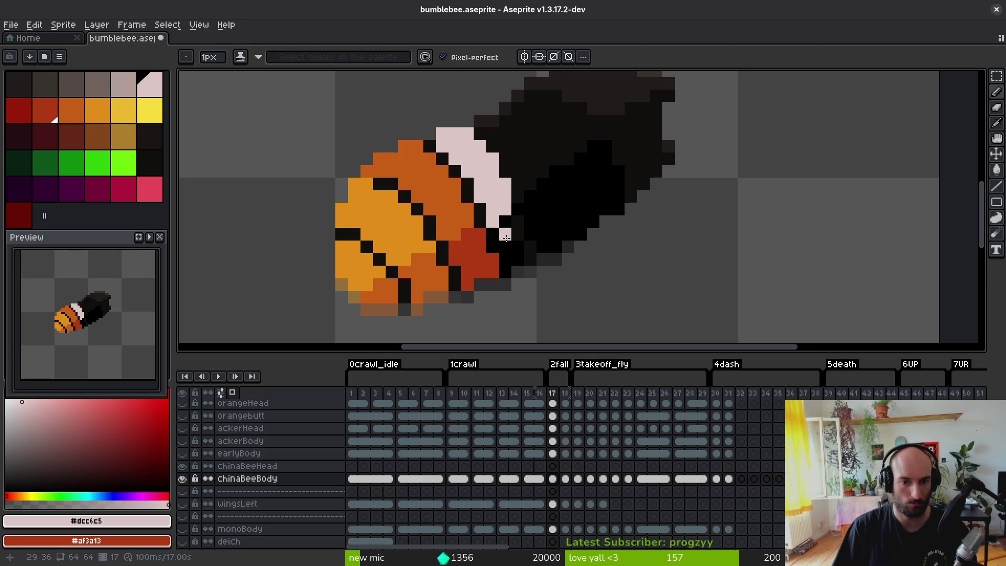
left_click_drag(533, 260, 530, 215)
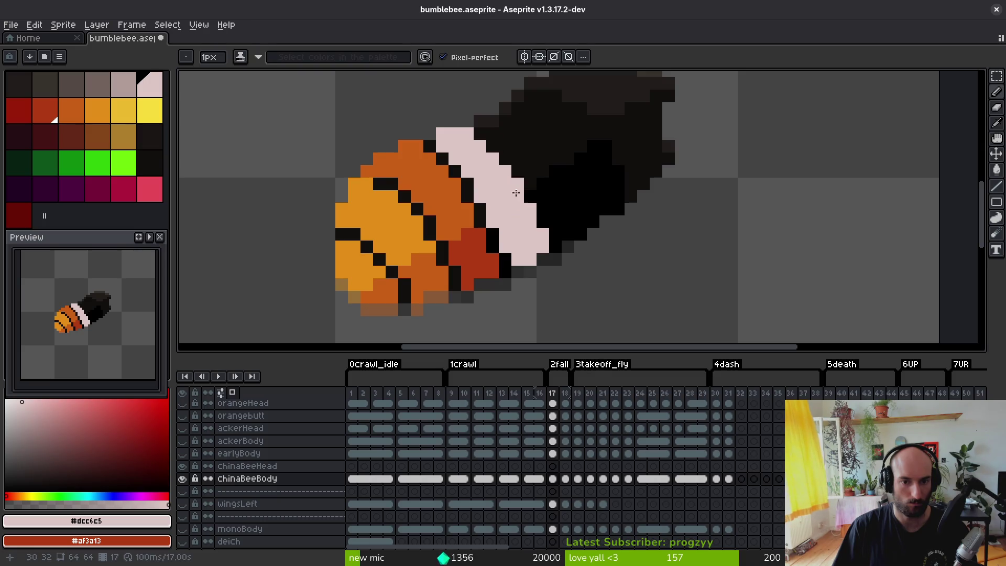
scroll(535, 259, "down", 3)
- Shade frame 17's pale band grey, using the grey sampled from frame 16
key("Left")
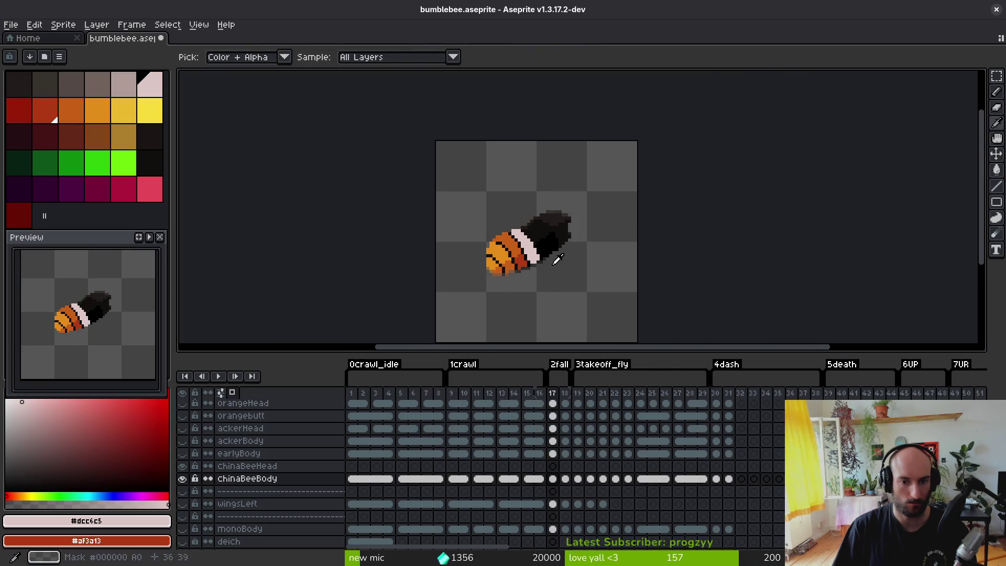
scroll(554, 281, "up", 3)
left_click(546, 252)
key("Right")
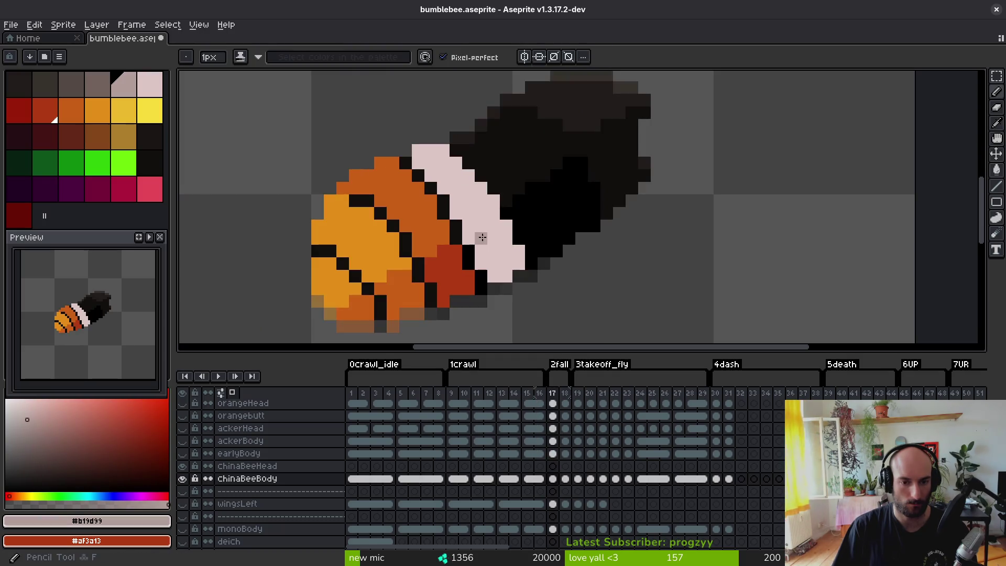
left_click(474, 239)
left_click(493, 227)
key("g")
left_click(504, 246)
- Try filling the band with light pink, then undo it
scroll(540, 278, "down", 3)
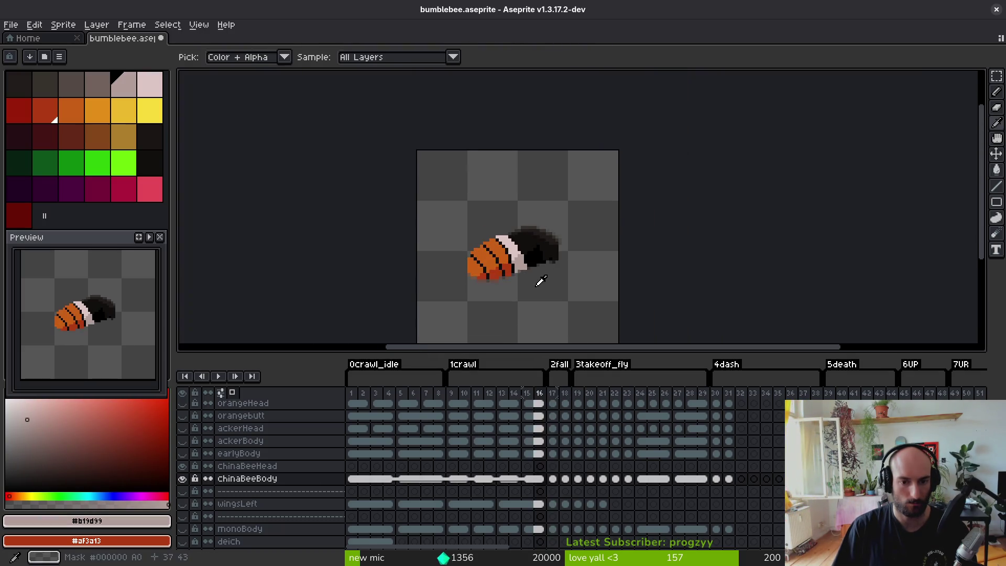
scroll(539, 278, "up", 3)
left_click(495, 231, "alt")
left_click(497, 252)
key("ctrl+z")
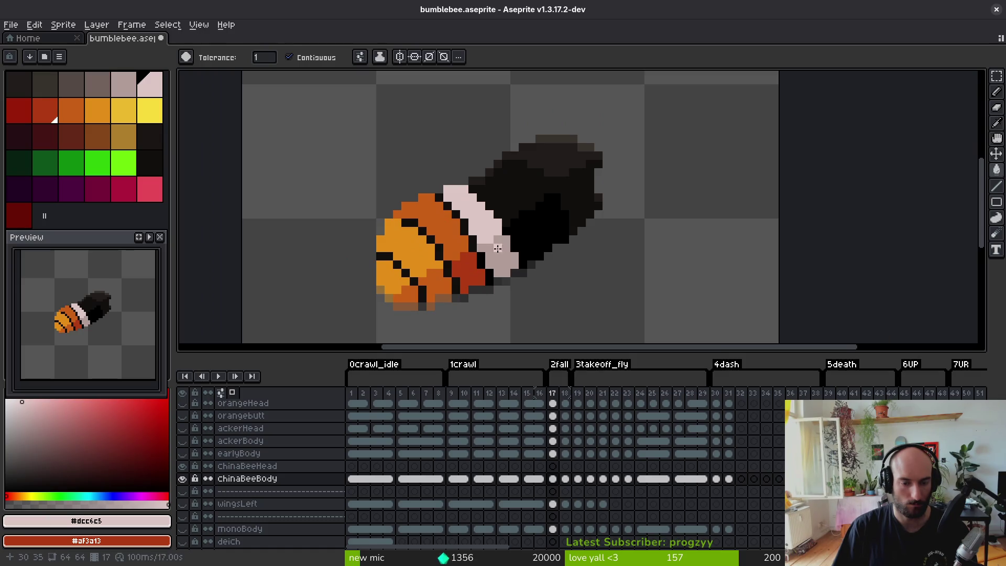
key("b")
- Recentre the bee in the view and save bumblebee.aseprite
scroll(530, 276, "down", 3)
scroll(517, 243, "up", 3)
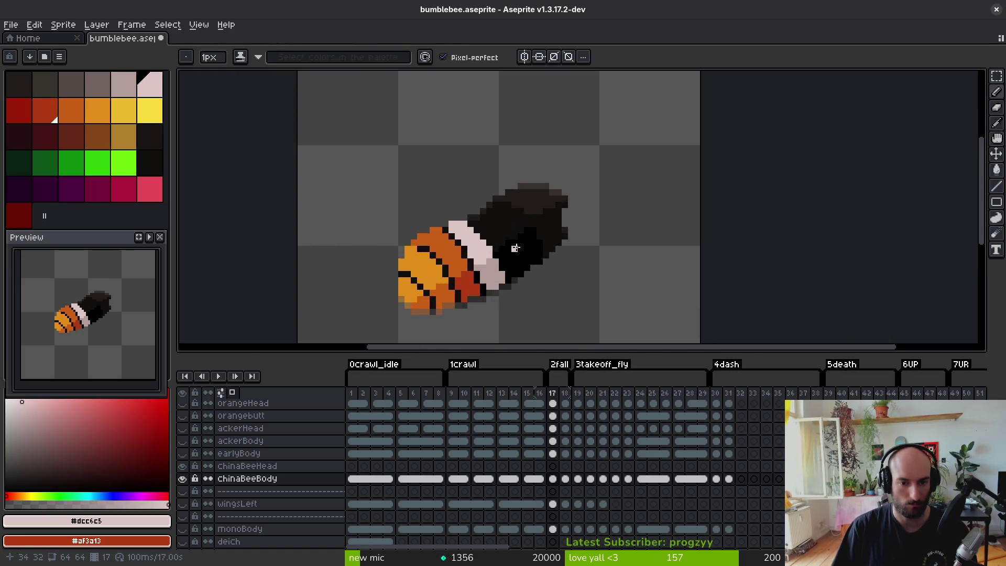
key("g")
key("e")
scroll(484, 227, "down", 5)
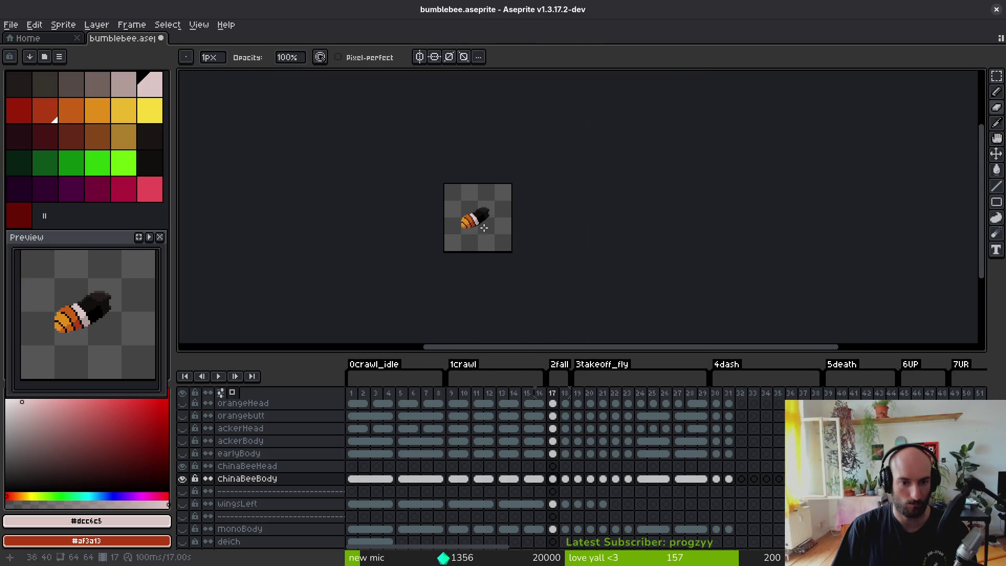
scroll(486, 233, "up", 4)
key("g")
key("b")
scroll(444, 223, "down", 3)
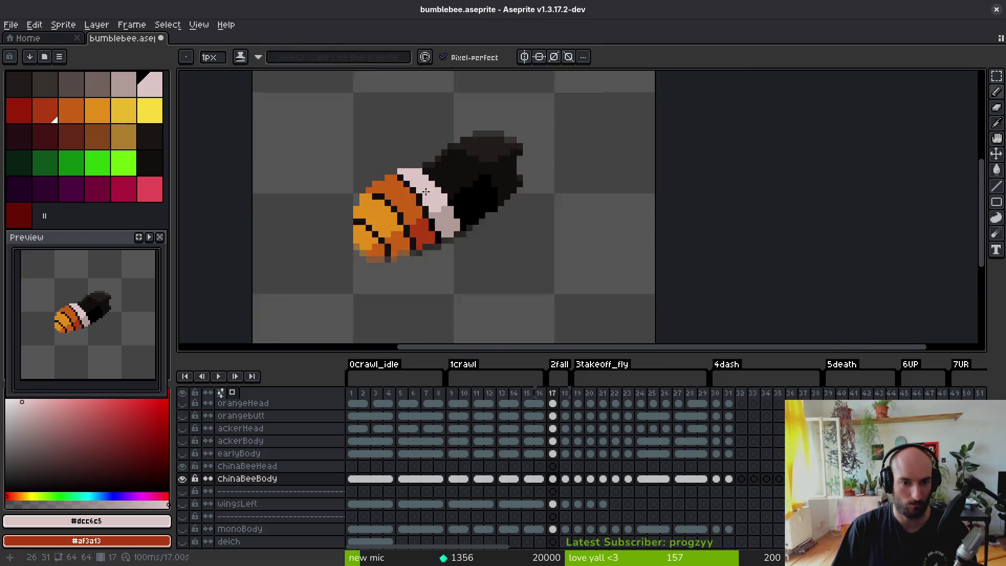
left_click_drag(444, 223, 444, 237)
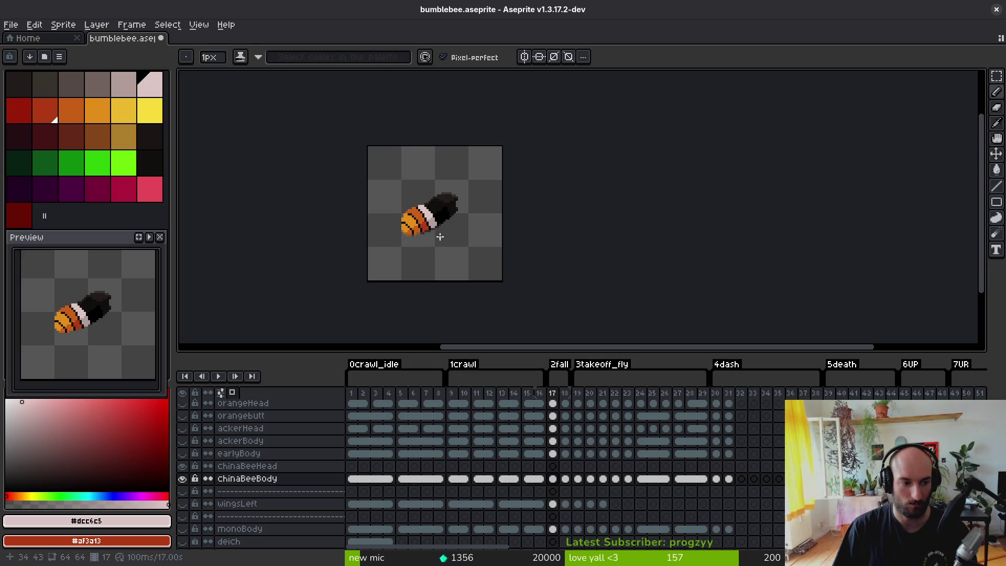
scroll(440, 237, "up", 3)
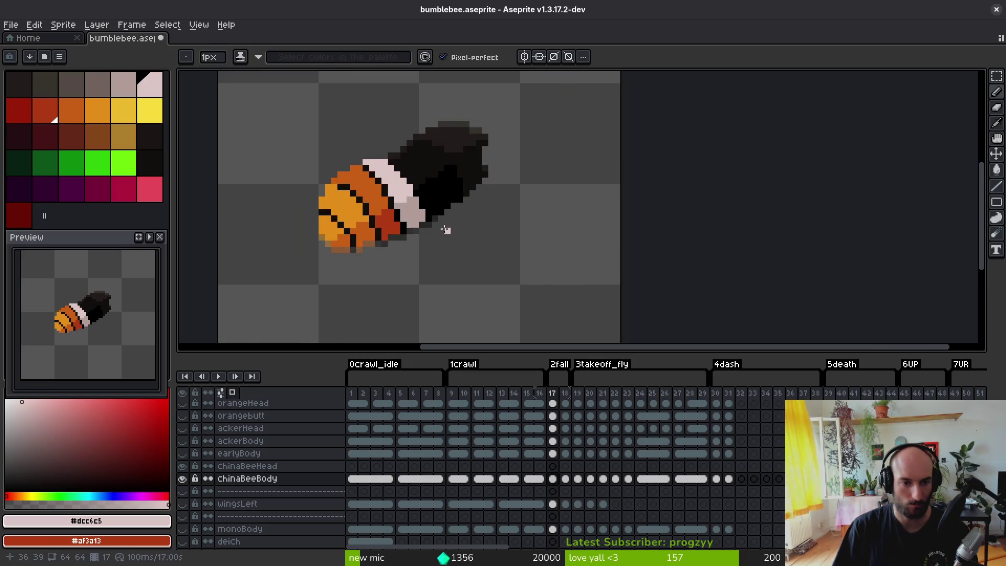
key("ctrl+s")
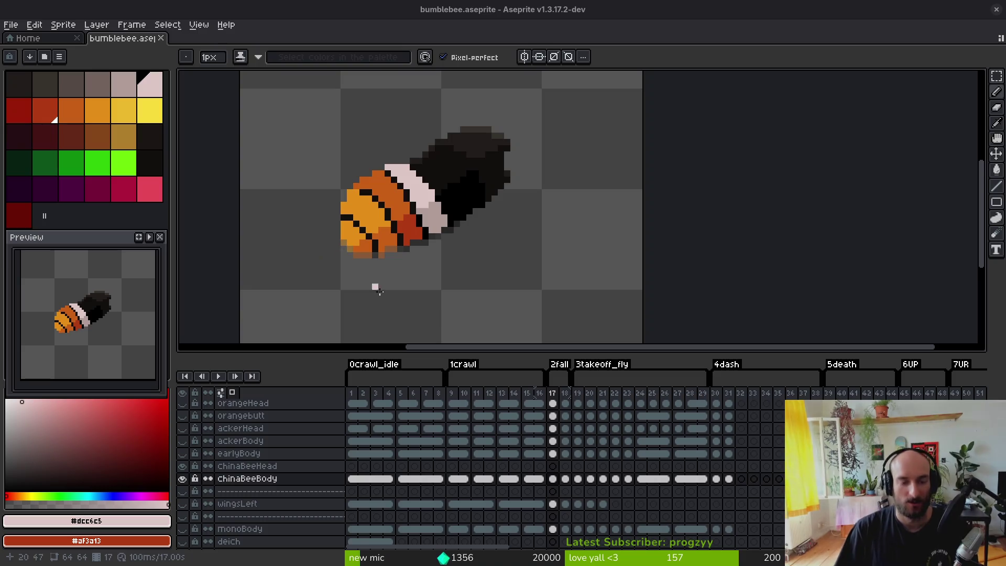
- Fill frame 17's yellow abdomen patch with dark orange #c96016 sampled from frame 15, then advance to frame 18
scroll(433, 240, "up", 3)
key("alt")
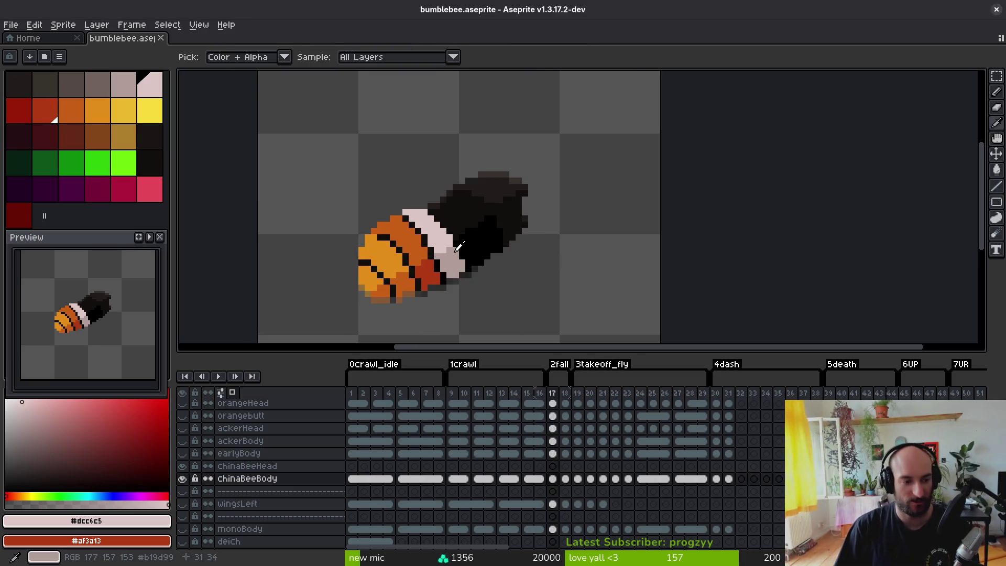
key("Left")
key("Left")
left_click(419, 265)
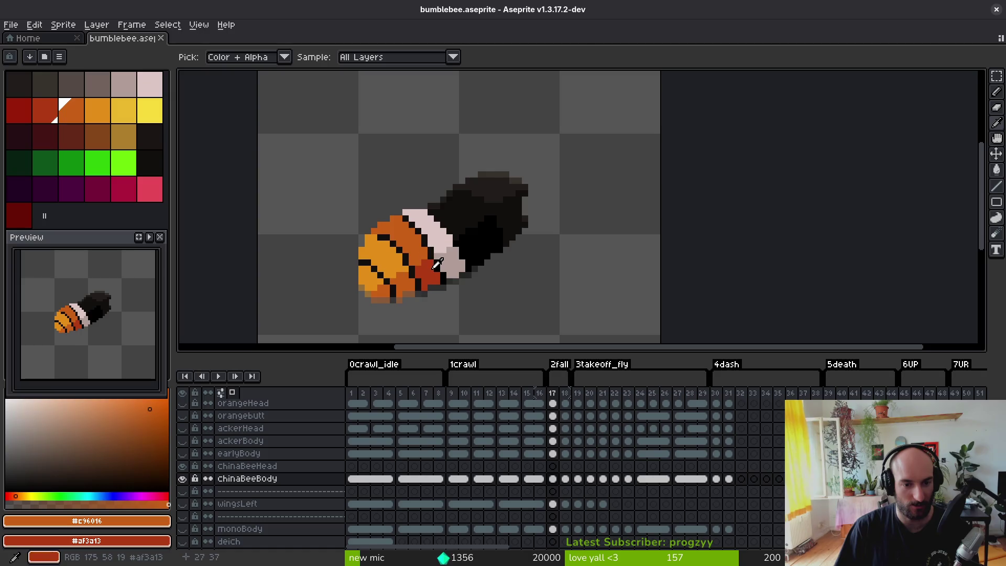
key("Right")
key("Right")
key("g")
left_click(415, 282)
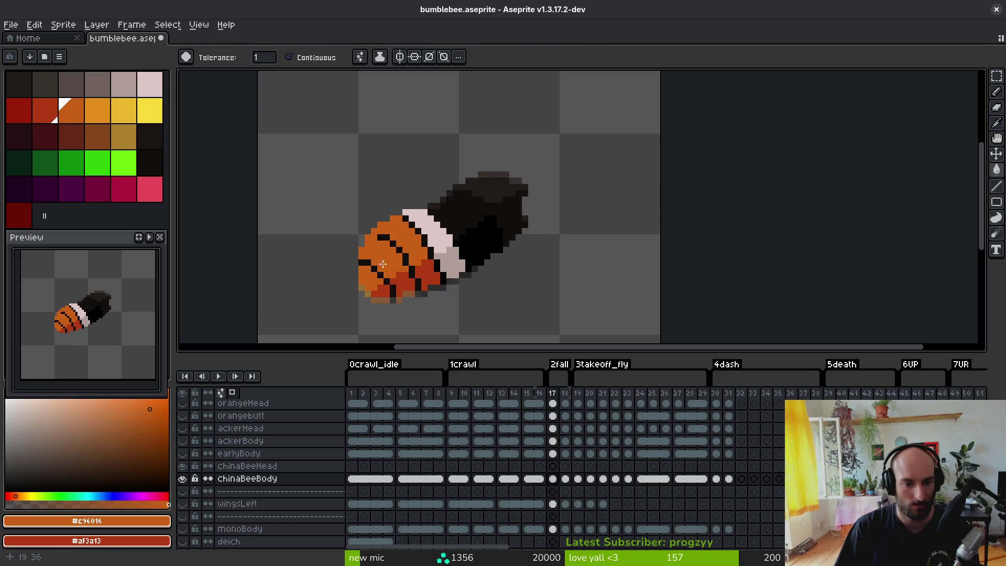
key("alt")
key("Right")
- On frame 18, extend the orange and red stripe pixels into the black edge and fix a stray pixel
scroll(388, 247, "up", 2)
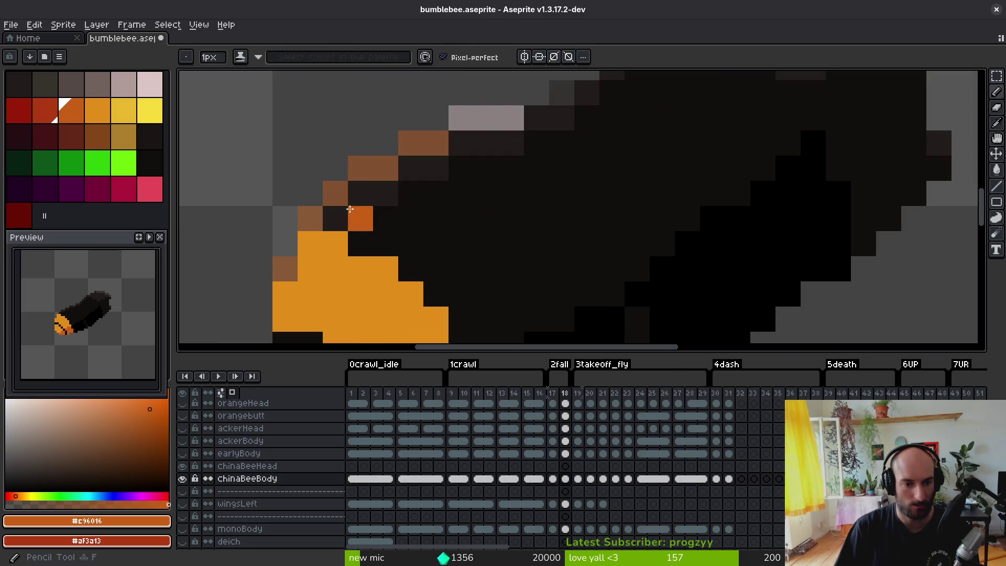
left_click_drag(461, 247, 457, 202)
left_click(384, 171)
scroll(388, 180, "down", 2)
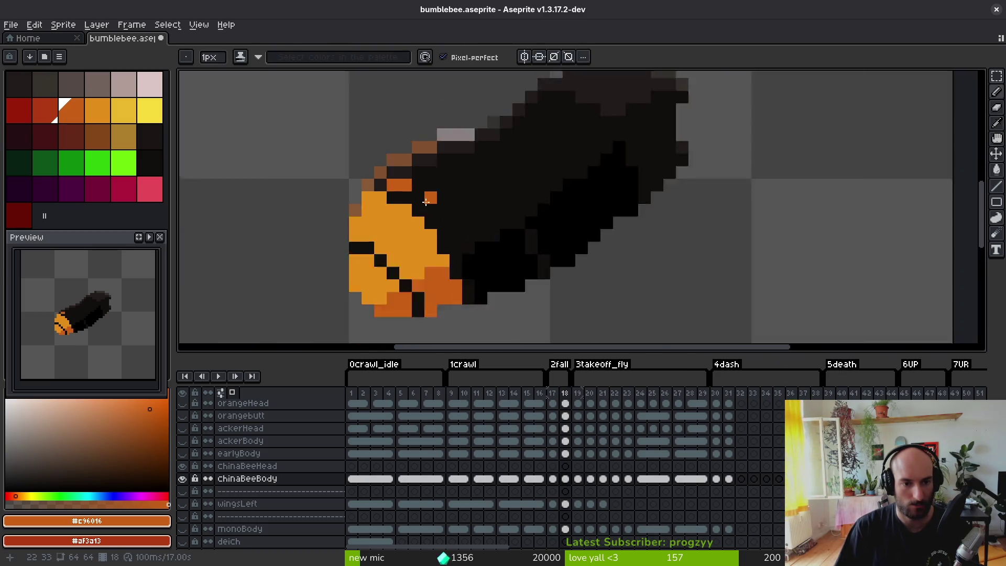
key("alt")
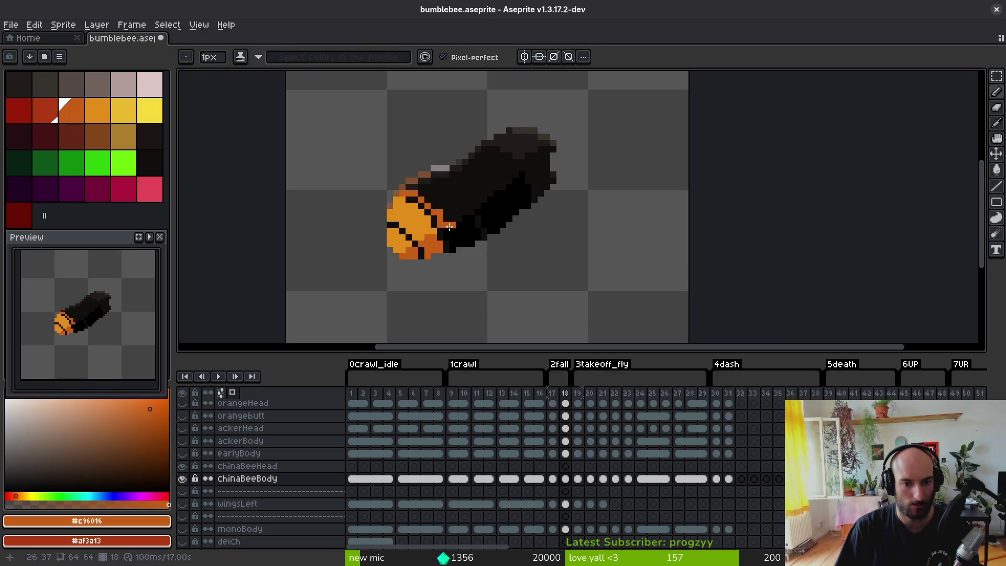
scroll(449, 226, "up", 2)
mouse_move(443, 238)
left_mouse_down()
mouse_move(452, 233)
mouse_move(474, 255)
mouse_move(460, 259)
mouse_move(503, 260)
left_mouse_up()
left_click(463, 275)
scroll(511, 260, "down", 2)
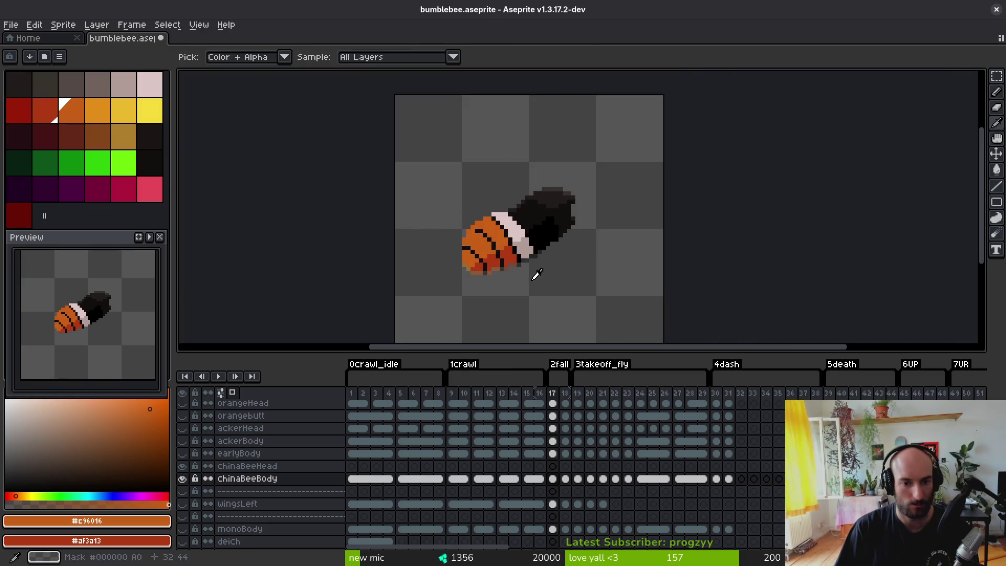
scroll(517, 260, "up", 2)
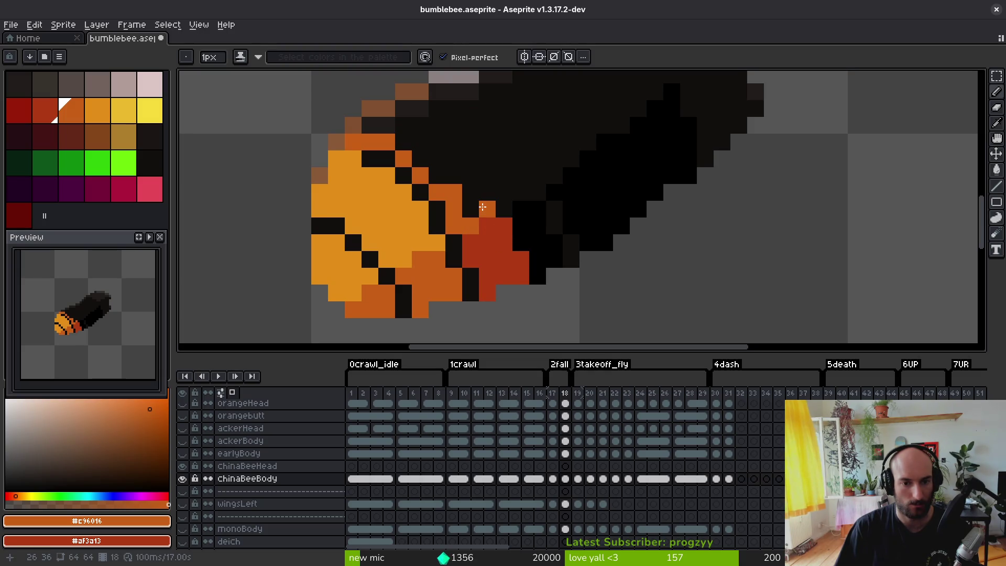
mouse_move(471, 209)
left_mouse_down()
mouse_move(487, 193)
mouse_move(383, 168)
mouse_move(443, 223)
left_mouse_up()
scroll(476, 230, "up", 2)
left_click(471, 229)
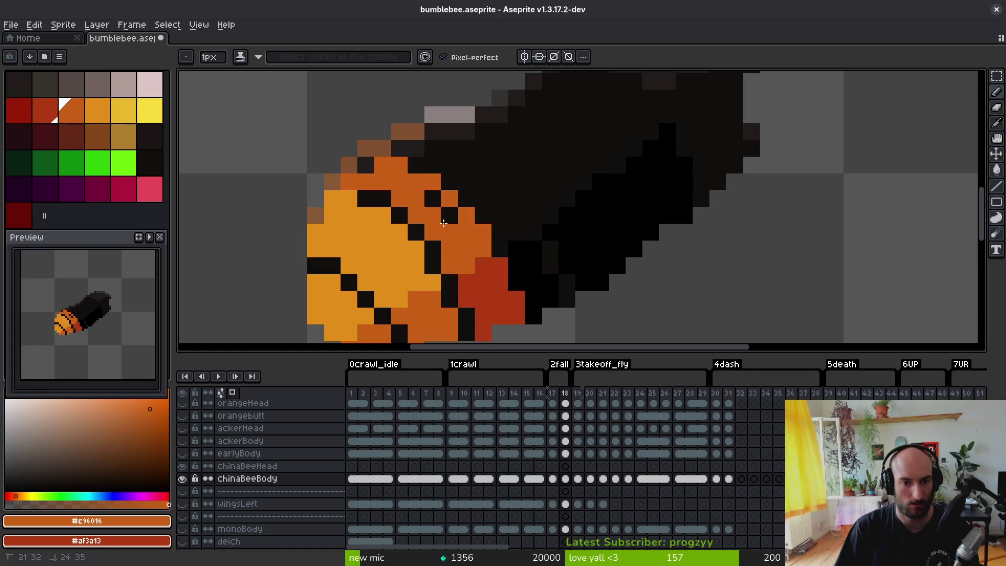
- Compare stripe shapes between frames 17 and 18, then sample the pale pink from frame 17's band
scroll(453, 222, "down", 5)
scroll(474, 239, "up", 5)
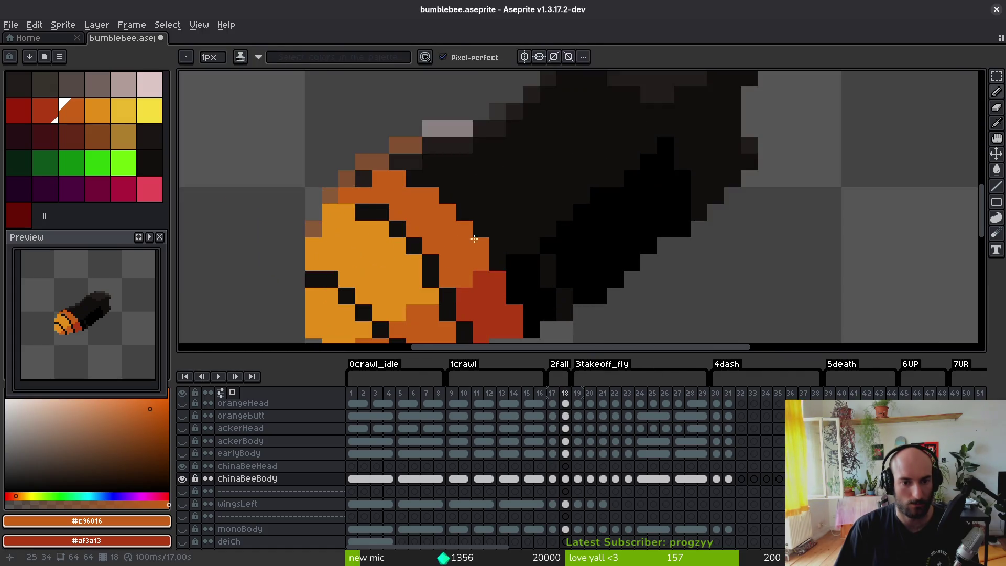
scroll(408, 191, "down", 1)
scroll(416, 208, "up", 1)
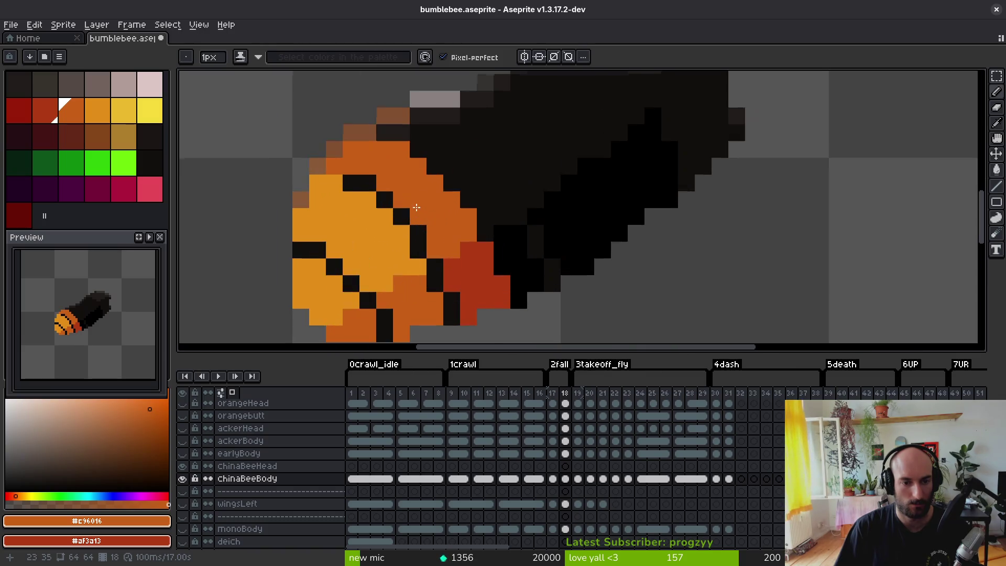
scroll(427, 224, "down", 5)
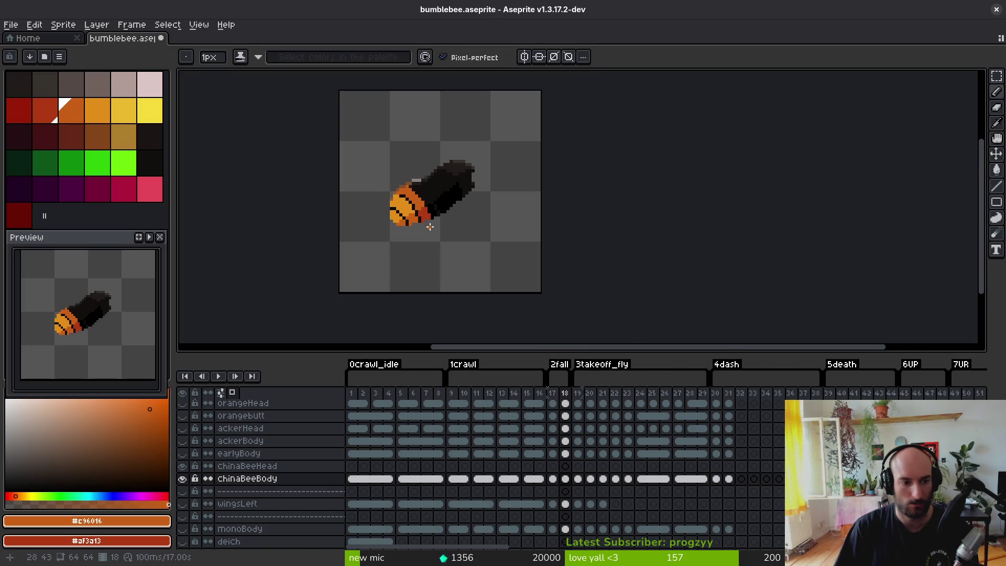
scroll(429, 223, "up", 5)
key("alt")
key("comma")
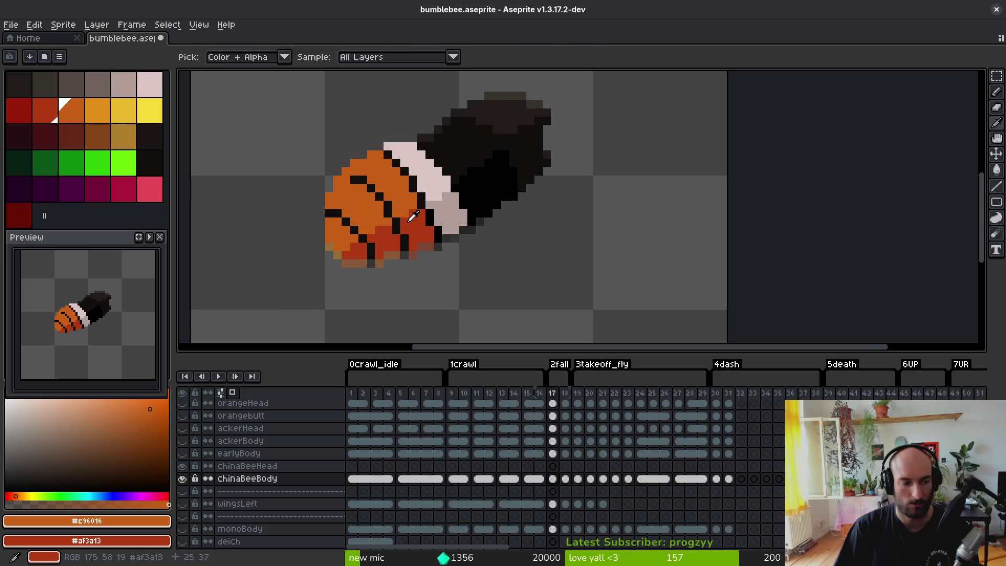
key("period")
key("comma")
key("period")
key("comma")
key("period")
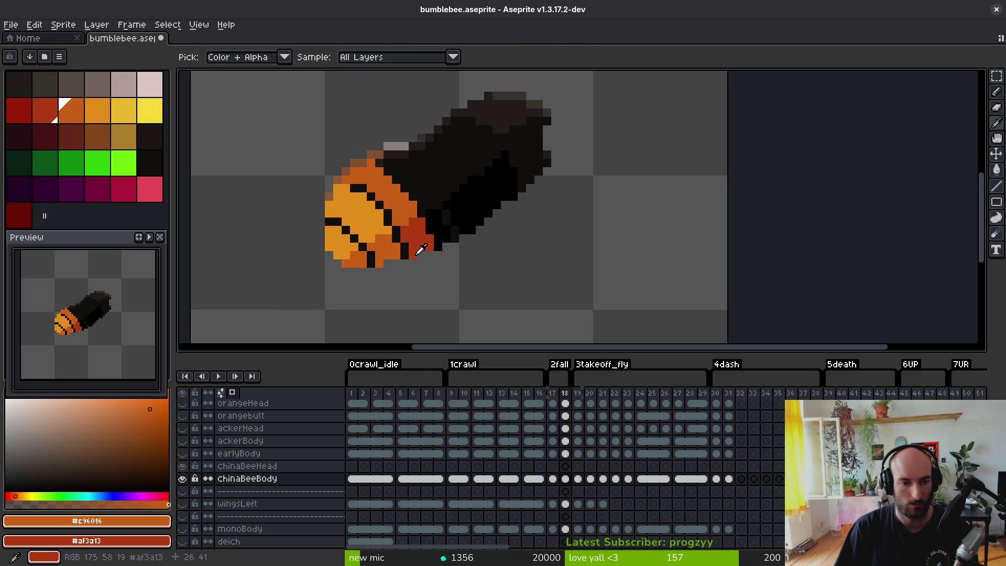
key("period")
key("comma")
scroll(416, 247, "up", 5)
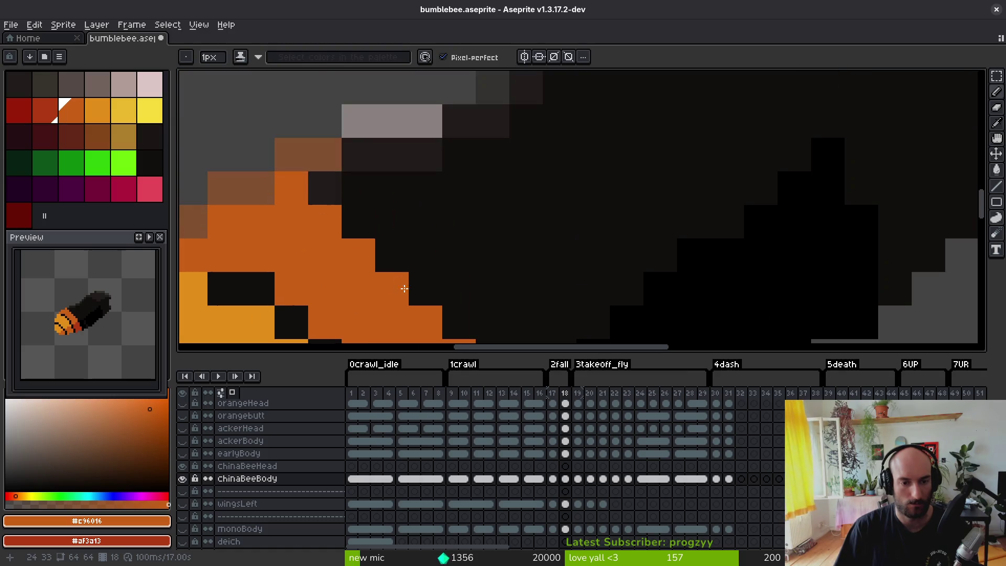
scroll(361, 254, "down", 5)
key("alt")
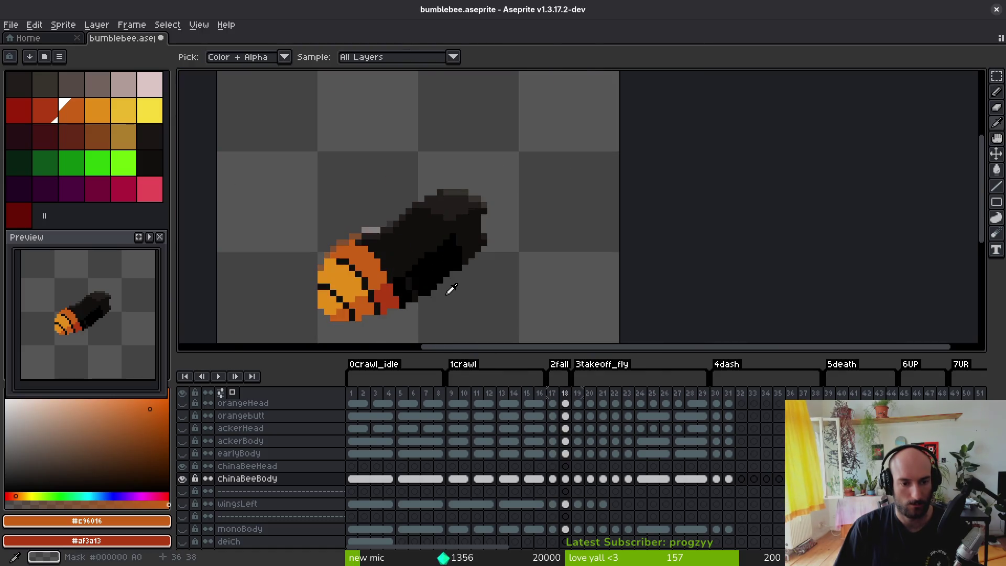
key("period")
key("comma")
key("period")
key("comma")
key("period")
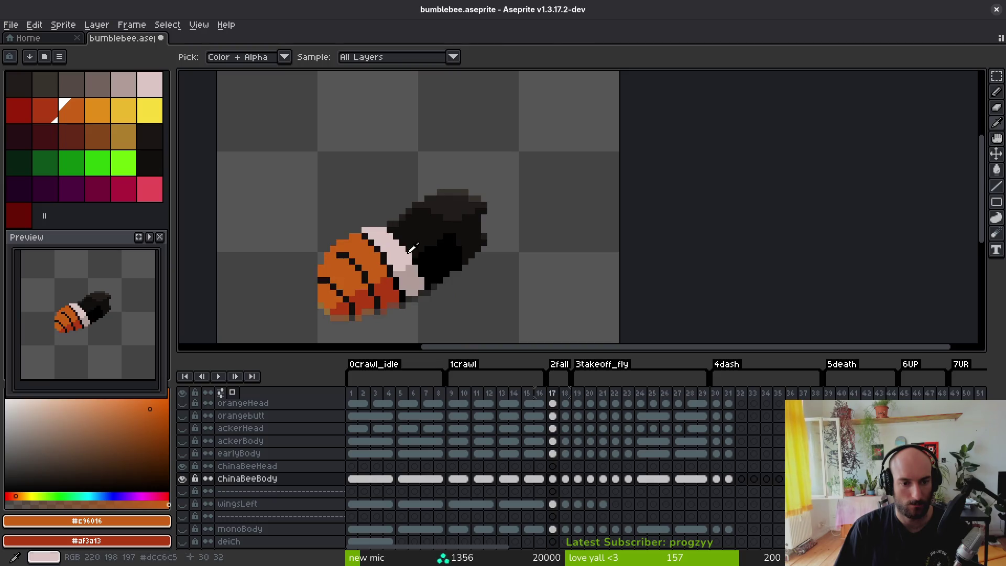
key("comma")
key("period")
left_click(399, 253)
key("comma")
scroll(361, 236, "up", 3)
- Paint a diagonal run of pale pink #dcc6c5 along the band and pick darker pink #b19d99 as second colour
left_click(346, 226)
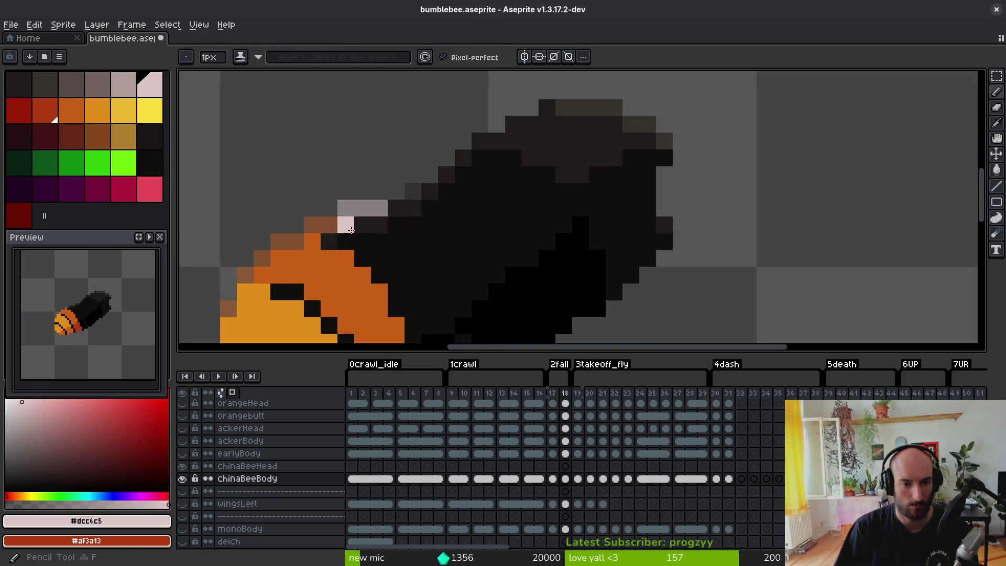
left_click(362, 242)
mouse_move(362, 241)
left_mouse_down()
mouse_move(325, 197)
mouse_move(359, 219)
mouse_move(376, 265)
left_mouse_up()
key("period")
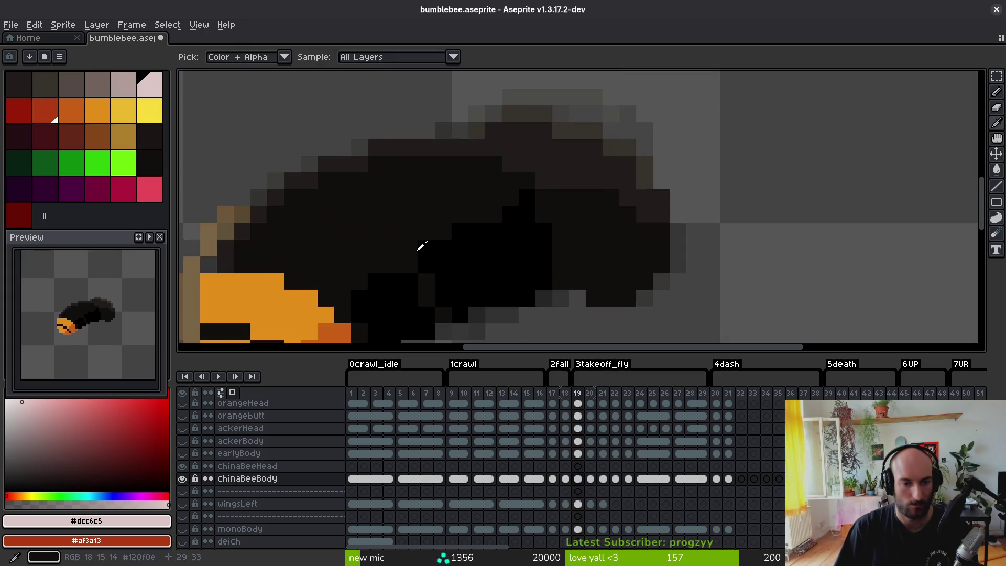
key("comma")
key("comma")
right_click(441, 282, "alt")
key("period")
scroll(440, 282, "down", 2)
- Shade the band's lower end darker pink, add light highlights, and widen the band toward the upper left
left_click(397, 239)
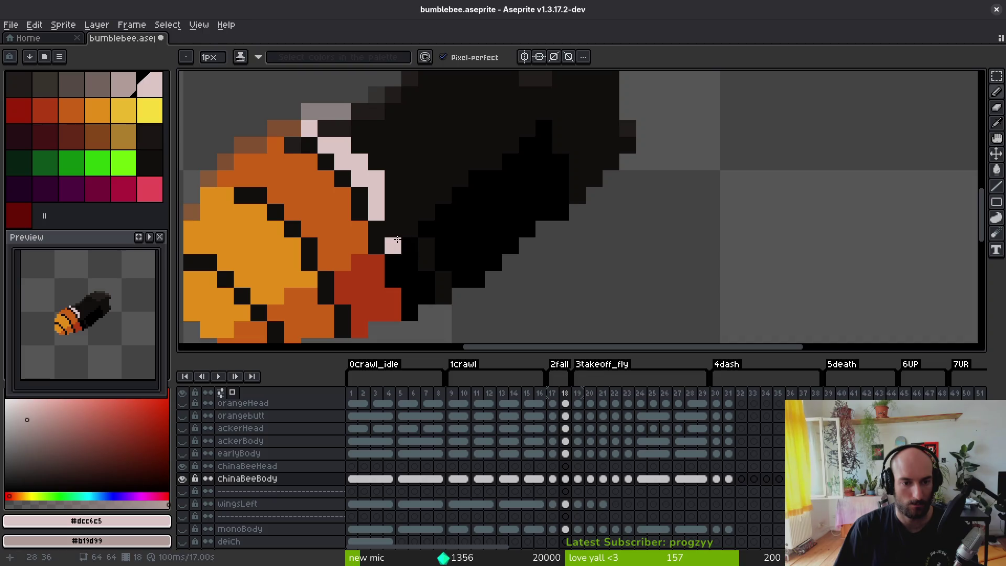
right_click(398, 242)
left_click(412, 243)
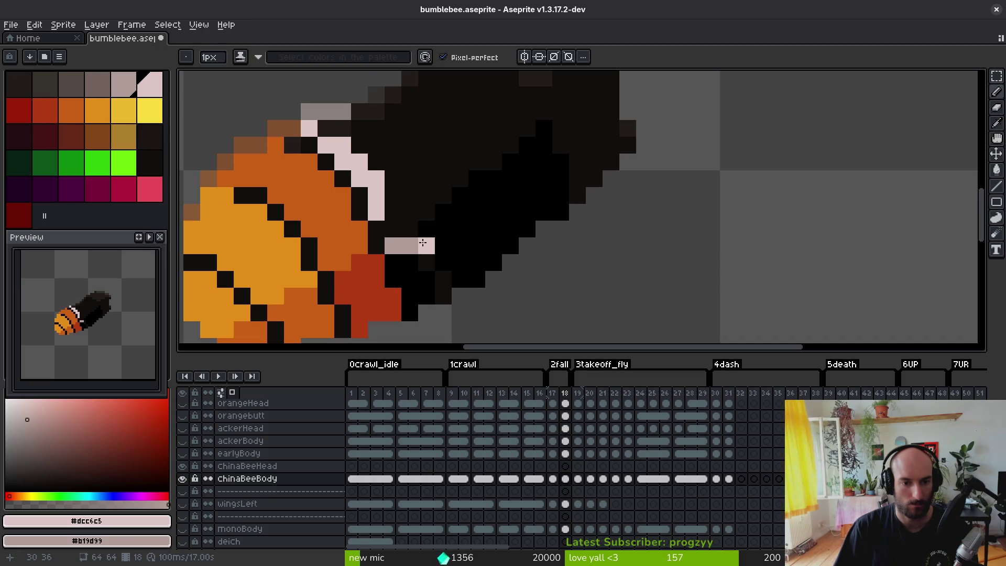
right_click(426, 246)
right_click(427, 262)
right_click(426, 279)
right_click(443, 279)
right_click(444, 296)
right_click(427, 296)
right_click(409, 279)
left_click(416, 264)
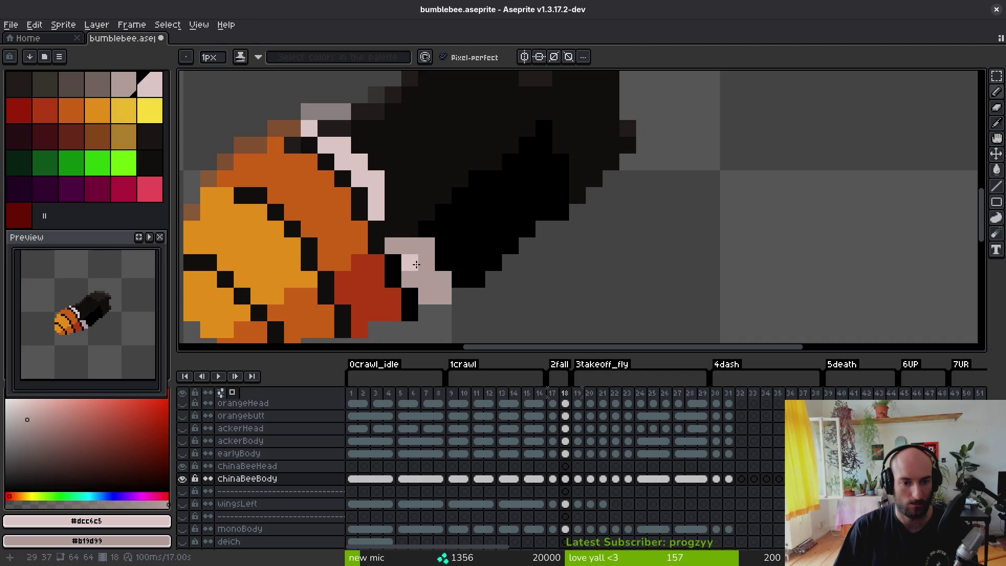
mouse_move(408, 220)
left_mouse_down()
mouse_move(343, 131)
mouse_move(390, 163)
left_mouse_up()
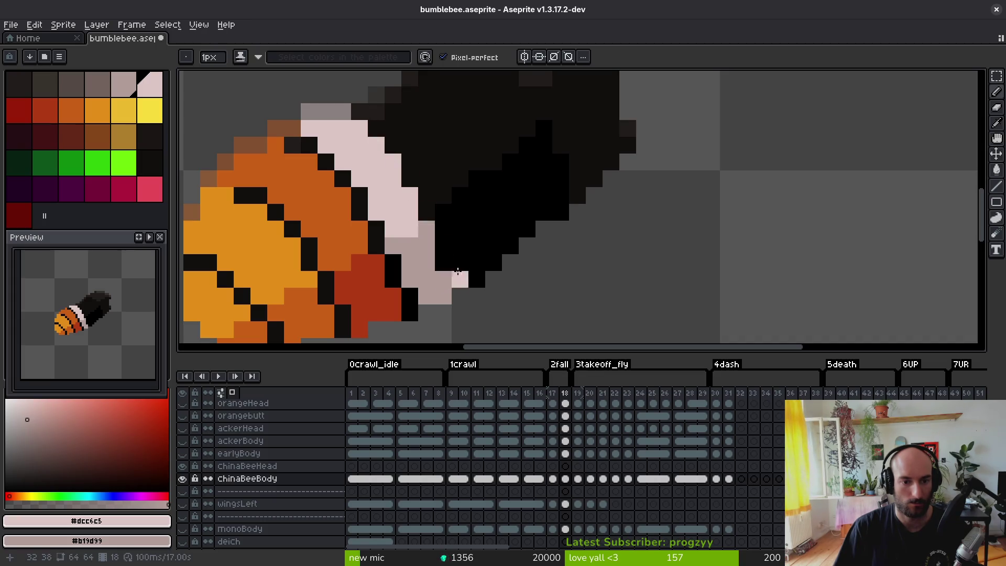
scroll(458, 271, "down", 4)
scroll(455, 272, "up", 3)
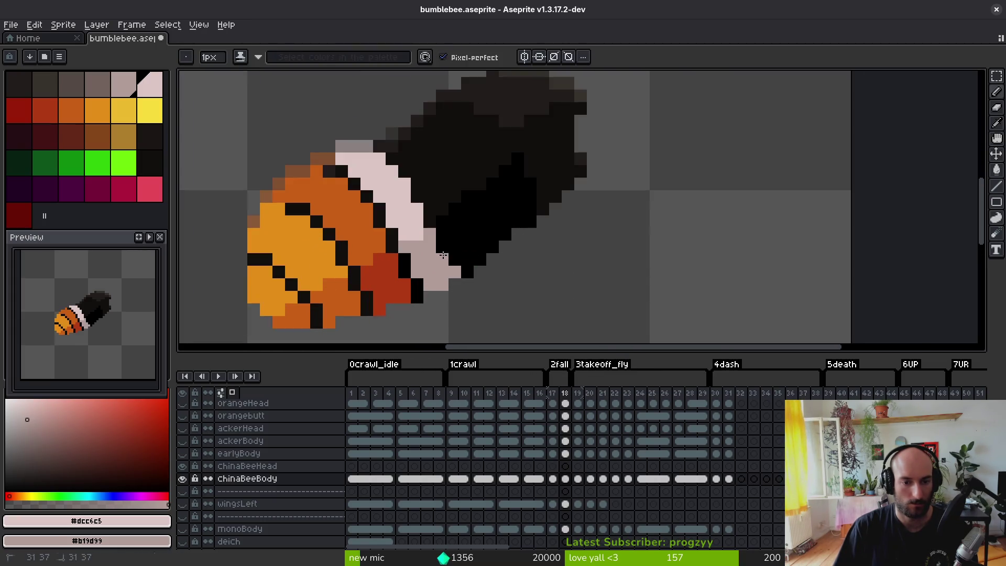
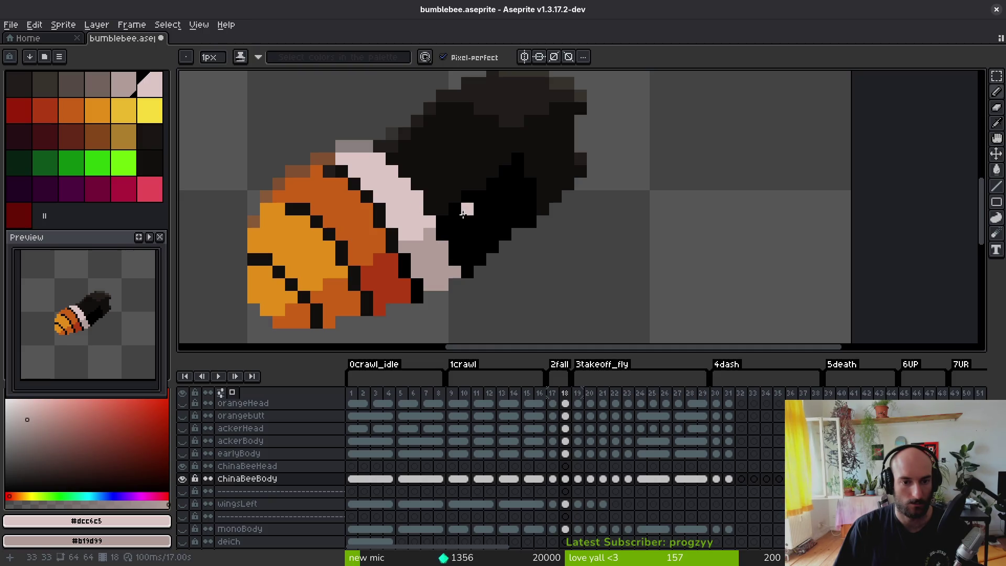
- Compare frames 17 and 18, then pick the darker orange #c96016 for painting
scroll(462, 213, "down", 3)
scroll(474, 245, "up", 3)
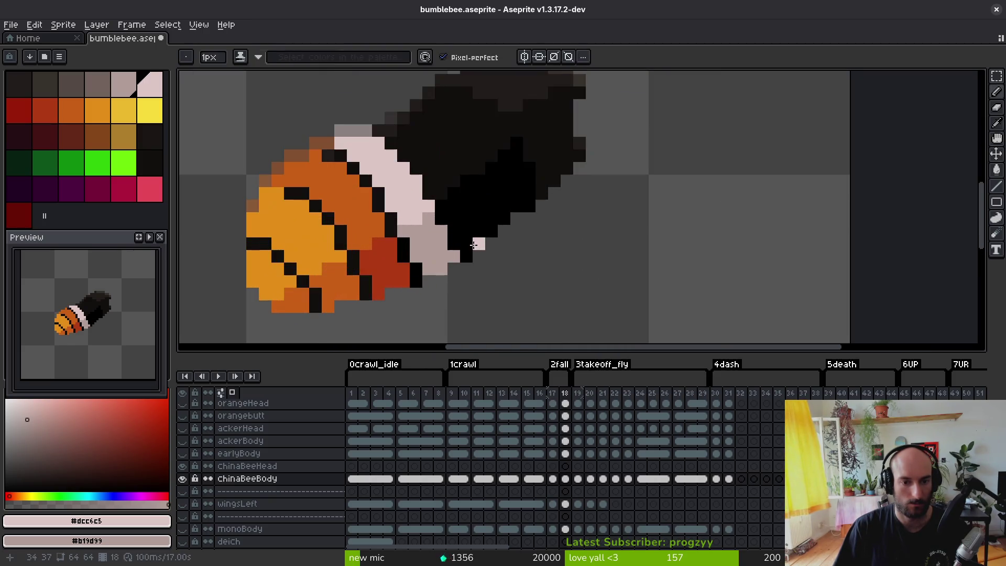
scroll(420, 195, "down", 3)
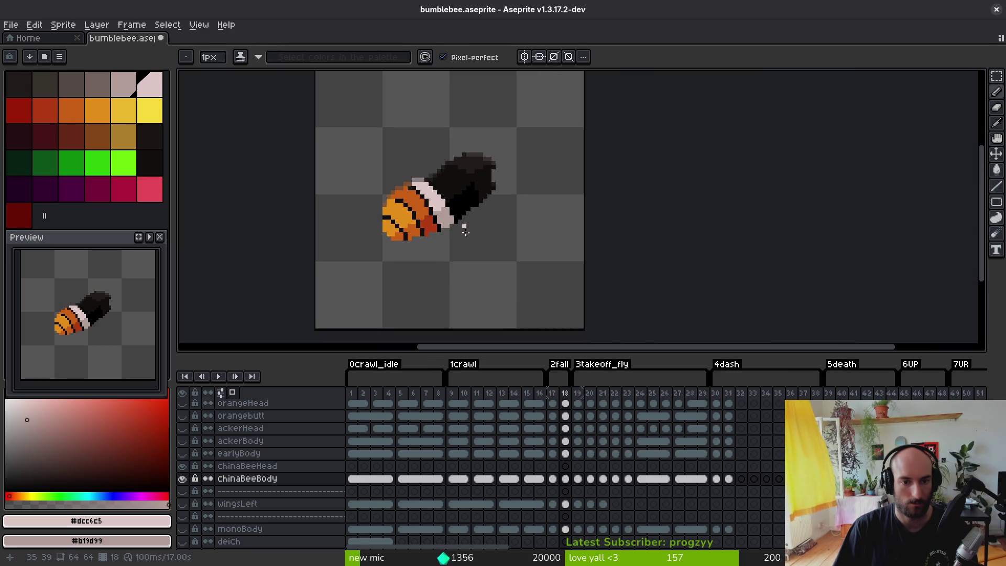
key("i")
key("Left")
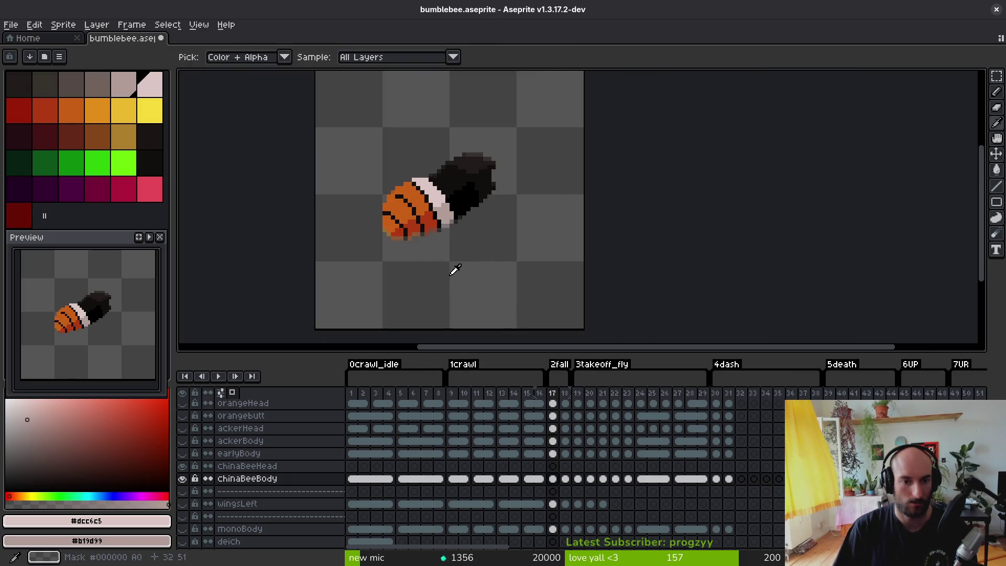
key("Right")
key("Left")
key("Right")
key("Left")
key("Right")
key("b")
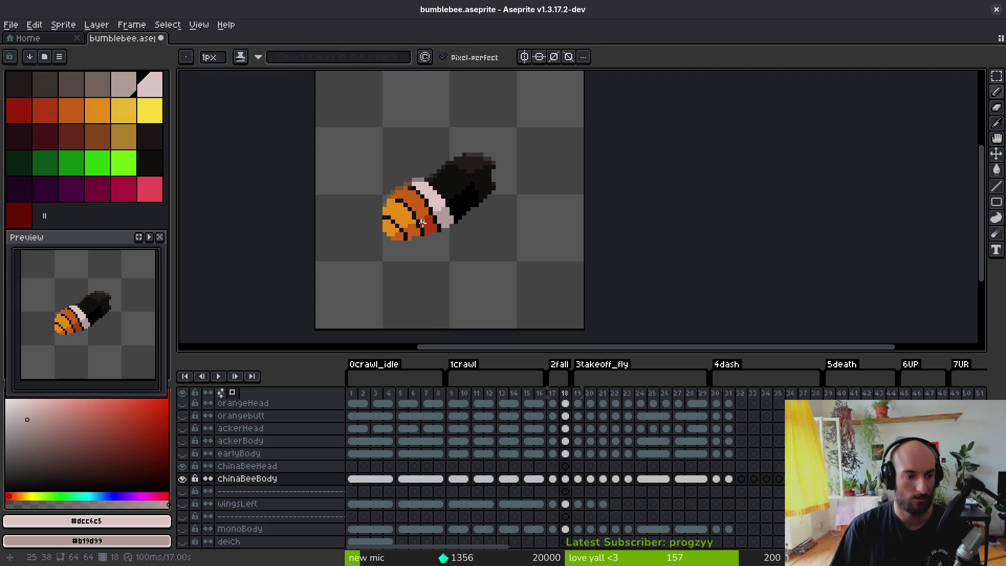
scroll(446, 219, "up", 5)
left_click(401, 157, "alt")
- From frame 17, pick black as primary and red-brown #af3a13 as secondary colour
scroll(414, 181, "down", 5)
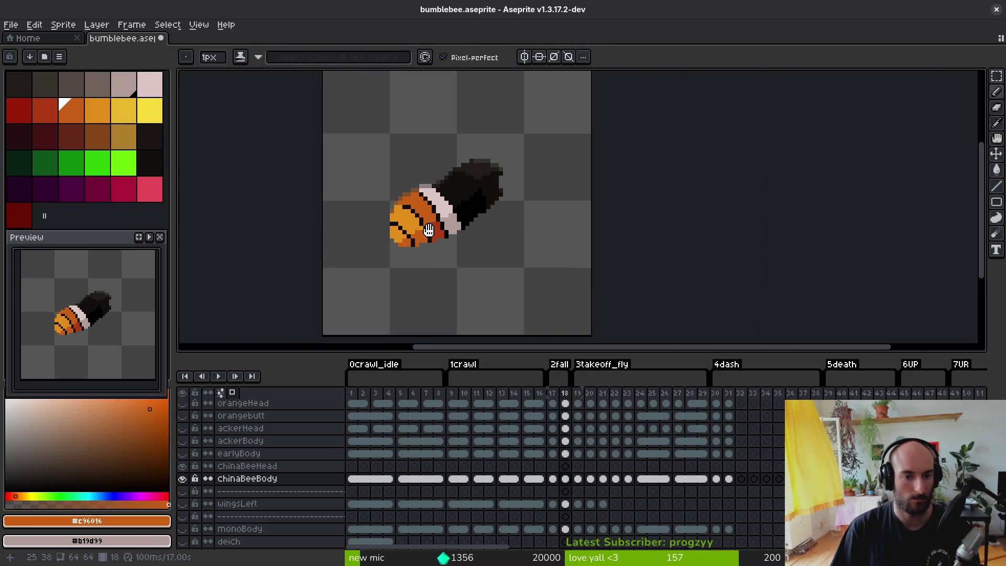
key("i")
key("Left")
left_click(425, 213)
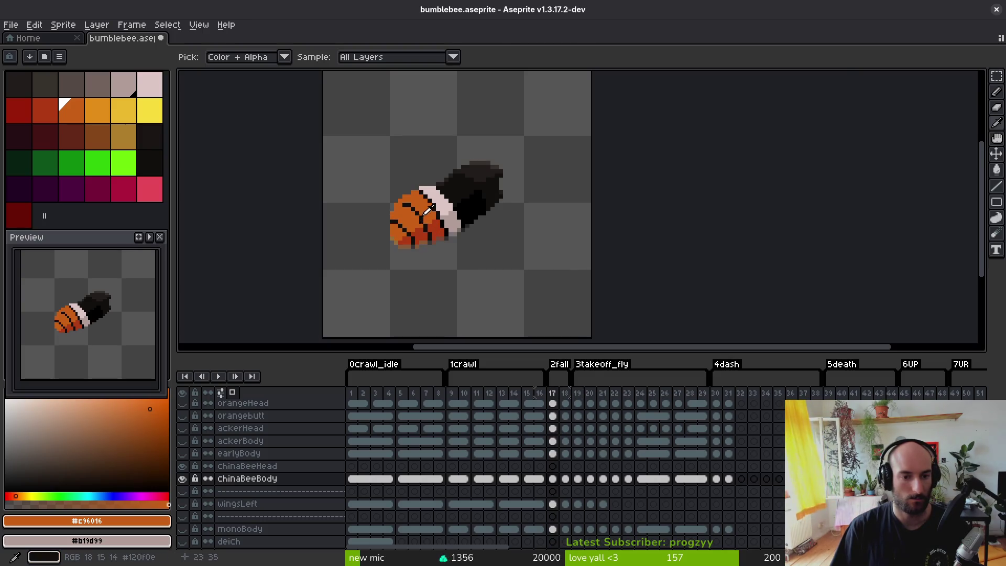
right_click(440, 223)
key("Right")
key("g")
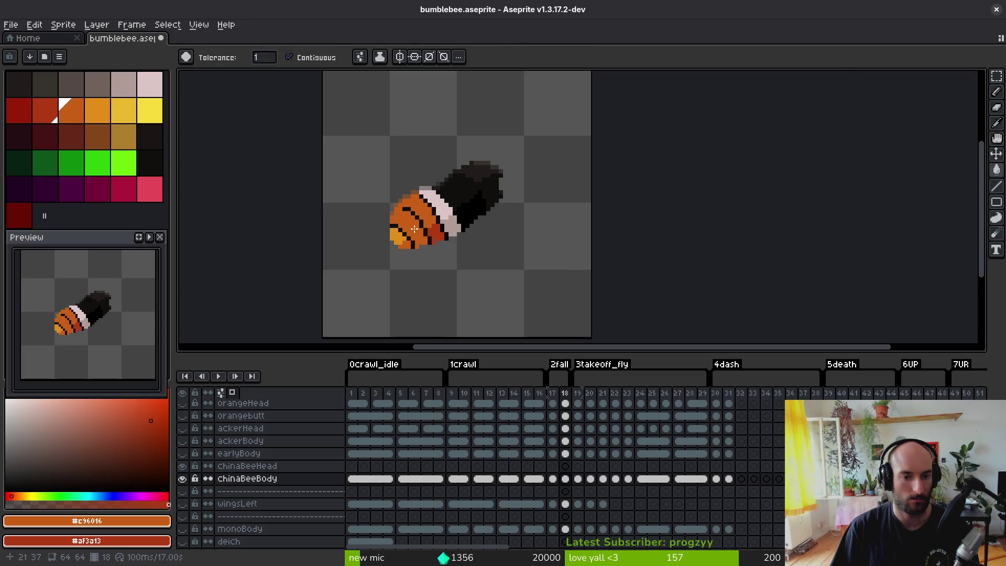
- Try fills on frame 18's body, undoing the unwanted red and black fills
key("ctrl+z")
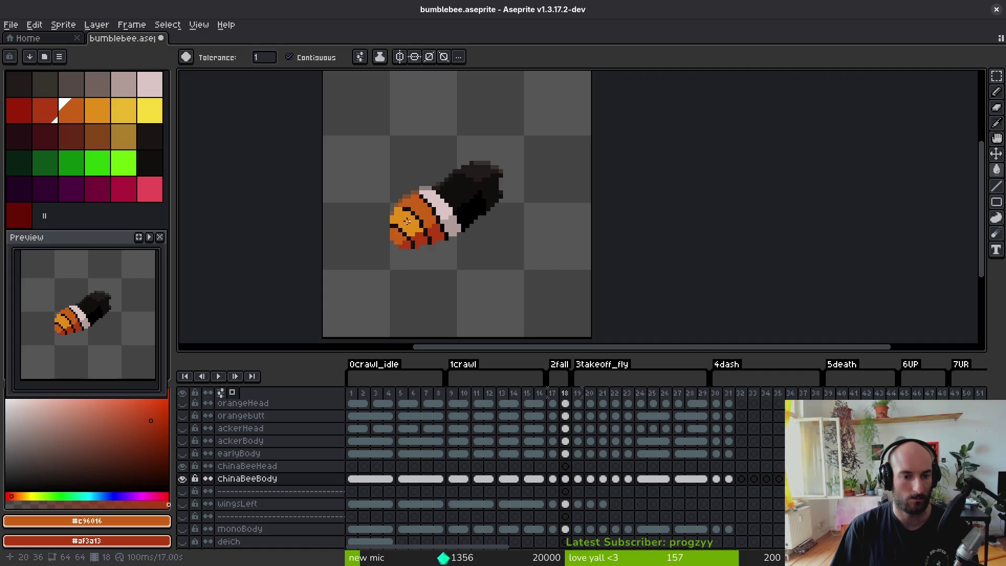
scroll(407, 225, "up", 3)
left_click(392, 186, "alt")
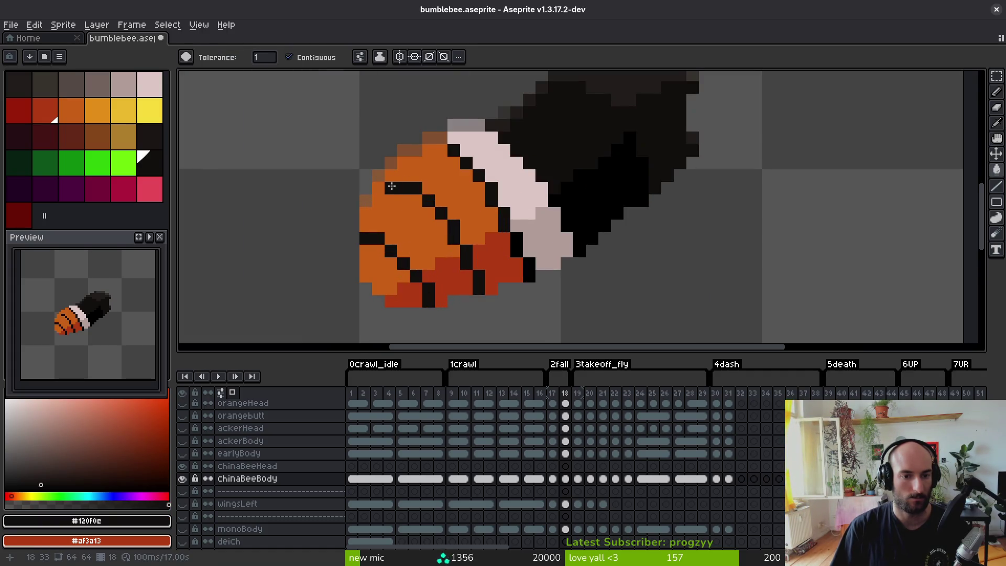
left_click(391, 181)
key("ctrl+z")
- Pick the body's darker orange #c96016 again and save bumblebee.aseprite
key("b")
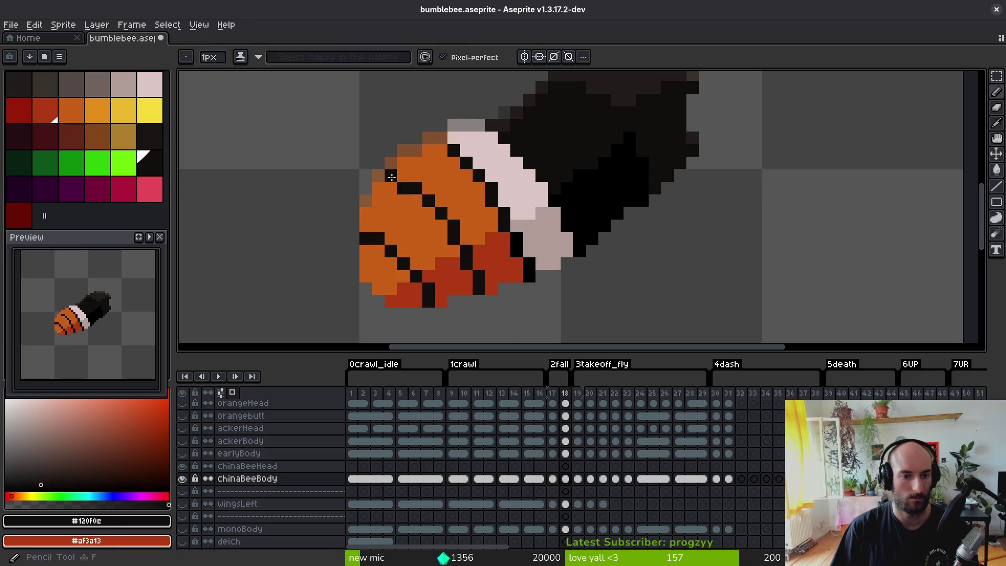
scroll(425, 245, "down", 5)
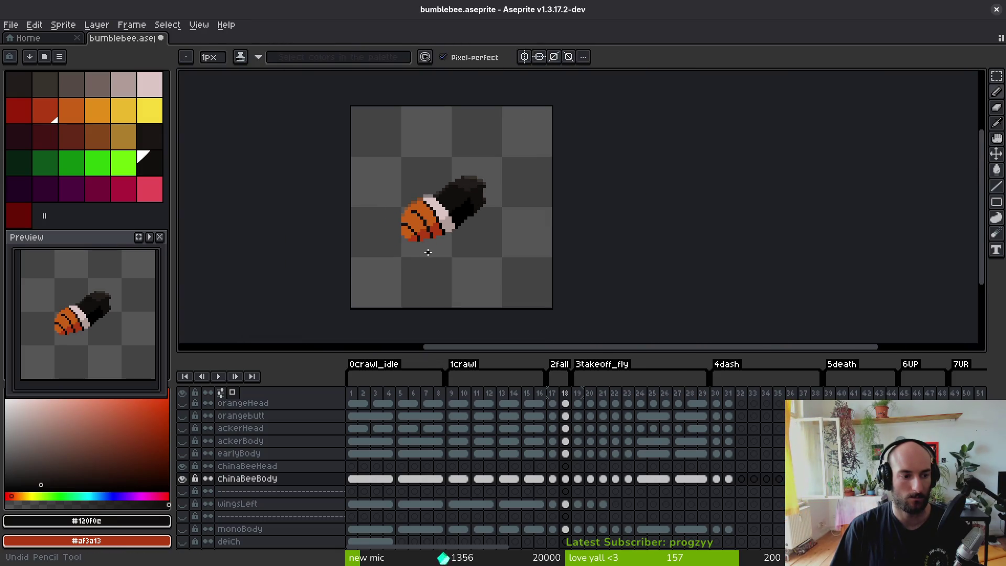
scroll(428, 247, "down", 4)
scroll(414, 233, "up", 5)
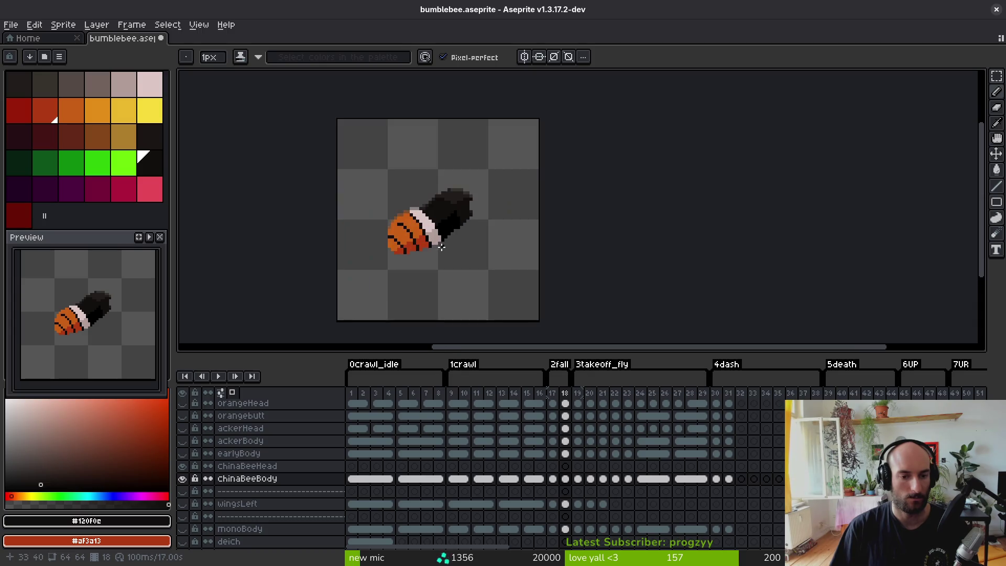
scroll(414, 233, "up", 2)
left_click(372, 219, "alt")
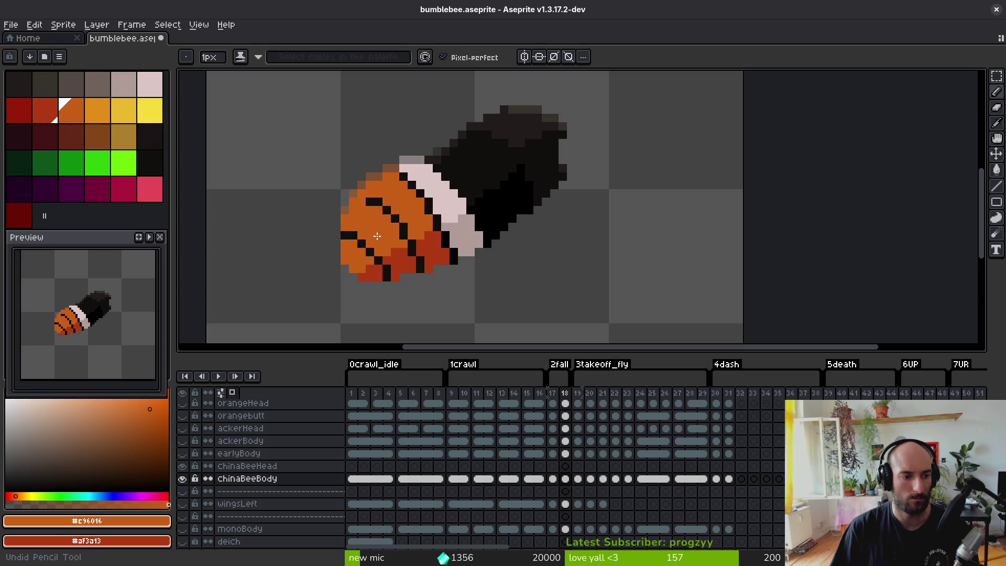
key("ctrl+s")
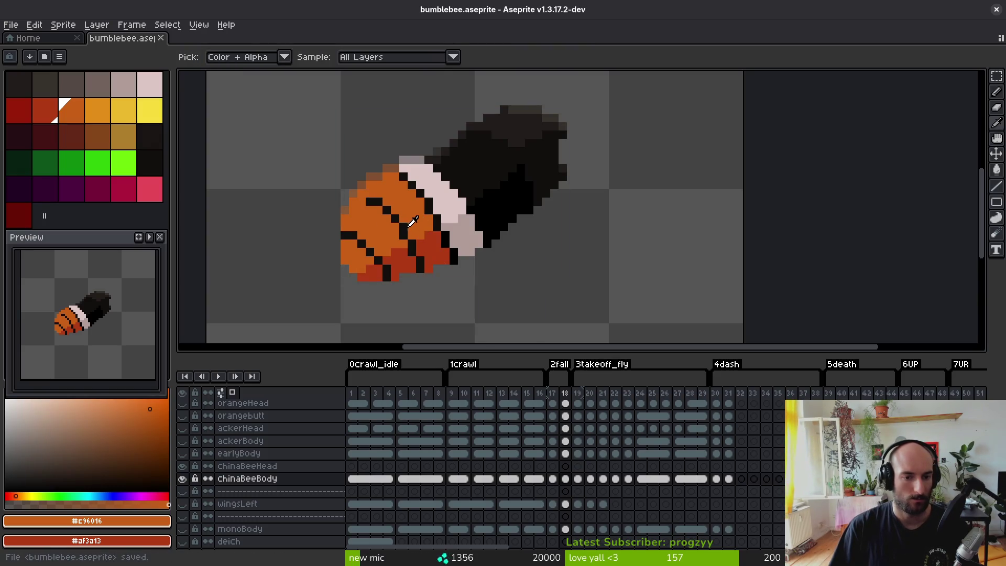
- On frame 19, pick the darker orange and place a first pixel at the body's top
left_click(461, 208)
key("Right")
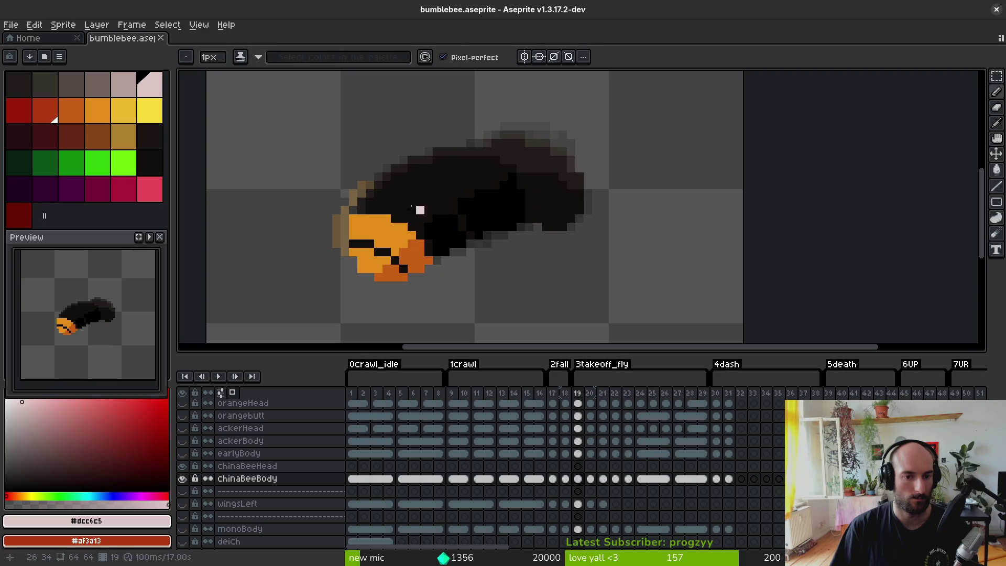
key("Left")
left_click(388, 227, "alt")
key("Right")
left_click(362, 202)
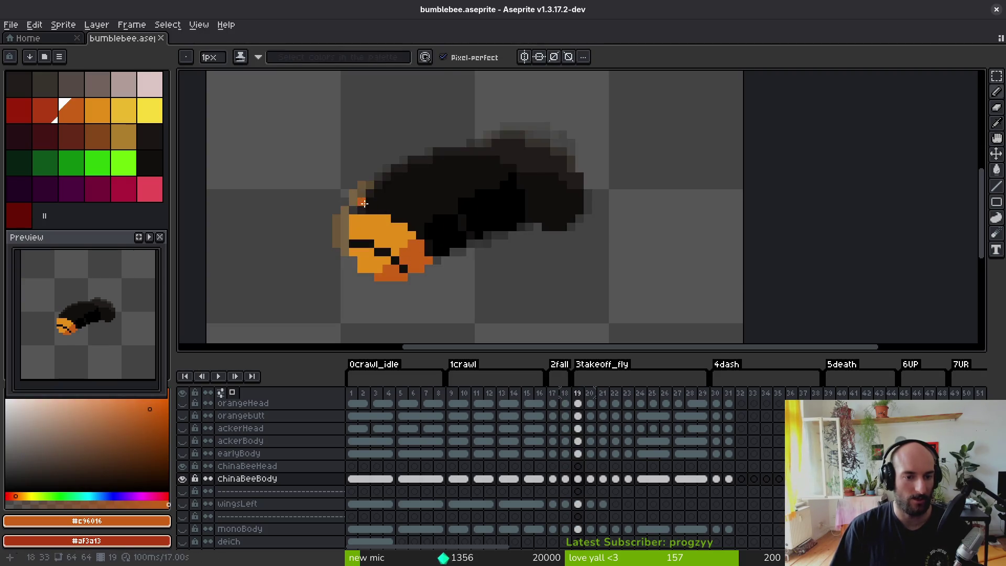
- Paint darker orange along the body's upper edge, extending it up into the head area
scroll(364, 203, "up", 3)
left_click_drag(363, 192, 429, 203)
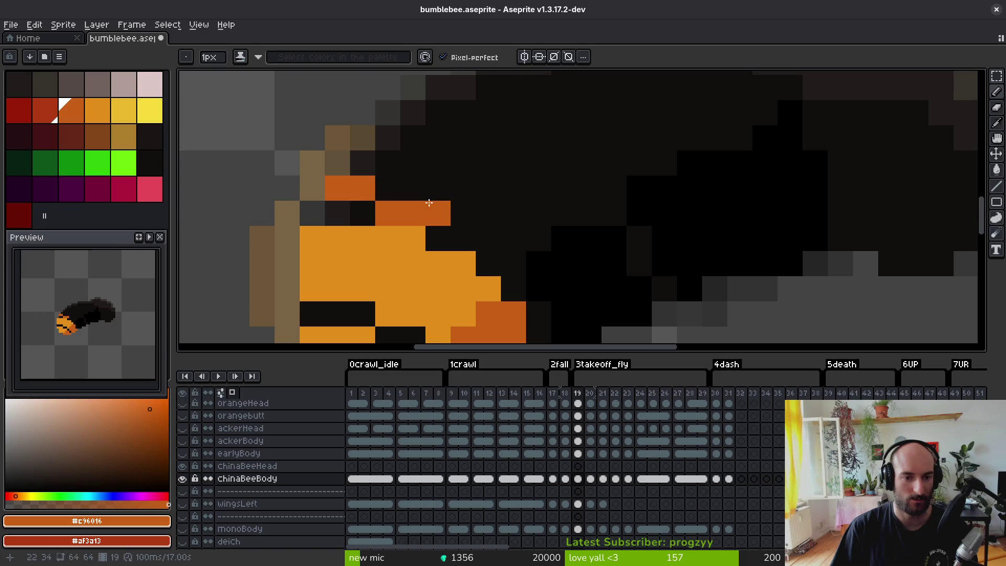
key("ctrl+z")
left_click_drag(363, 188, 413, 188)
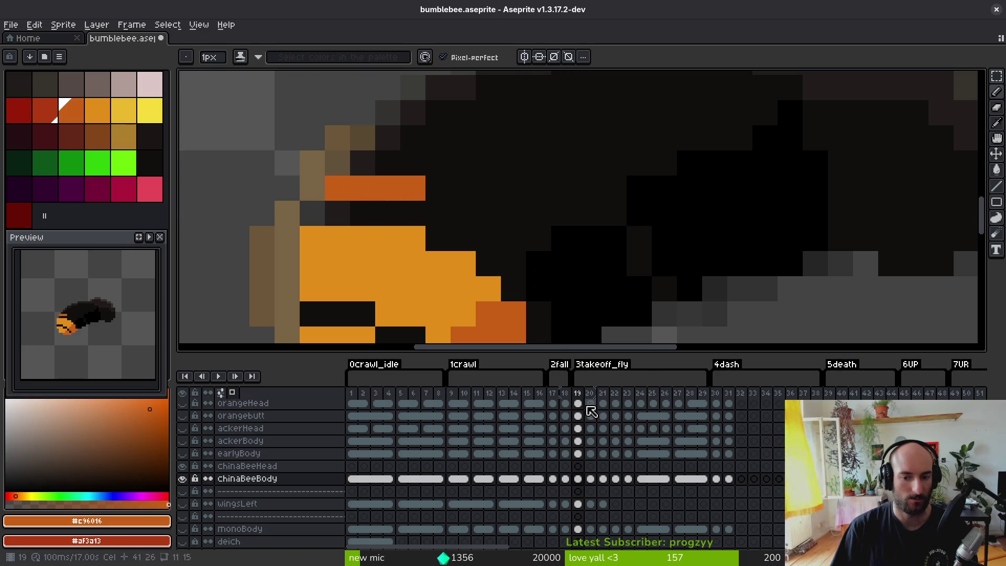
left_click(438, 214)
left_click_drag(463, 214, 491, 234)
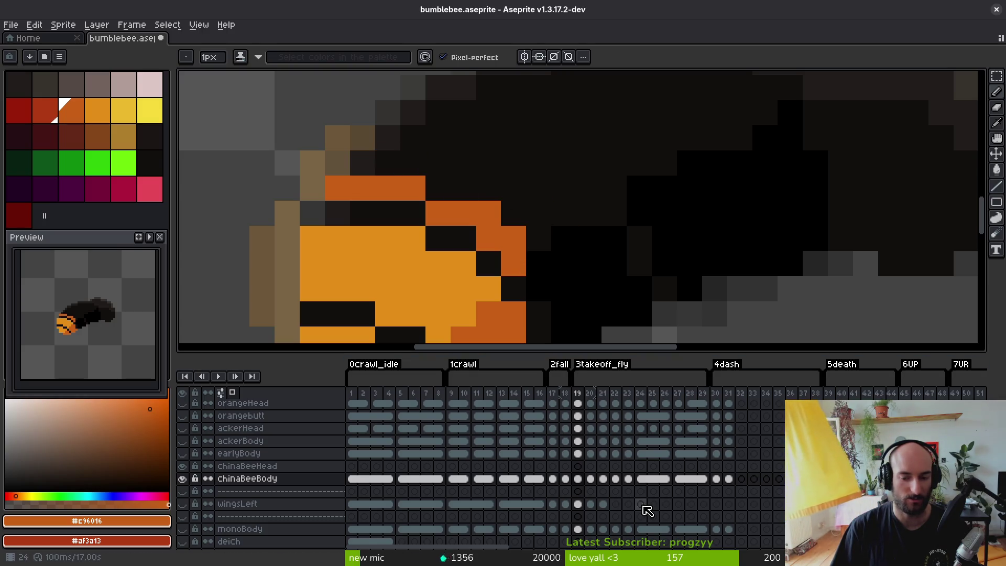
scroll(629, 464, "down", 1)
scroll(470, 216, "down", 3)
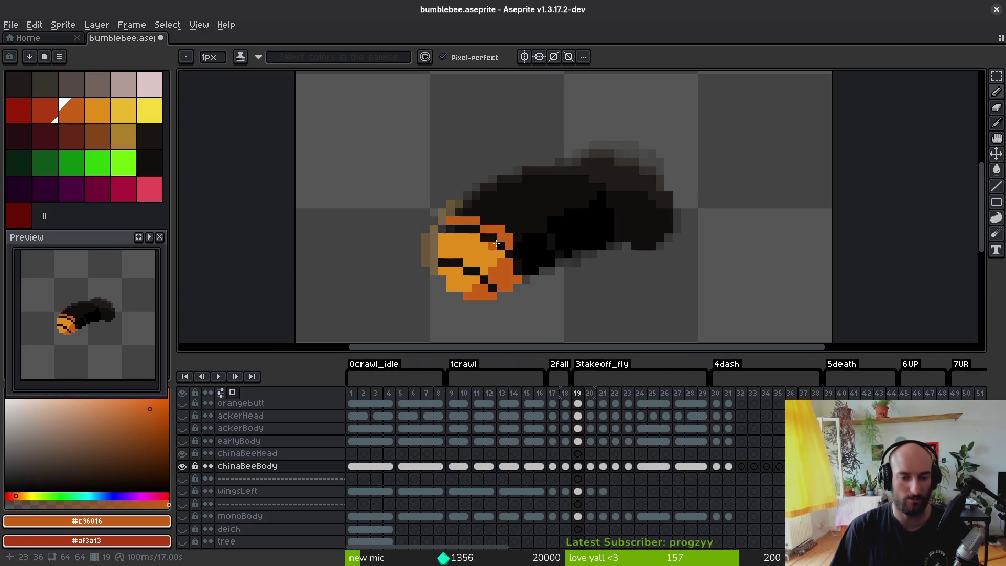
scroll(470, 214, "up", 2)
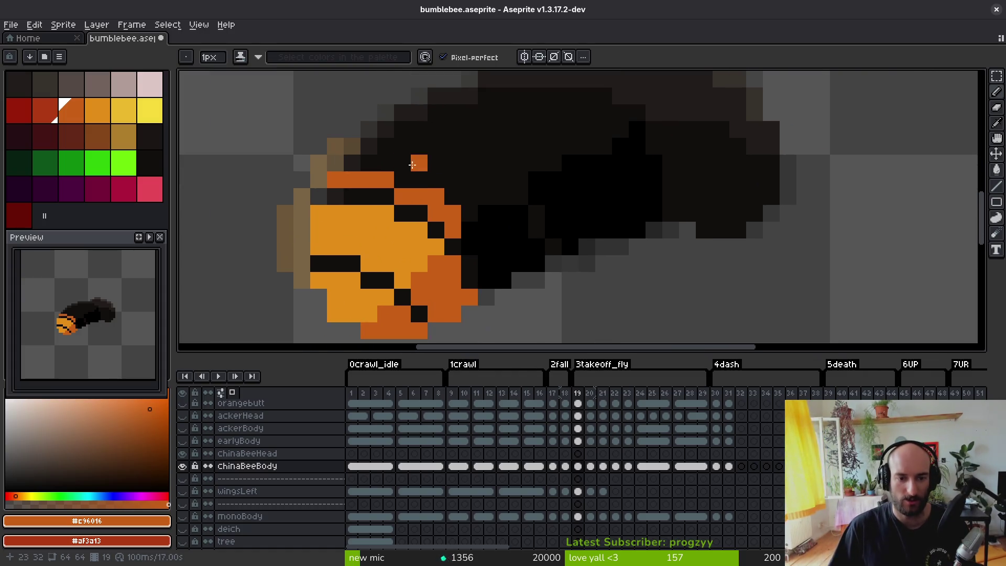
mouse_move(349, 161)
left_mouse_down()
mouse_move(369, 147)
mouse_move(439, 182)
mouse_move(466, 213)
left_mouse_up()
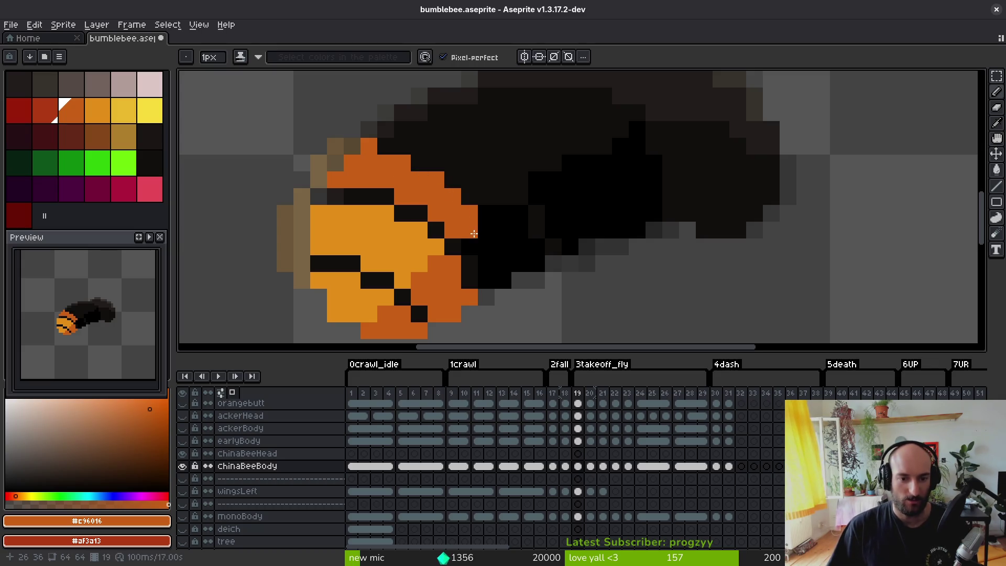
- Add red-brown shading near the body's front, touch up the tip, and compare with frame 18
mouse_move(483, 258)
left_mouse_down()
mouse_move(487, 280)
mouse_move(482, 229)
mouse_move(499, 265)
left_mouse_up()
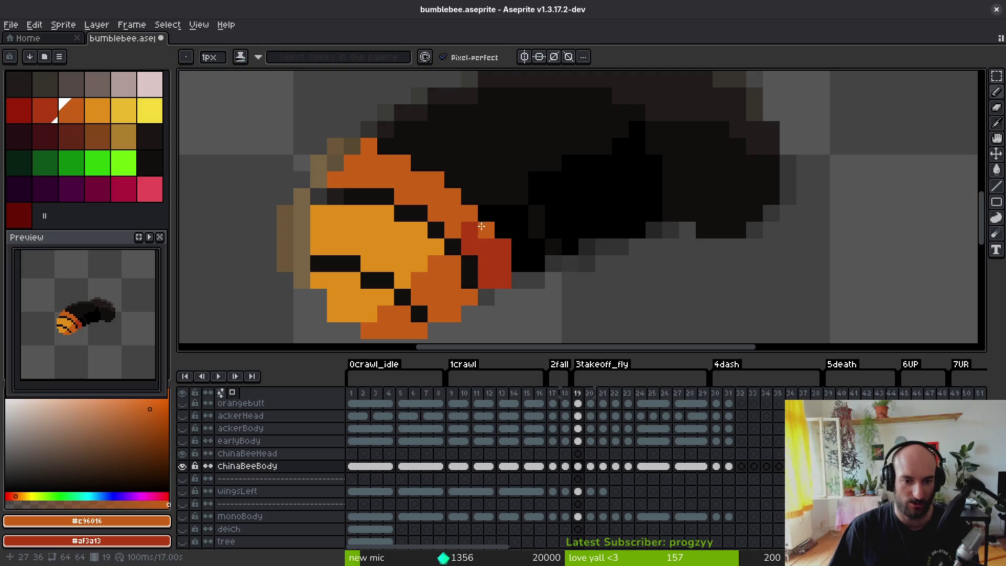
scroll(448, 192, "down", 4)
left_click(546, 265)
scroll(535, 272, "up", 3)
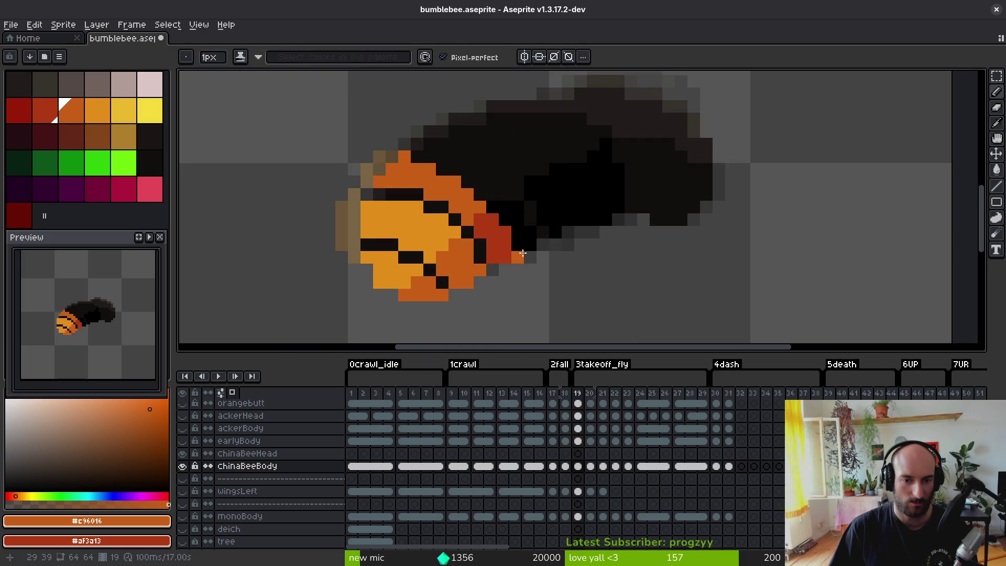
left_click_drag(508, 231, 492, 208)
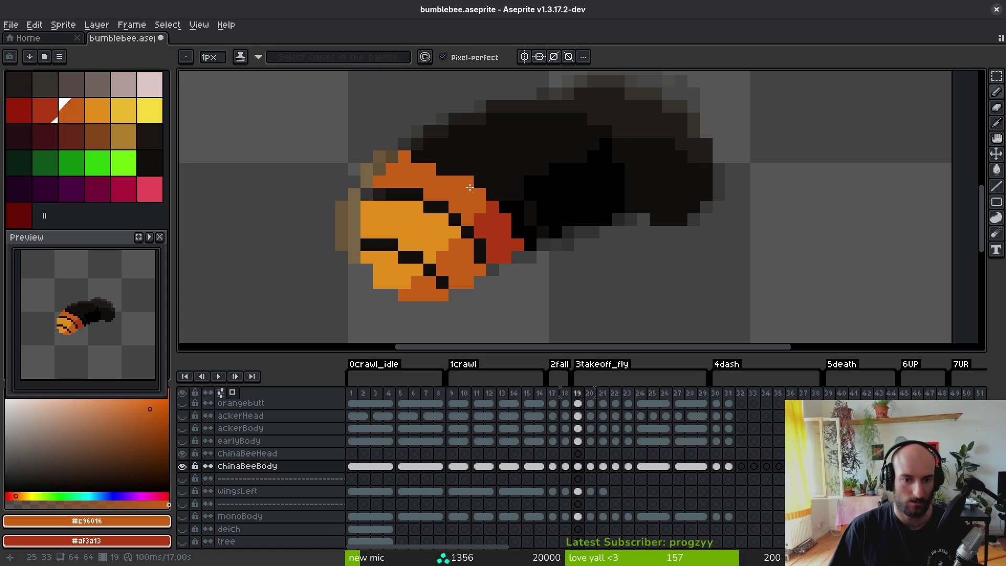
scroll(415, 159, "down", 4)
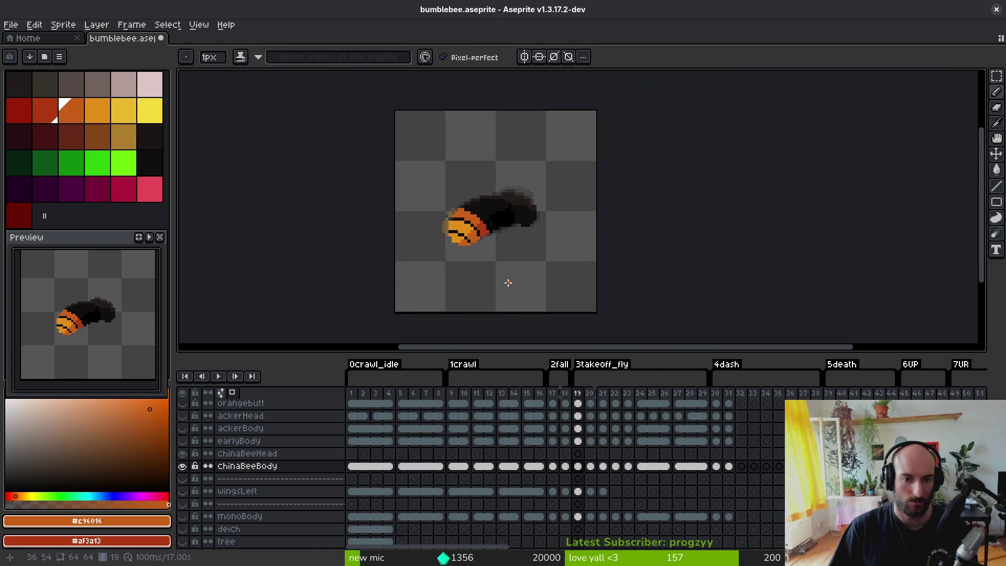
key("Left")
key("Right")
key("Left")
- Compare frames 18 and 19 and pick the pale pink band colour #dcc6c5
scroll(481, 216, "up", 4)
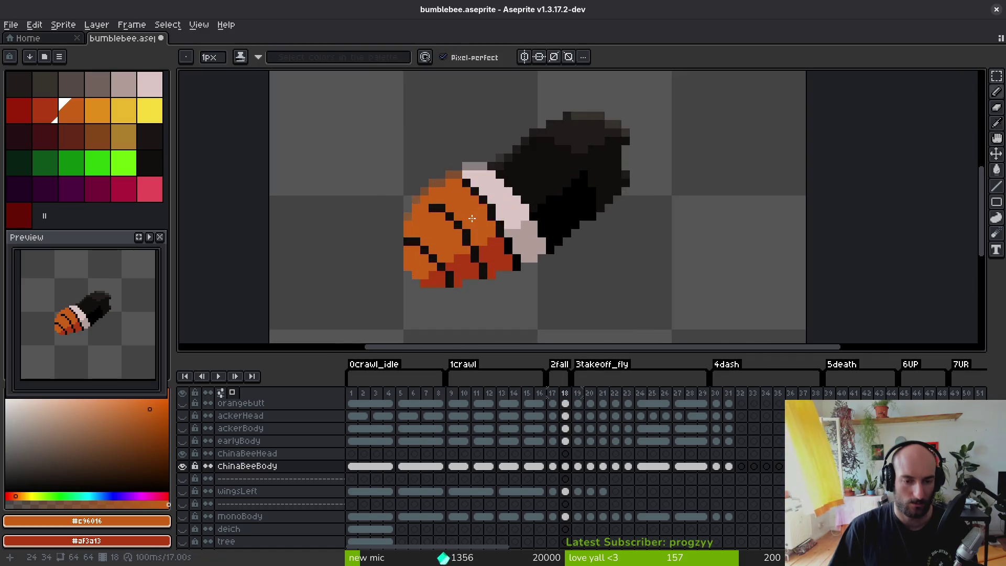
key("Right")
key("Left")
key("Right")
key("Left")
left_click(482, 212)
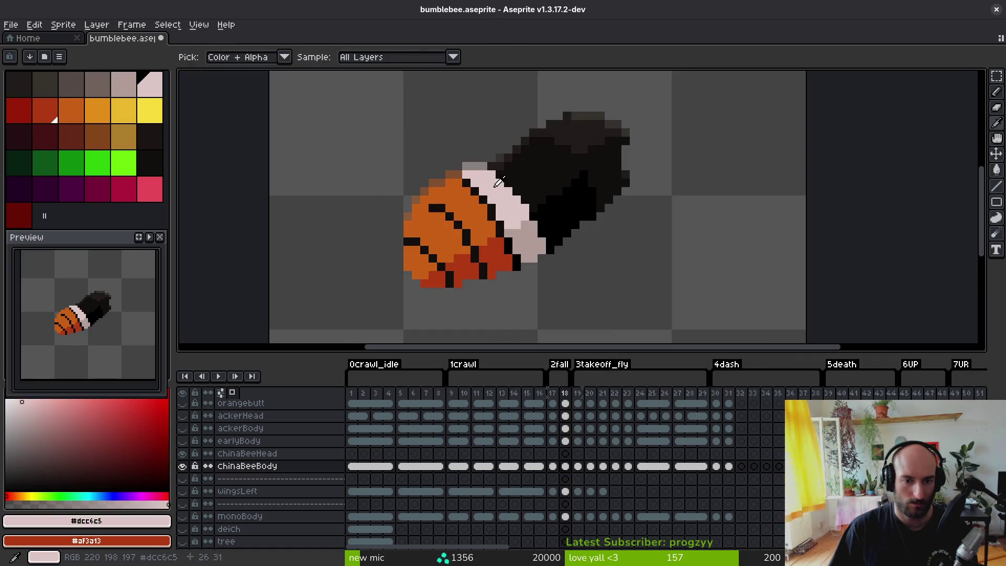
key("Right")
key("b")
scroll(455, 186, "up", 2)
- Draw pale pink pixels diagonally behind the head, from the body toward the head
left_click(493, 181)
left_click(461, 181)
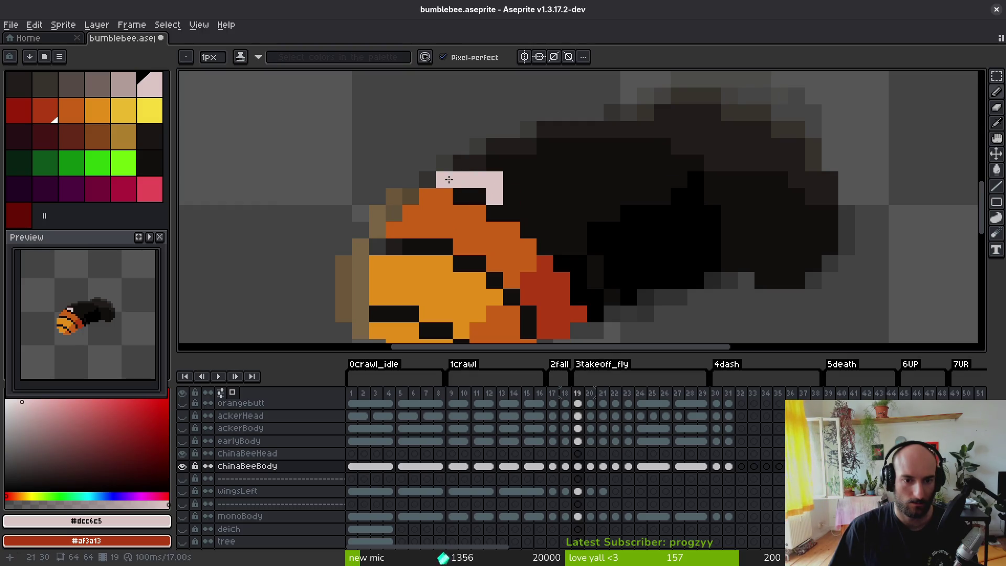
left_click_drag(461, 163, 484, 166)
left_click_drag(547, 185, 578, 213)
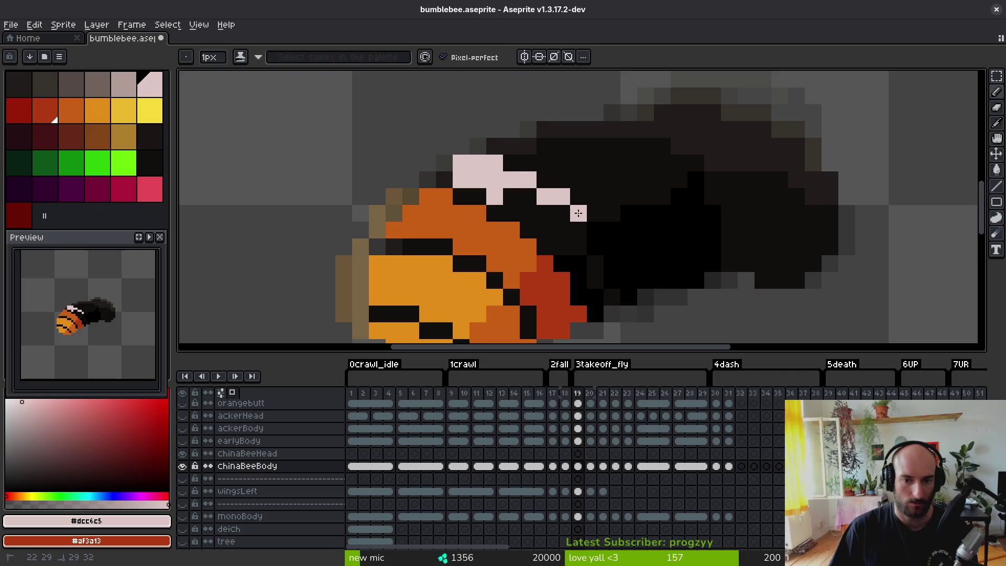
left_click(594, 241)
- Shade the band's lower end with a grey-pink #b19d99 line
right_click(612, 264)
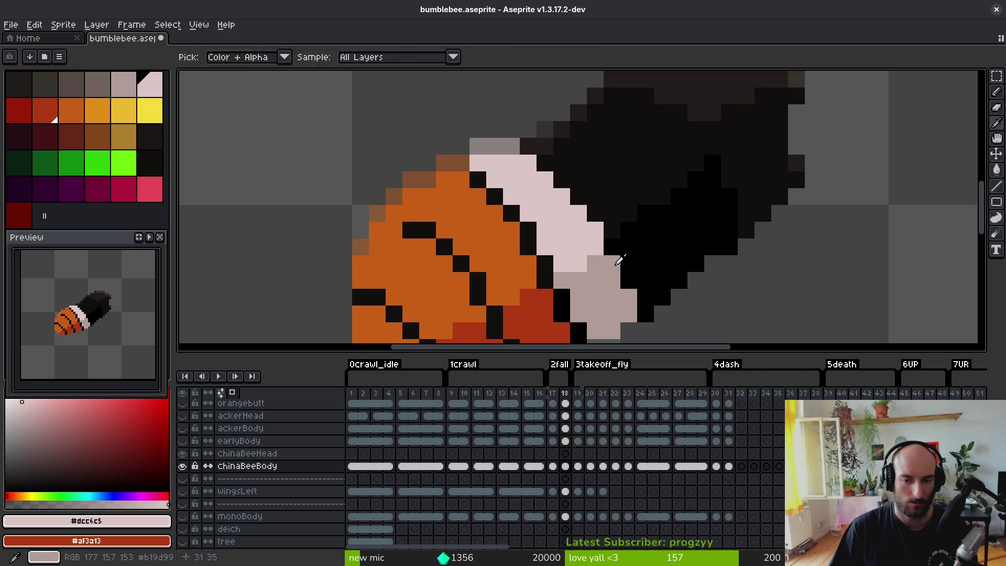
right_click(598, 248, "alt")
mouse_move(598, 248)
left_mouse_down()
mouse_move(595, 231)
mouse_move(608, 276)
left_mouse_up()
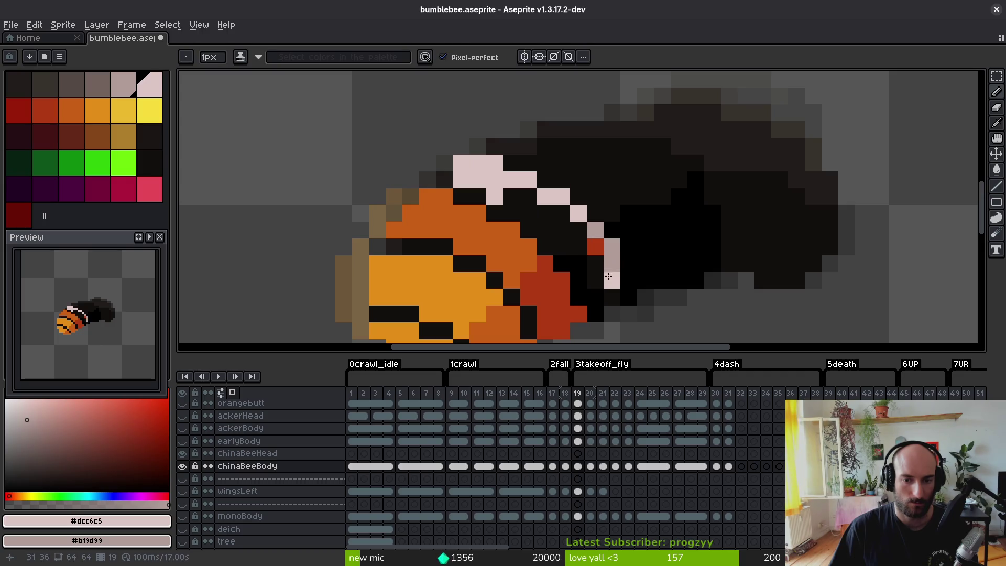
key("ctrl+z")
mouse_move(596, 230)
left_mouse_down()
mouse_move(613, 294)
mouse_move(595, 264)
mouse_move(520, 211)
mouse_move(590, 230)
mouse_move(580, 248)
left_mouse_up()
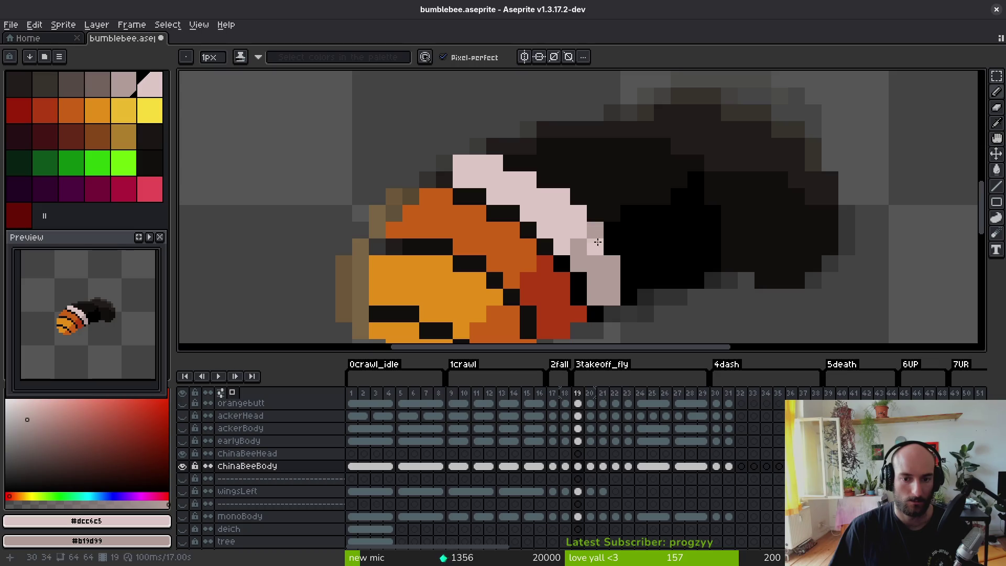
scroll(671, 273, "down", 3)
scroll(652, 265, "up", 4)
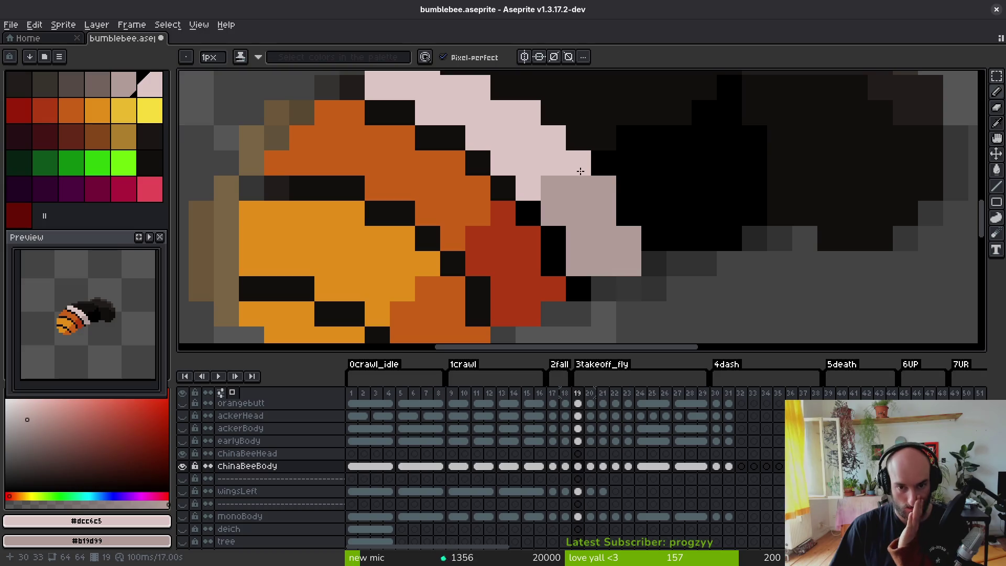
scroll(585, 268, "up", 2)
scroll(586, 267, "down", 4)
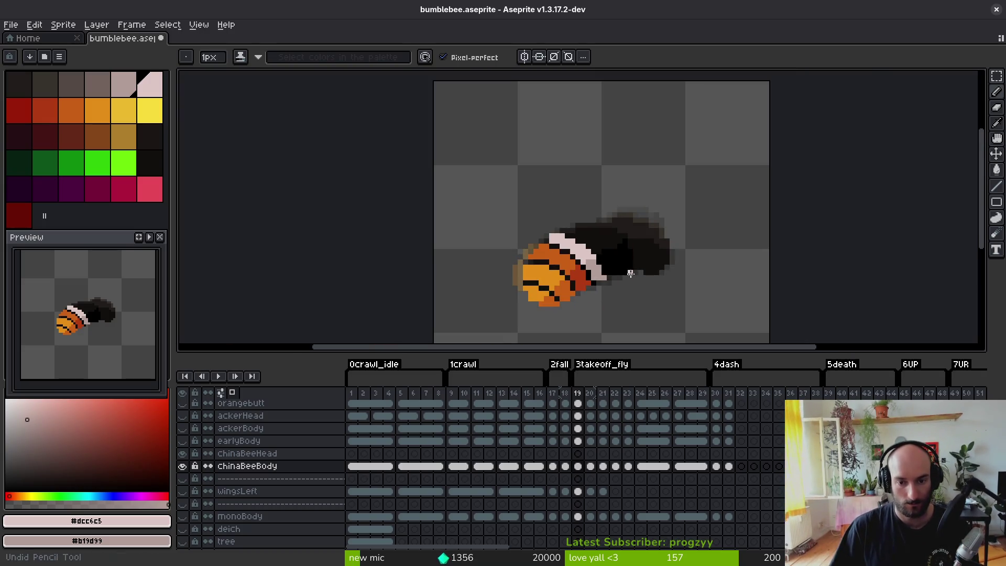
- Undo the mistaken eraser stroke on frame 19's pale band
scroll(629, 272, "up", 5)
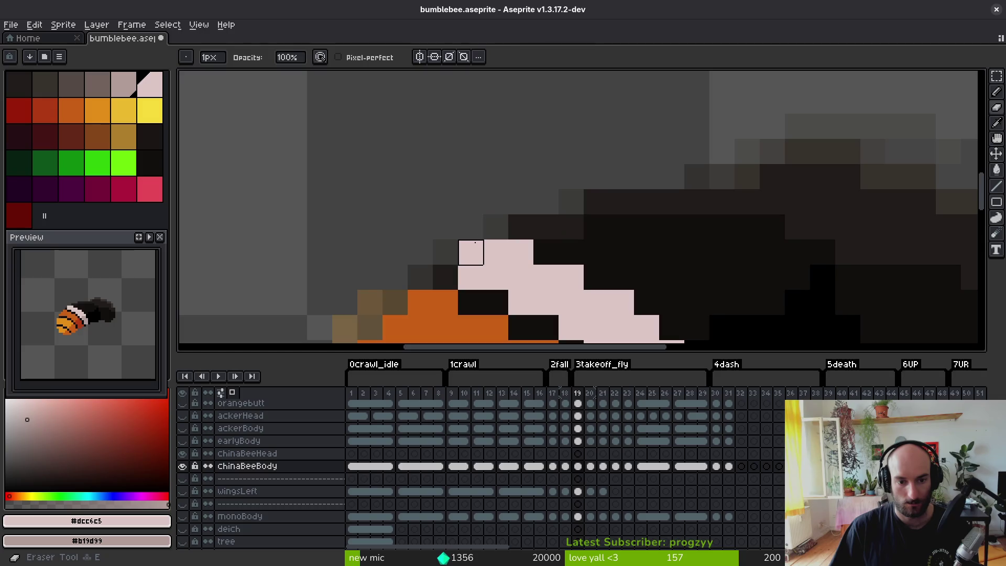
scroll(460, 269, "down", 4)
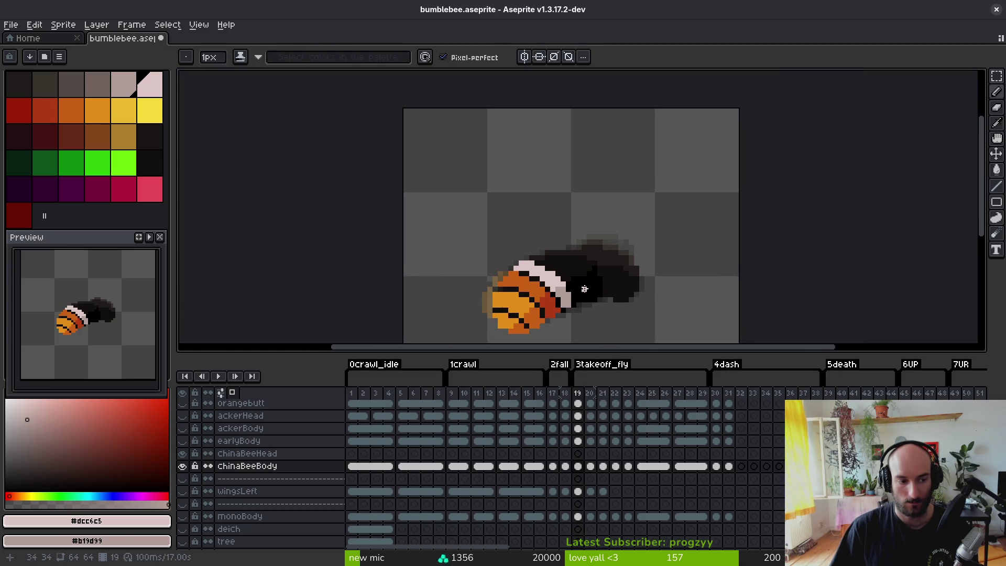
scroll(483, 251, "up", 2)
scroll(482, 251, "up", 2)
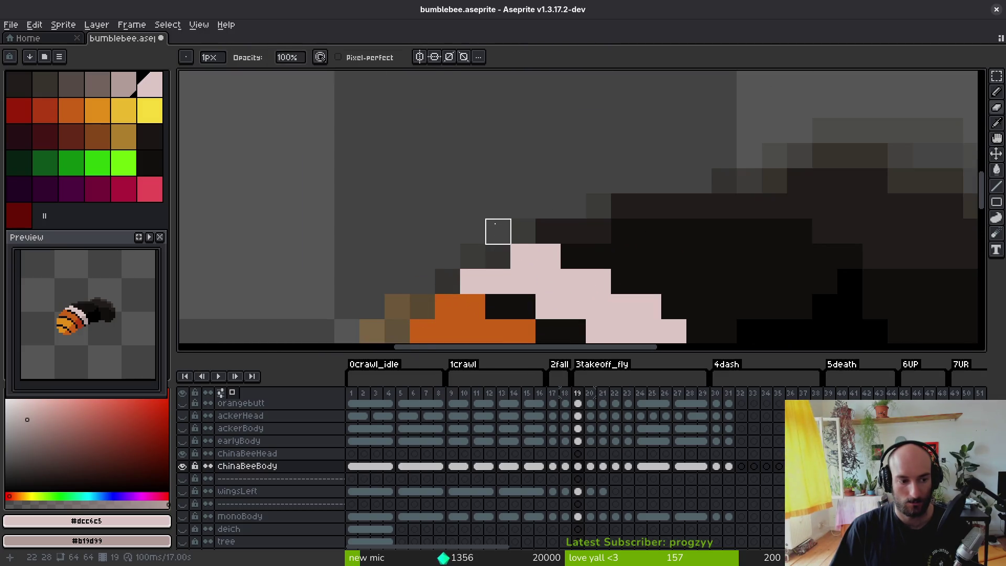
scroll(480, 204, "down", 1)
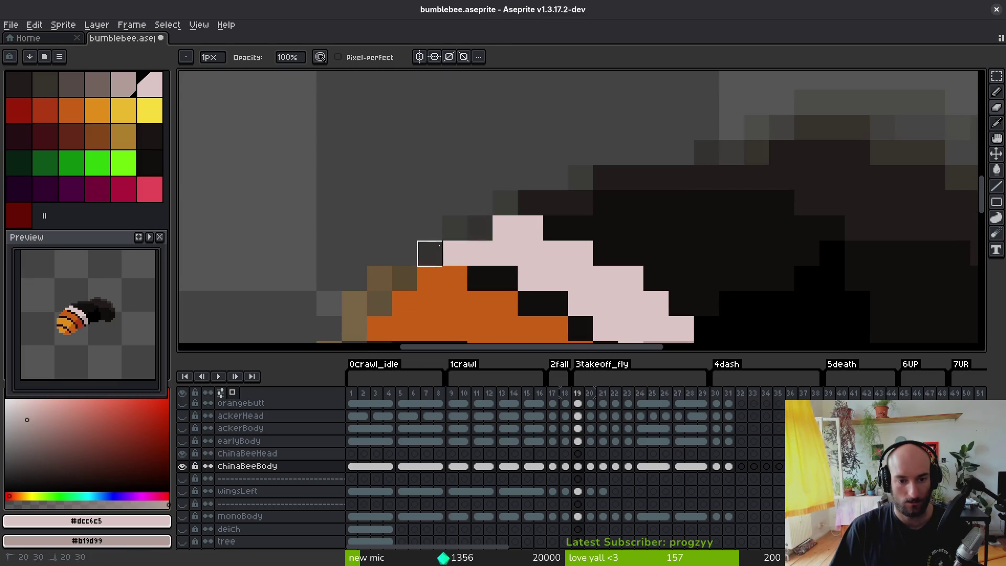
key("ctrl+z")
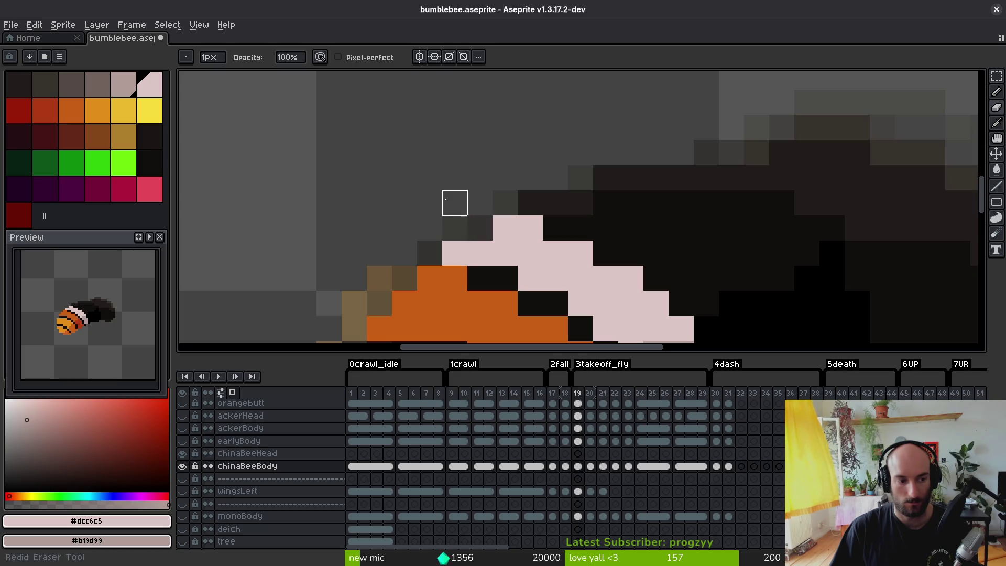
scroll(455, 203, "down", 1)
scroll(512, 175, "down", 1)
- Sample the band's grey-pink and light pink, then save bumblebee.aseprite
key("i")
left_click(518, 236)
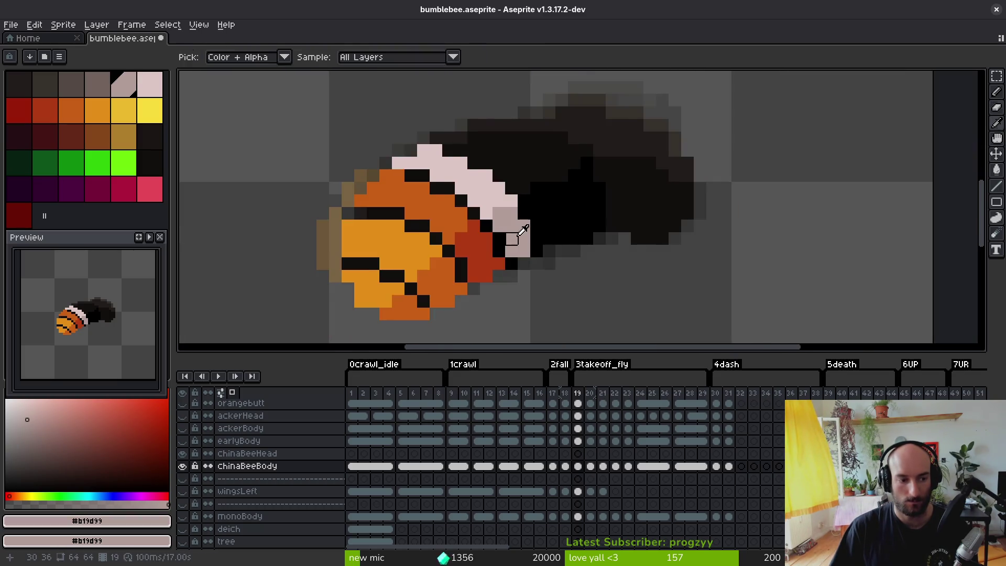
key("b")
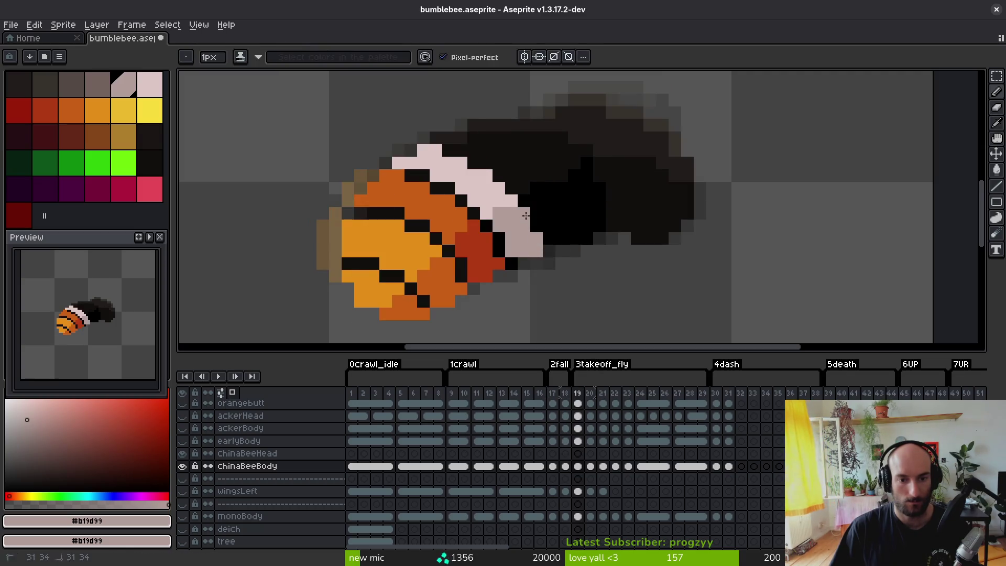
scroll(528, 263, "up", 1)
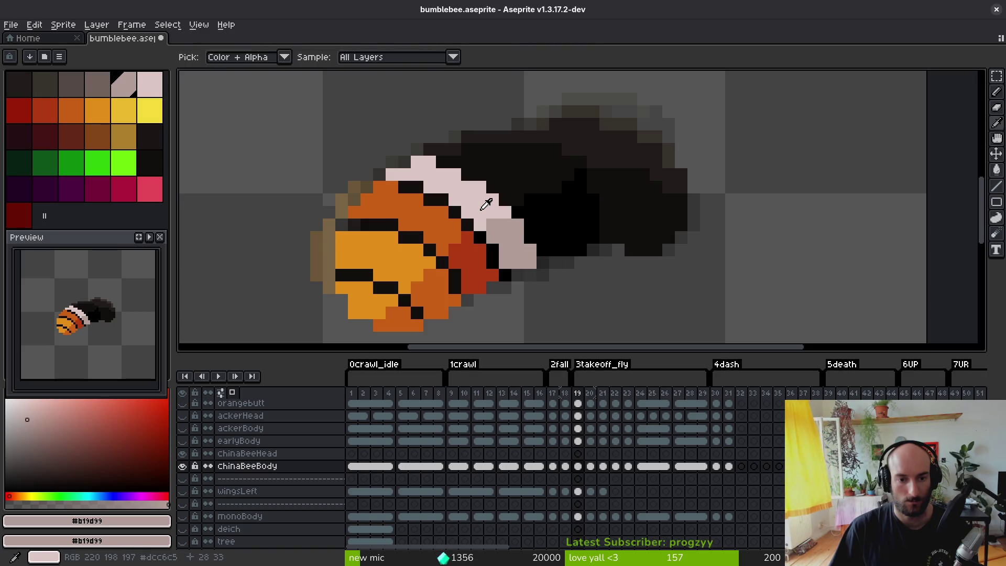
left_click(458, 173, "alt")
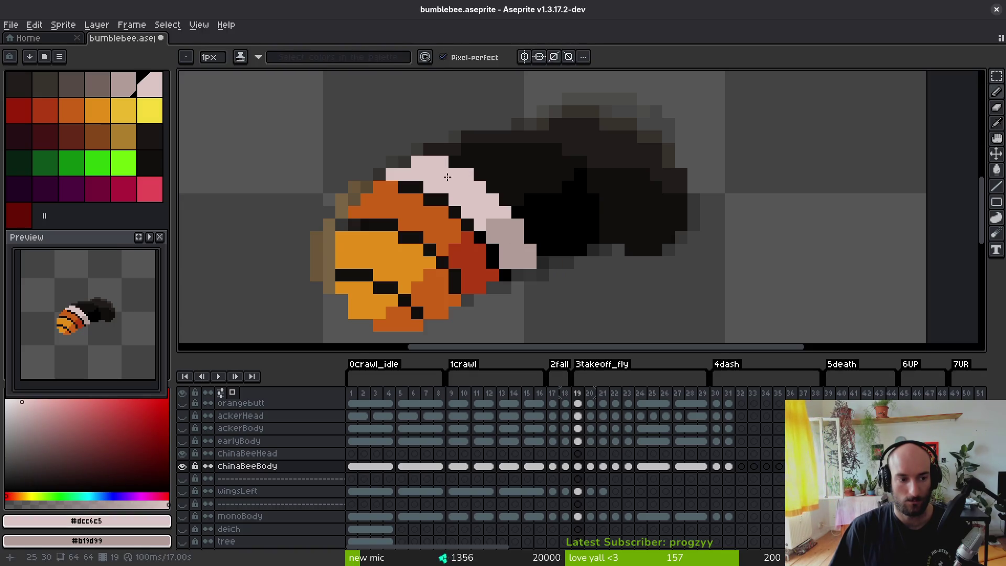
scroll(503, 239, "down", 3)
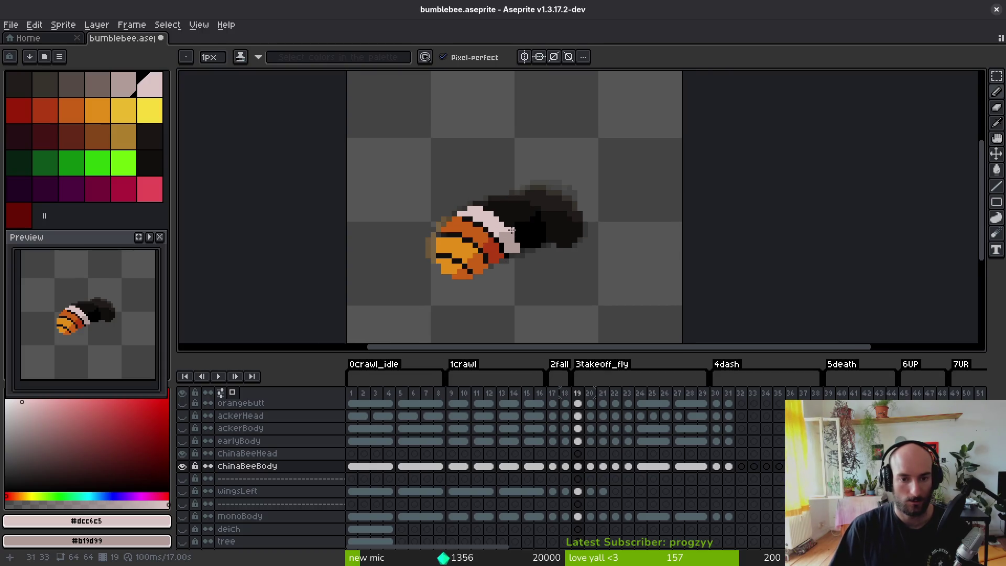
key("ctrl+s")
- Sample darker orange and red-orange, then bucket-fill the light orange body areas darker orange
scroll(531, 256, "up", 2)
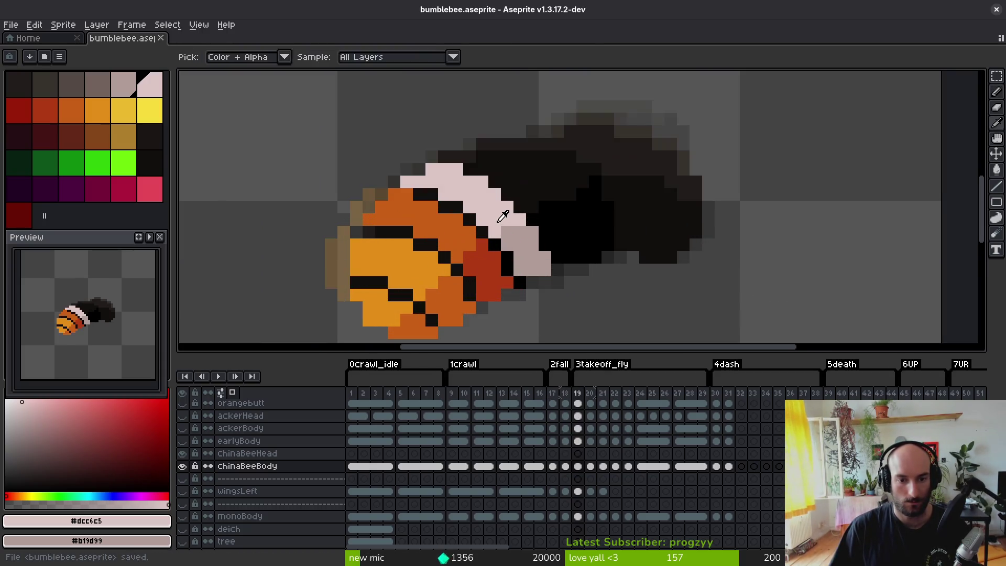
scroll(505, 230, "down", 8)
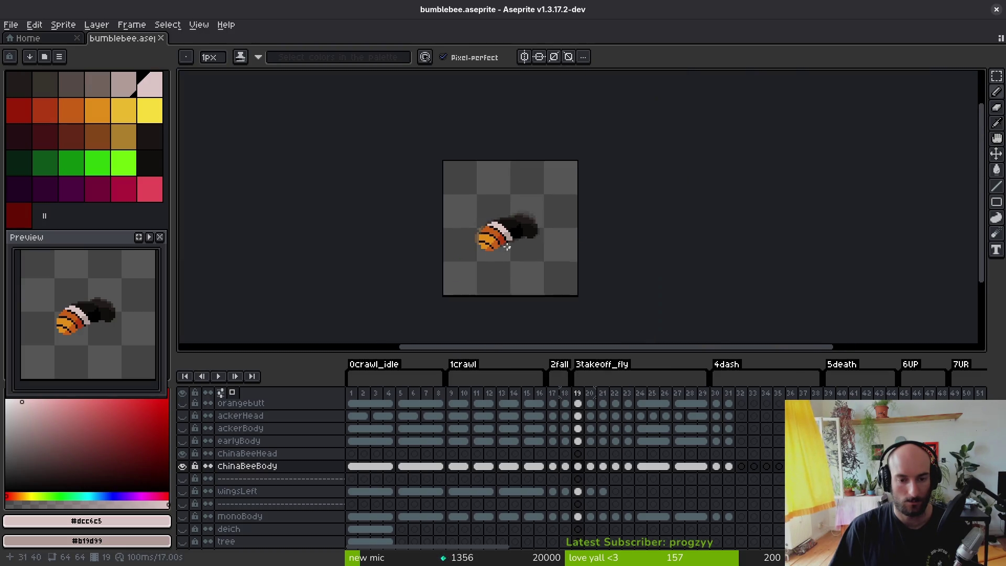
scroll(492, 236, "up", 1)
key("ctrl+s")
scroll(478, 238, "up", 3)
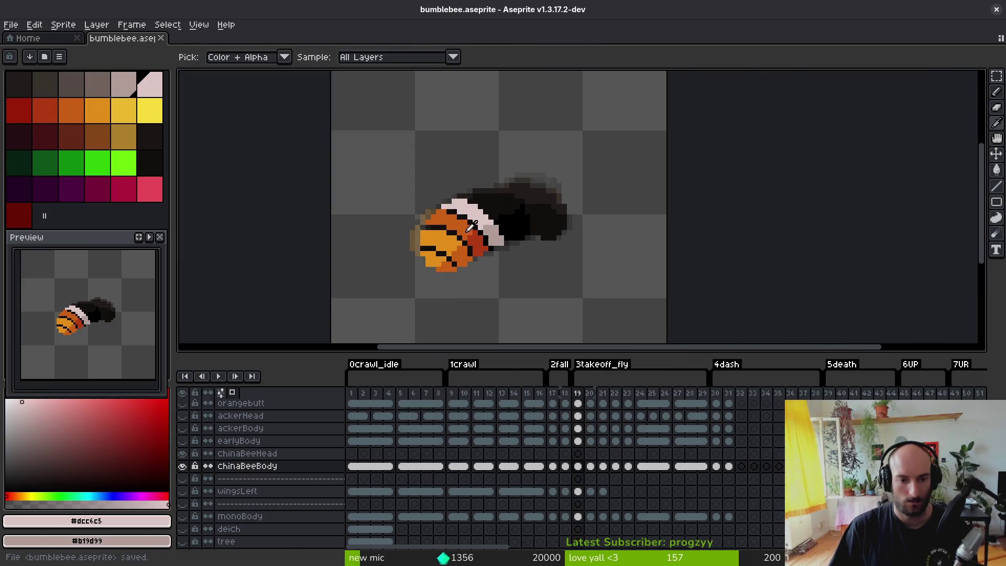
left_click(469, 229)
right_click(474, 242)
key("g")
left_click(462, 258)
left_click(447, 266)
left_click(433, 258)
left_click(437, 242)
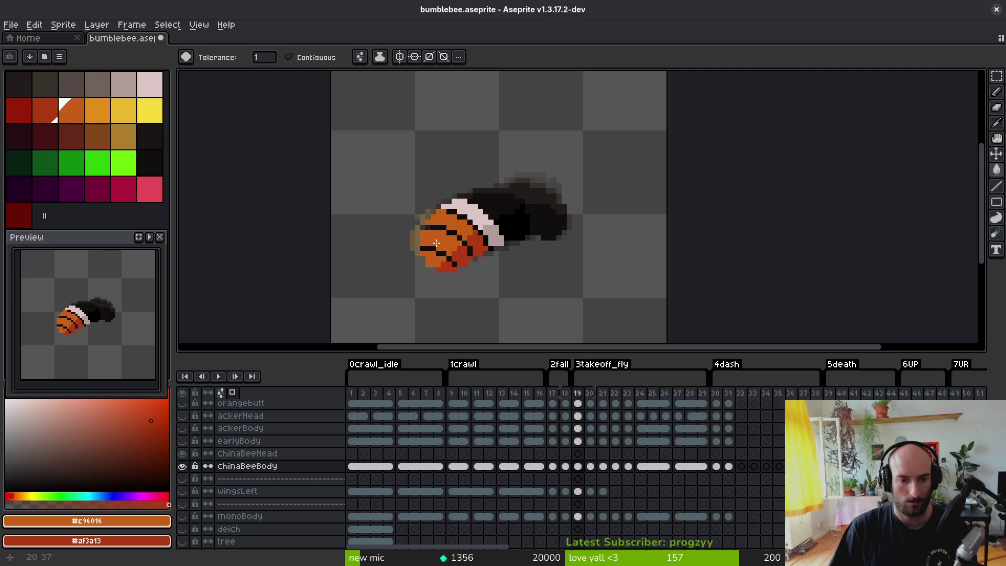
- Step between neighbouring frames with comma and period to compare the bee
scroll(438, 268, "up", 2)
key("b")
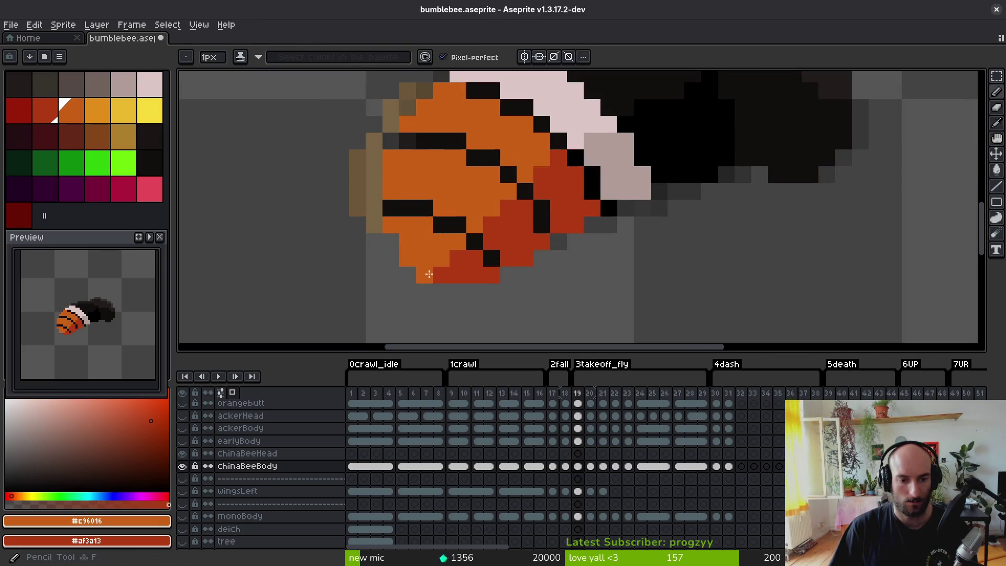
scroll(503, 283, "down", 2)
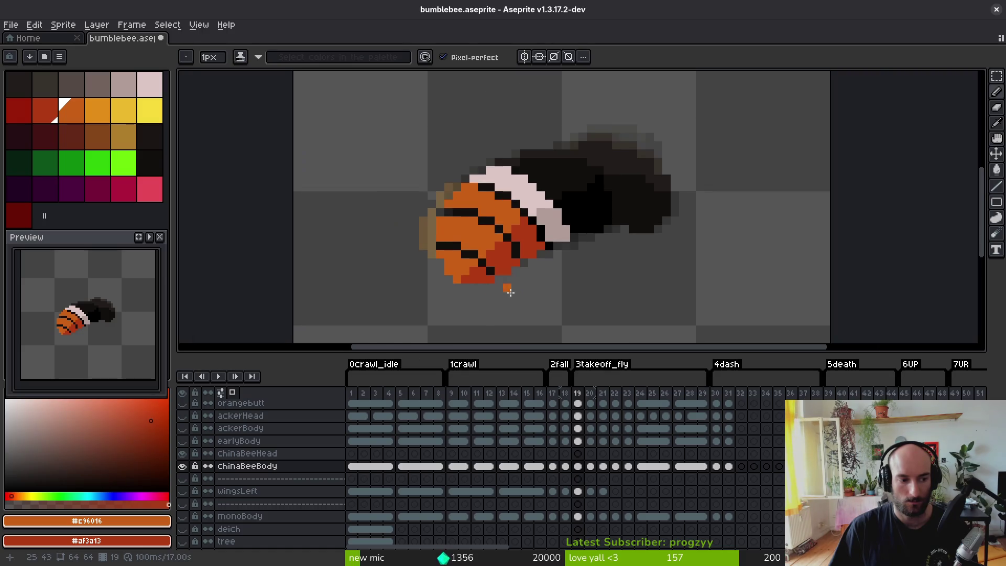
key("i")
key("comma")
key("period")
- Flip between frames 19 and 20 to compare, settling on frame 20
key("period")
key("b")
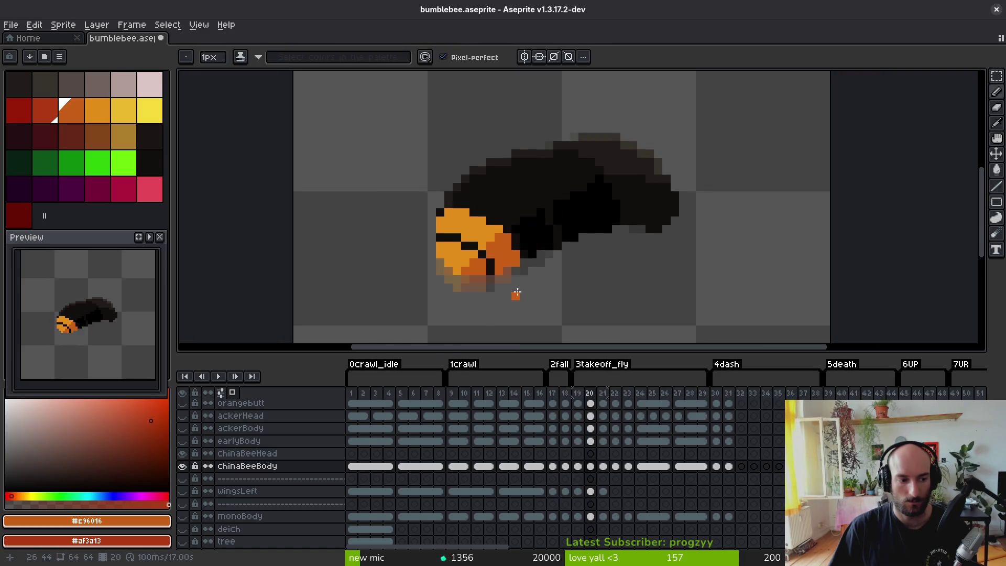
key("i")
key("comma")
key("period")
key("comma")
key("period")
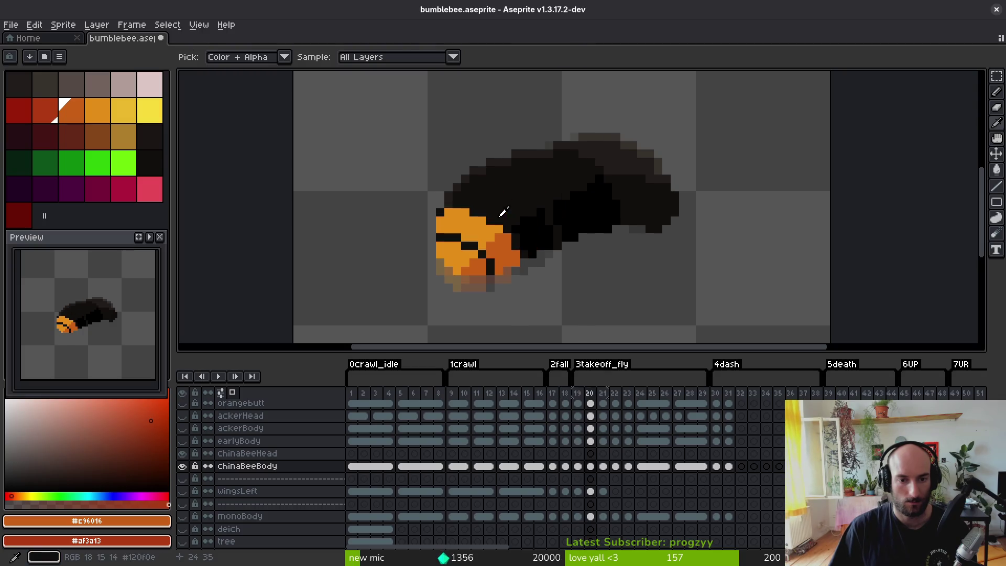
key("b")
scroll(464, 201, "up", 2)
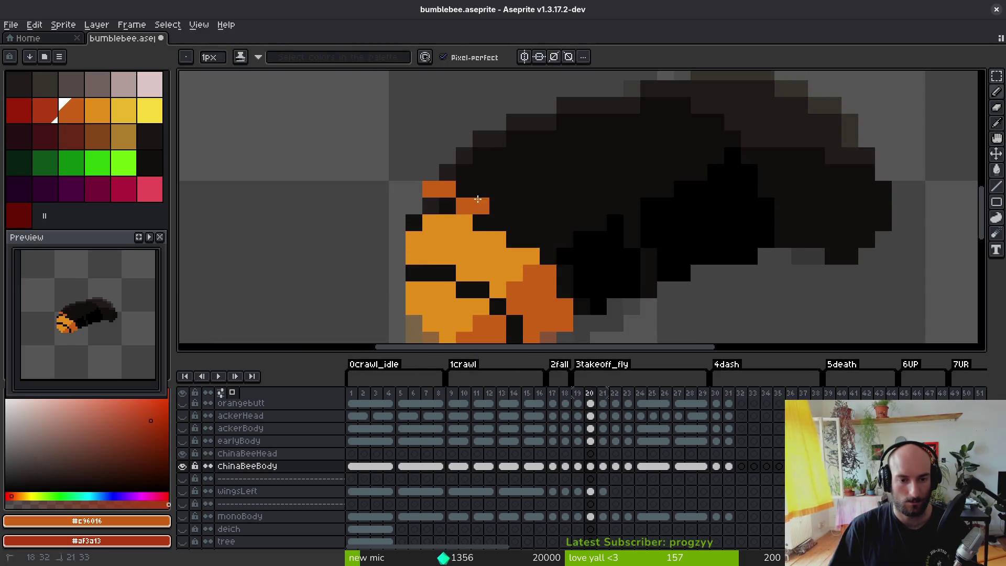
- Paint an orange stripe across frame 20's body top, blacken a stray pixel, and add red shading
mouse_move(431, 189)
left_mouse_down()
mouse_move(456, 190)
mouse_move(565, 239)
left_mouse_up()
mouse_move(465, 173)
left_mouse_down()
mouse_move(556, 215)
mouse_move(449, 177)
left_mouse_up()
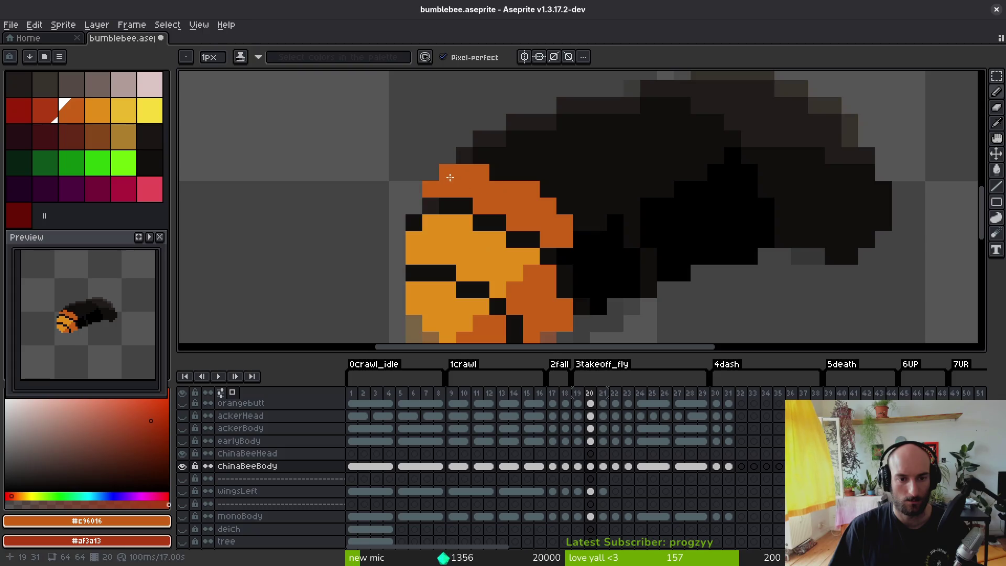
key("ctrl+z")
left_click(575, 228)
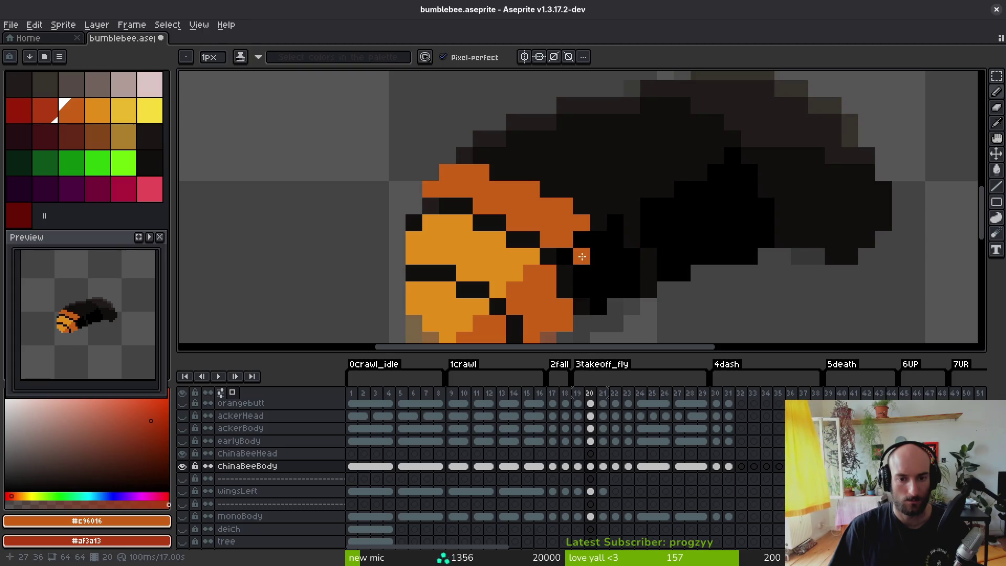
mouse_move(595, 271)
left_mouse_down()
mouse_move(581, 290)
mouse_move(598, 307)
left_mouse_up()
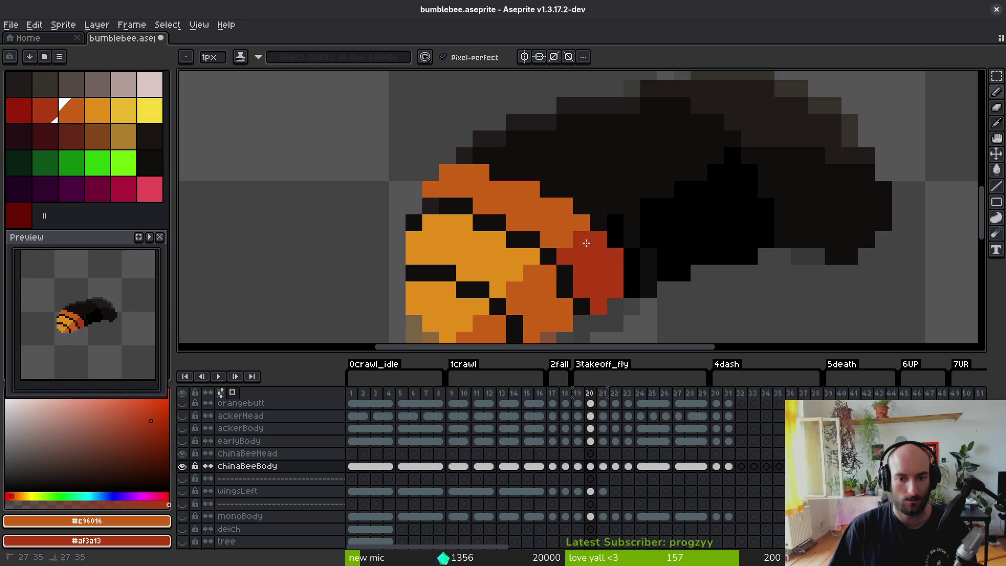
- Replace a misplaced pixel with sampled orange at the head's edge, then compare with frame 19
scroll(586, 243, "down", 5)
left_click(621, 295)
scroll(598, 259, "up", 5)
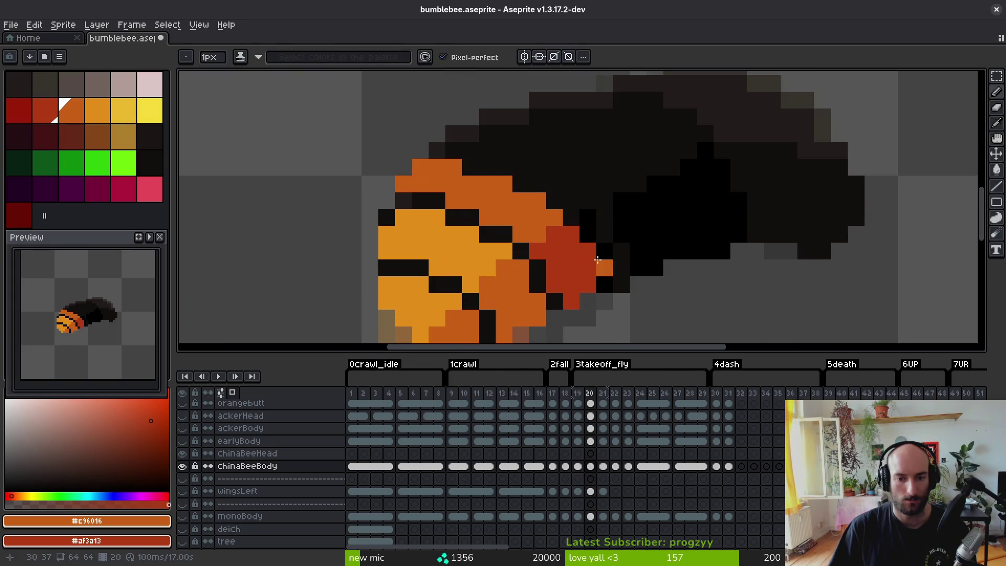
key("ctrl+z")
left_click(526, 206, "alt")
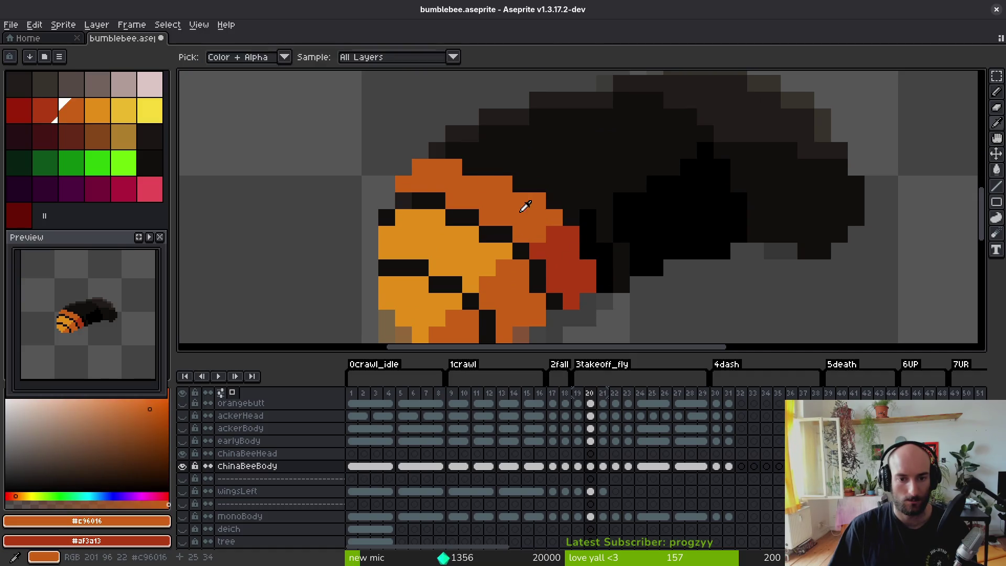
left_click(521, 184)
scroll(496, 208, "down", 5)
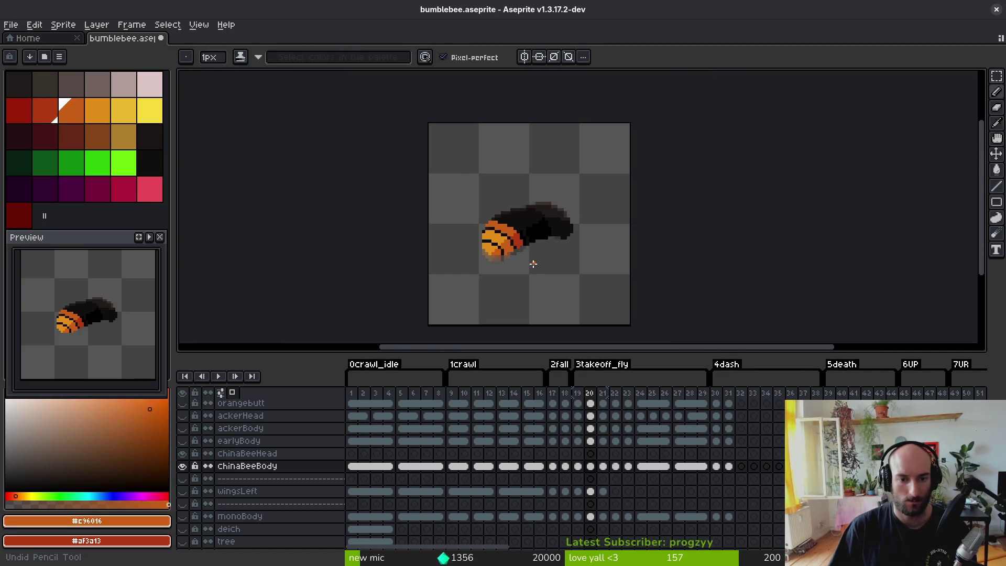
scroll(522, 244, "up", 4)
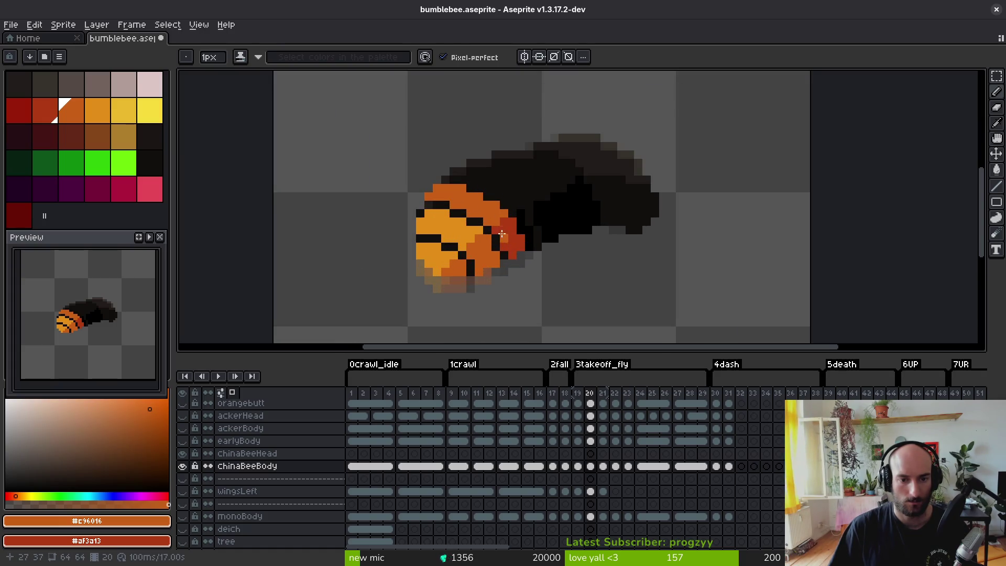
key("Left")
key("Right")
scroll(490, 210, "up", 3)
- Pencil a pale #dcc6c5 band behind frame 20's head, shading its lower edge with #b19d99
key("Left")
left_click(480, 135, "alt")
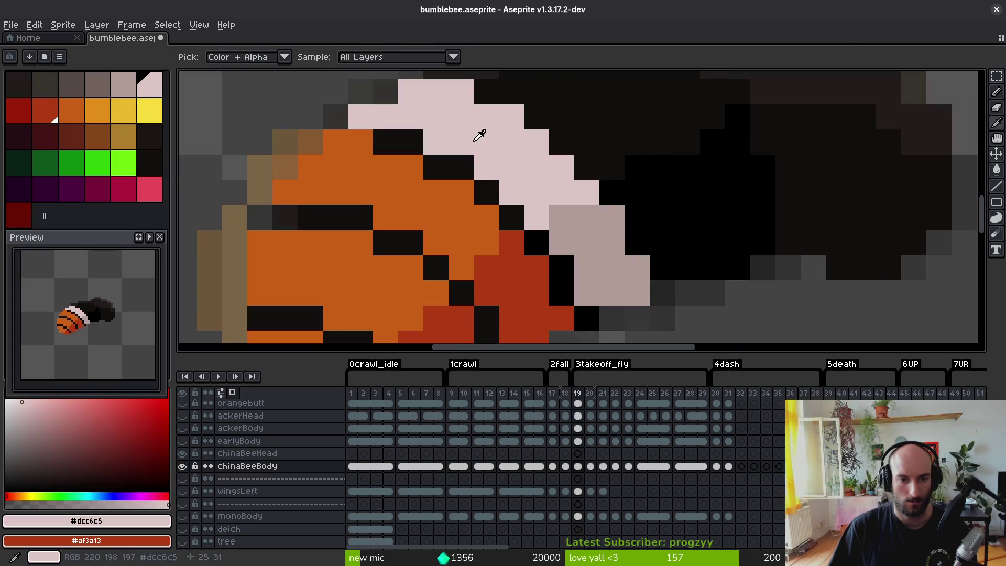
key("Right")
mouse_move(361, 91)
left_mouse_down()
mouse_move(457, 134)
mouse_move(402, 142)
mouse_move(398, 113)
mouse_move(456, 157)
mouse_move(448, 141)
left_mouse_up()
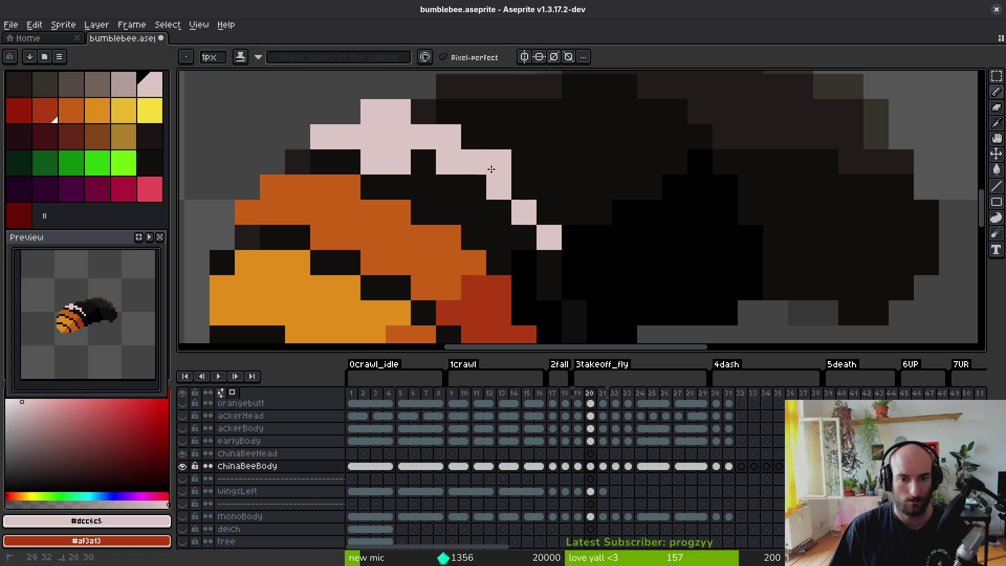
mouse_move(541, 208)
left_mouse_down()
mouse_move(501, 236)
mouse_move(430, 189)
mouse_move(427, 167)
left_mouse_up()
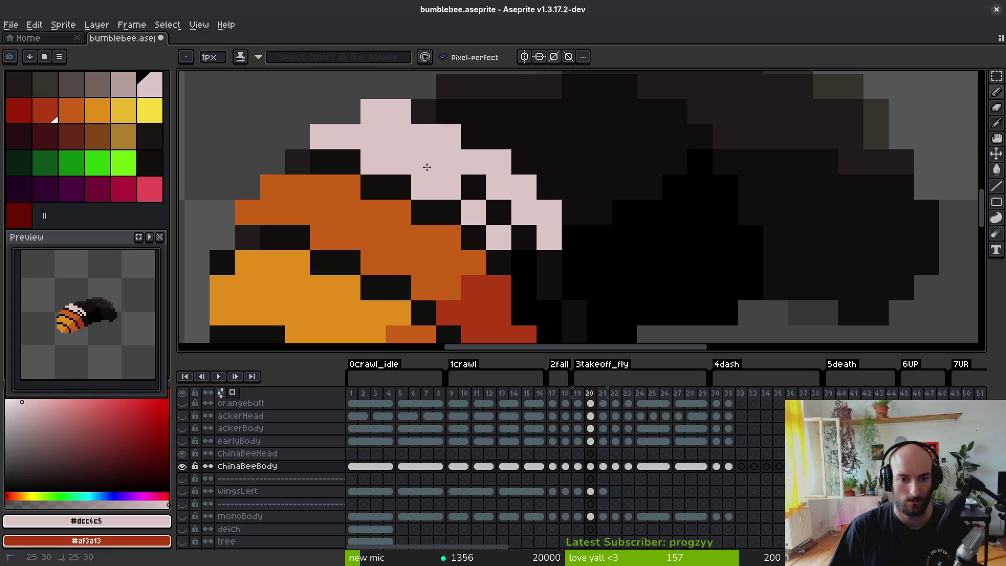
left_click_drag(507, 226, 479, 180)
scroll(498, 206, "down", 3)
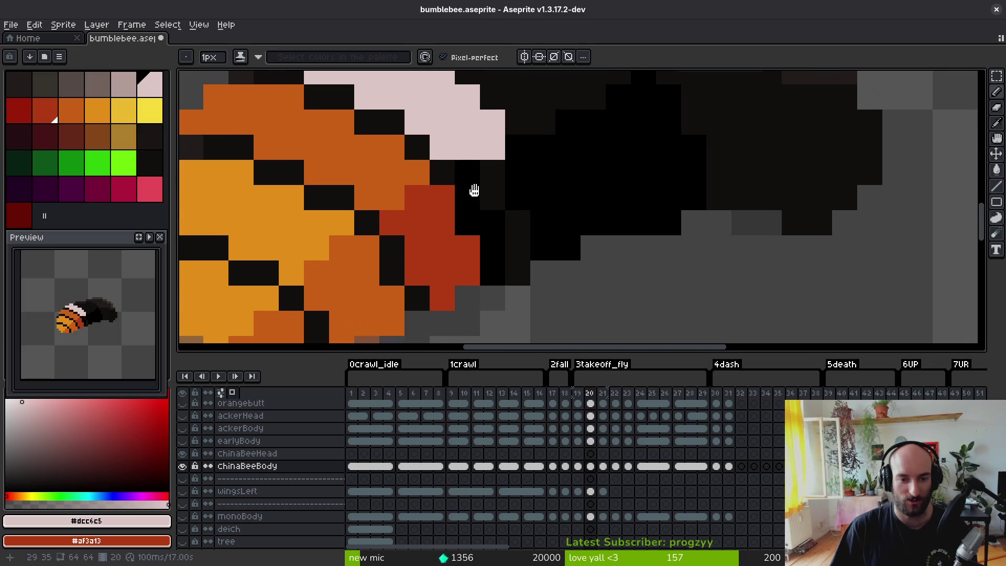
right_click(468, 175)
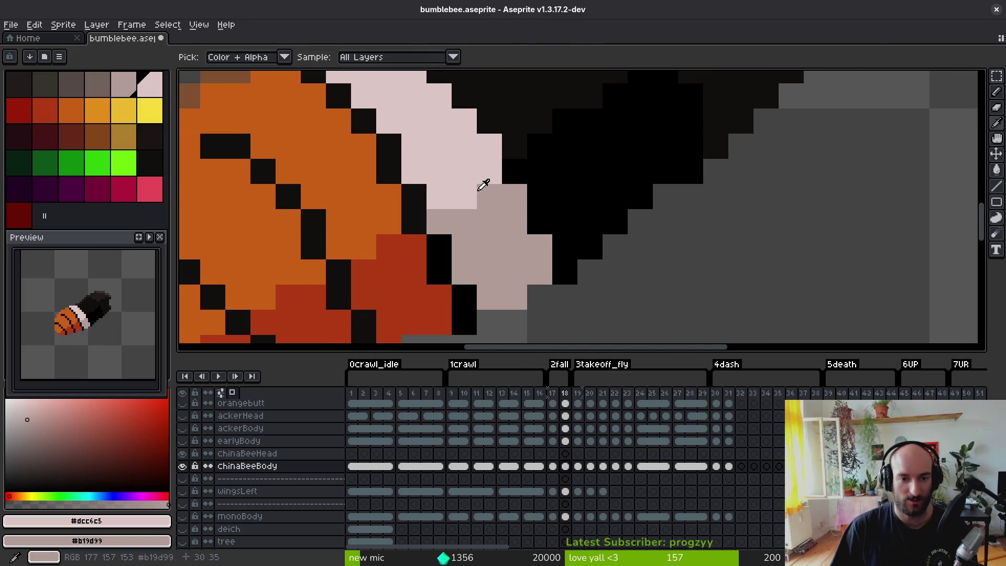
right_click(483, 195, "alt")
mouse_move(464, 171)
left_mouse_down()
mouse_move(489, 173)
mouse_move(514, 146)
mouse_move(485, 189)
mouse_move(514, 230)
mouse_move(494, 225)
mouse_move(534, 243)
mouse_move(539, 178)
left_mouse_up()
- Compare frame 20's new band against frame 19 by flipping between the frames
scroll(585, 247, "down", 7)
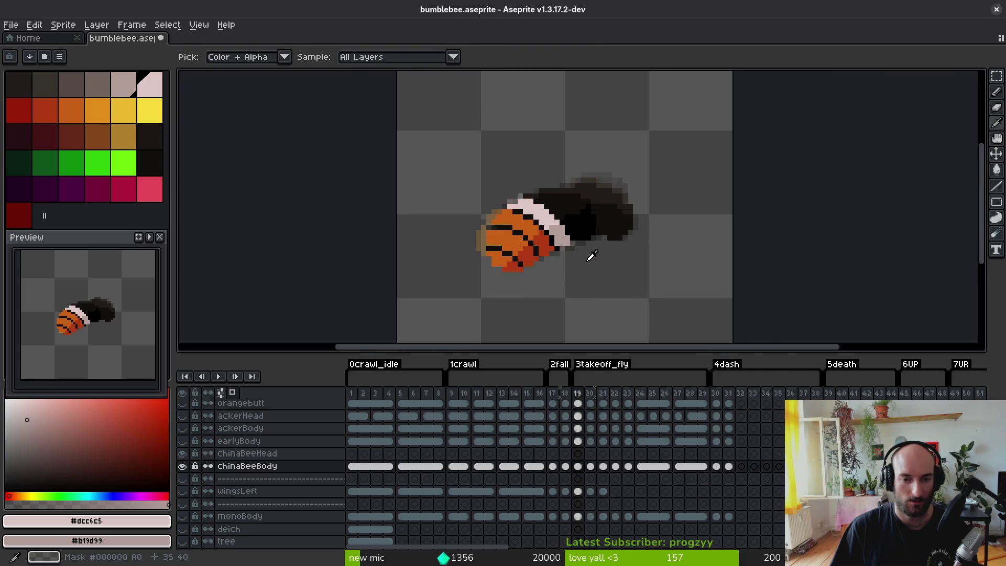
scroll(573, 245, "up", 7)
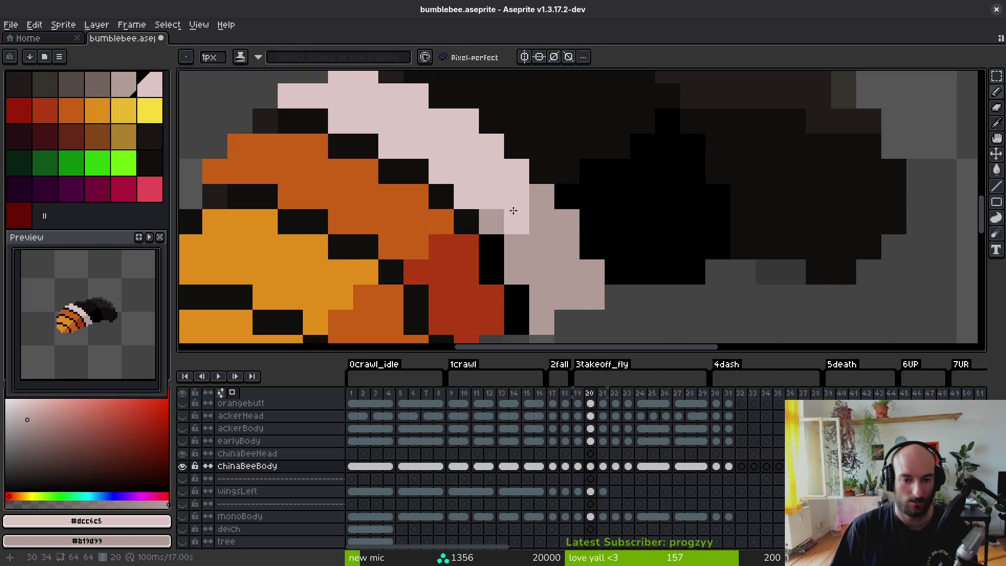
scroll(494, 208, "down", 7)
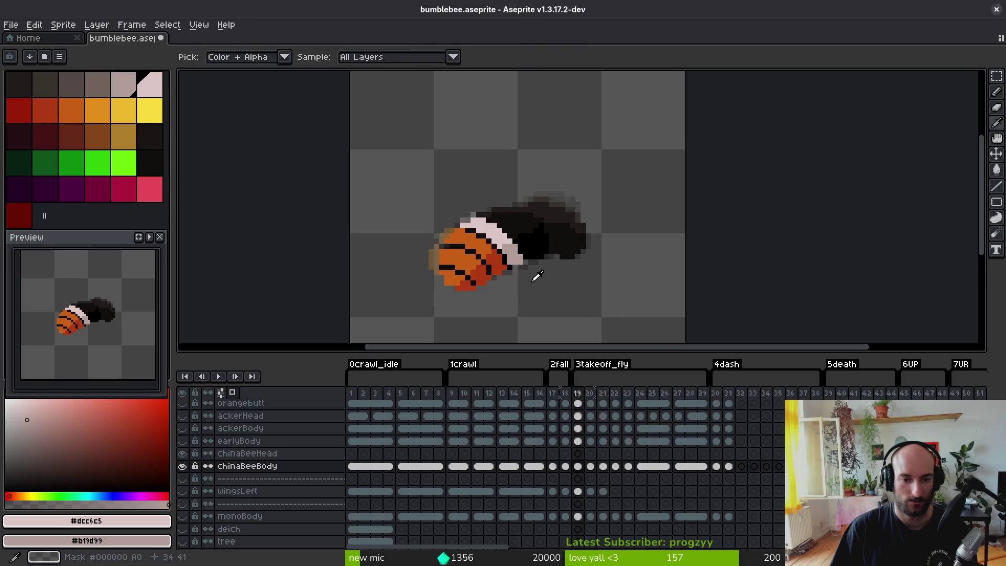
scroll(518, 248, "up", 3)
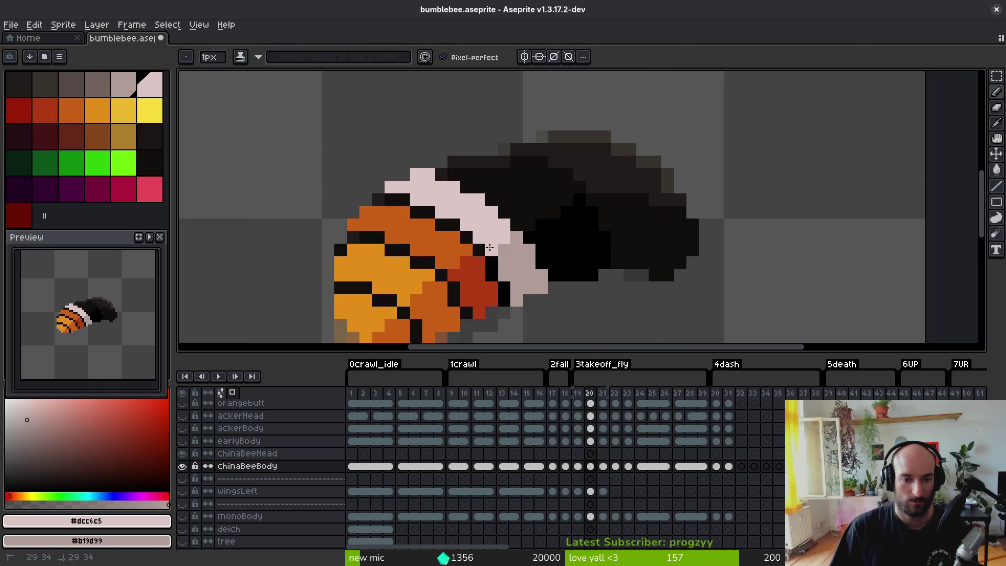
scroll(524, 277, "down", 3)
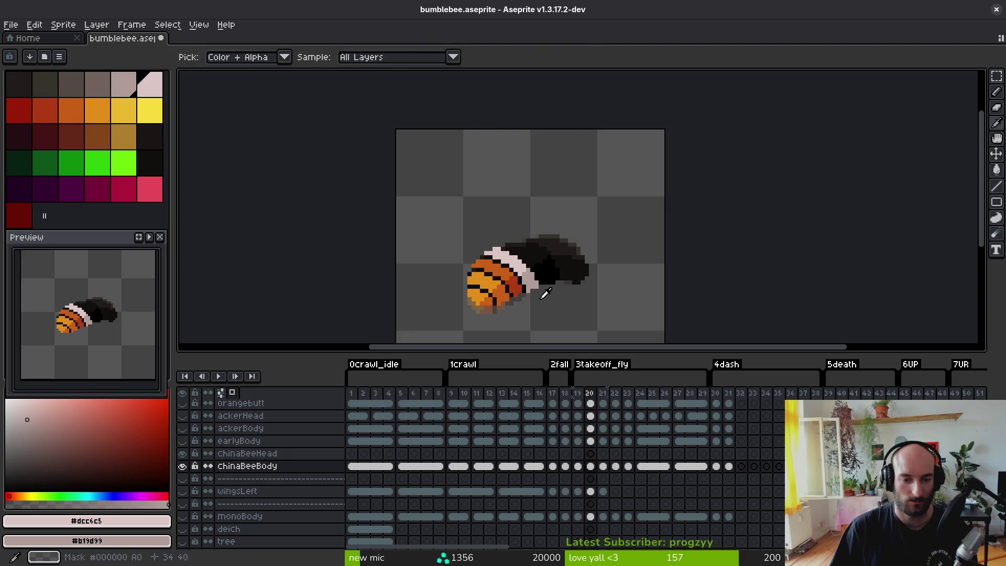
scroll(527, 233, "up", 2)
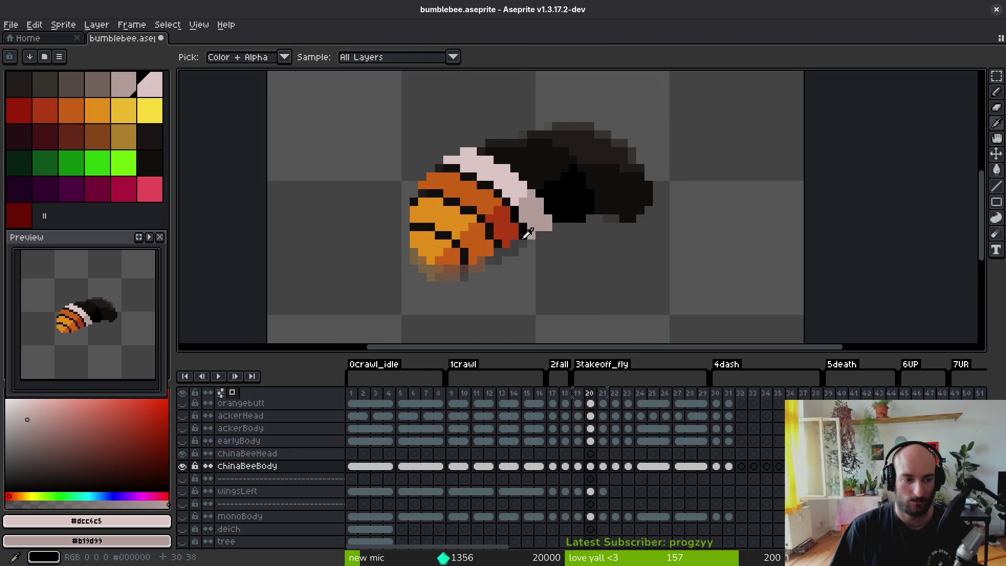
key("Left")
key("Right")
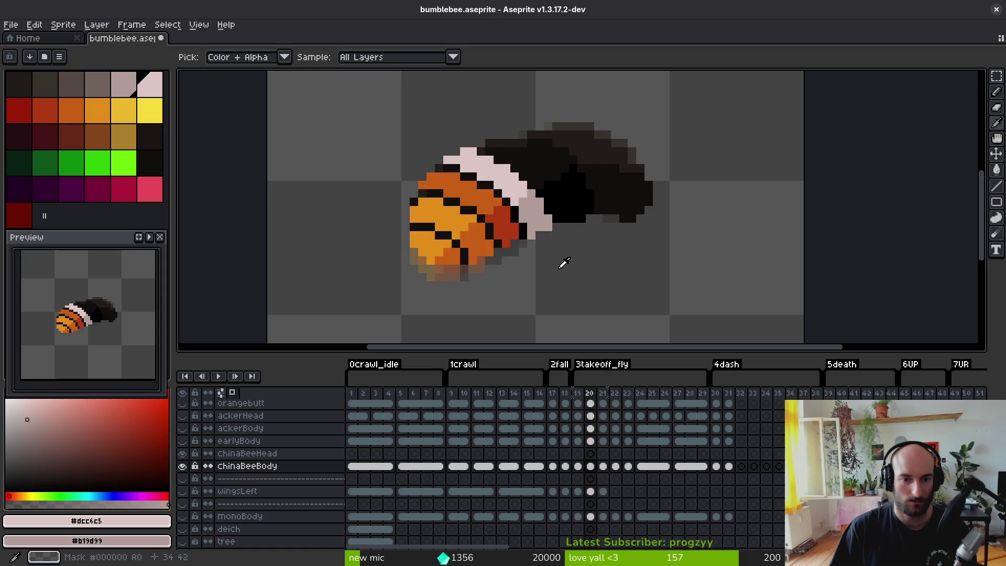
key("Left")
key("Right")
key("e")
scroll(502, 193, "up", 2)
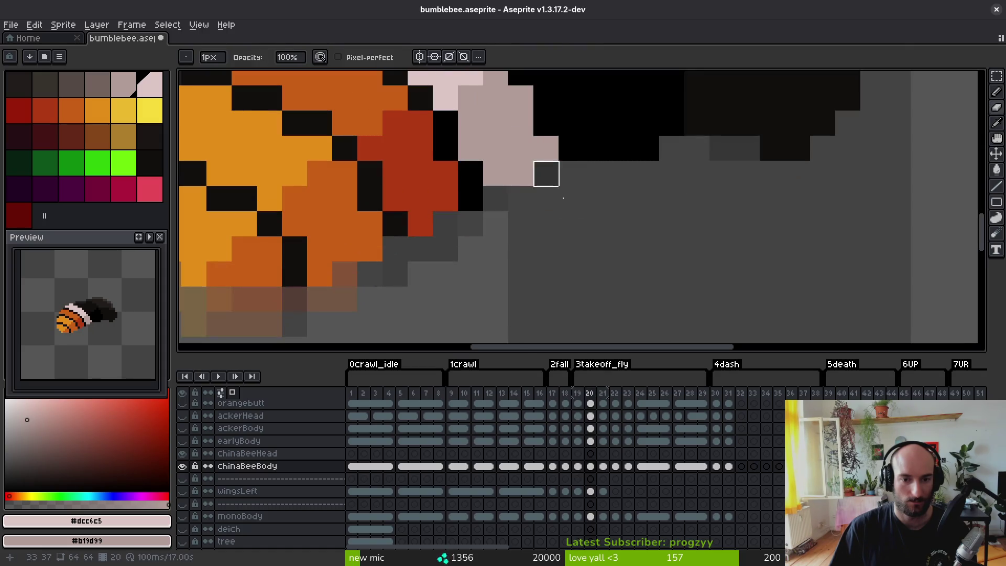
scroll(586, 261, "down", 7)
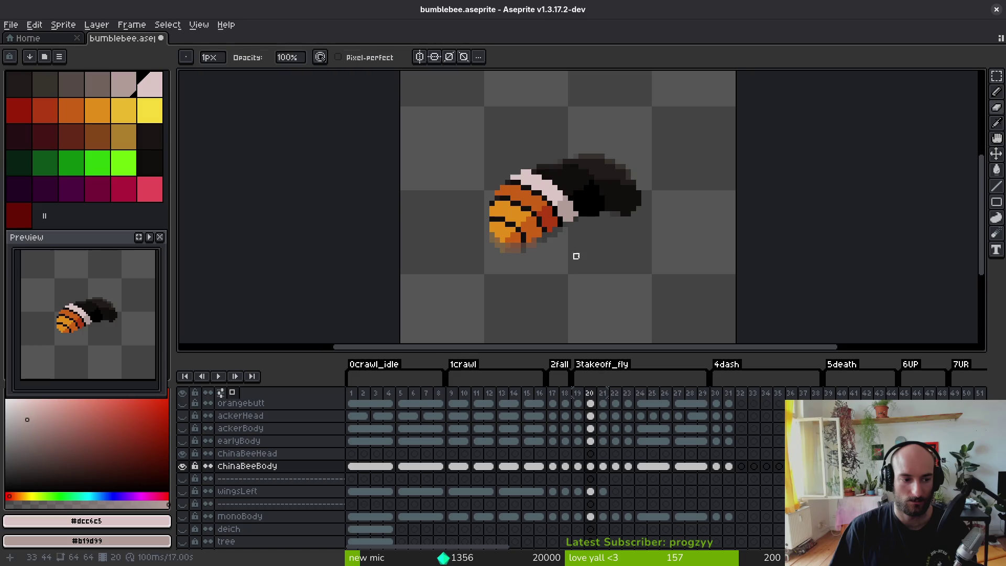
scroll(569, 235, "up", 4)
- Sample orange and red, then Paint Bucket the light-orange body areas darker orange
key("i")
left_click(497, 130)
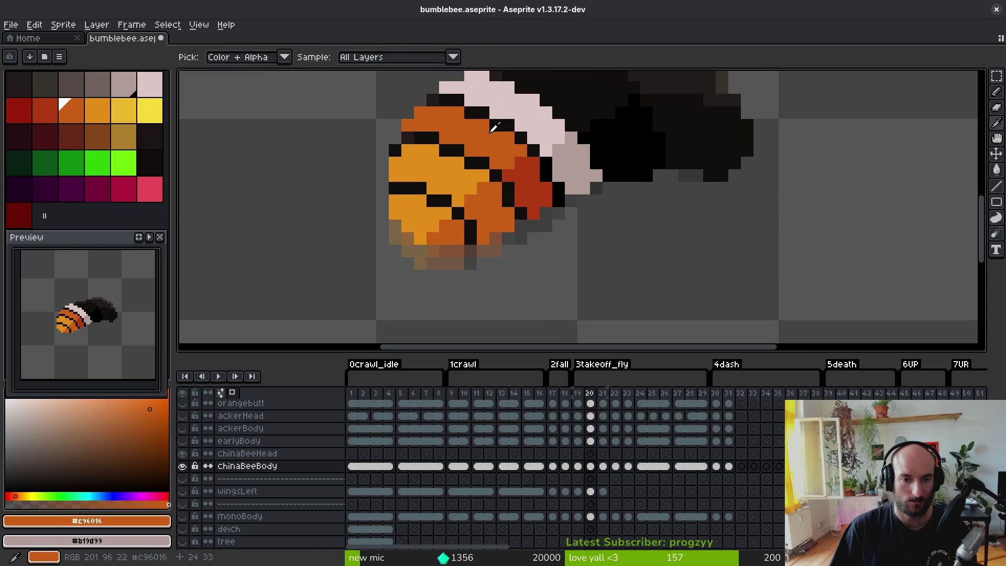
right_click(527, 168)
key("g")
right_click(478, 203)
left_click(414, 222)
left_click(409, 162)
scroll(521, 225, "down", 3)
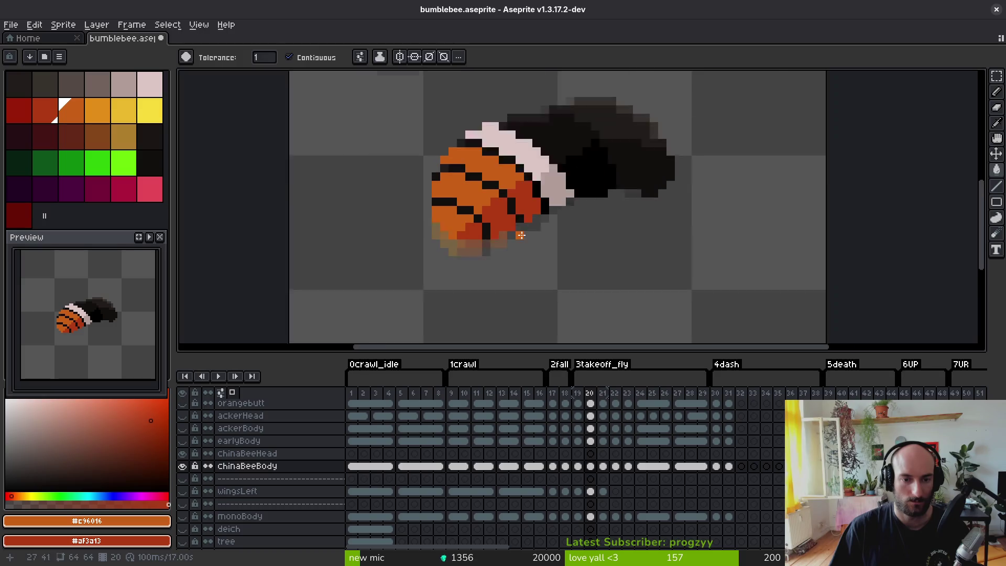
key("i")
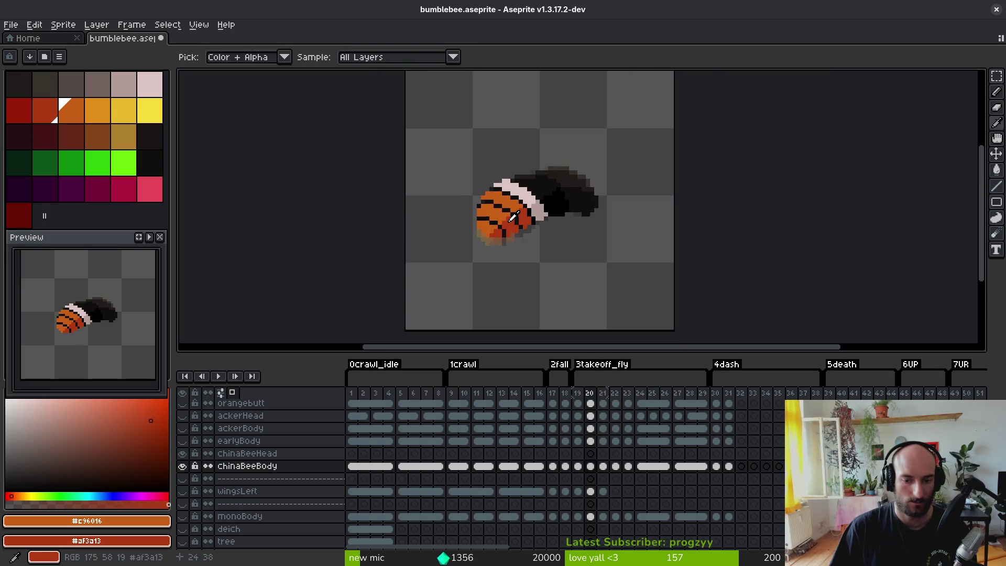
- On frame 21, pencil orange #c96016 pixels along the body's stripes
key("period")
key("b")
scroll(522, 198, "up", 3)
left_click_drag(432, 178, 453, 182)
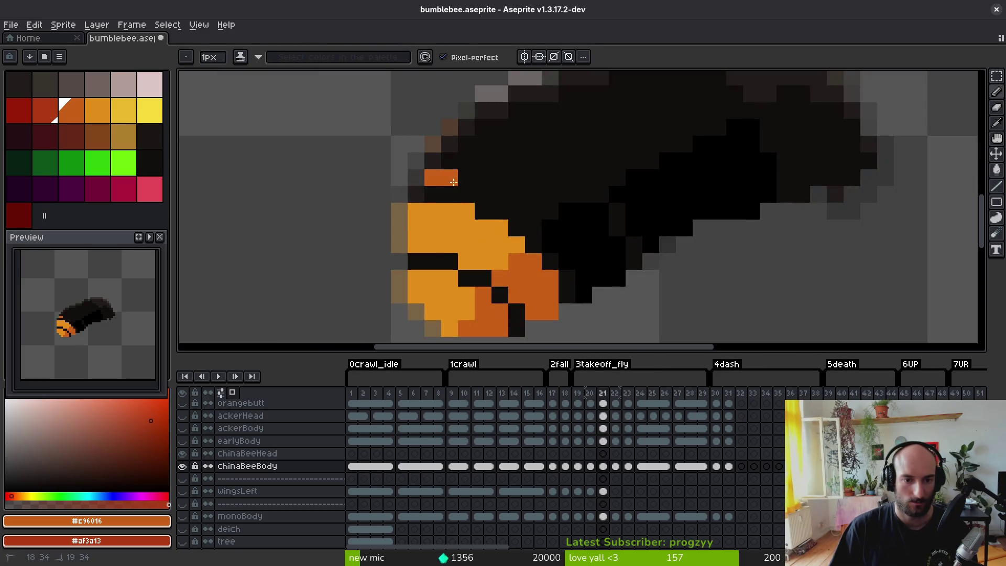
left_click(500, 194)
left_click(529, 211)
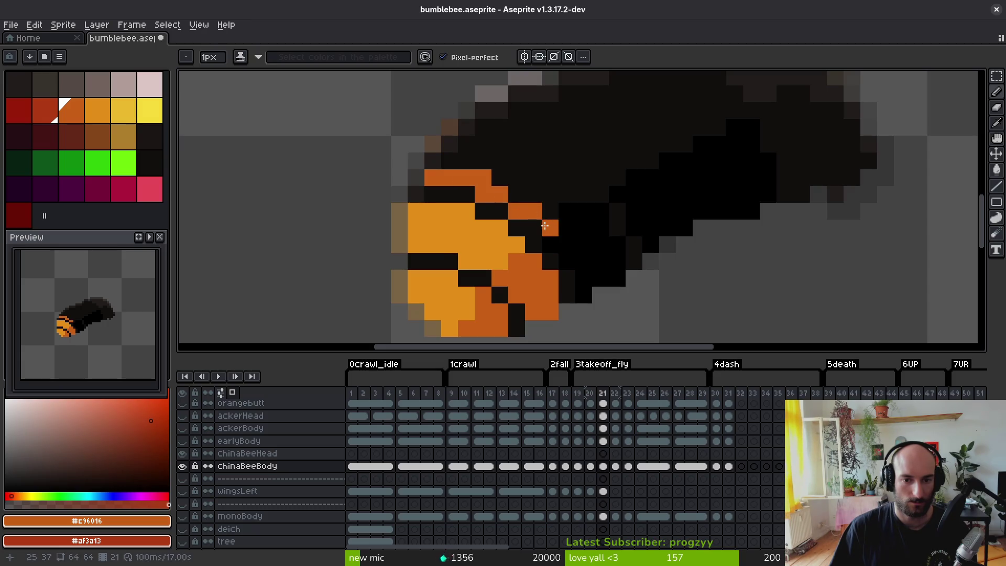
- Add orange stripe edges and red #af3a13 shading where the body meets the head
key("i")
key("comma")
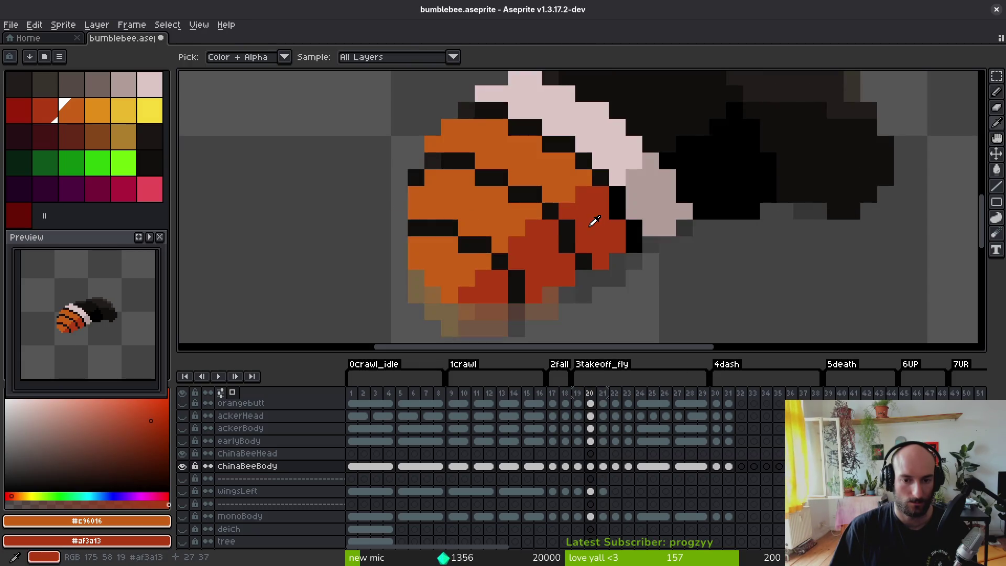
key("period")
key("b")
left_click(582, 283)
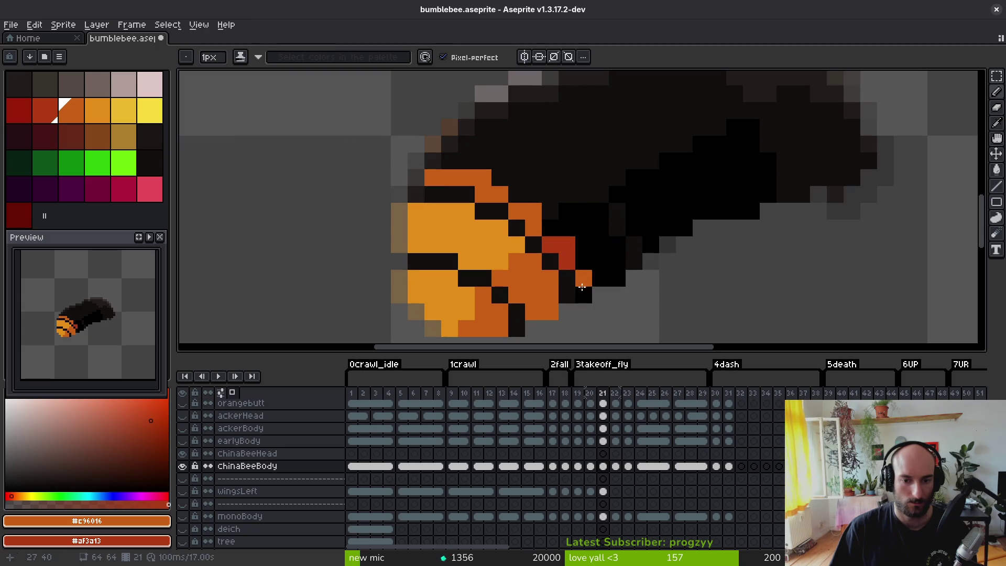
left_click_drag(583, 287, 593, 252)
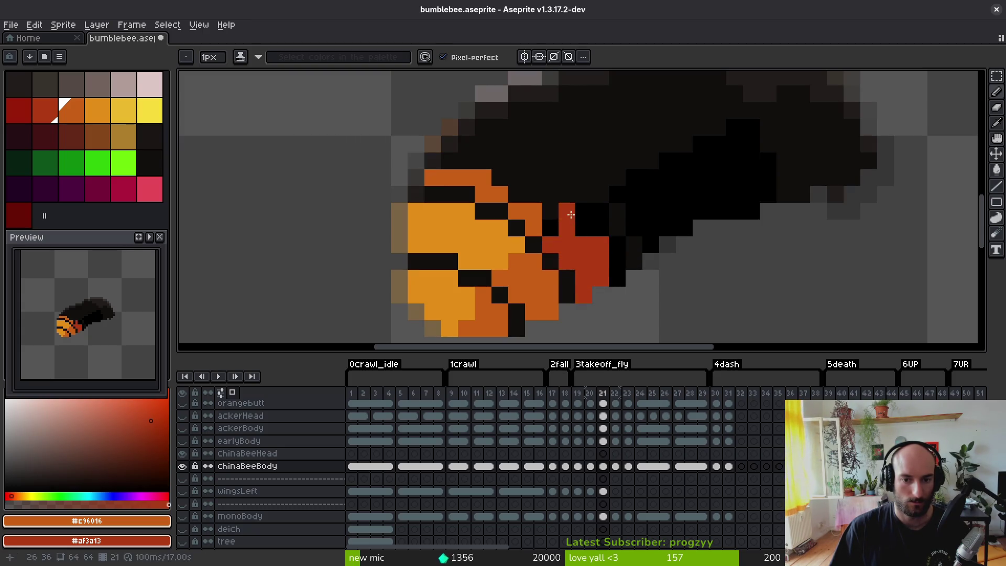
right_click(584, 227)
left_click(549, 232)
mouse_move(458, 151)
left_mouse_down()
mouse_move(550, 195)
mouse_move(468, 162)
left_mouse_up()
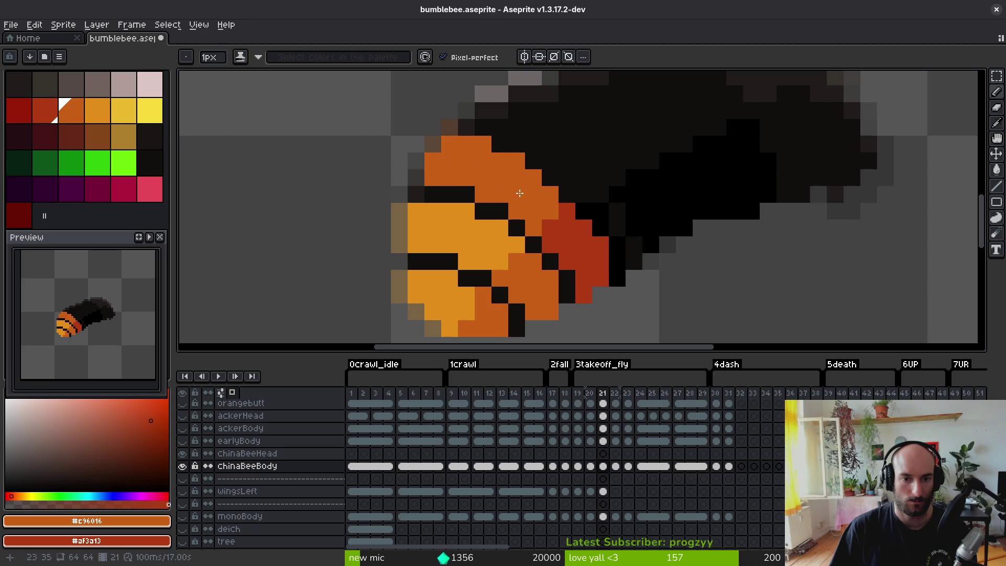
- Check frame 21's stripes against frame 20 for reference
scroll(600, 229, "down", 4)
scroll(547, 212, "up", 3)
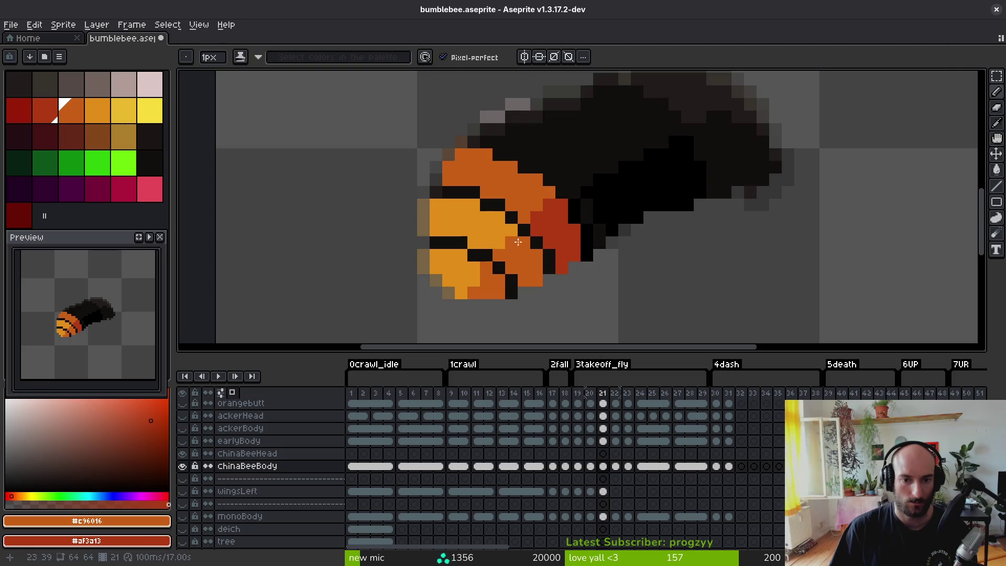
scroll(517, 241, "down", 4)
key("i")
key("comma")
scroll(561, 279, "up", 3)
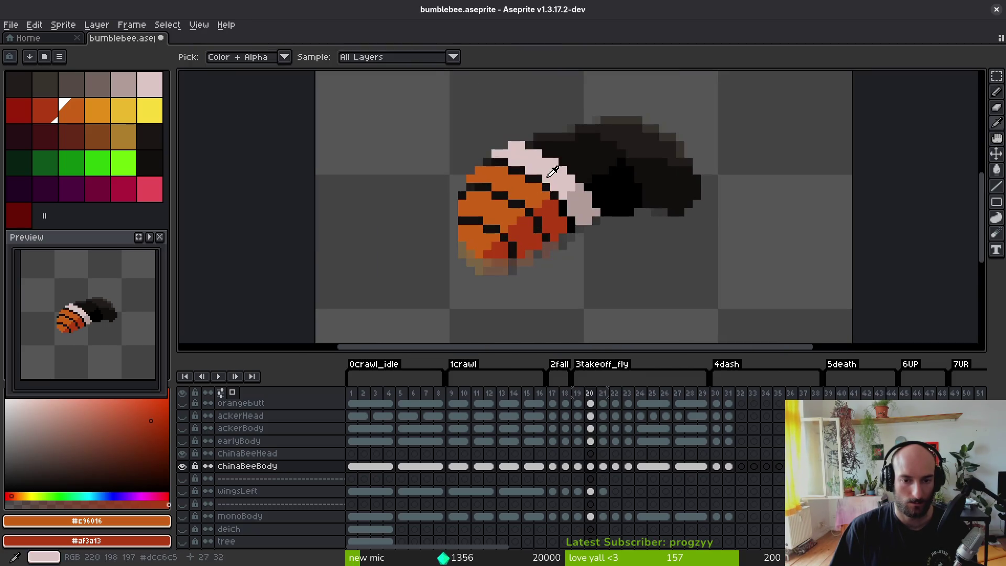
- Paint a pale pink #dcc6c5 band behind frame 21's head, redoing one misplaced row
left_click(552, 173)
key("b")
key("period")
scroll(467, 153, "up", 3)
left_click_drag(492, 167, 551, 191)
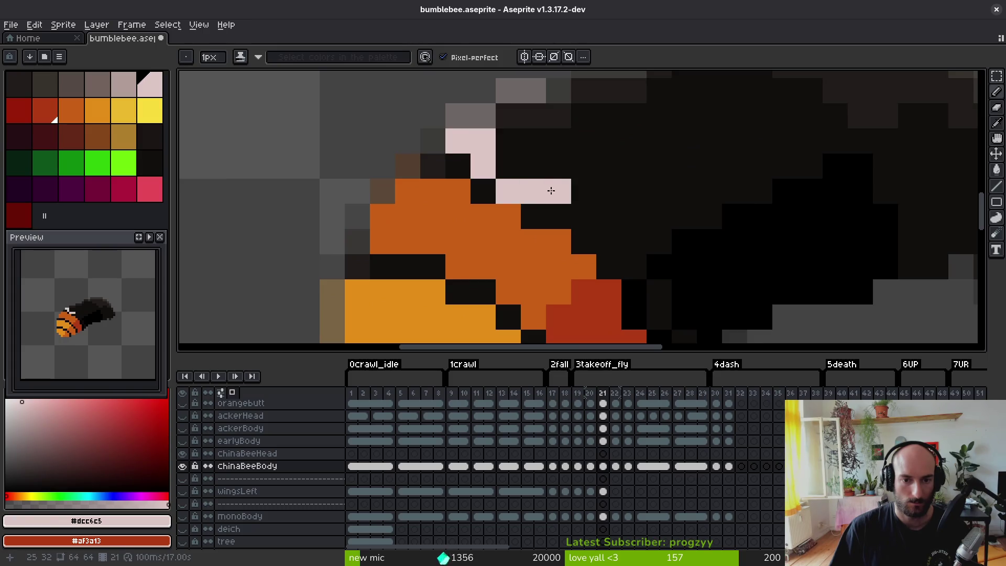
key("ctrl+z")
key("ctrl+z")
mouse_move(483, 166)
left_mouse_down()
mouse_move(540, 176)
mouse_move(482, 156)
left_mouse_up()
left_click(486, 175)
left_click(527, 202)
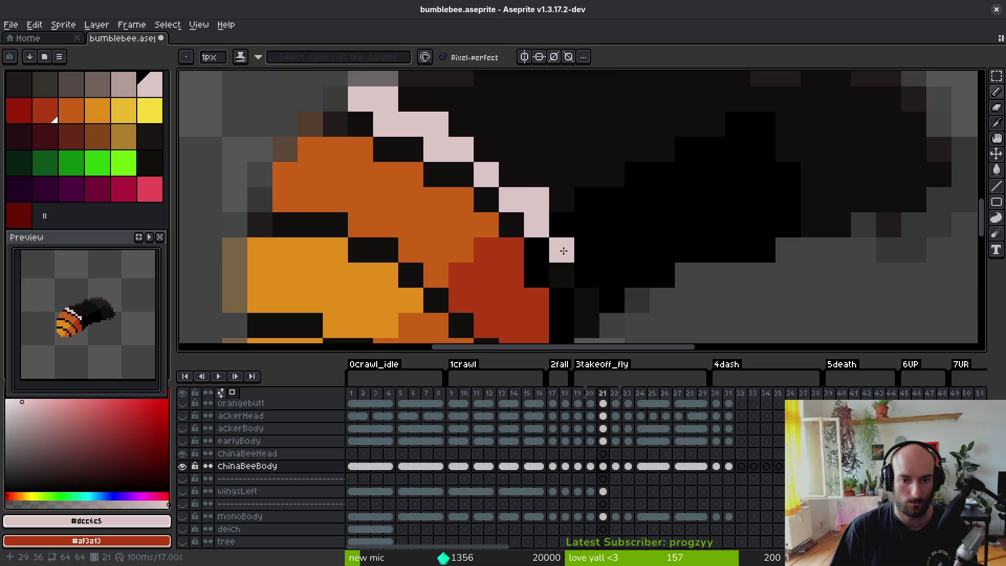
mouse_move(564, 251)
left_mouse_down()
mouse_move(581, 314)
mouse_move(602, 274)
mouse_move(577, 224)
mouse_move(583, 281)
left_mouse_up()
- Shade the band's lower part grey-pink #b19d99 and extend the pale pink along the diagonal
left_click(564, 259, "alt")
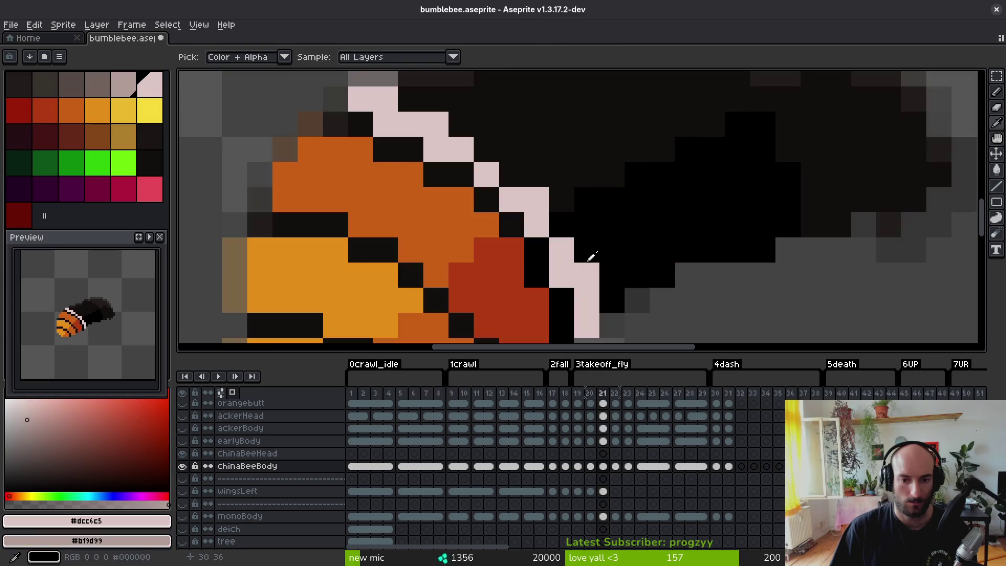
left_click(566, 263)
mouse_move(566, 225)
left_mouse_down()
mouse_move(586, 310)
mouse_move(634, 273)
mouse_move(611, 250)
left_mouse_up()
key("ctrl+z")
left_click(586, 199)
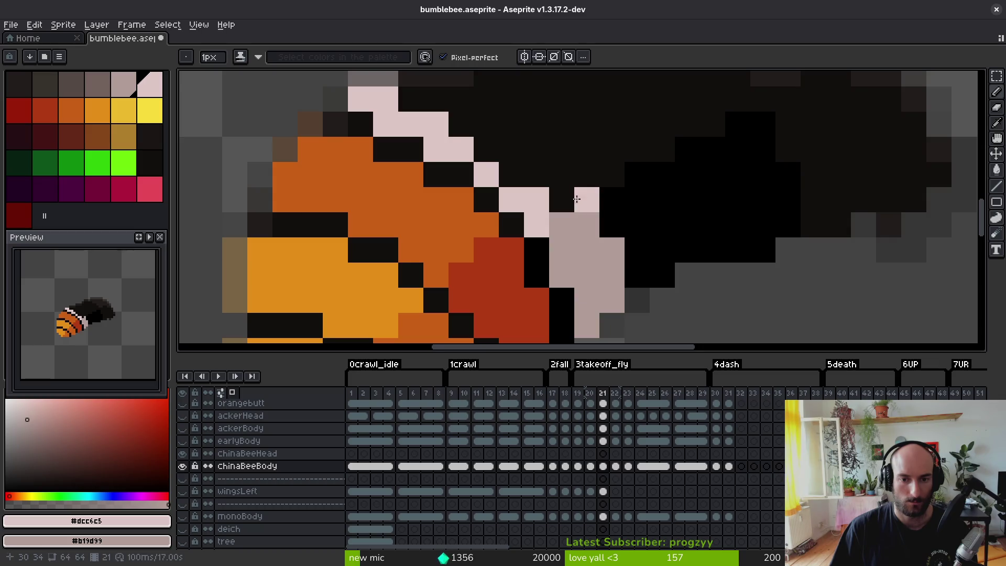
mouse_move(577, 199)
left_mouse_down()
mouse_move(584, 242)
mouse_move(549, 197)
mouse_move(452, 145)
mouse_move(559, 238)
mouse_move(494, 168)
left_mouse_up()
scroll(584, 254, "down", 3)
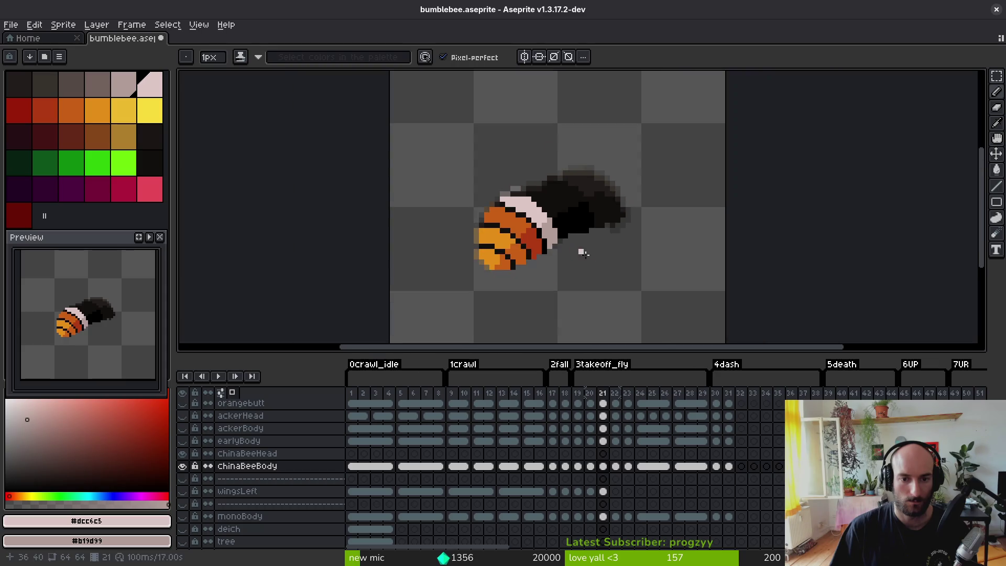
scroll(550, 209, "up", 2)
- Save the sprite and pick the black head colour from frame 20
key("e")
left_click(539, 182, "alt")
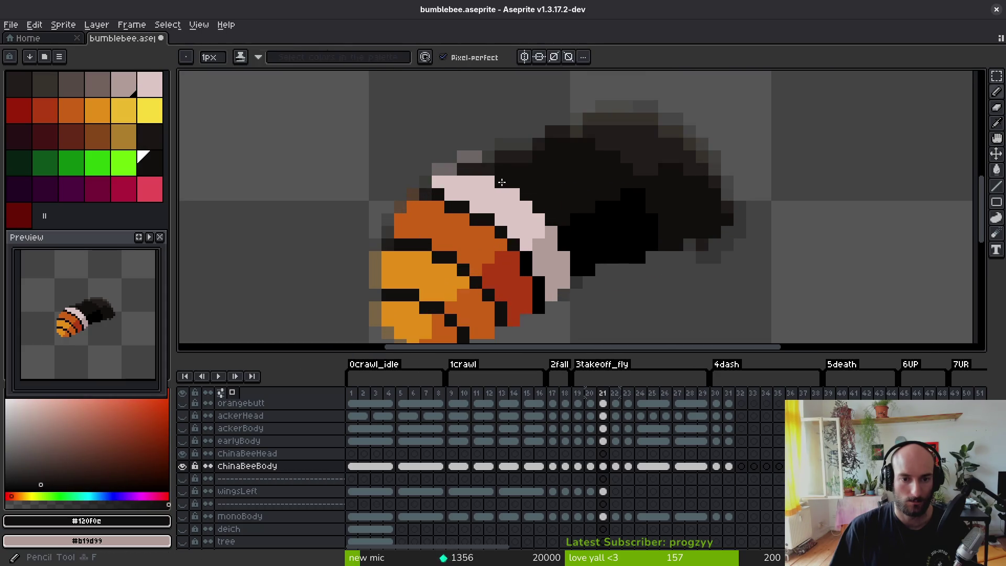
scroll(564, 241, "down", 3)
key("ctrl+s")
key("comma")
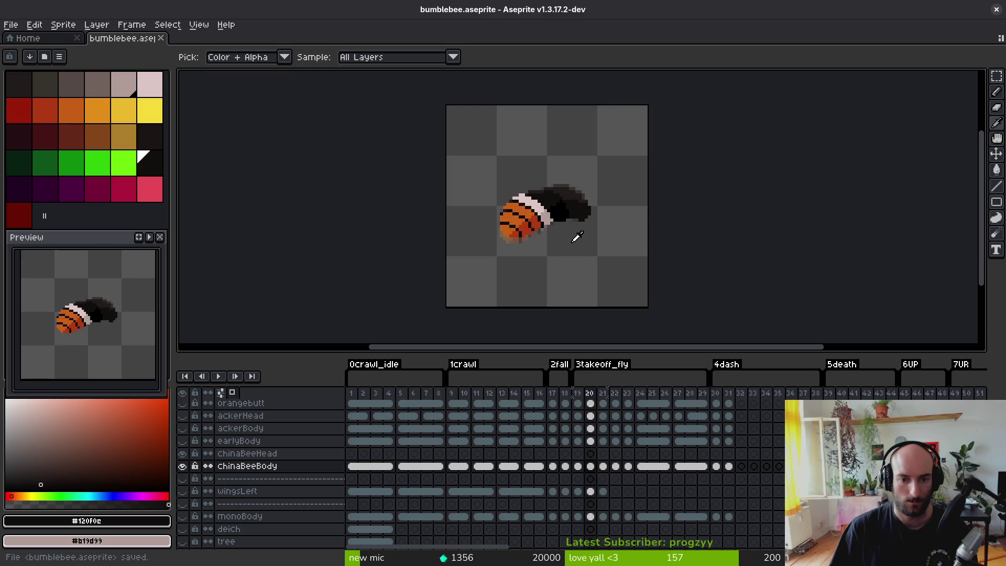
scroll(573, 211, "up", 2)
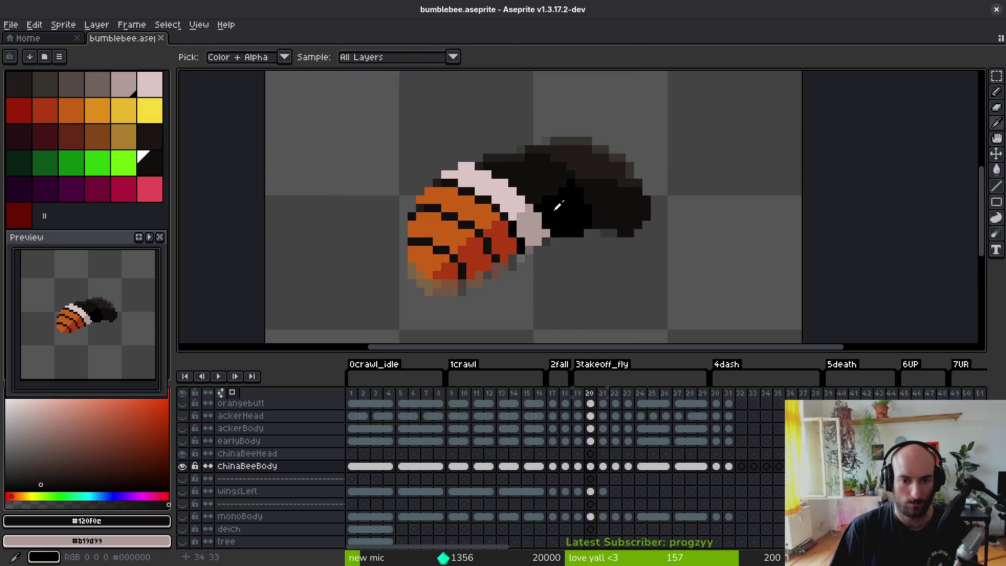
left_click(558, 205, "alt")
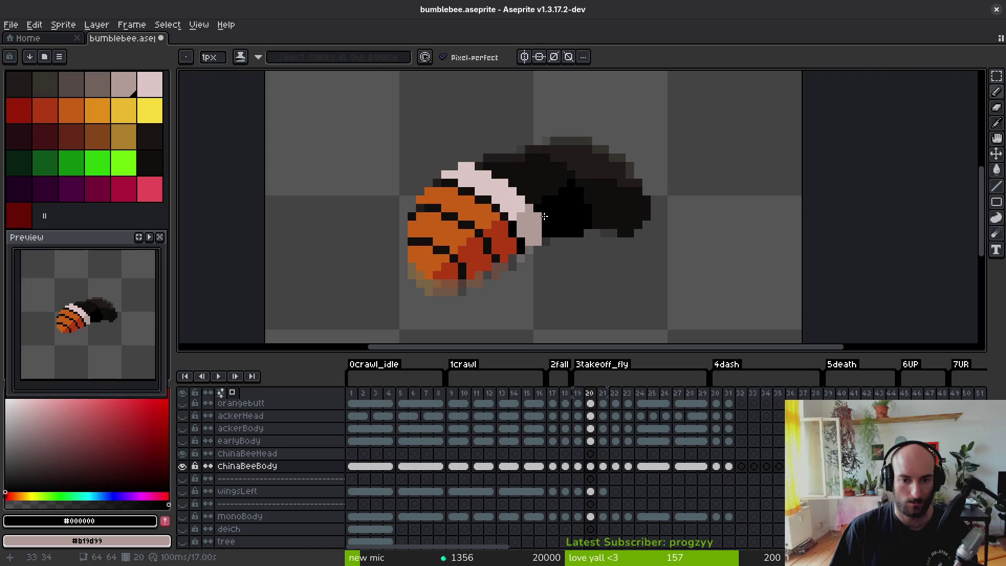
scroll(539, 215, "down", 2)
- Pick orange and dark red as primary and secondary colours on frame 21, then advance frames
key("period")
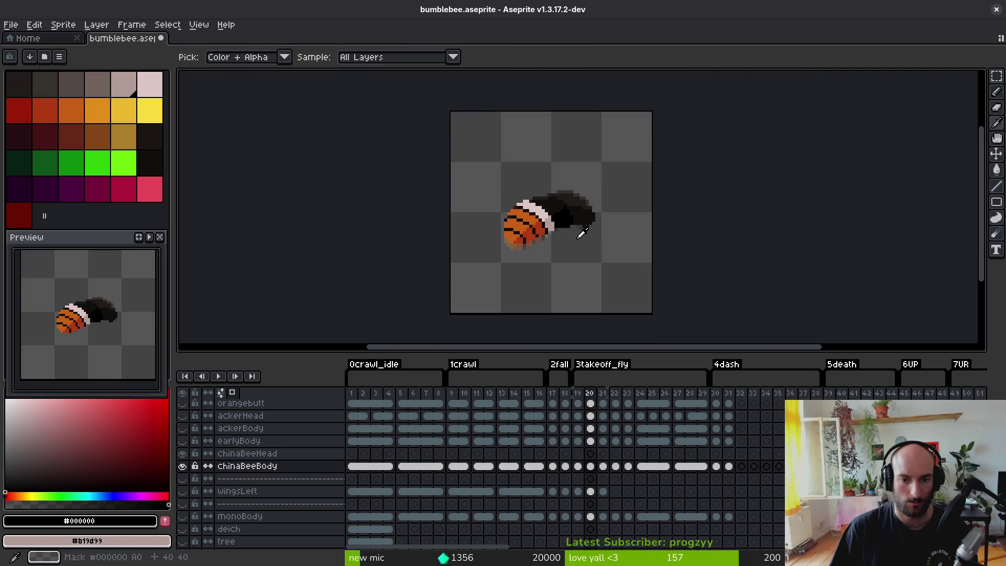
scroll(562, 237, "up", 2)
left_click(516, 227, "alt")
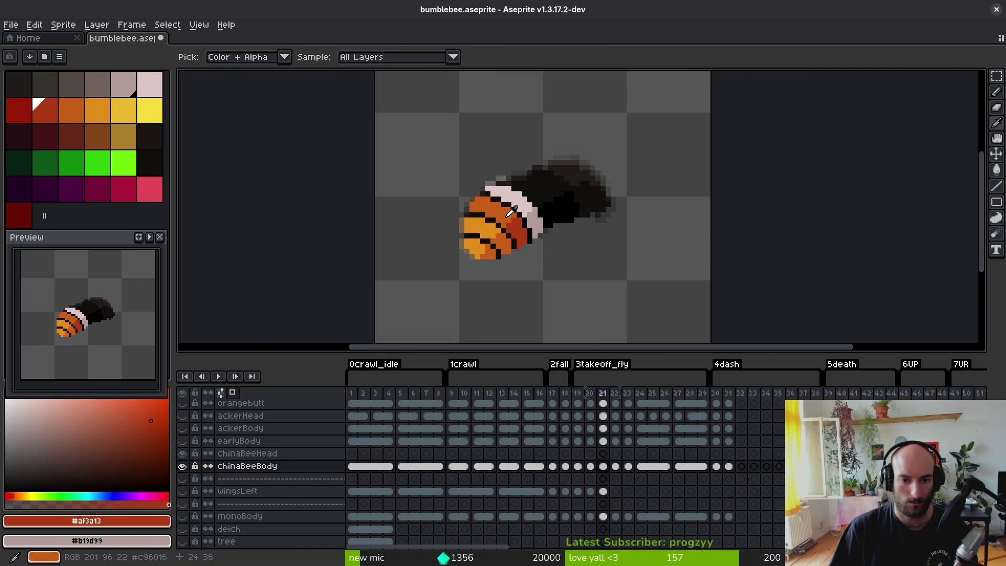
left_click(516, 227, "alt")
right_click(517, 226, "alt")
key("g")
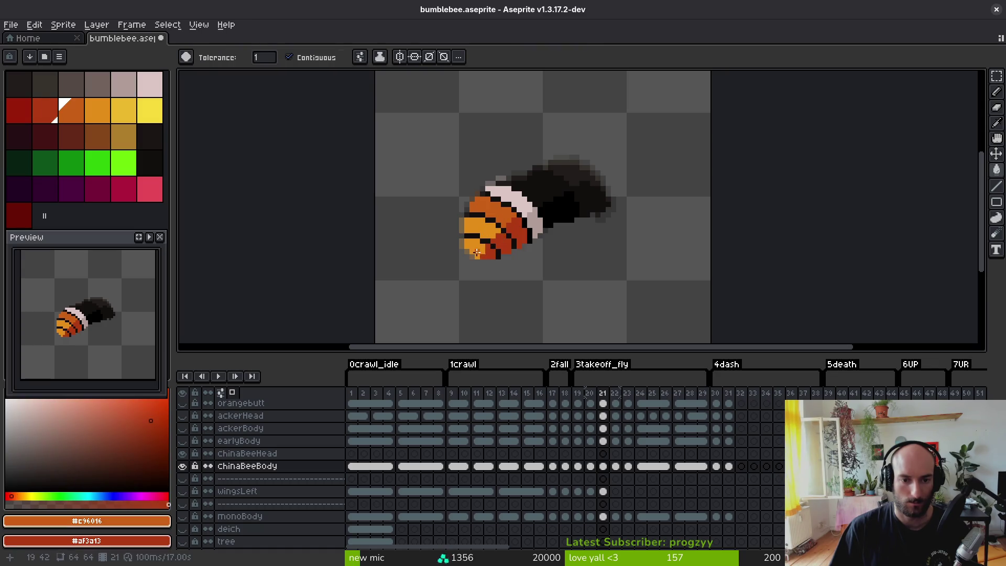
scroll(494, 210, "up", 4)
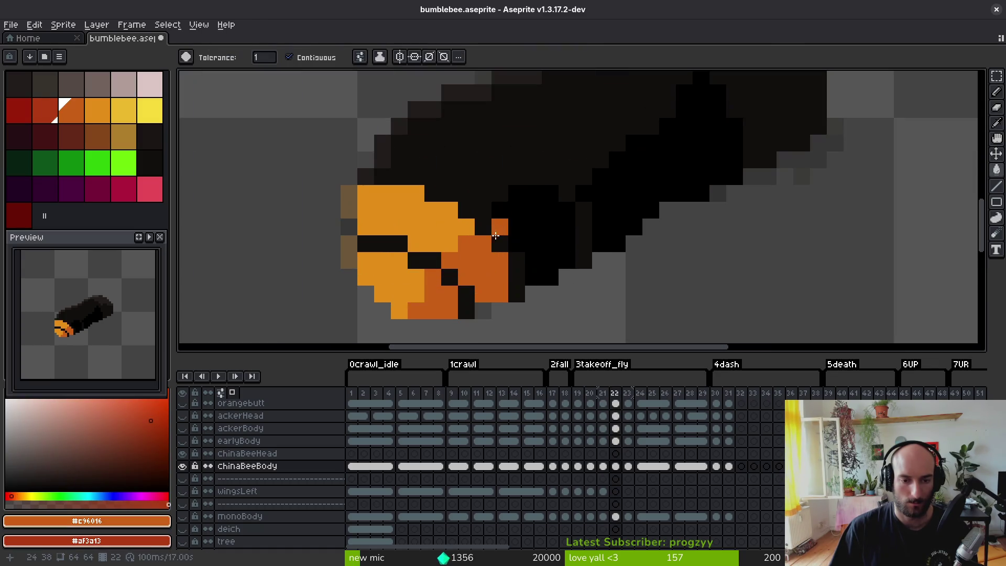
key("Right")
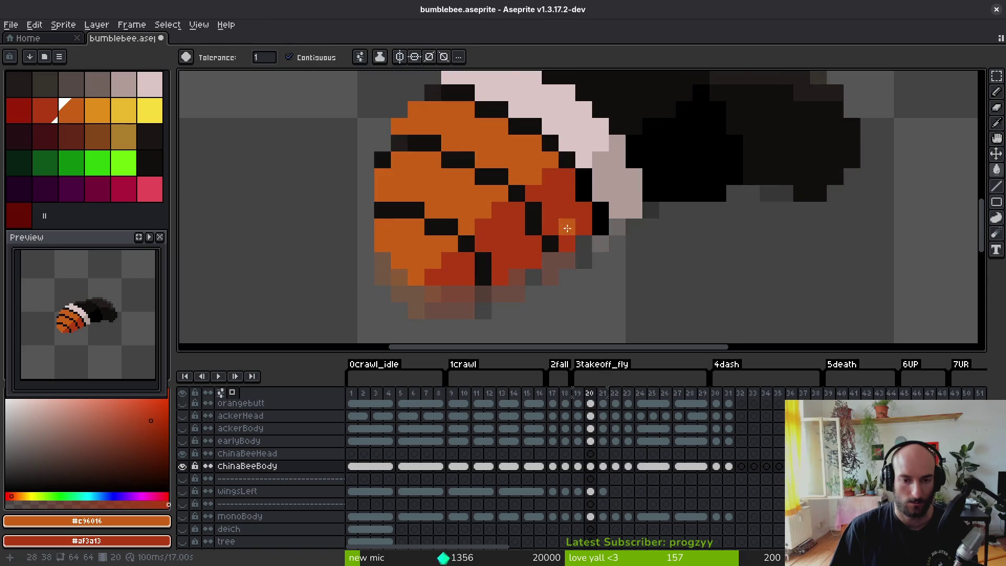
scroll(592, 264, "down", 4)
key("Right")
key("Right")
key("Right")
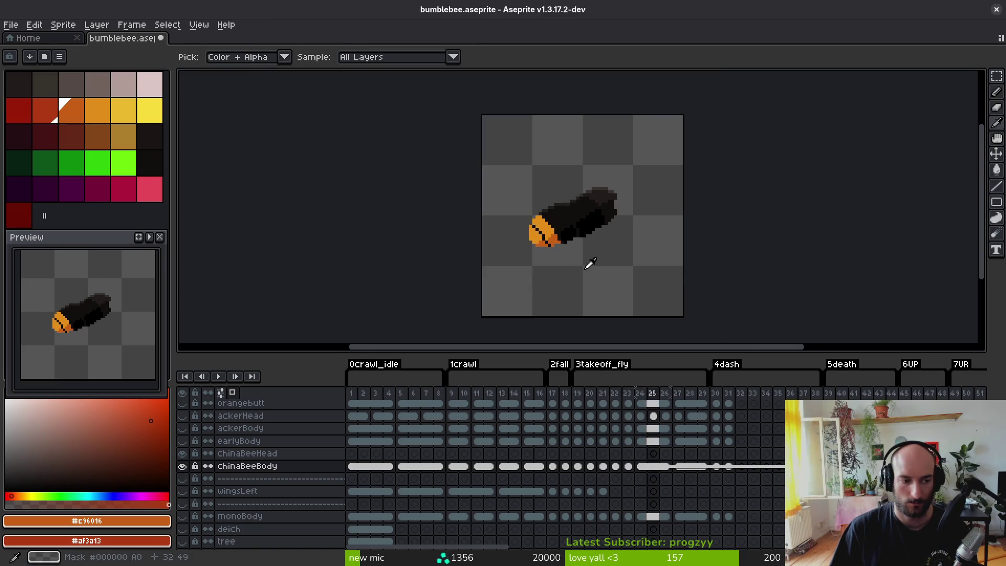
- Step forward and back through every animation frame, wrapping around to frame 9 of 1crawl
key("Right")
key("Right")
key("Right")
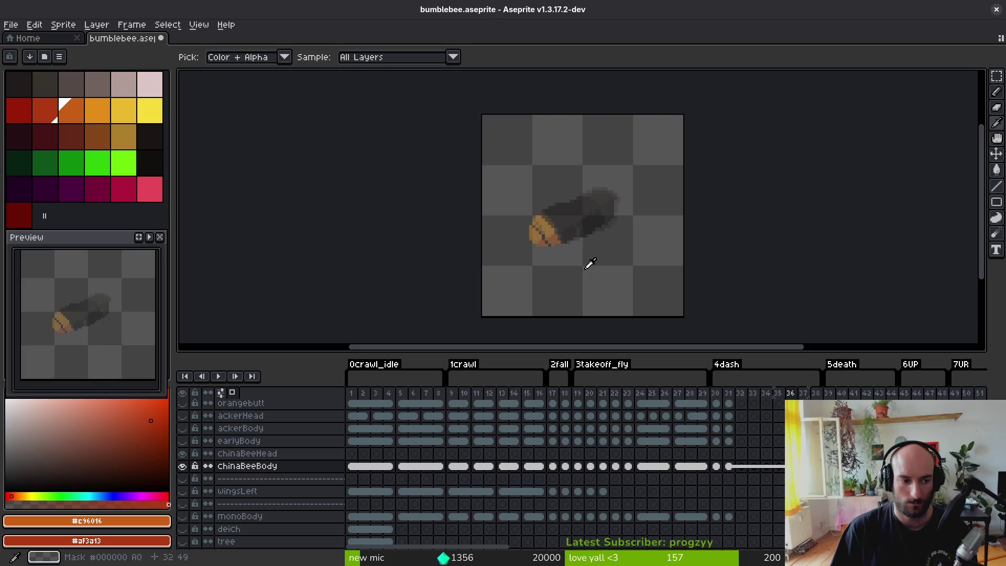
key("Right")
key("Right")
key("Right")
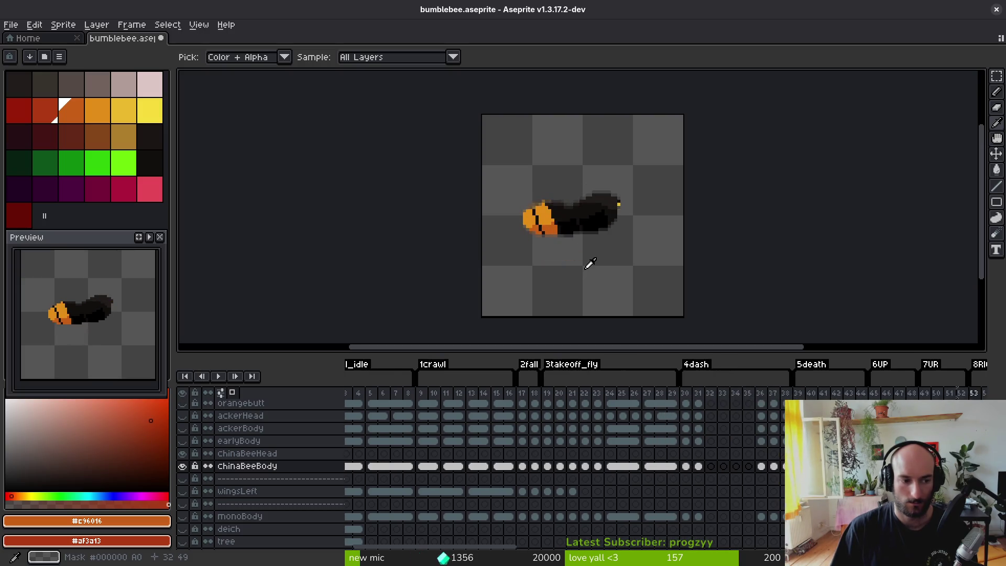
key("Right")
key("Right")
key("Right")
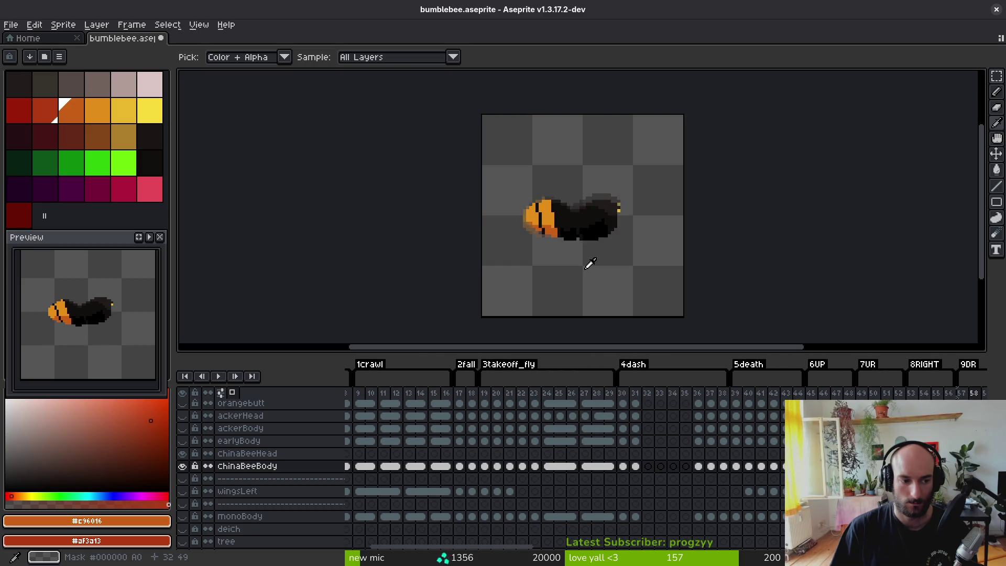
key("Right")
key("Right")
key("Right")
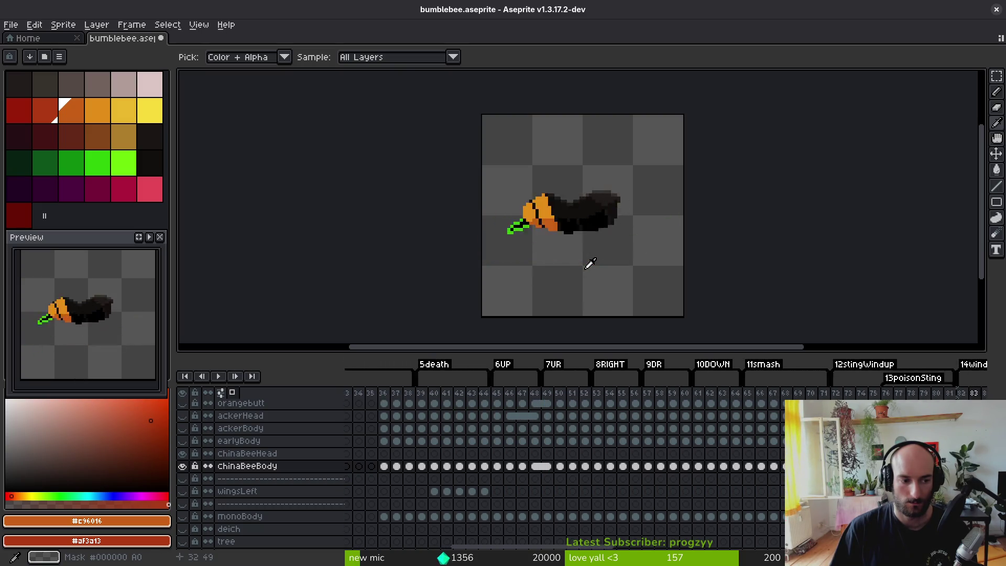
key("Right")
key("Right")
key("Right")
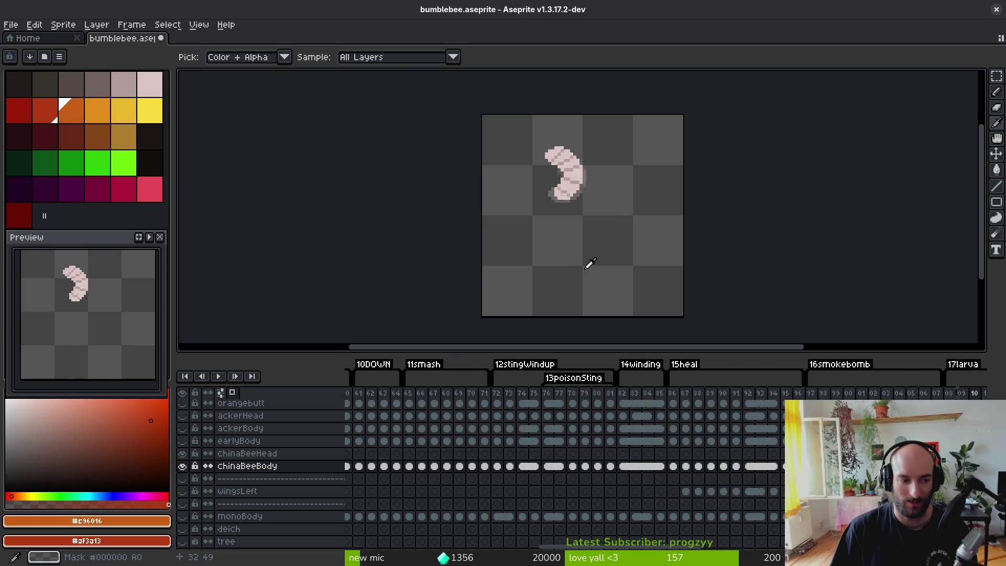
key("Left")
key("Left")
key("Left")
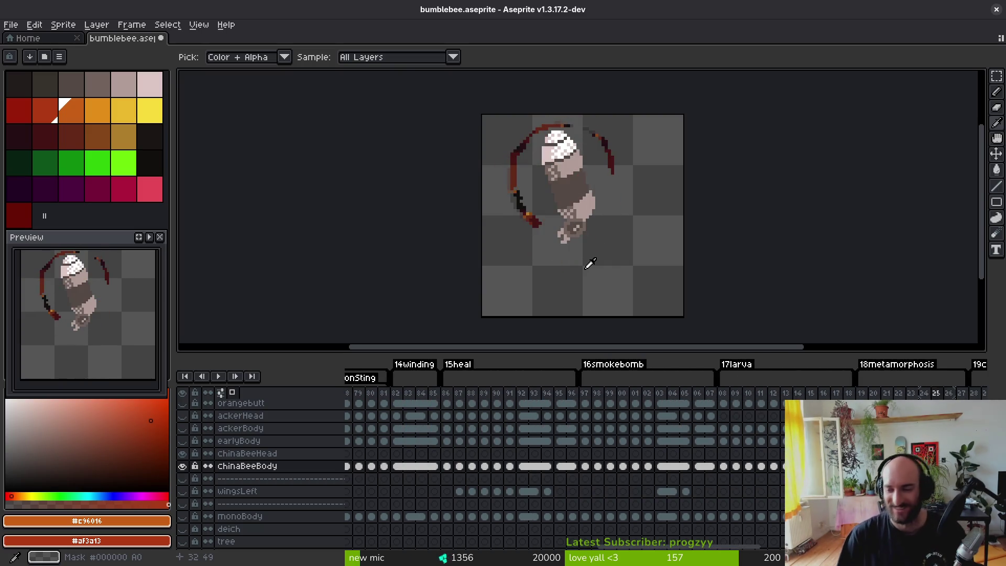
key("Left")
key("Left")
key("Left")
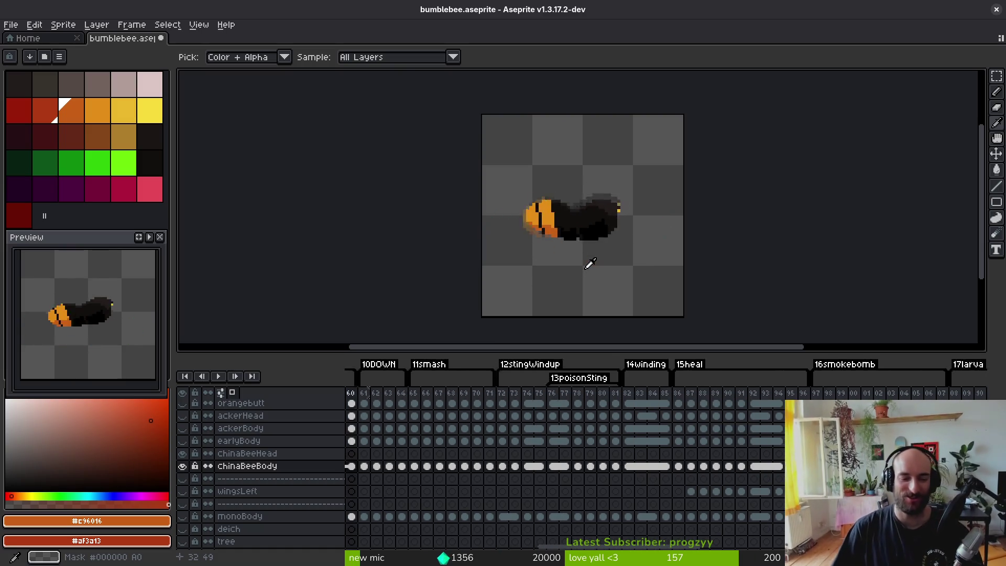
key("Left")
key("Left")
key("Left")
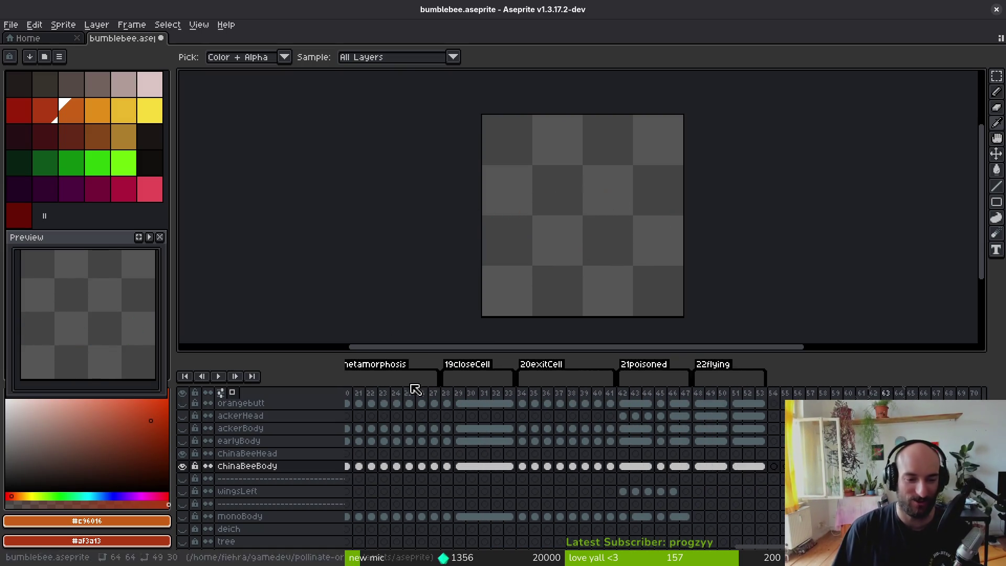
key("Right")
key("Right")
key("Right")
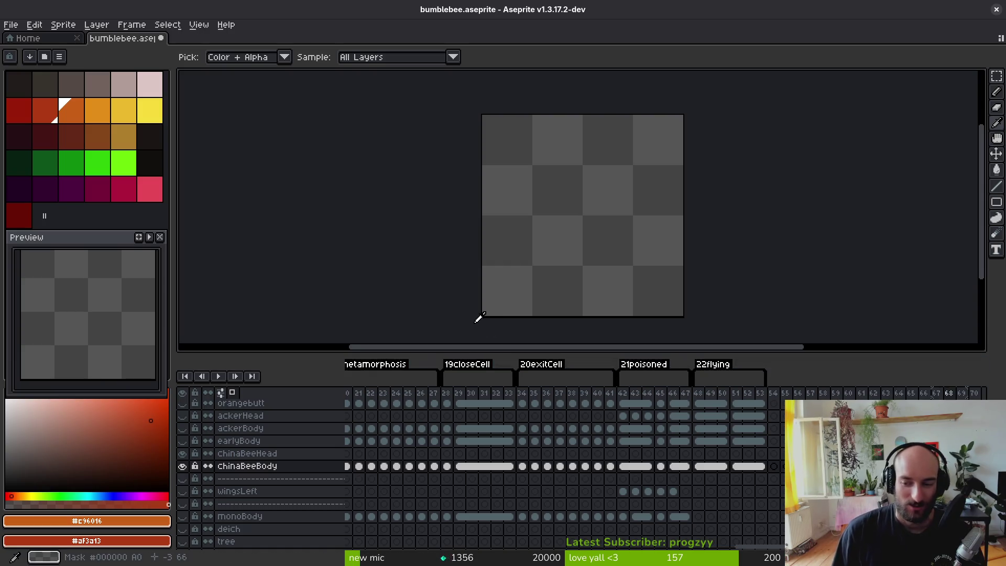
key("Right")
key("Right")
key("Right")
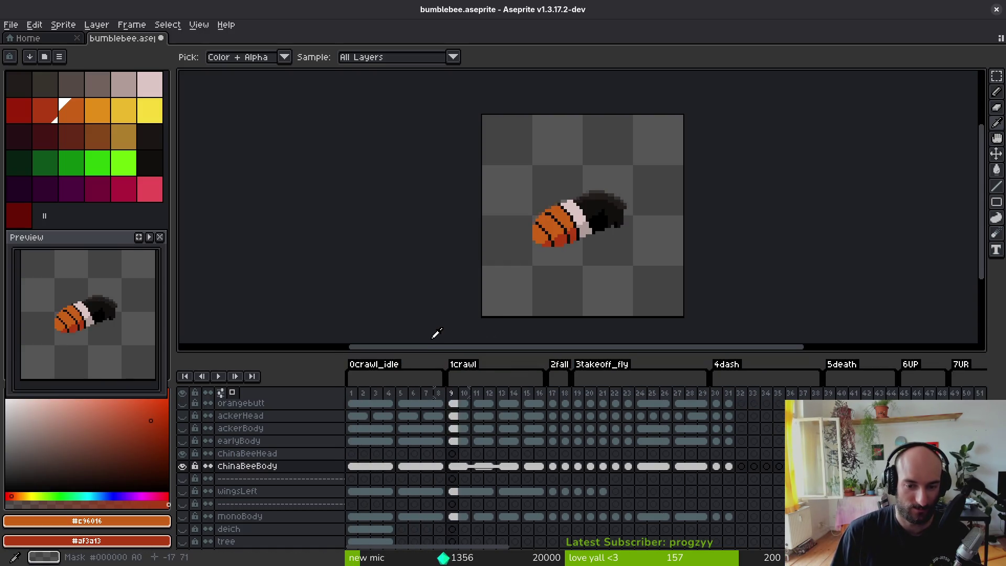
- Step through frames 19 and 20 to reach frame 22, comparing it with its neighbour
key("Right")
key("Right")
key("Right")
key("g")
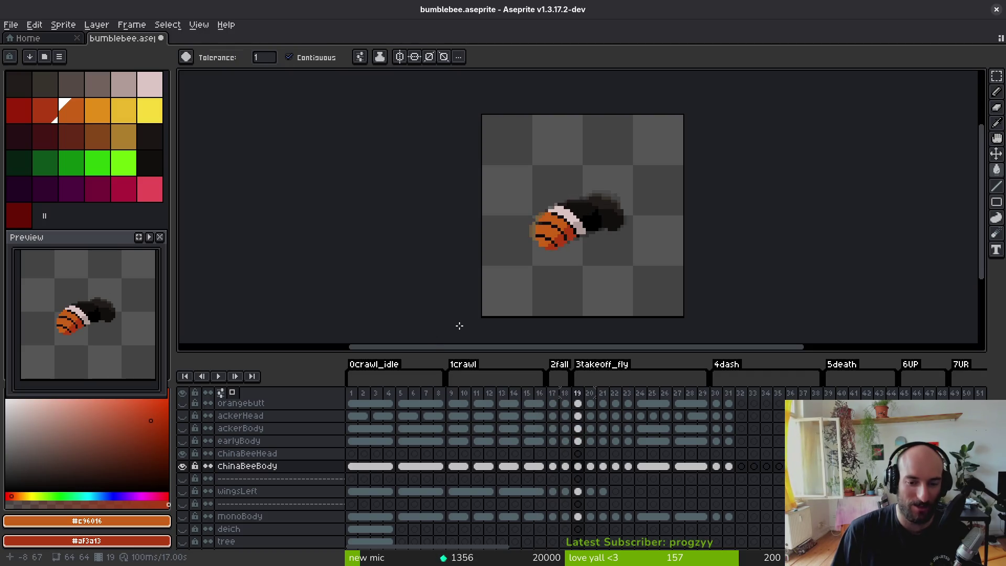
key("Right")
scroll(567, 228, "up", 3)
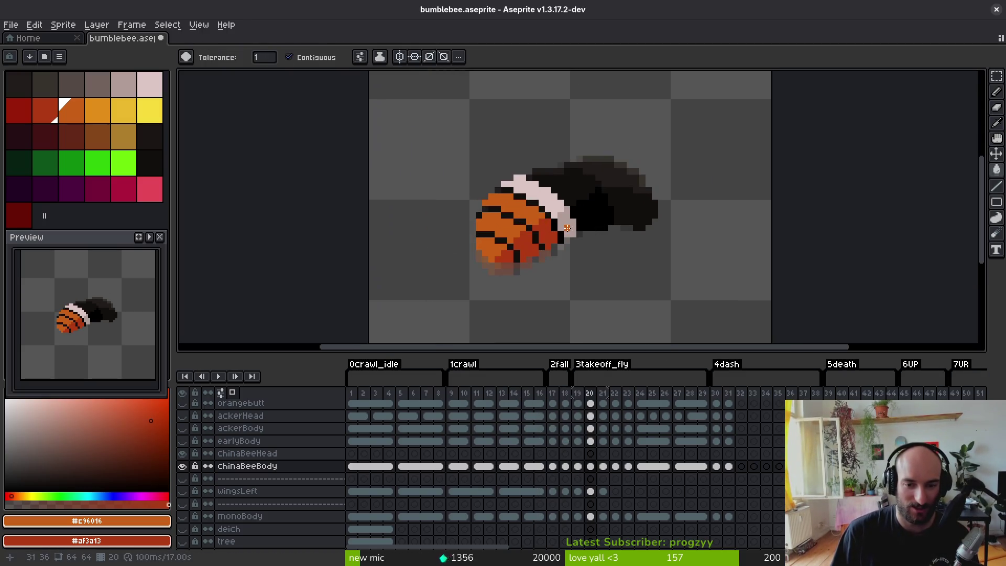
key("Right")
key("Right")
key("alt")
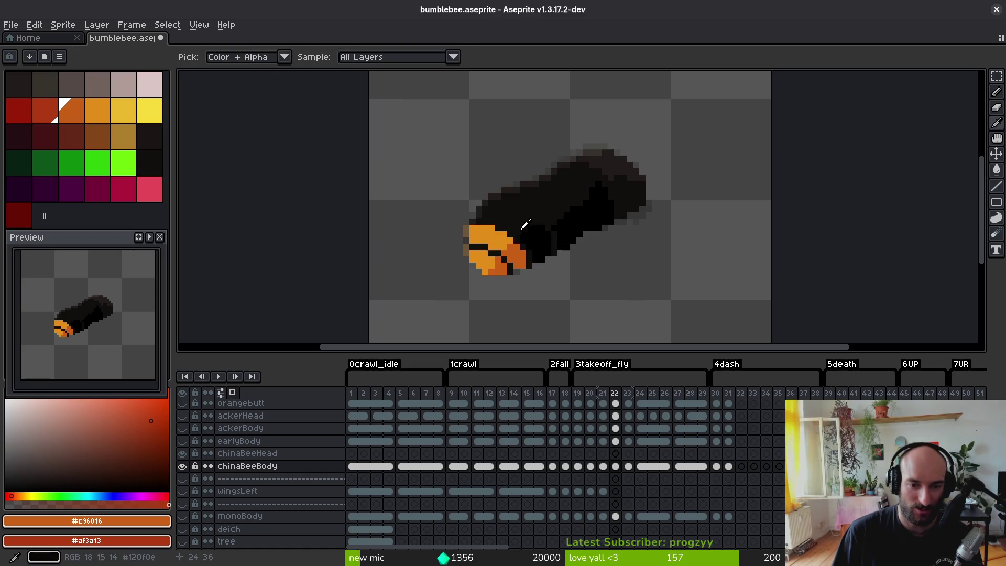
key("Right")
key("Left")
scroll(525, 224, "up", 2)
- Paint an orange stripe and dark red diagonal on frame 22's body, undoing stray orange pixels
mouse_move(459, 213)
left_mouse_down()
mouse_move(509, 217)
mouse_move(513, 231)
mouse_move(550, 246)
left_mouse_up()
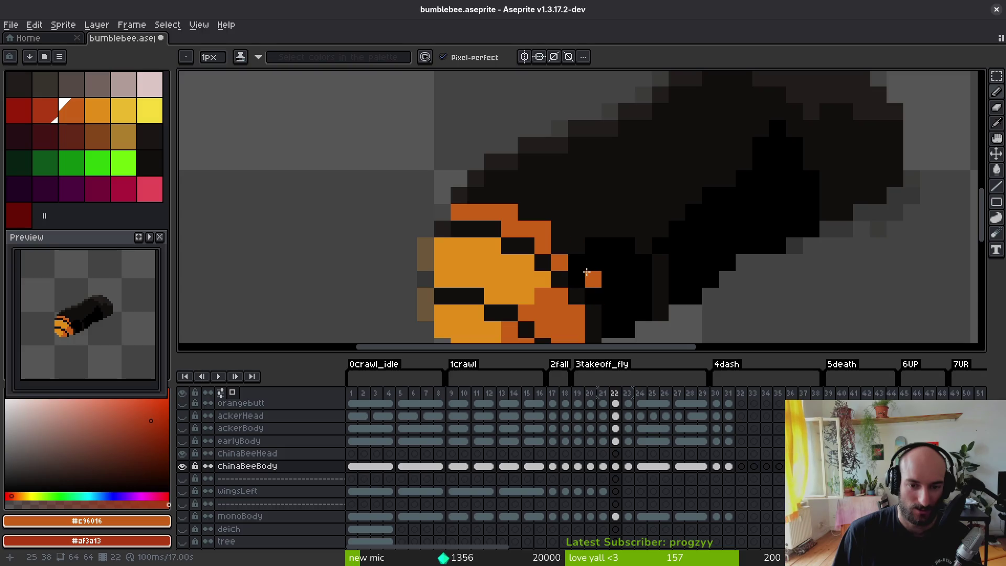
mouse_move(587, 280)
left_mouse_down()
mouse_move(609, 299)
mouse_move(610, 327)
mouse_move(627, 313)
mouse_move(608, 310)
mouse_move(596, 247)
mouse_move(512, 201)
mouse_move(572, 245)
left_mouse_up()
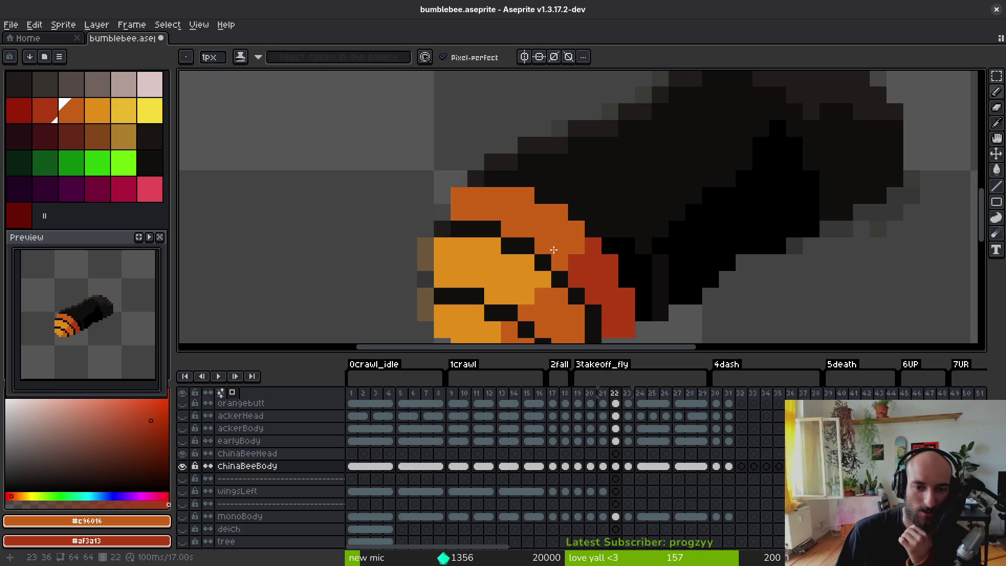
scroll(554, 250, "down", 4)
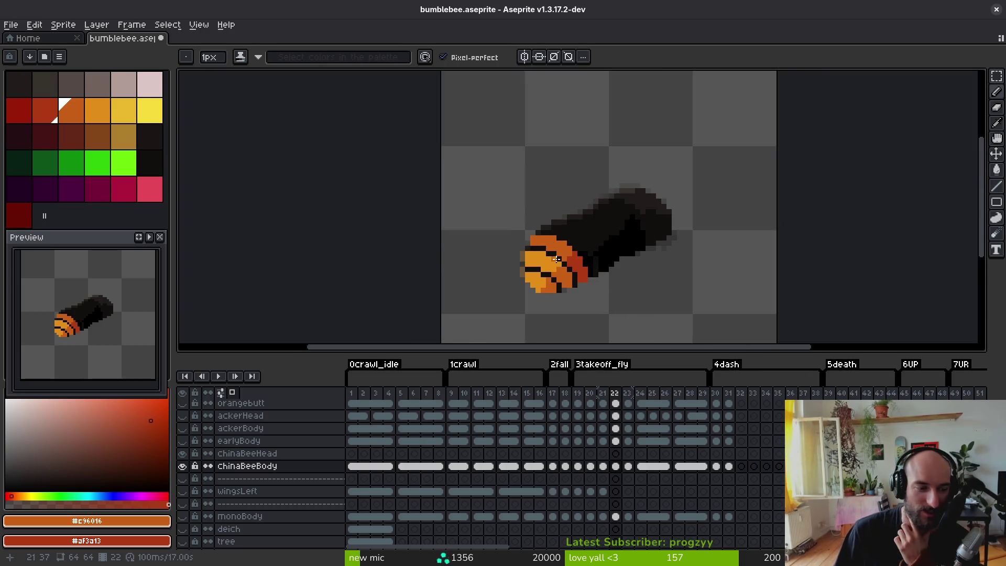
scroll(555, 252, "up", 2)
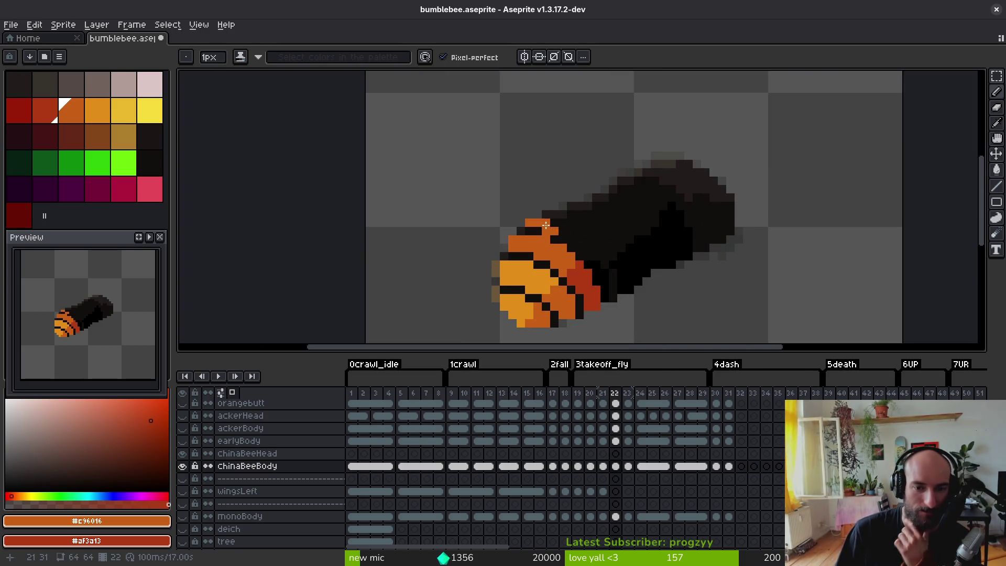
key("ctrl+z")
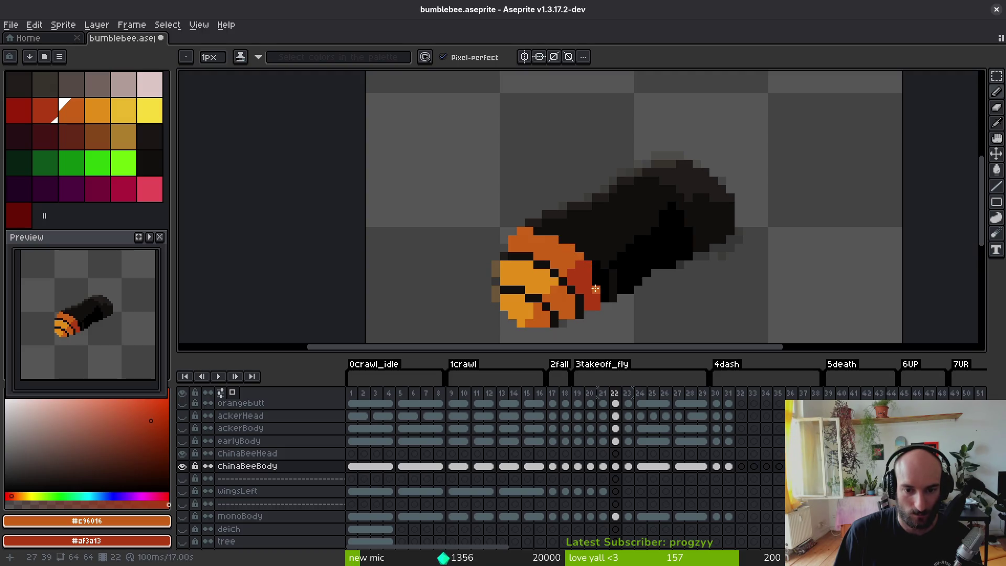
- Compare frame 22's cleaned stripe against frame 21
scroll(610, 300, "down", 3)
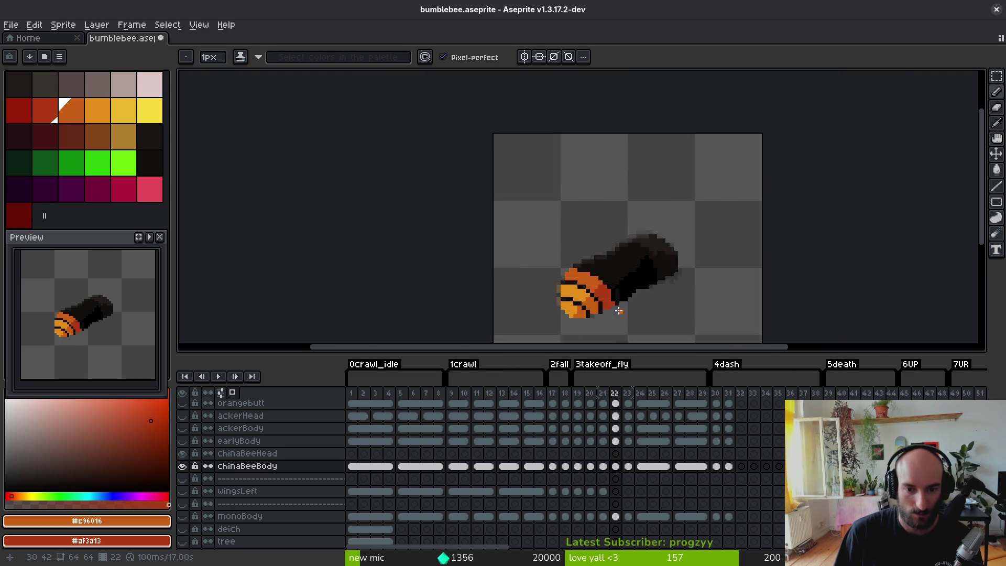
scroll(609, 299, "up", 3)
scroll(609, 300, "down", 4)
key("Left")
key("i")
key("Right")
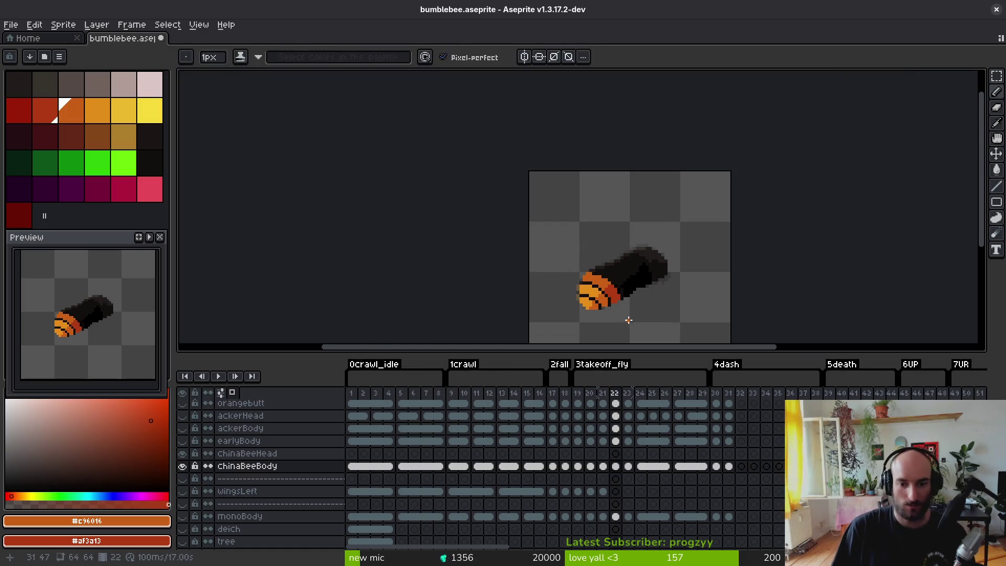
scroll(603, 261, "up", 5)
- Pick the pale pink #dcc6c5 and pencil the band behind frame 22's dark head
left_click(150, 84)
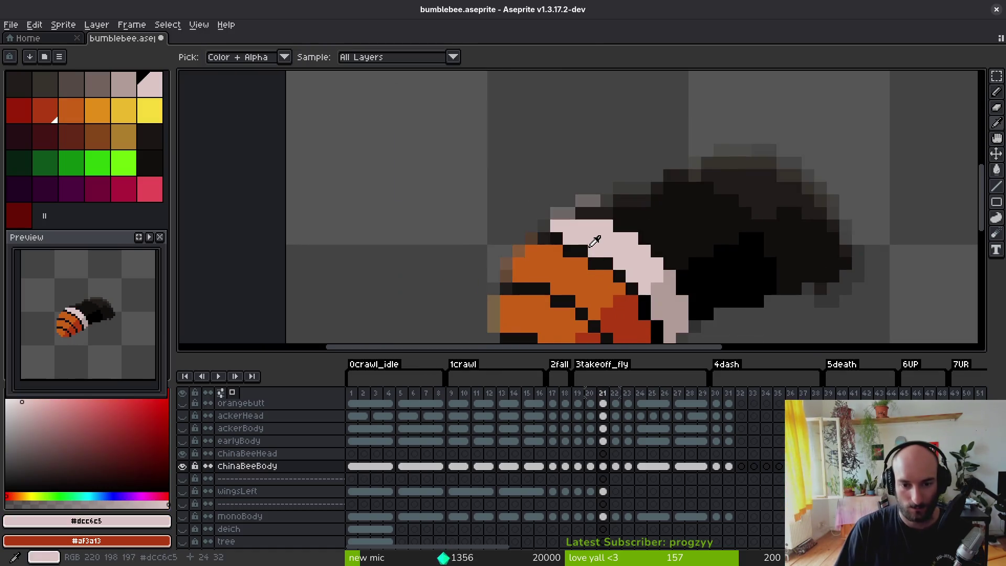
key("b")
mouse_move(543, 239)
left_mouse_down()
mouse_move(577, 239)
mouse_move(562, 221)
left_mouse_up()
left_click(594, 239)
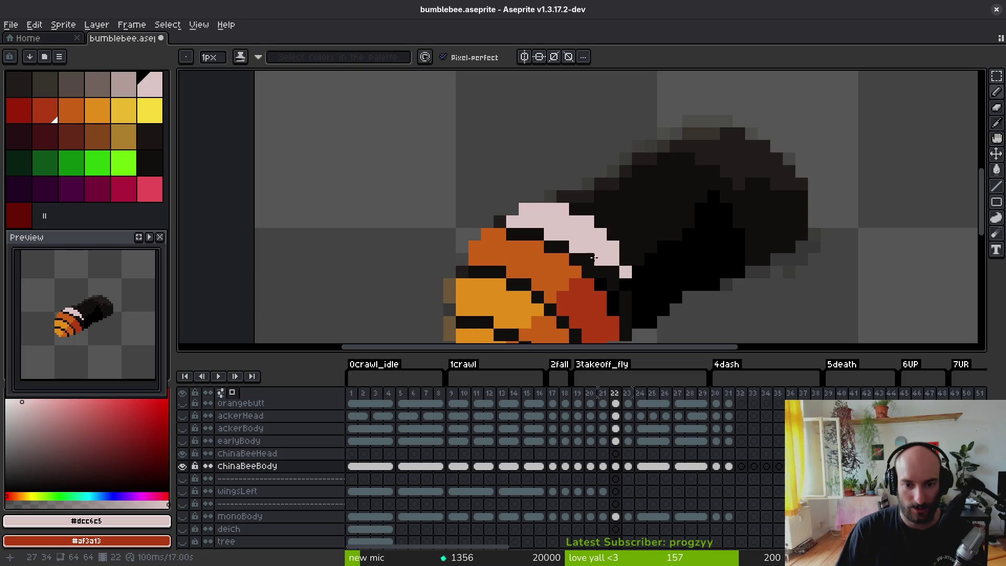
left_click_drag(612, 285, 623, 284)
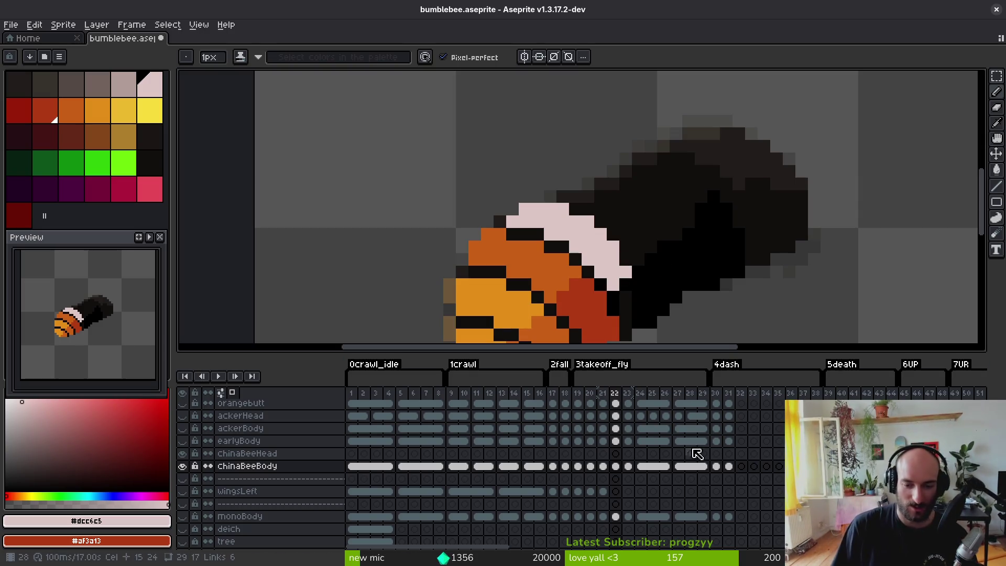
scroll(651, 297, "up", 5)
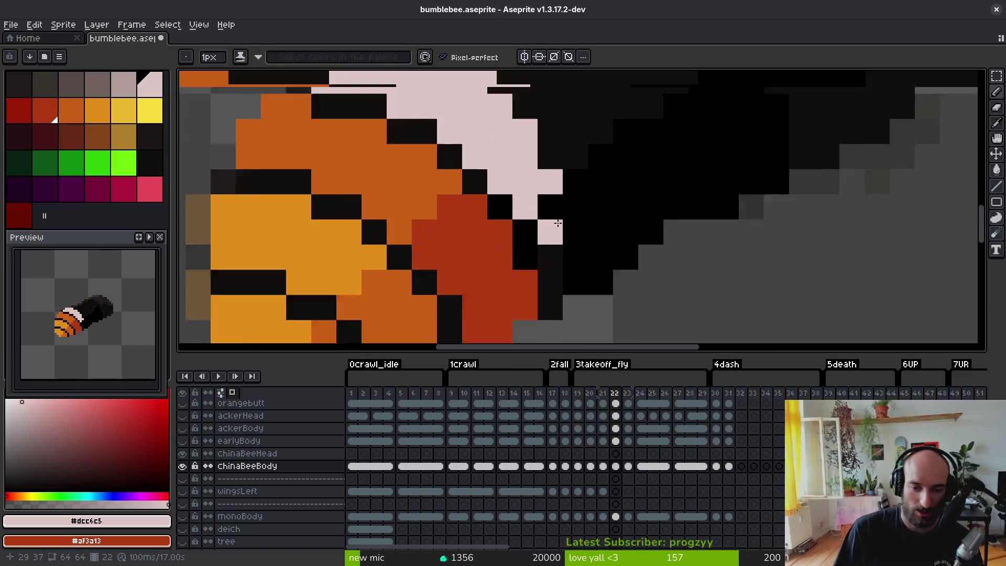
mouse_move(545, 256)
left_mouse_down()
mouse_move(540, 190)
mouse_move(532, 218)
mouse_move(588, 269)
mouse_move(550, 251)
mouse_move(567, 193)
mouse_move(579, 274)
left_mouse_up()
- Shade the band's lower end grey-pink #b19d99, then resample the pale pink
left_click(602, 225, "alt")
scroll(587, 249, "down", 5)
scroll(581, 295, "up", 3)
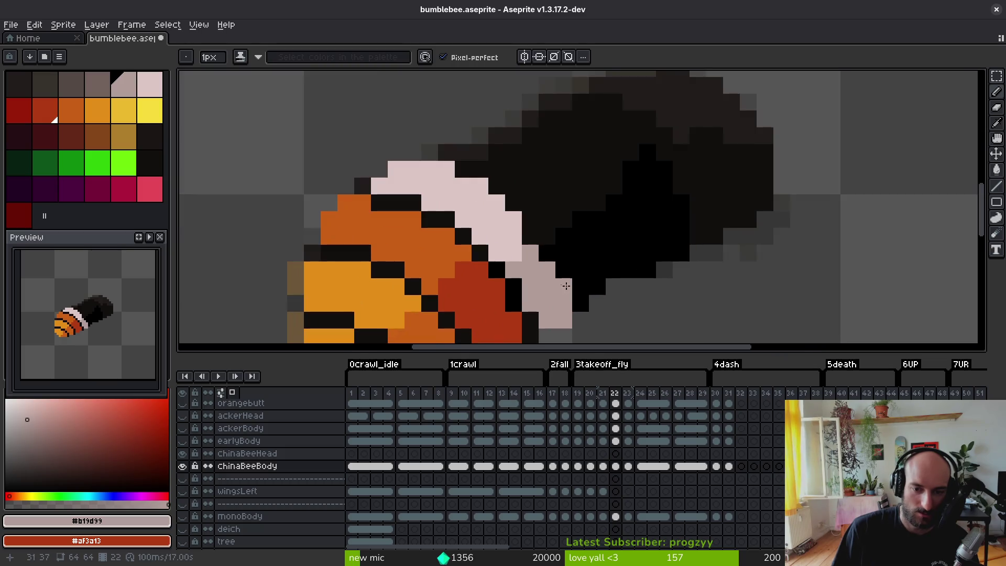
left_click(505, 218, "alt")
scroll(564, 253, "down", 4)
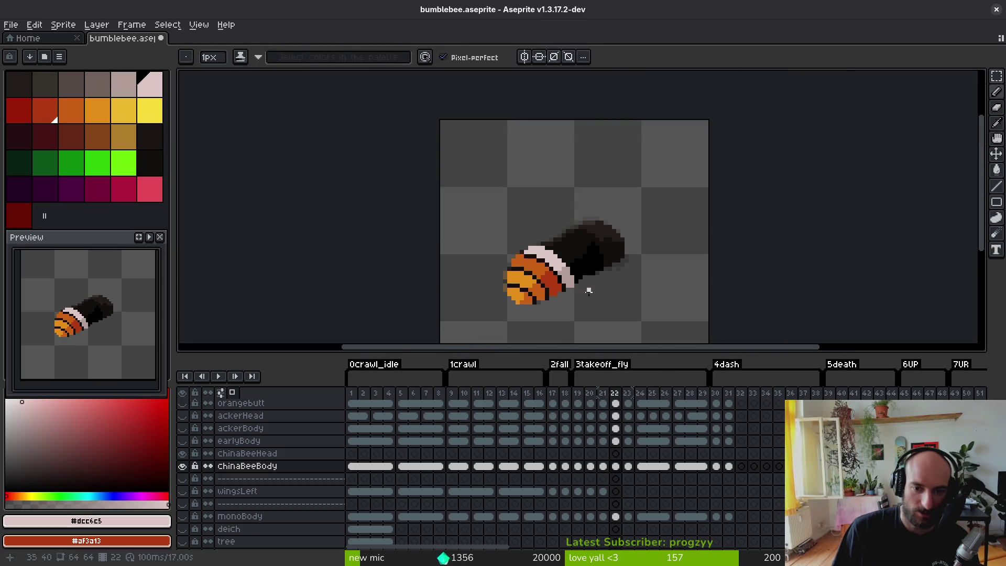
- Flip between frames 21 and 22 to compare the new band
key("comma")
key("period")
key("comma")
key("period")
scroll(576, 285, "up", 3)
- Touch up the band pixels, erasing and repainting with grey-pink and pale pink
key("e")
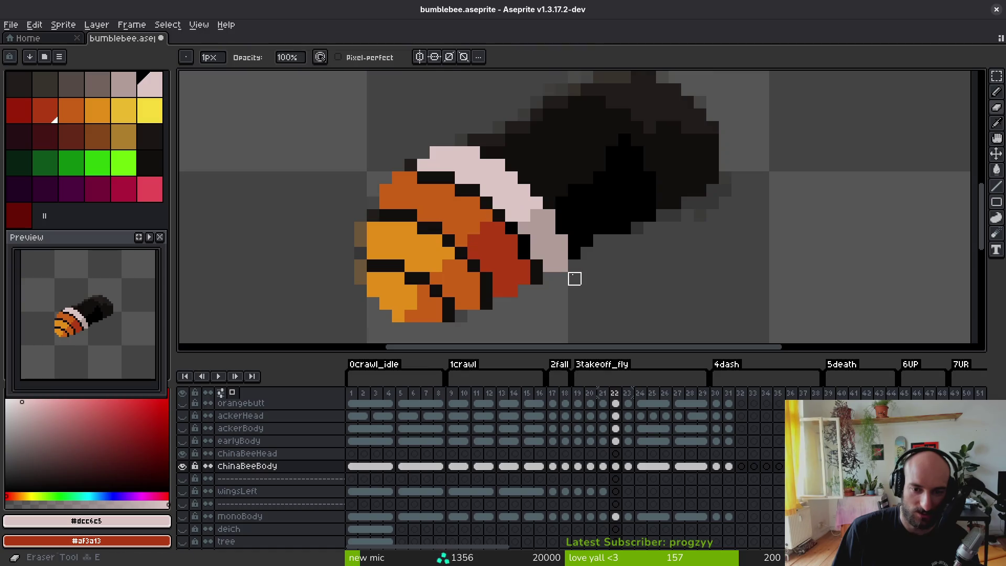
scroll(595, 304, "down", 3)
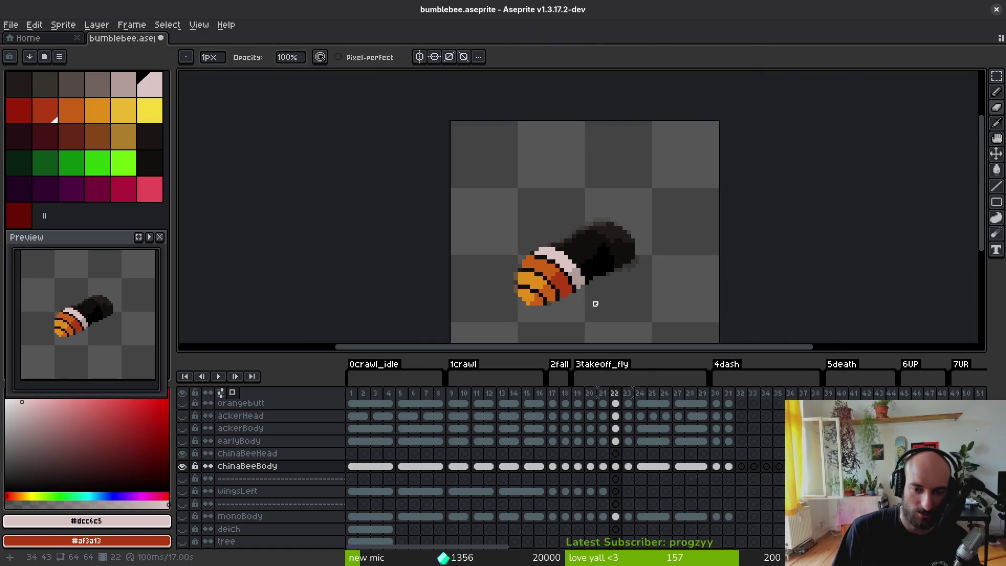
left_click(587, 276, "alt")
key("b")
scroll(587, 276, "up", 2)
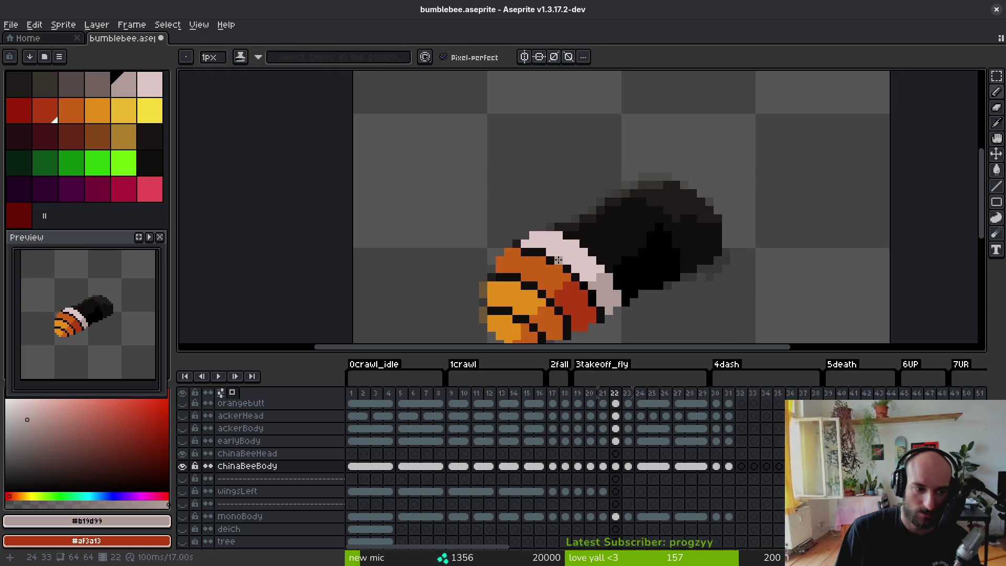
scroll(555, 254, "up", 2)
left_click(489, 232, "alt")
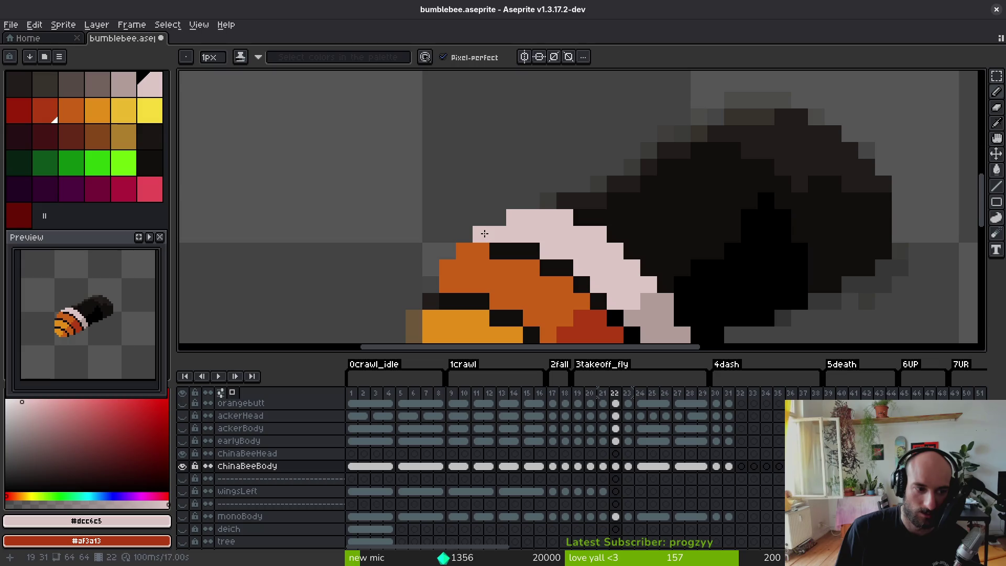
scroll(546, 238, "down", 2)
- Check frame 21 again and return to frame 22
key("comma")
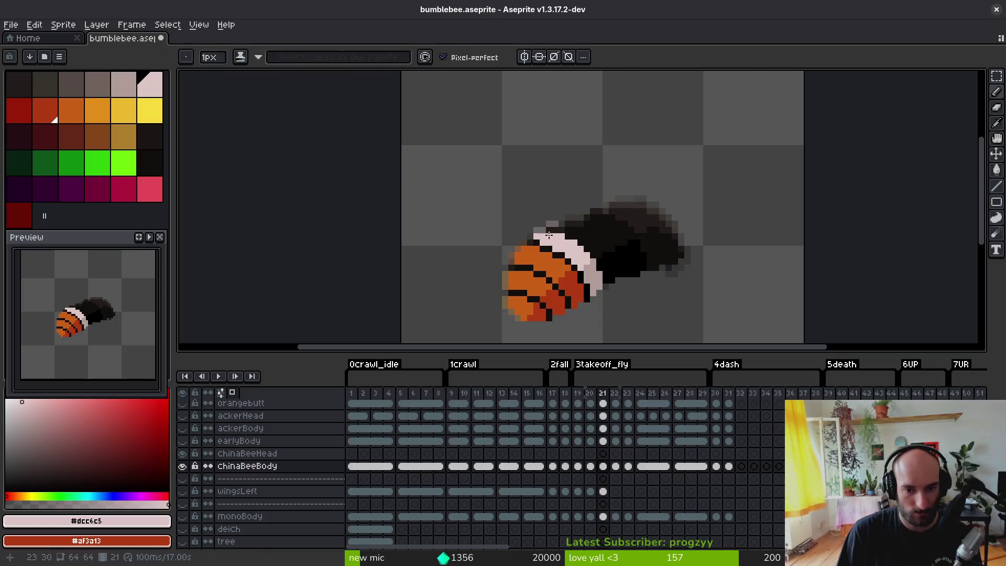
scroll(524, 255, "up", 2)
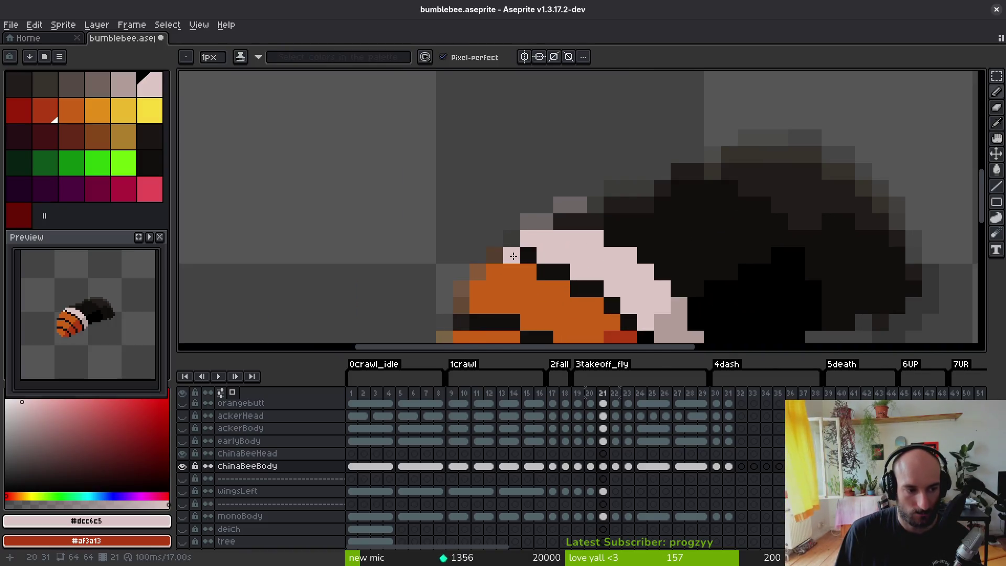
scroll(515, 256, "down", 2)
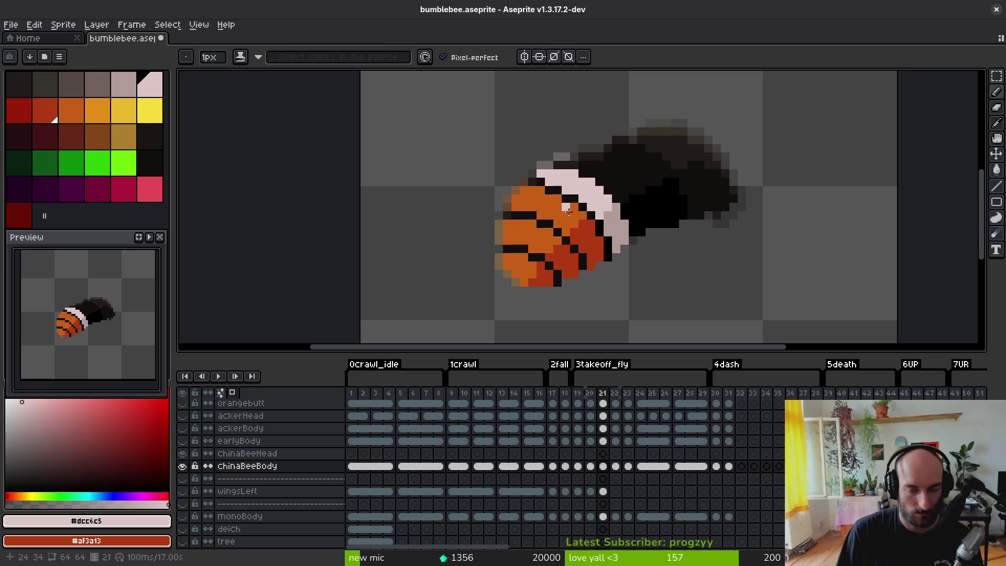
key("period")
- Fill frame 22's lighter orange patches with the darker orange sampled from the body
key("comma")
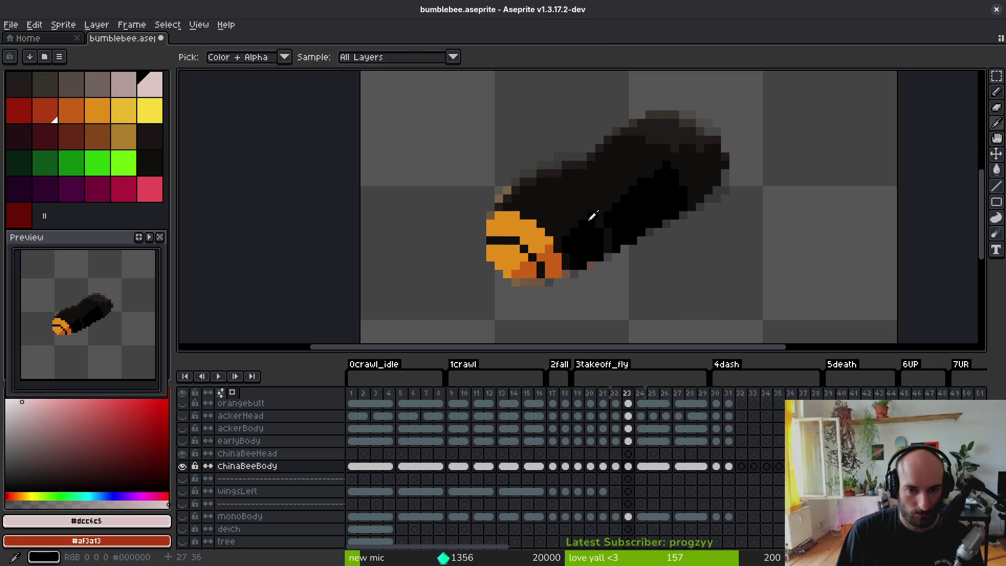
key("period")
key("alt")
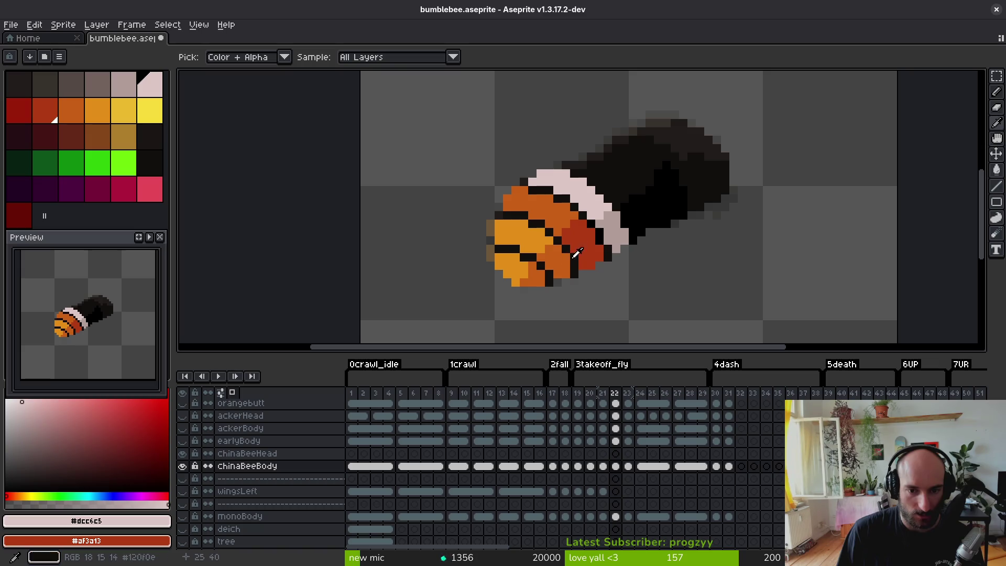
left_click(576, 253)
left_click(554, 212)
key("g")
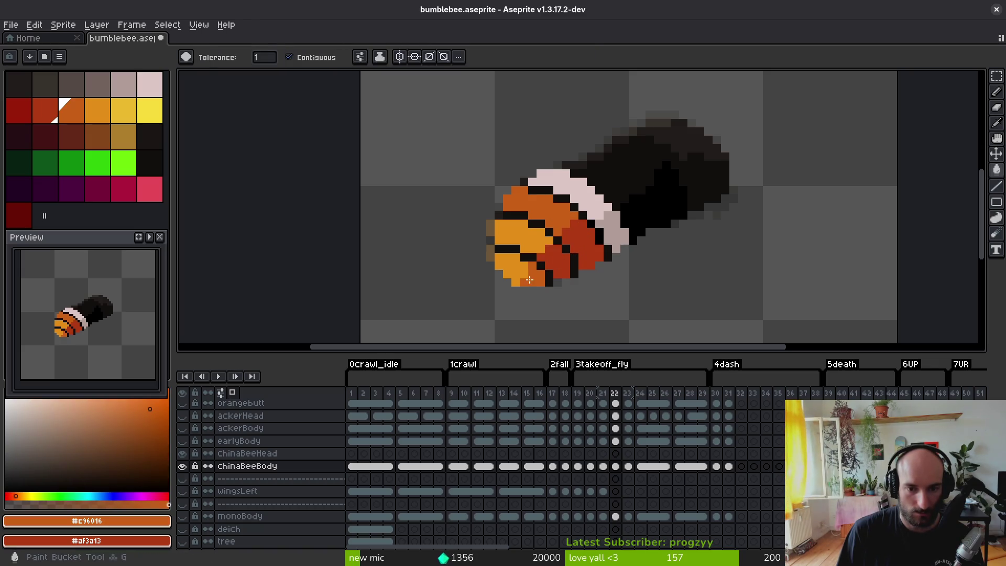
left_click(516, 259)
left_click(511, 273)
- On frame 23, paint orange pixels on the body and along its top edge
key("period")
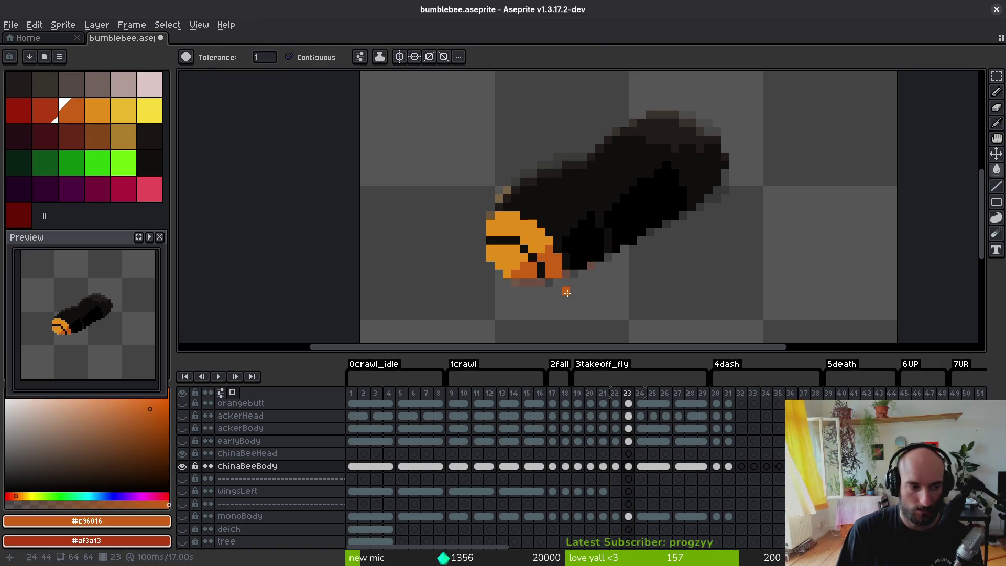
key("f")
left_click(513, 199)
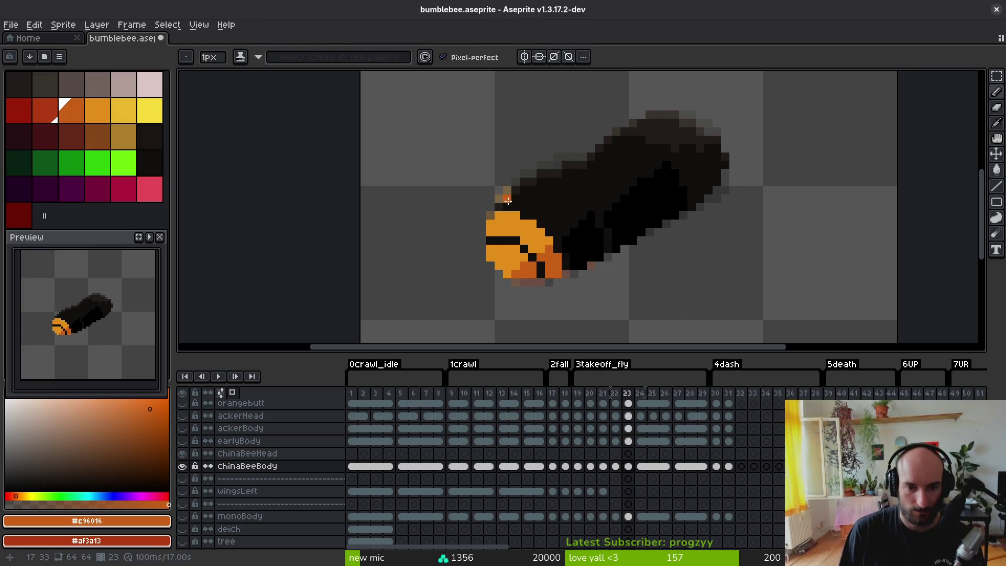
scroll(540, 210, "up", 2)
left_click_drag(498, 177, 533, 180)
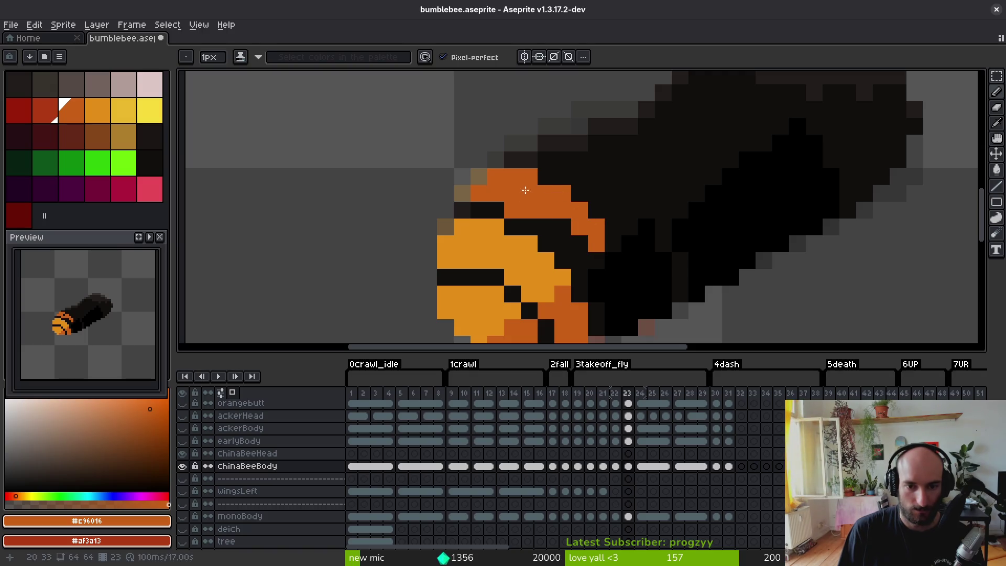
- Add a dark red shading column near the rear of frame 23's body
left_click_drag(592, 262, 562, 226)
right_click(582, 246)
right_click(582, 286)
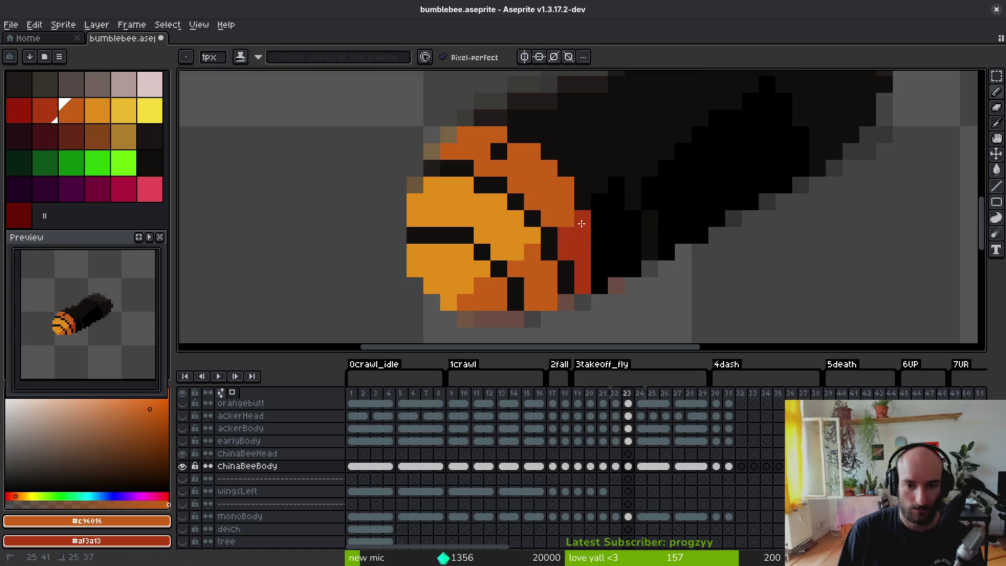
right_click(600, 256)
right_click(600, 286)
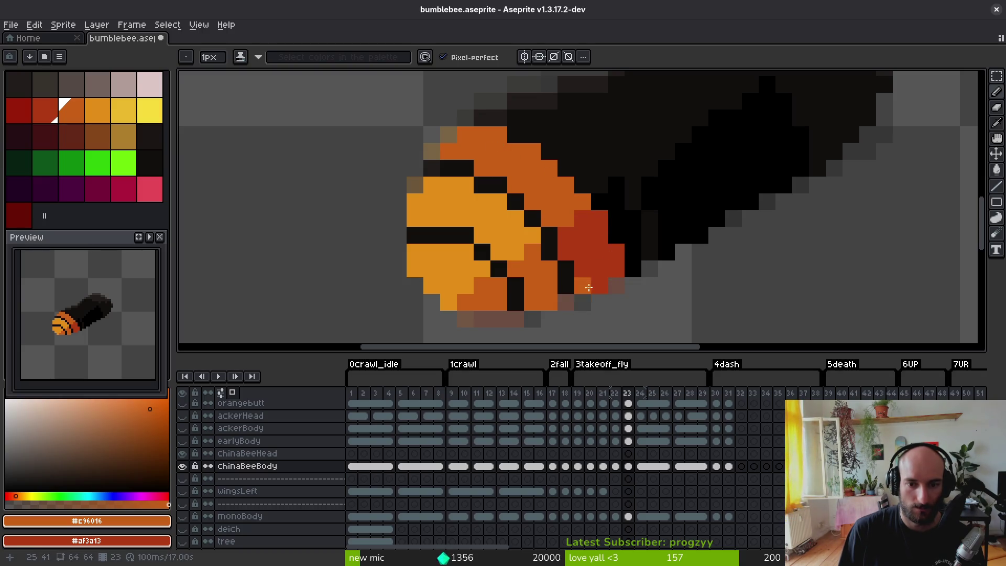
scroll(589, 288, "down", 5)
- Recentre the bee and look back at frame 22 for reference
key("Left")
key("i")
scroll(635, 208, "up", 3)
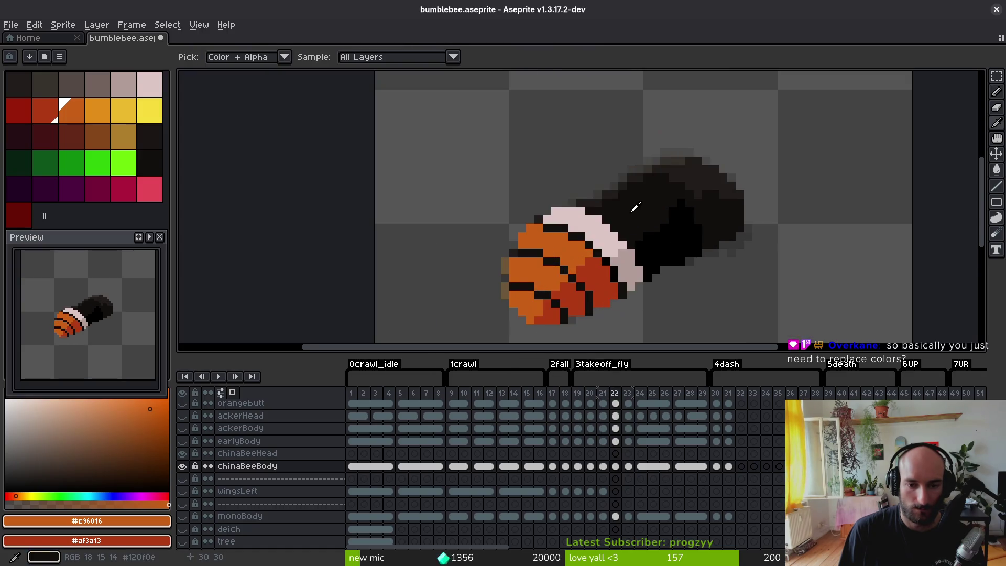
key("b")
key("Right")
left_click_drag(656, 243, 534, 211)
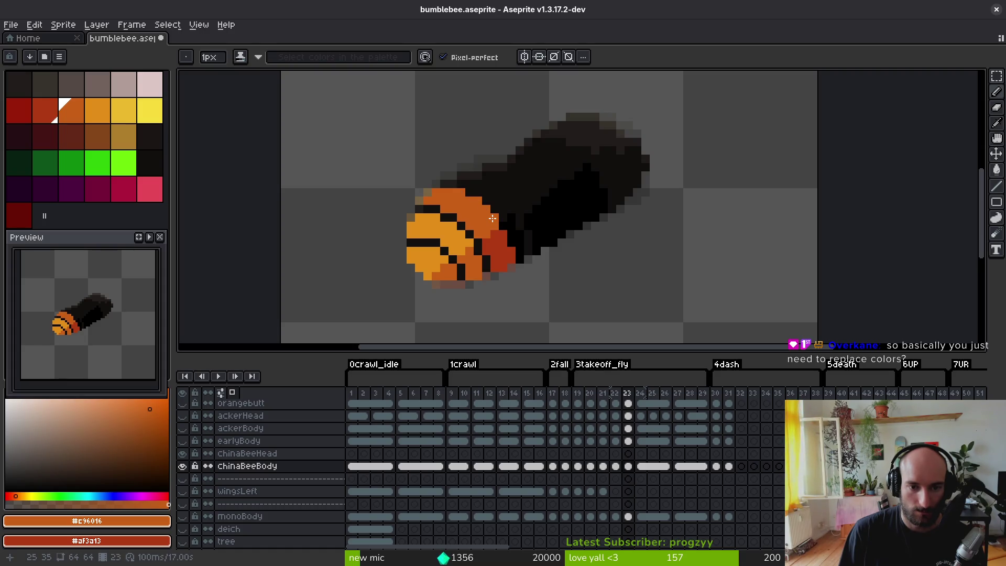
scroll(524, 252, "down", 5)
key("i")
key("b")
scroll(533, 259, "up", 3)
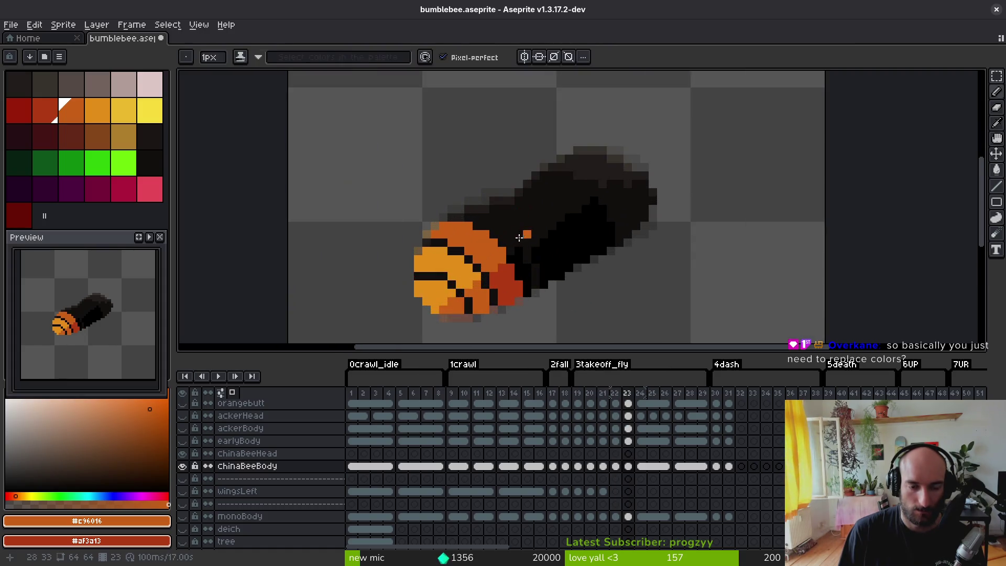
key("i")
key("Left")
- Sample pale pink #dcc6c5 and paint the band behind frame 23's head
left_click(505, 210)
key("b")
scroll(504, 213, "up", 1)
key("Right")
mouse_move(463, 206)
left_mouse_down()
mouse_move(508, 222)
mouse_move(523, 211)
mouse_move(542, 242)
mouse_move(511, 230)
mouse_move(537, 249)
left_mouse_up()
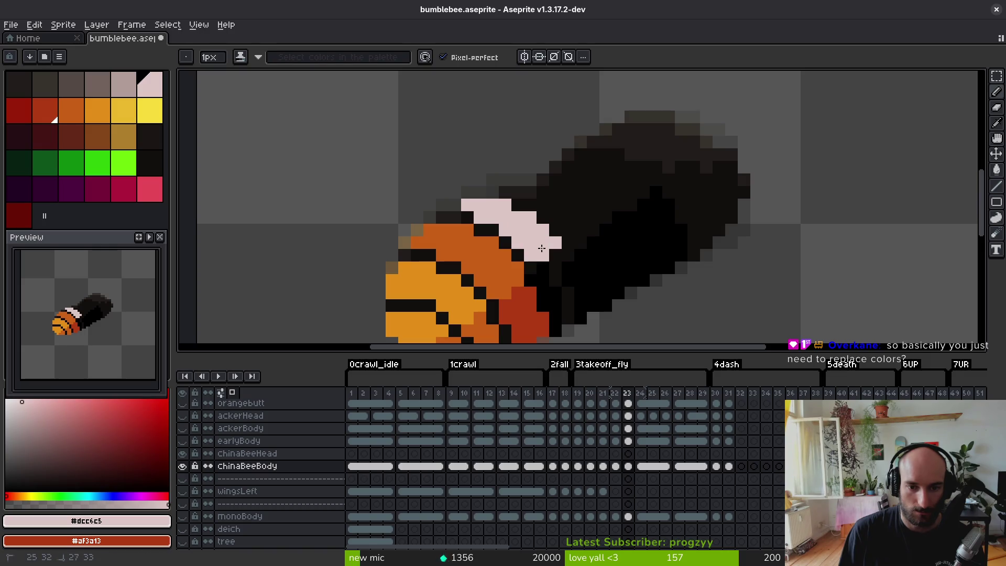
- Sample greyish-pink #b19d99 as the second colour and shade the pale band's edge
key("Left")
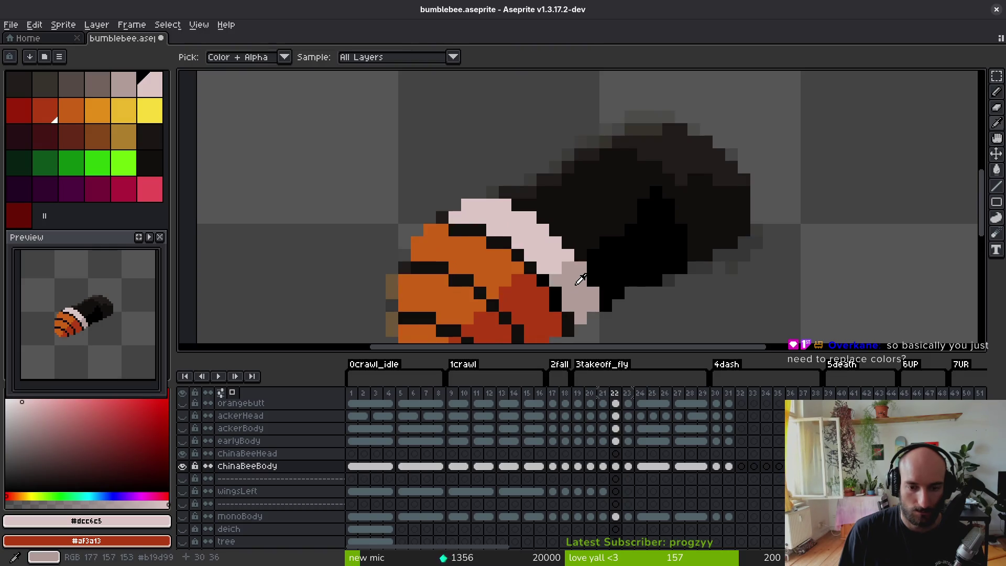
key("Right")
right_click(544, 278)
scroll(541, 255, "up", 1)
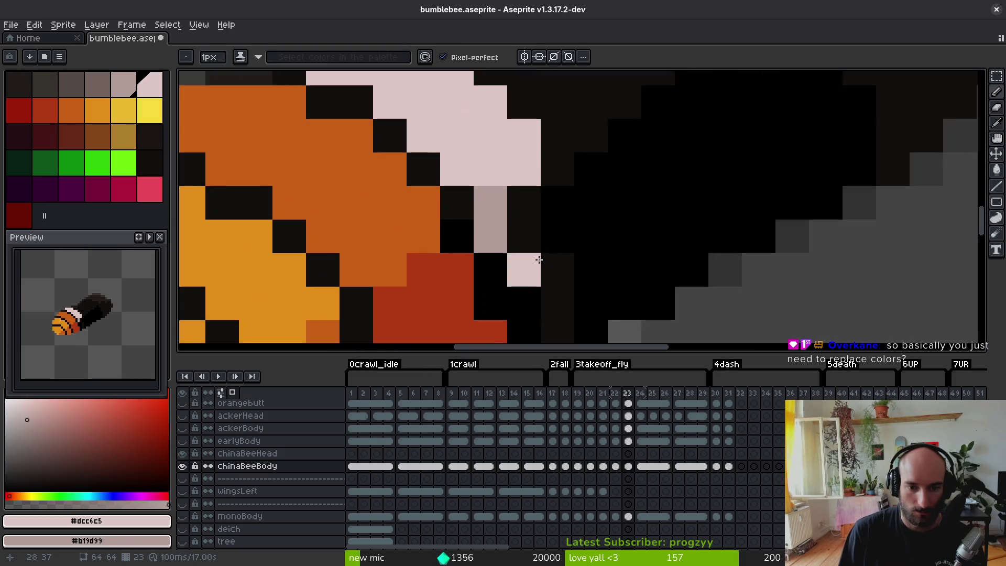
scroll(551, 236, "up", 1)
mouse_move(496, 144)
left_mouse_down()
mouse_move(521, 139)
mouse_move(498, 198)
mouse_move(526, 265)
mouse_move(530, 235)
mouse_move(555, 258)
mouse_move(579, 236)
mouse_move(564, 171)
mouse_move(578, 156)
left_mouse_up()
scroll(578, 156, "down", 2)
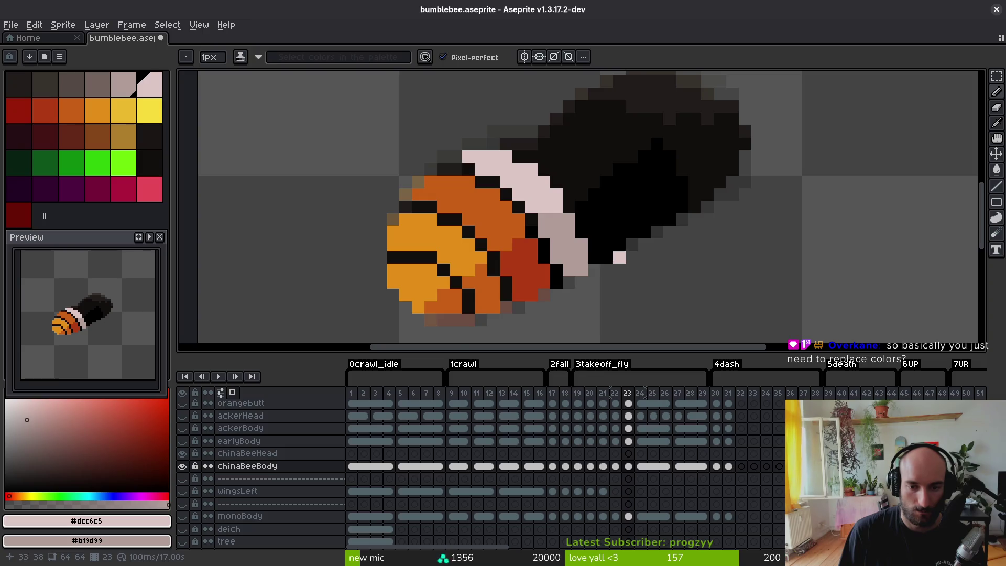
scroll(619, 257, "down", 4)
scroll(634, 291, "up", 3)
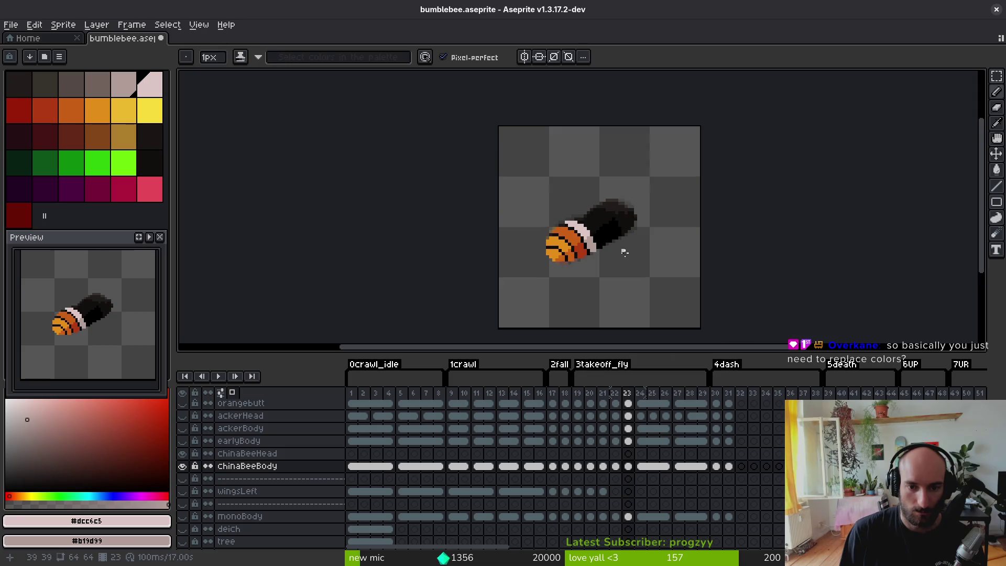
scroll(615, 250, "down", 3)
scroll(615, 250, "up", 3)
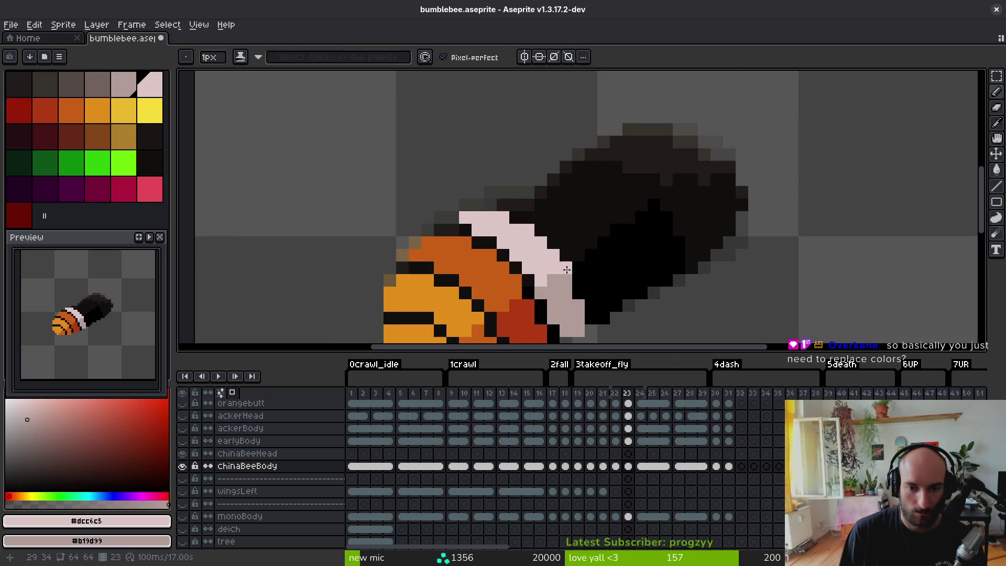
scroll(595, 295, "down", 3)
- Refill the yellow body bands with orange and save bumblebee.aseprite
key("Left")
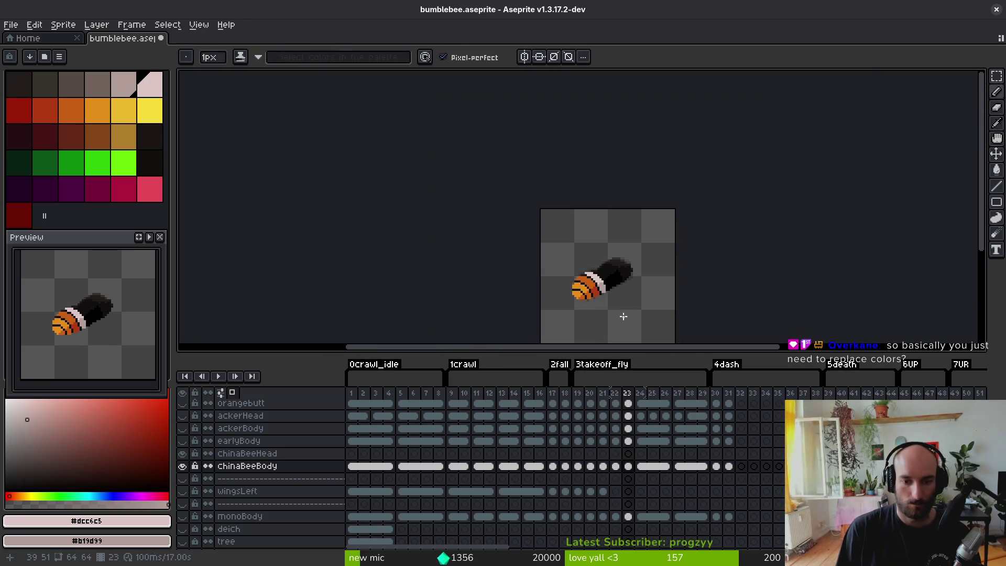
key("Right")
scroll(604, 293, "up", 4)
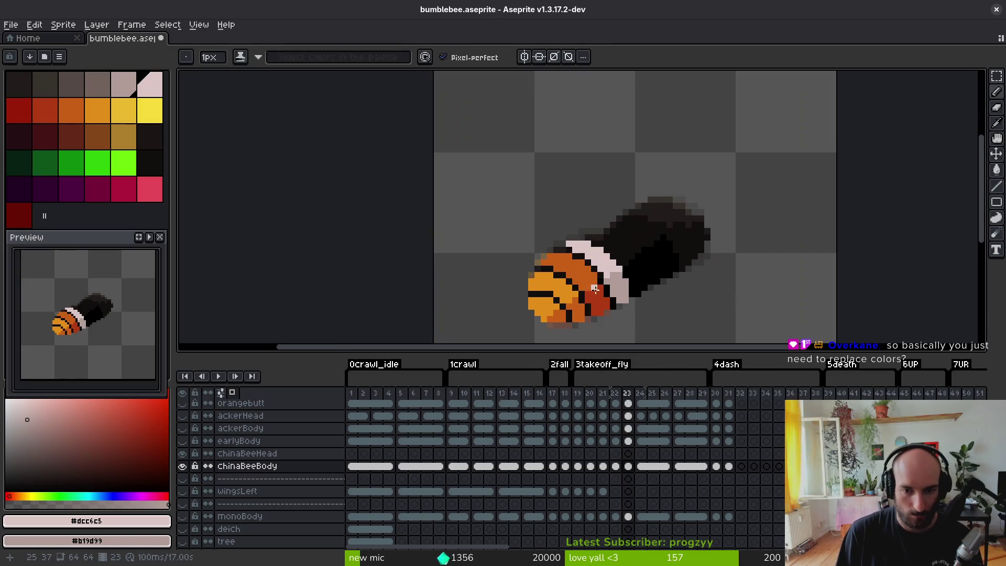
key("g")
left_click(647, 267, "alt")
mouse_move(535, 334)
left_mouse_down()
mouse_move(434, 314)
mouse_move(524, 184)
left_mouse_up()
scroll(524, 184, "down", 3)
key("ctrl+s")
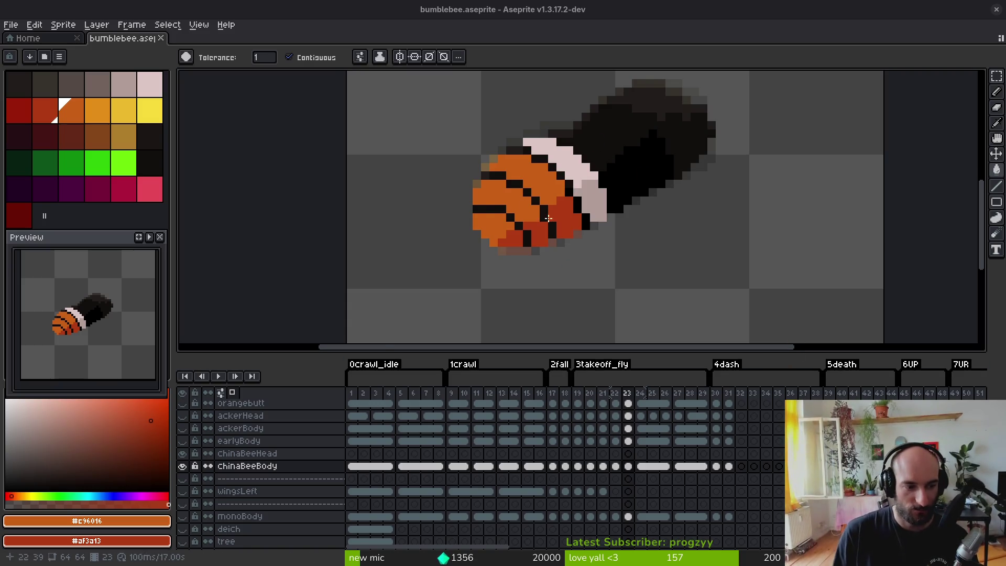
- On frame 24, pencil a diagonal orange stripe across the bee's body
left_click_drag(567, 266, 467, 297)
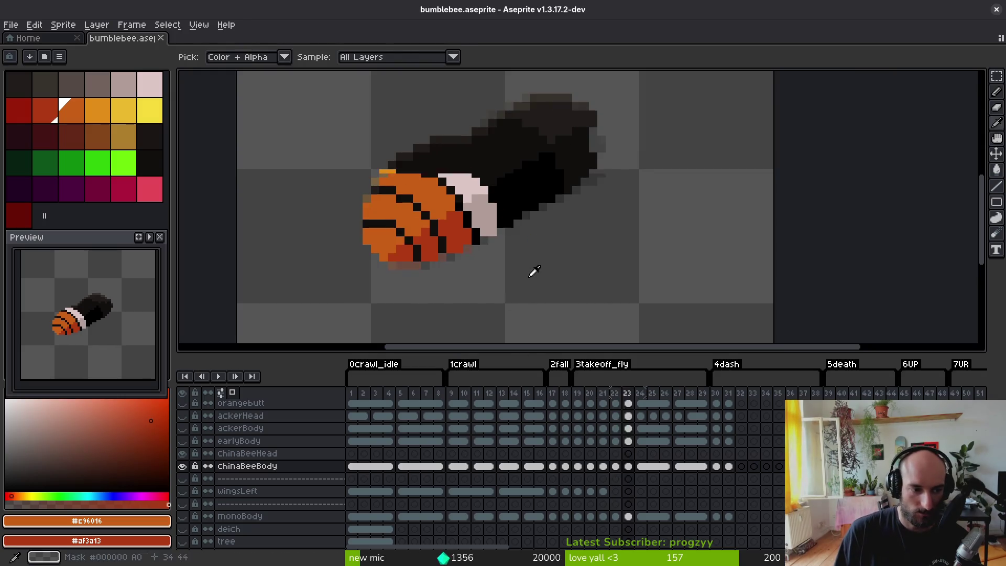
key("Right")
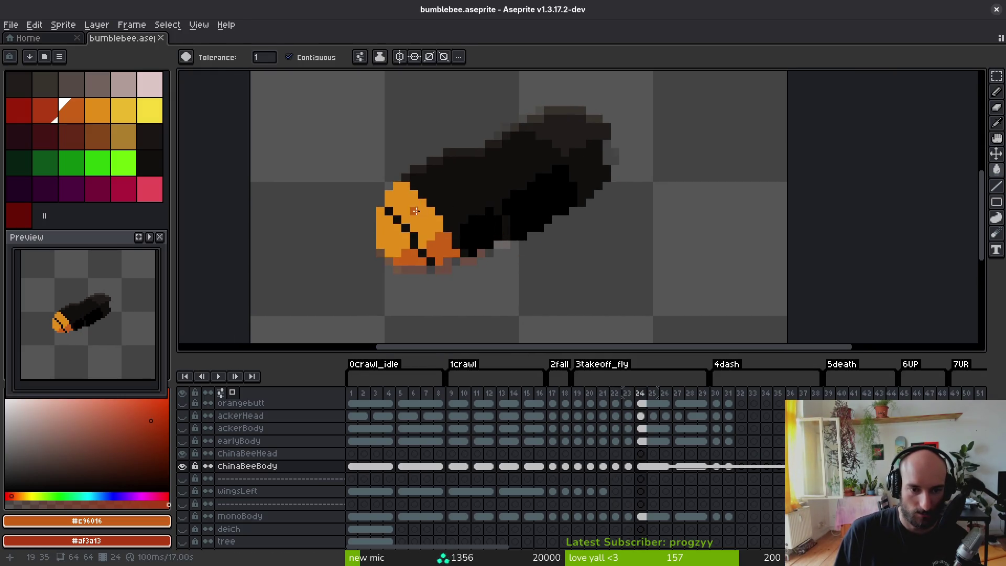
key("b")
left_click(414, 179)
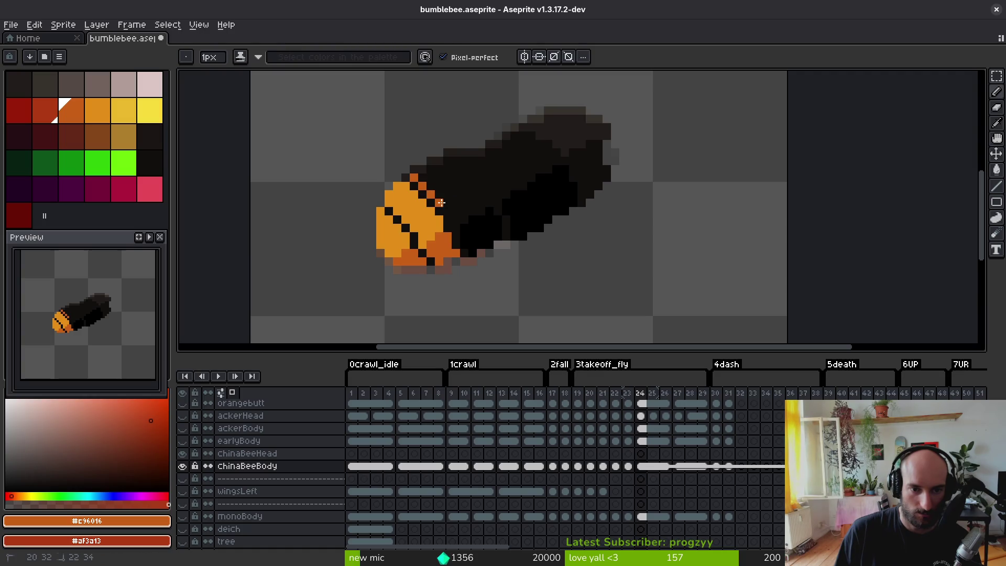
left_click(448, 211)
left_click(456, 226)
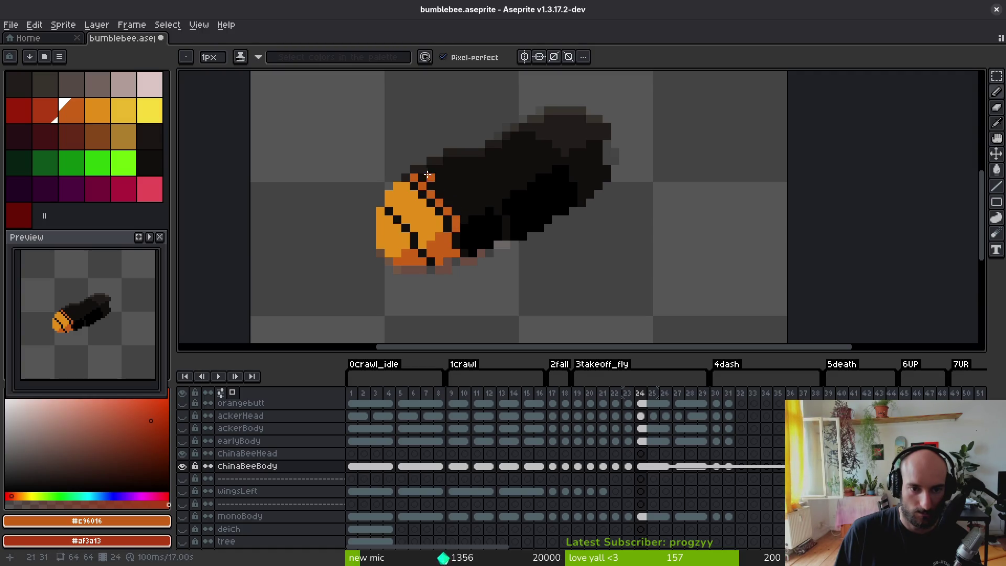
mouse_move(419, 171)
left_mouse_down()
mouse_move(461, 209)
mouse_move(427, 169)
mouse_move(439, 201)
left_mouse_up()
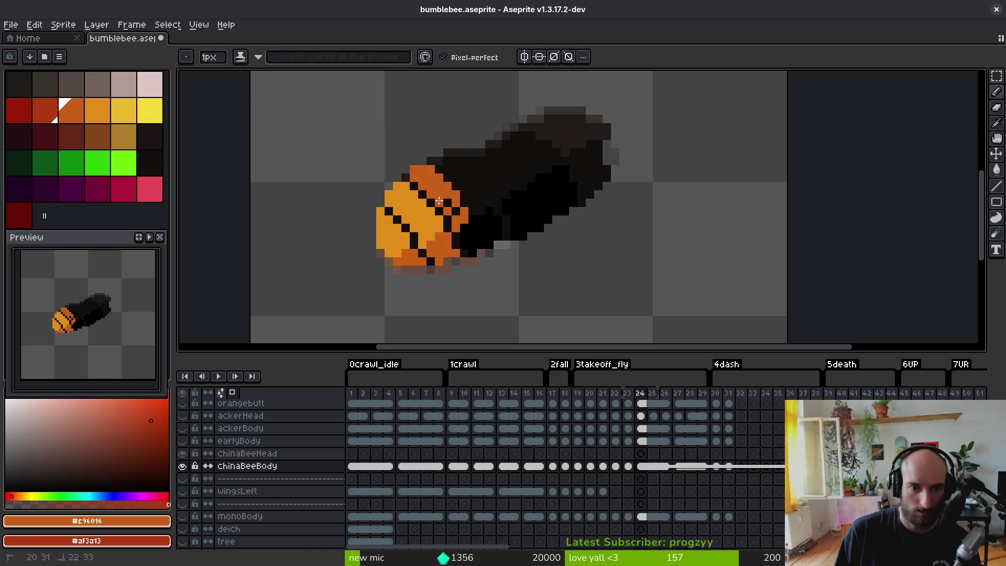
- Shade the body's front edge dark red and brighten a few nearby pixels
scroll(471, 222, "up", 3)
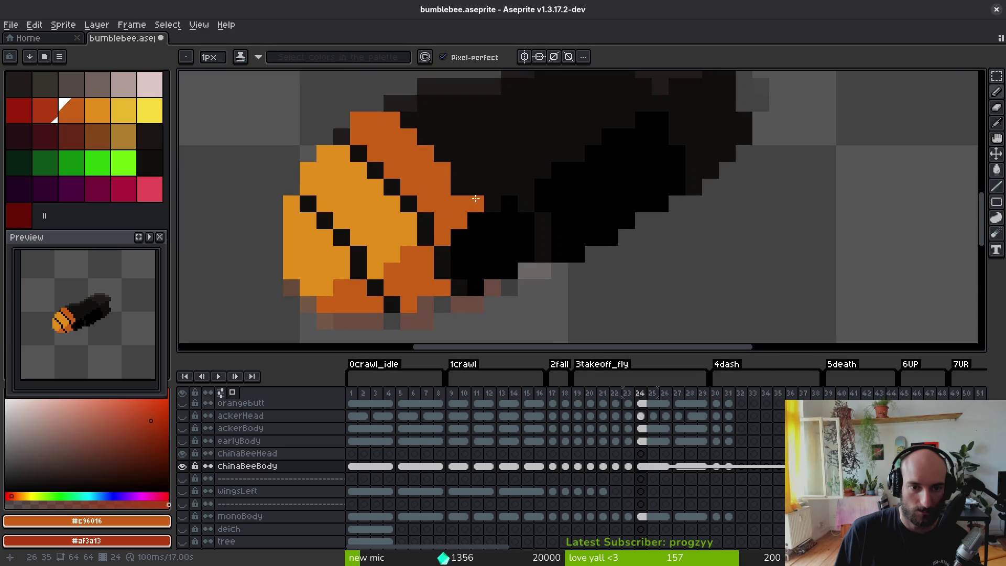
mouse_move(471, 223)
left_mouse_down()
mouse_move(459, 237)
mouse_move(459, 270)
mouse_move(474, 266)
left_mouse_up()
left_click_drag(476, 220, 475, 204)
scroll(503, 262, "down", 4)
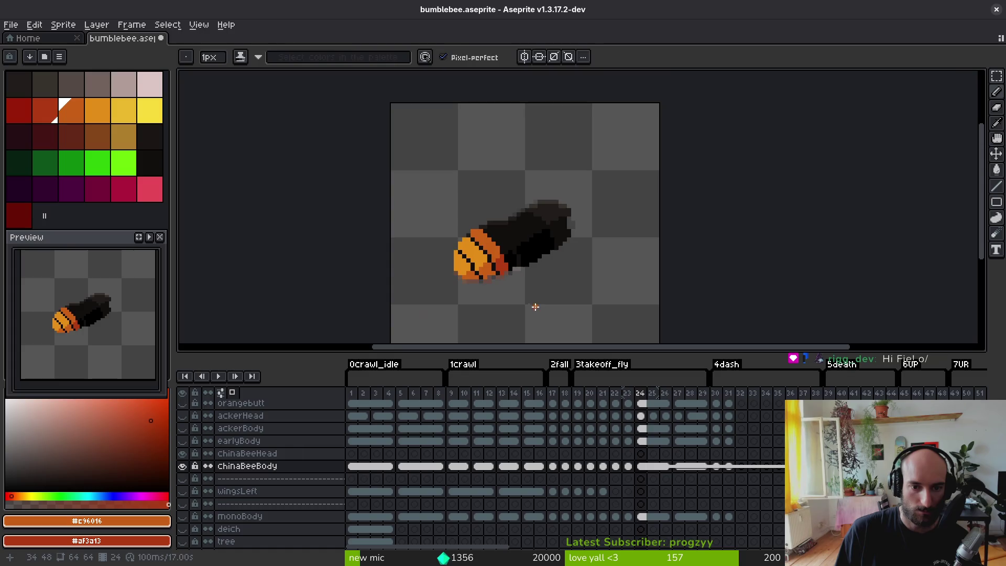
scroll(503, 278, "up", 2)
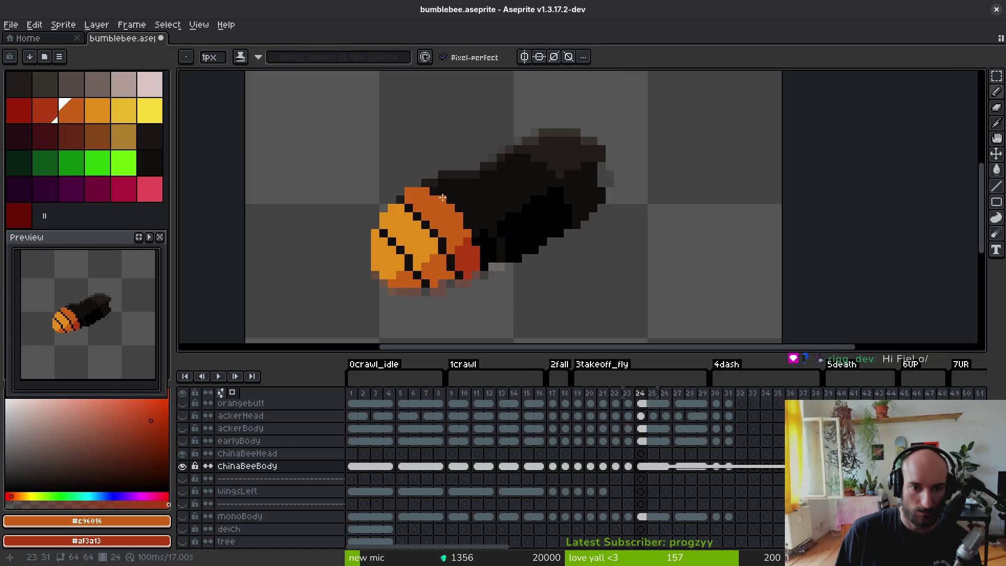
left_click_drag(533, 326, 554, 319)
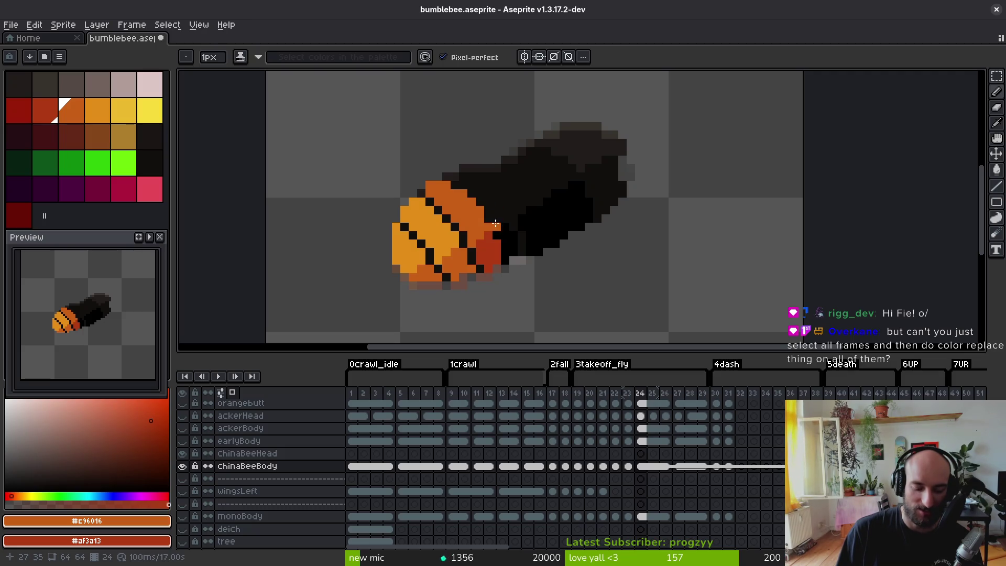
- Step through frames 24 to 27 to review the redrawn bodies
key("Right")
key("Right")
key("Right")
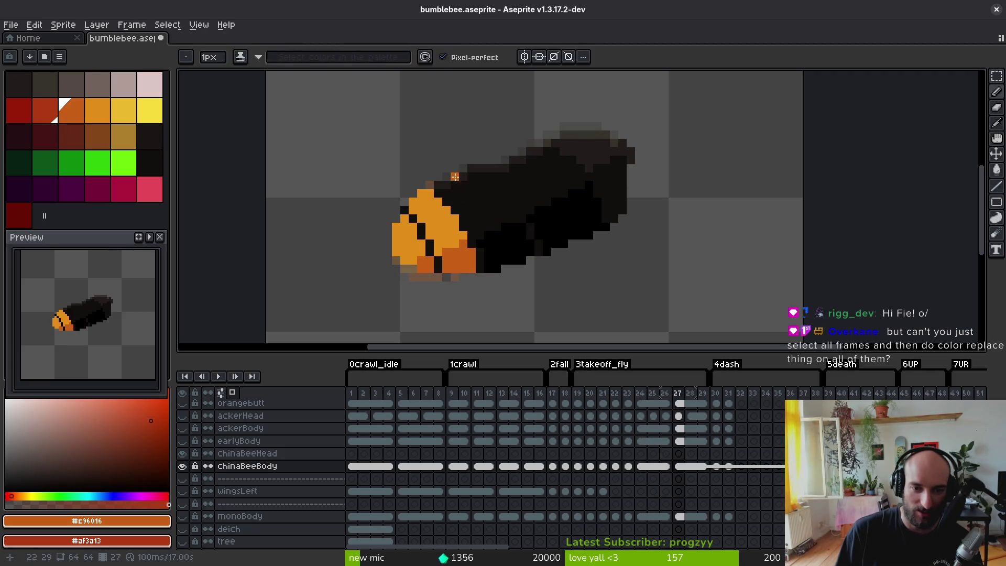
key("i")
key("Left")
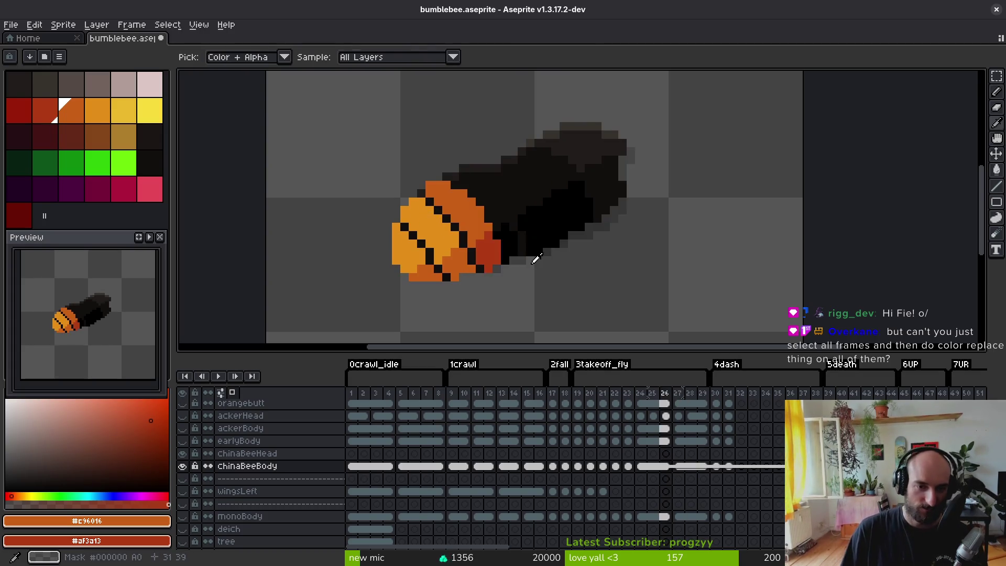
key("Left")
key("Left")
key("b")
key("i")
key("Right")
key("Right")
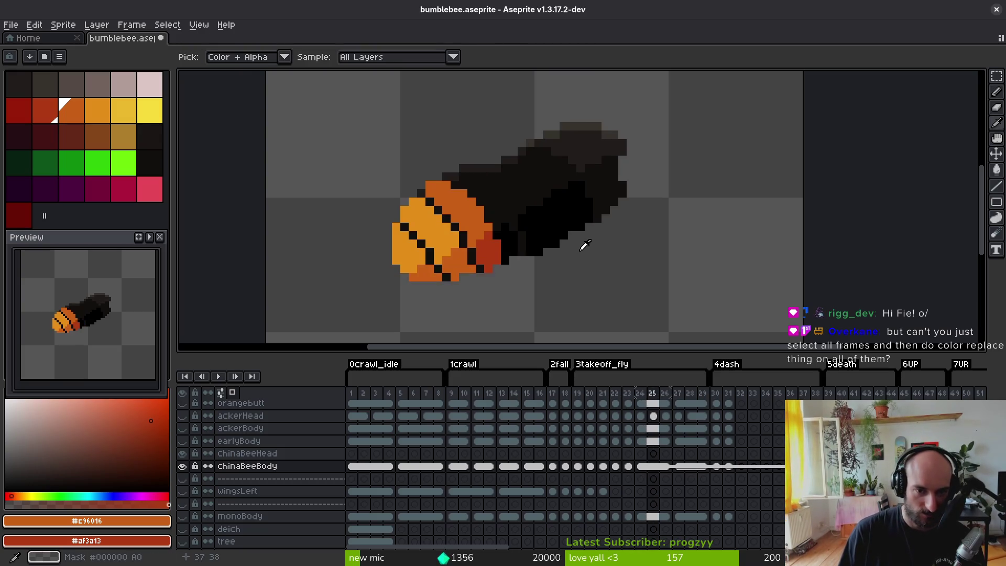
key("b")
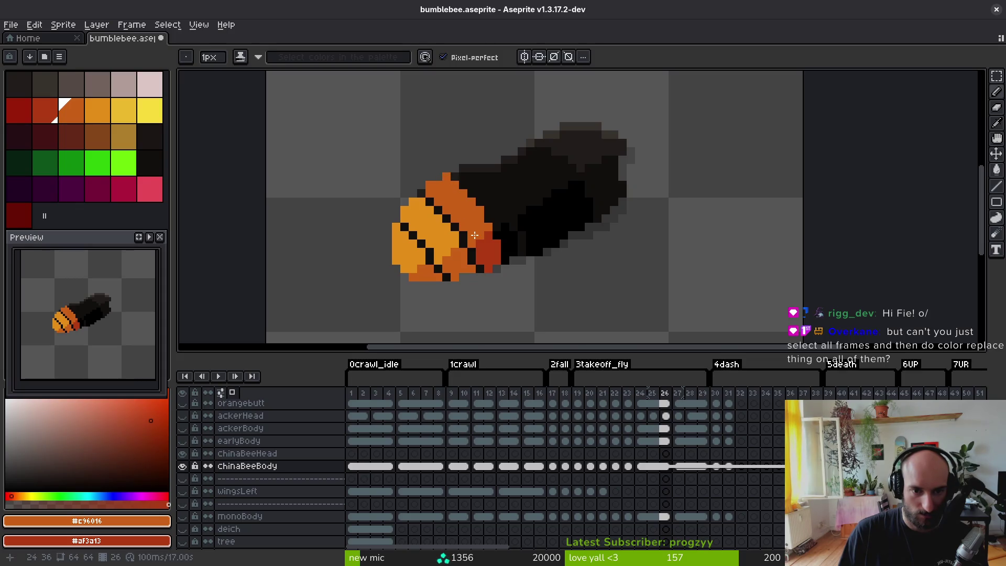
scroll(504, 279, "down", 5)
- Flip between frames 23 and 24, and check frame 8's body in the timeline
key("i")
key("Left")
key("Left")
key("Left")
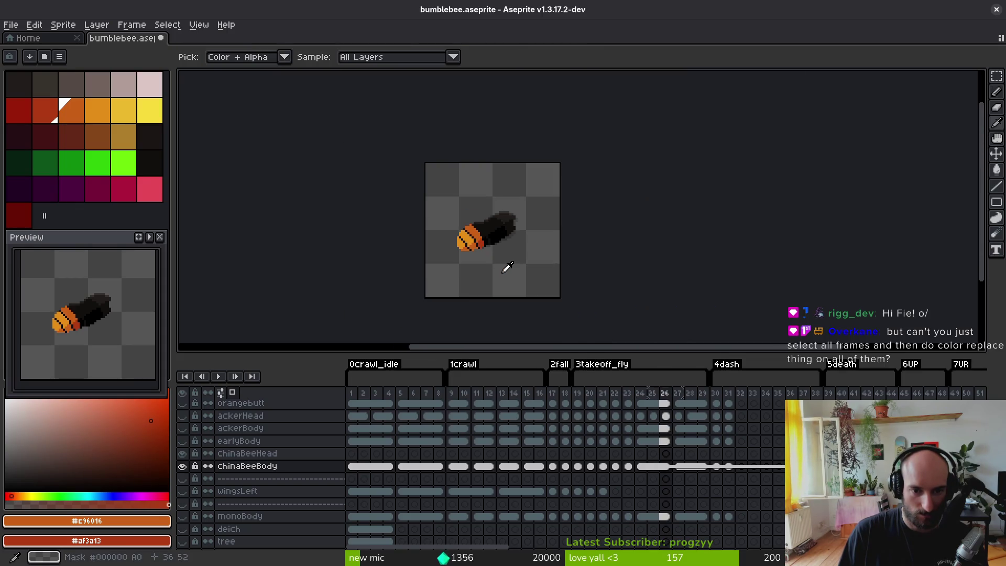
key("Right")
key("Left")
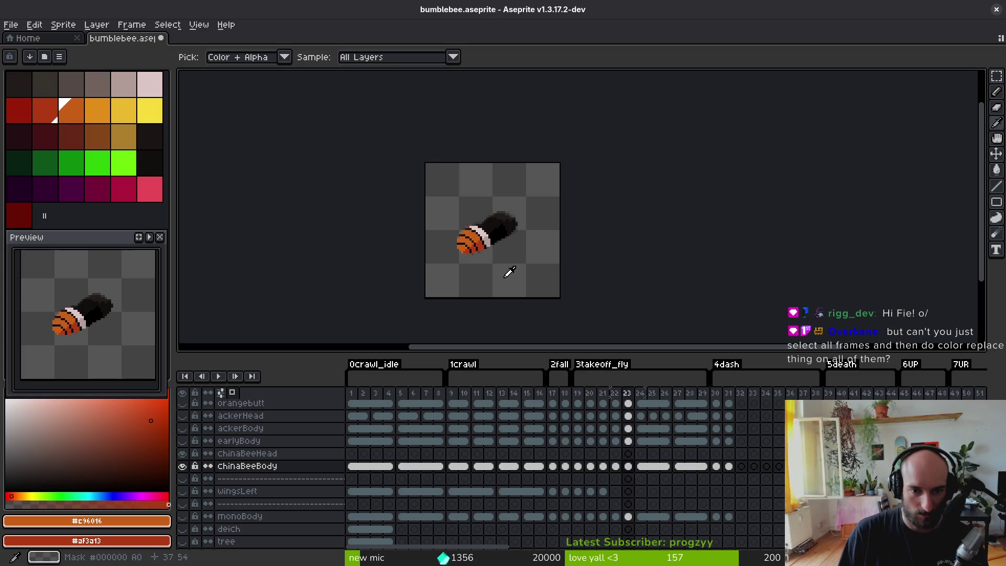
key("Right")
key("Left")
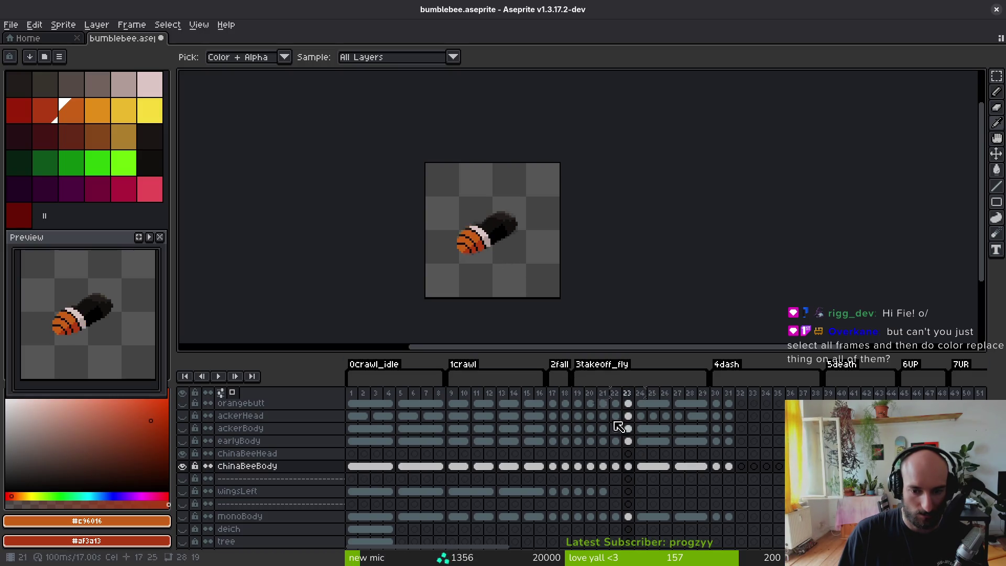
left_click(440, 465)
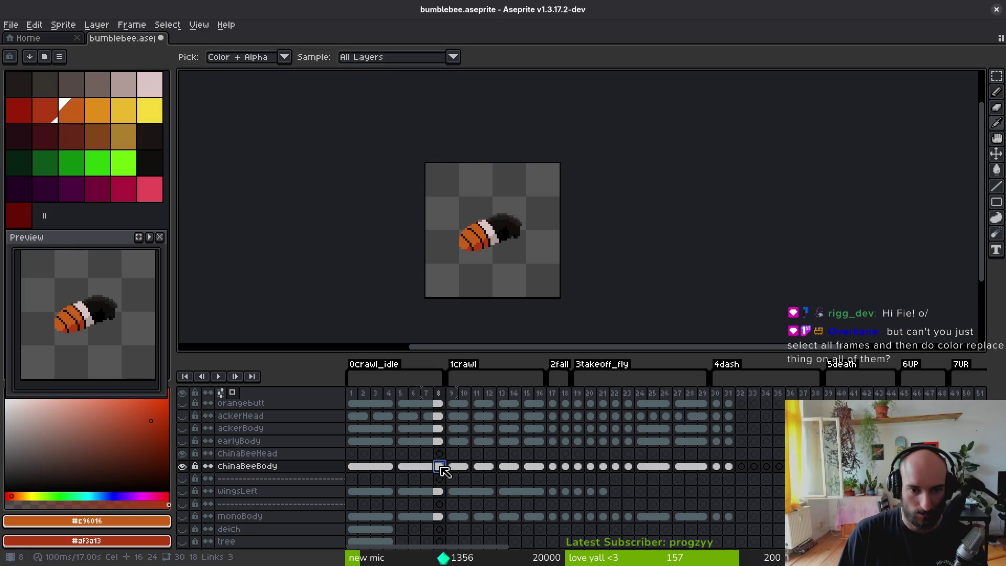
left_click(640, 466)
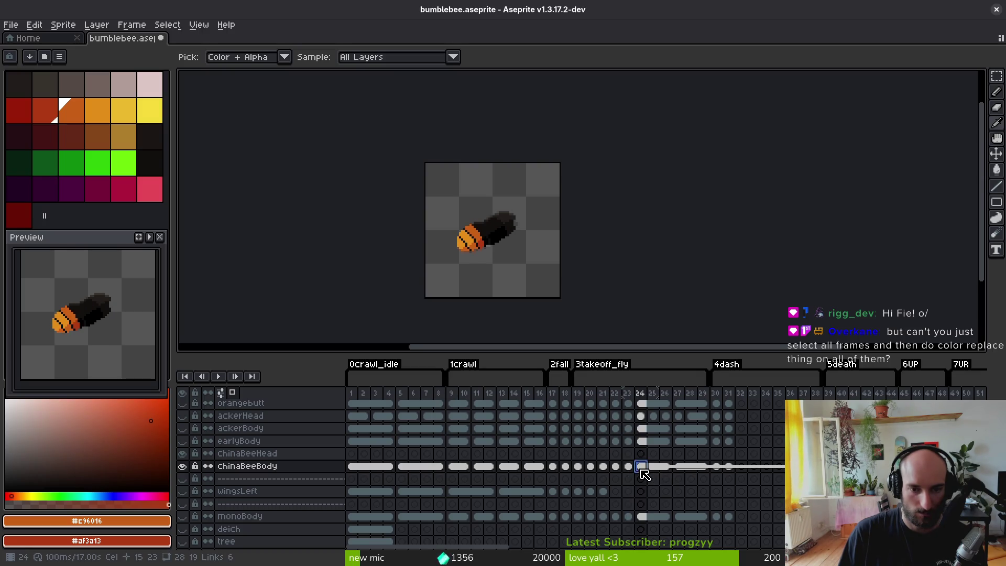
- Compare poses across frames 19 to 24, ending on frame 23 with the Pencil
key("b")
scroll(516, 252, "up", 5)
key("Left")
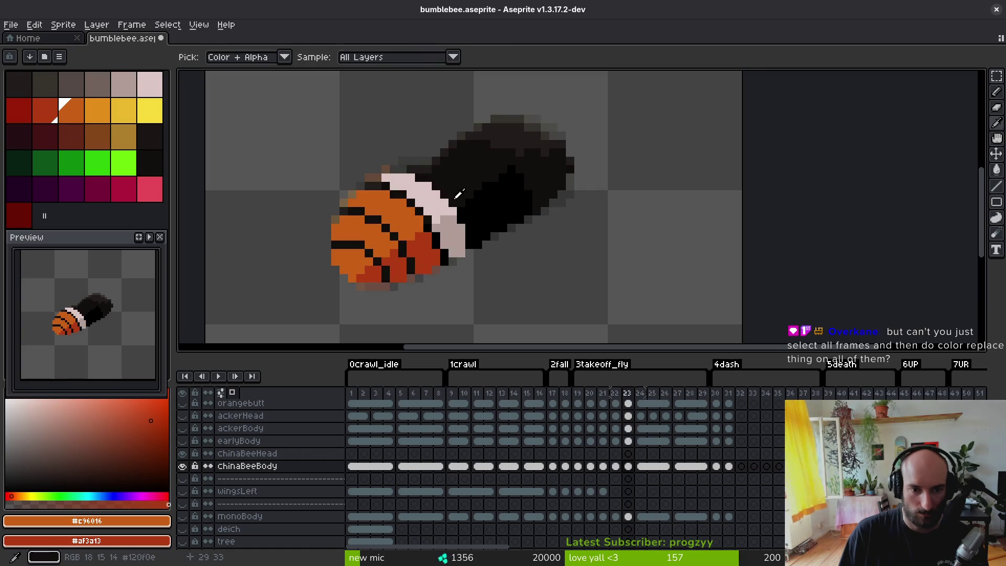
key("Right")
key("Left")
key("Left")
key("i")
key("Right")
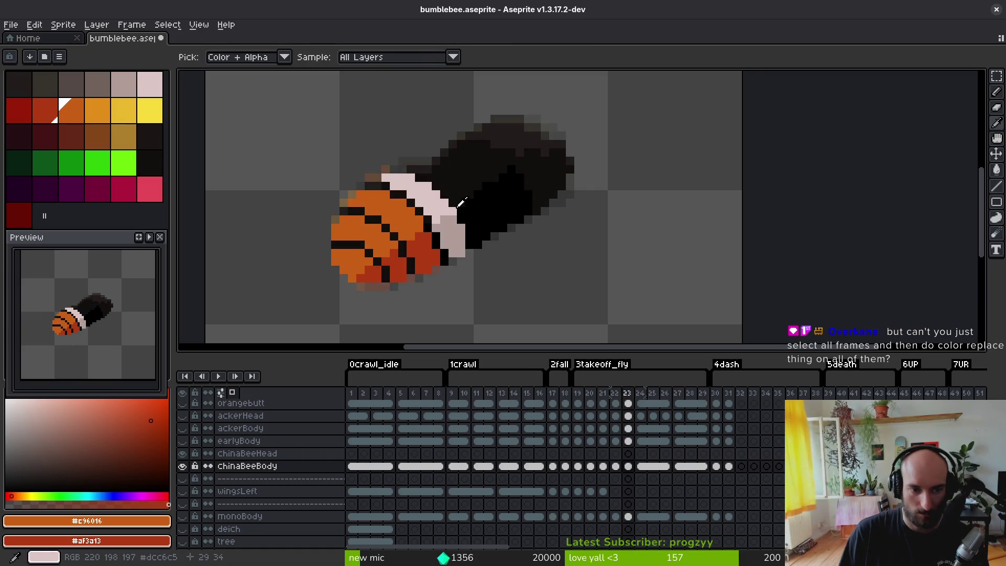
key("Right")
key("Left")
key("Right")
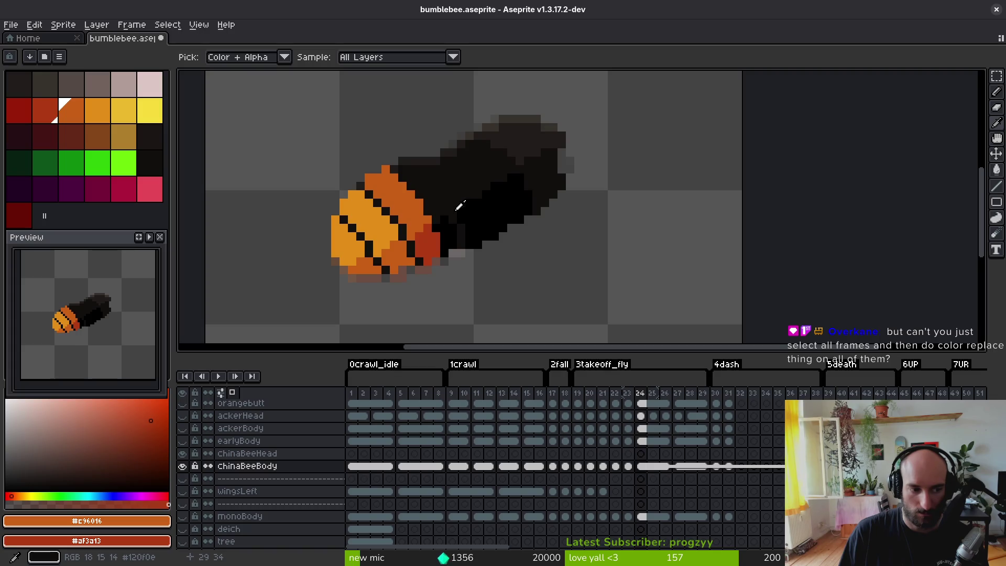
key("Left")
key("Left")
key("Left")
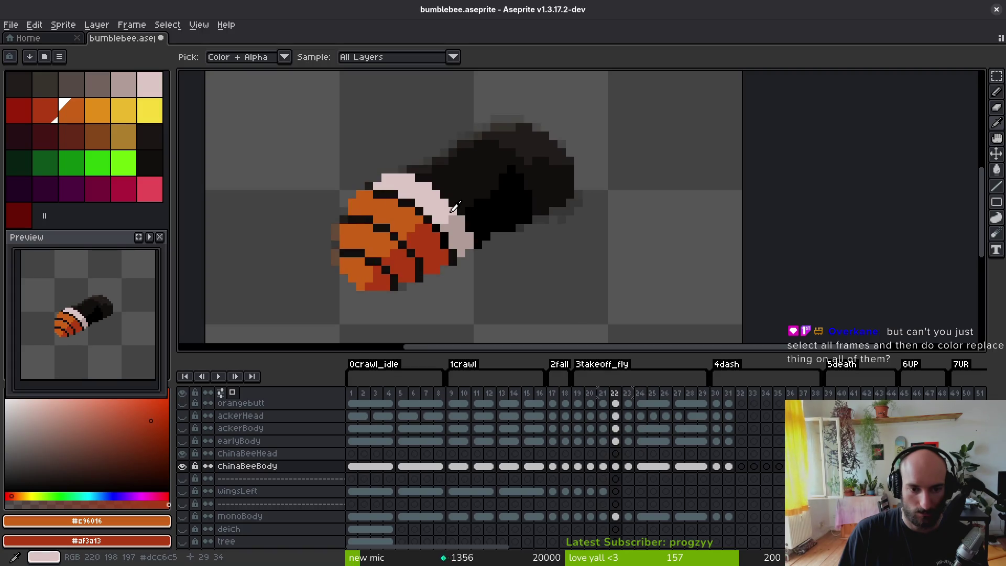
key("Right")
key("Right")
key("Right")
key("Left")
key("Left")
key("Left")
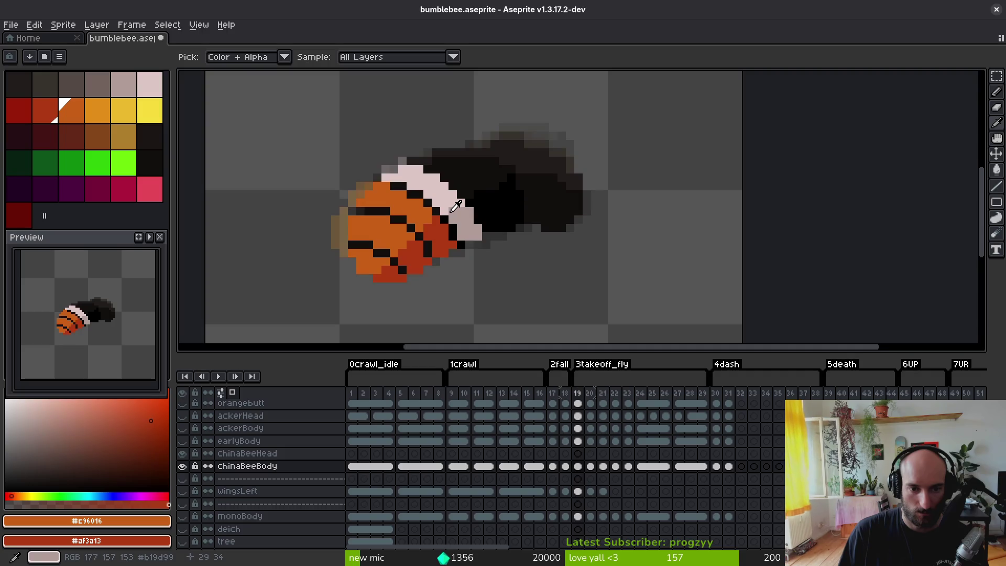
key("Right")
key("Right")
key("Right")
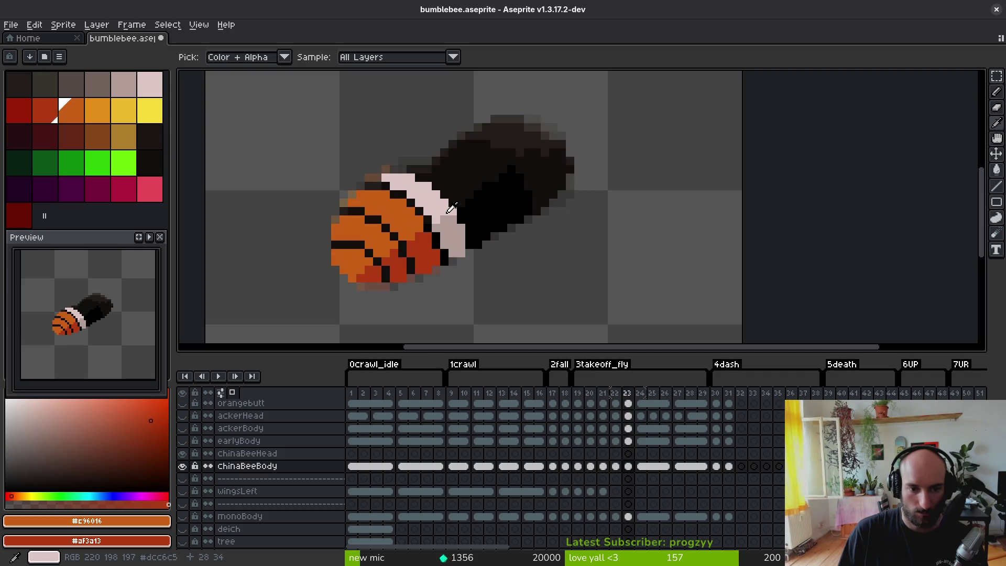
key("Left")
- Sample the bee's orange and paint the stray black pixel on frame 23's body orange
key("b")
scroll(344, 241, "up", 2)
left_click(343, 234, "alt")
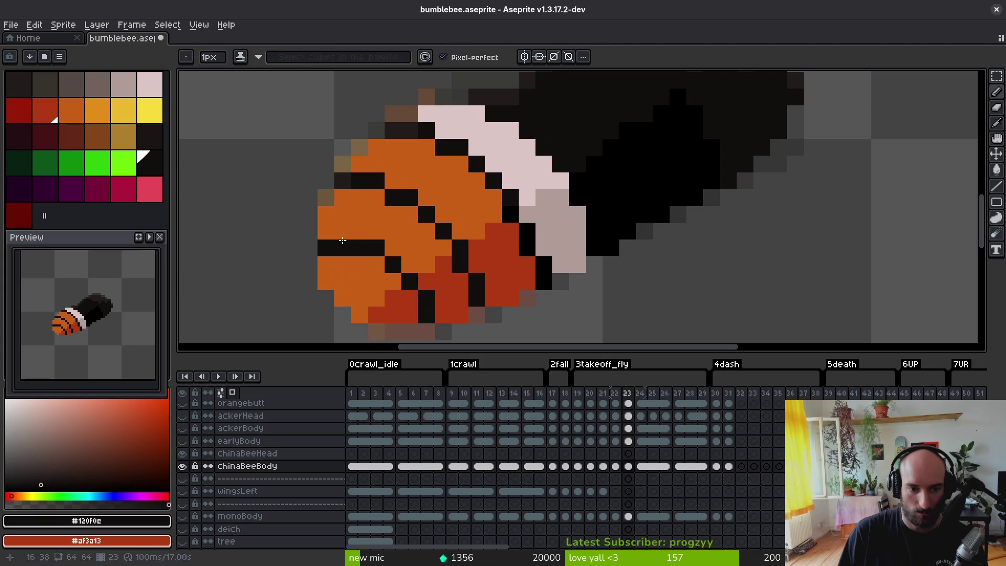
left_click(326, 215, "alt")
left_click(326, 247)
scroll(319, 230, "down", 3)
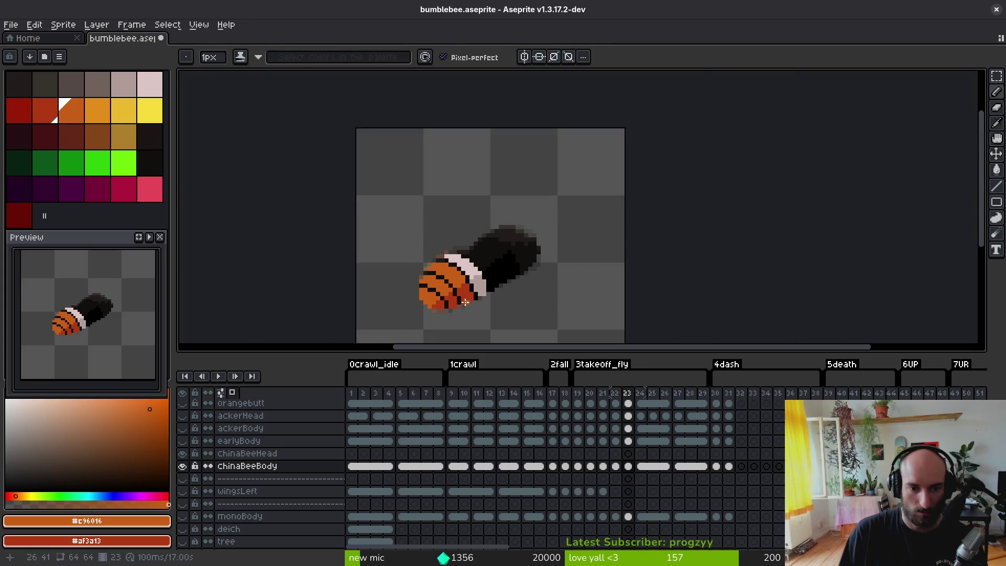
scroll(346, 216, "up", 3)
scroll(346, 216, "down", 5)
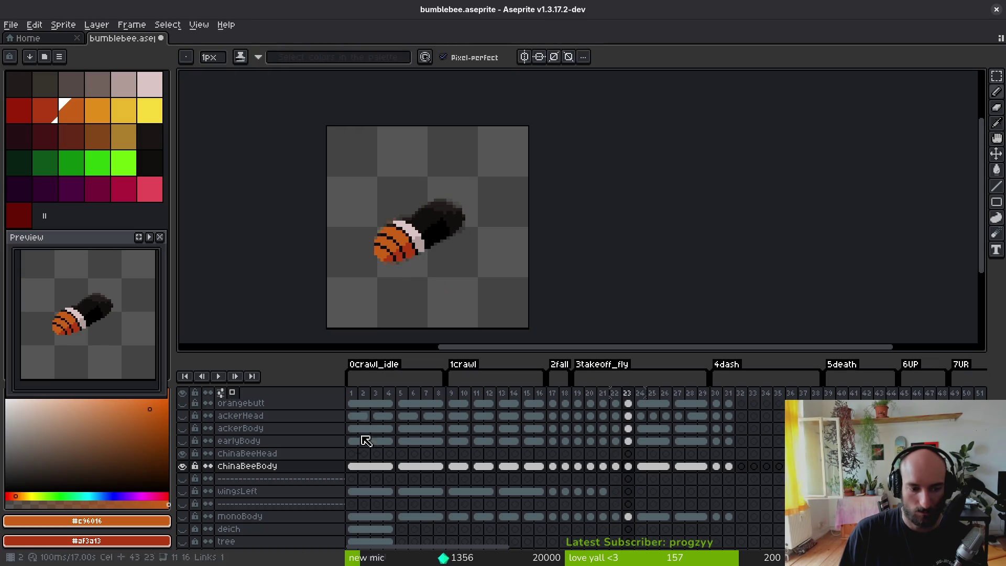
scroll(388, 248, "up", 1)
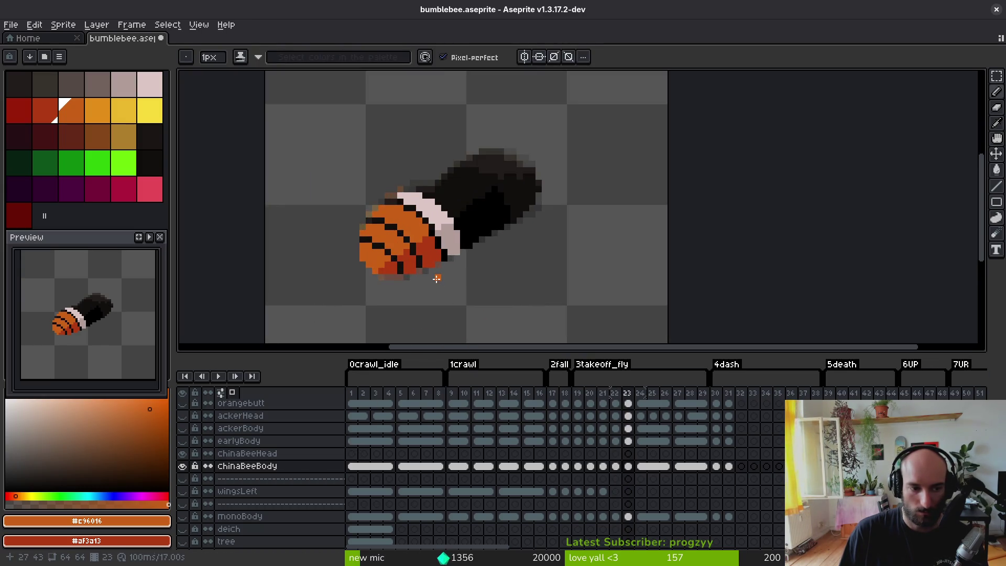
- Compare frames 22 and 23, then undo the extra pencil stroke
key("alt")
key("alt")
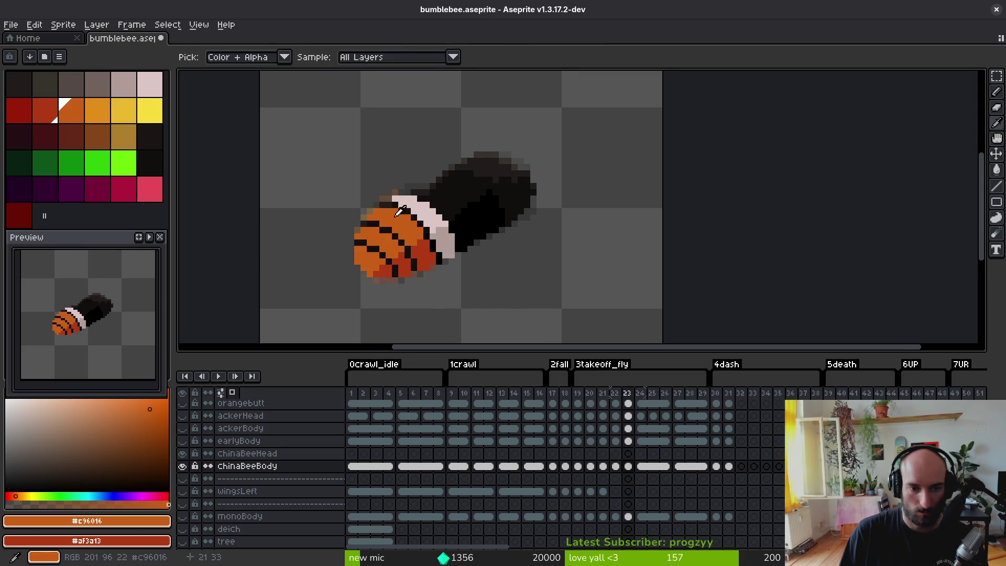
scroll(399, 211, "up", 1)
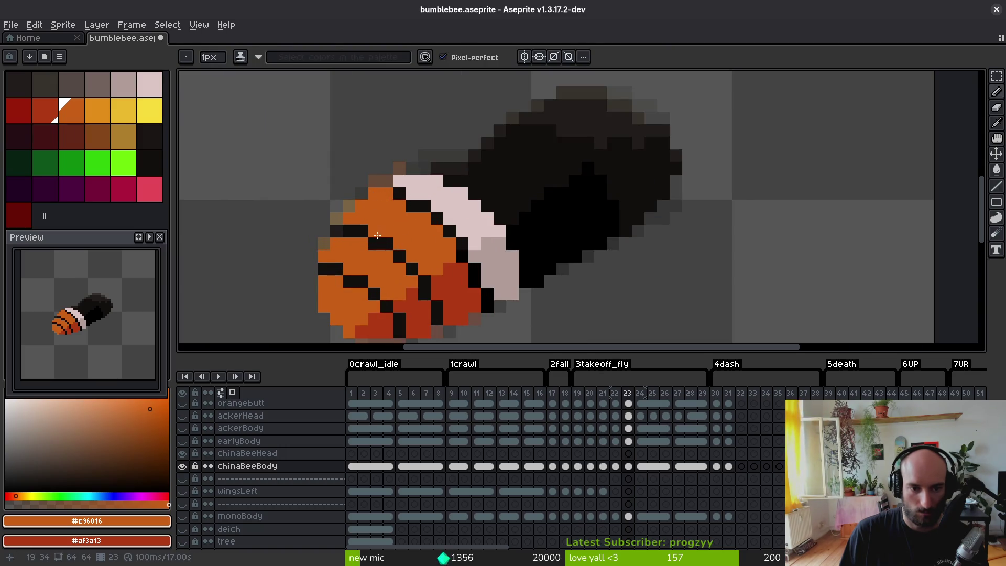
scroll(378, 235, "down", 3)
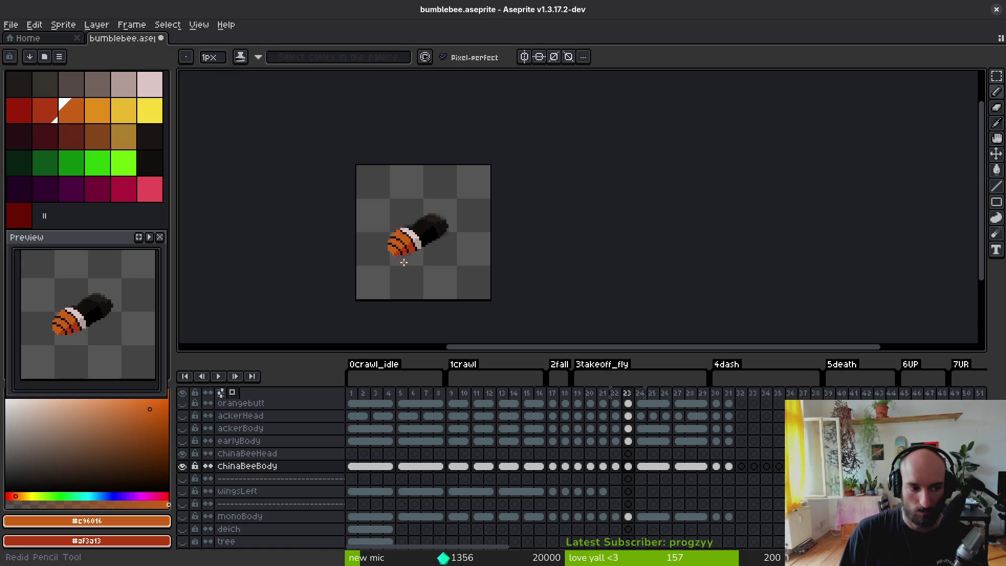
scroll(409, 241, "up", 4)
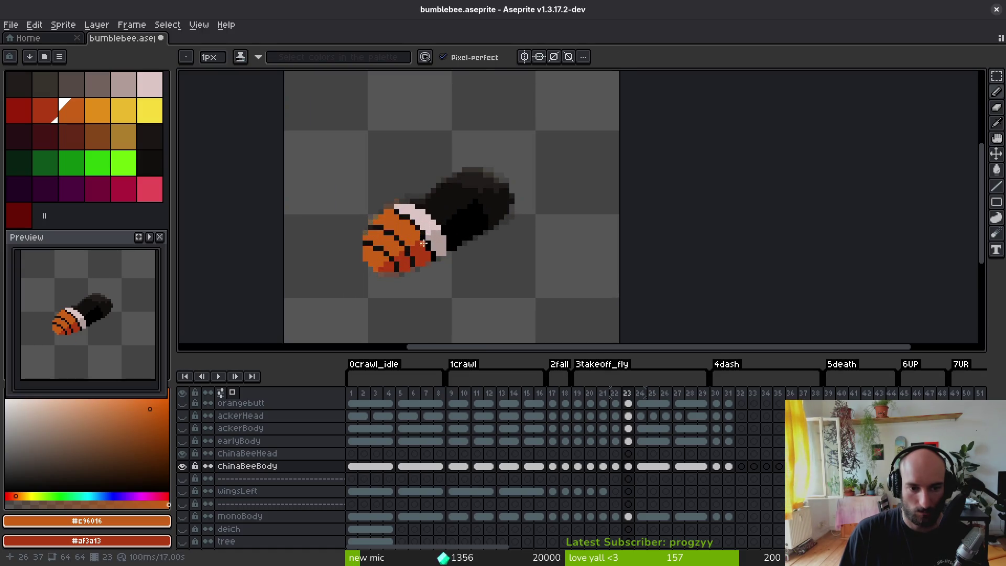
key("Left")
key("Right")
key("Left")
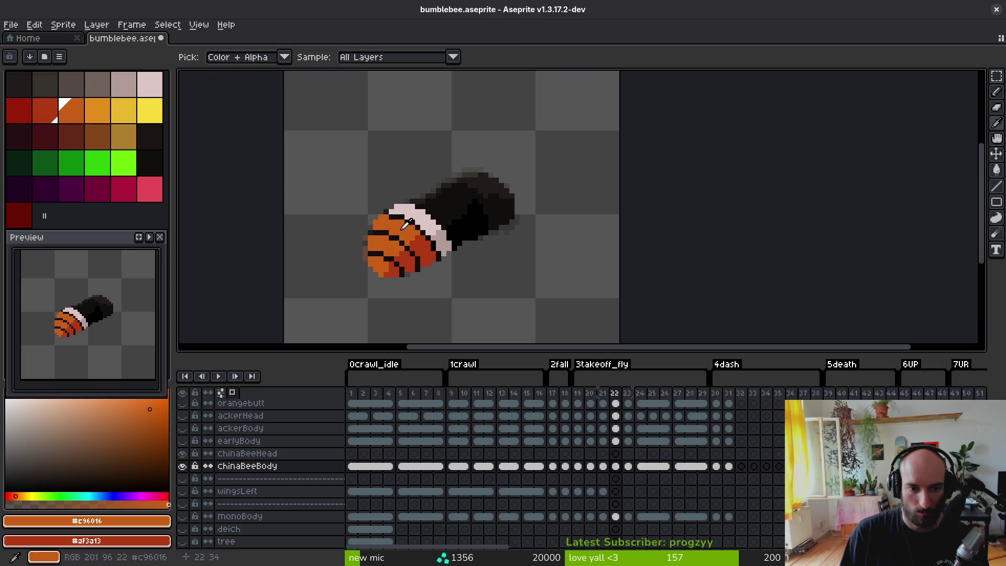
scroll(397, 222, "up", 1)
left_click(408, 222, "alt")
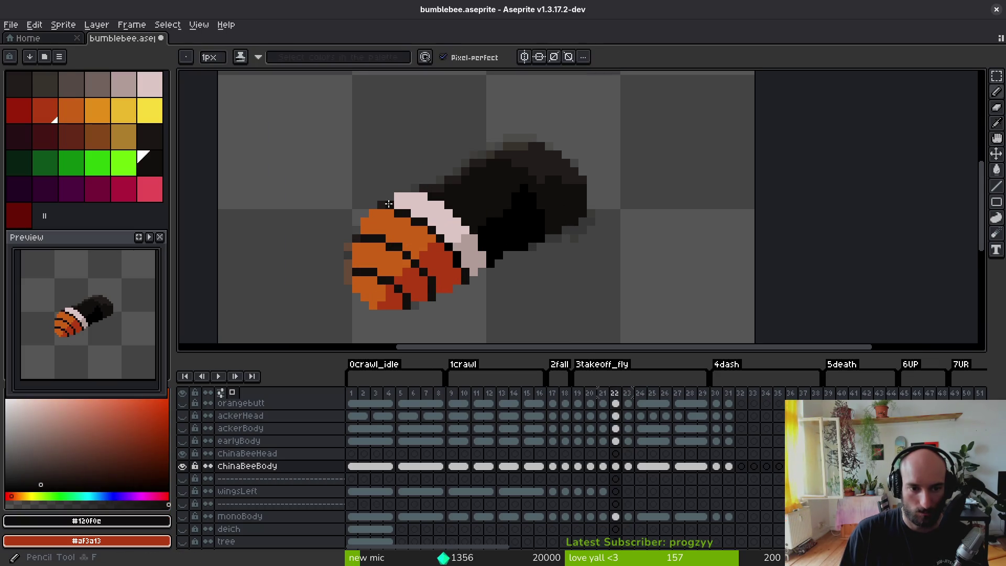
scroll(413, 229, "down", 3)
key("ctrl+z")
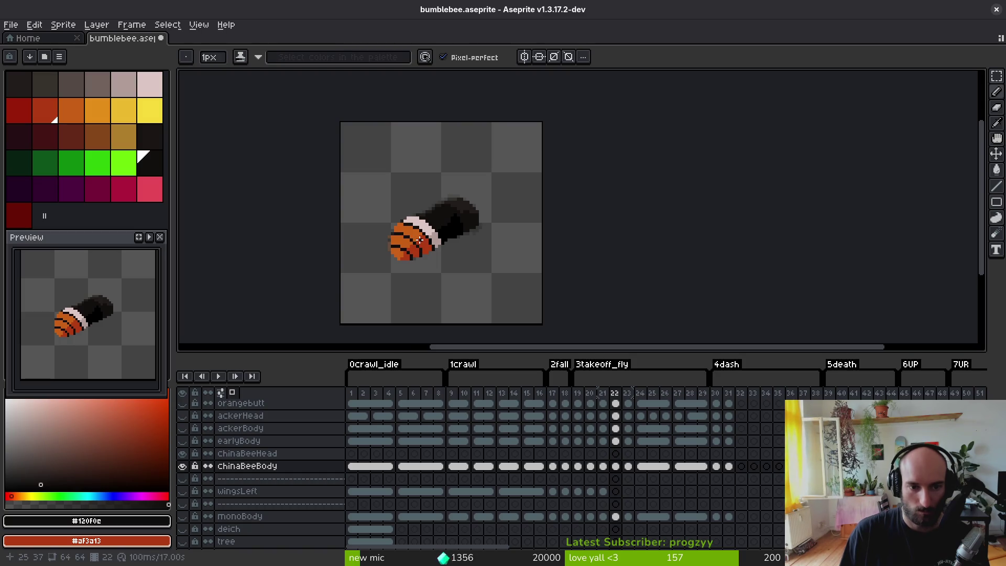
- Save bumblebee.aseprite and move ahead to frame 24
key("ctrl+s")
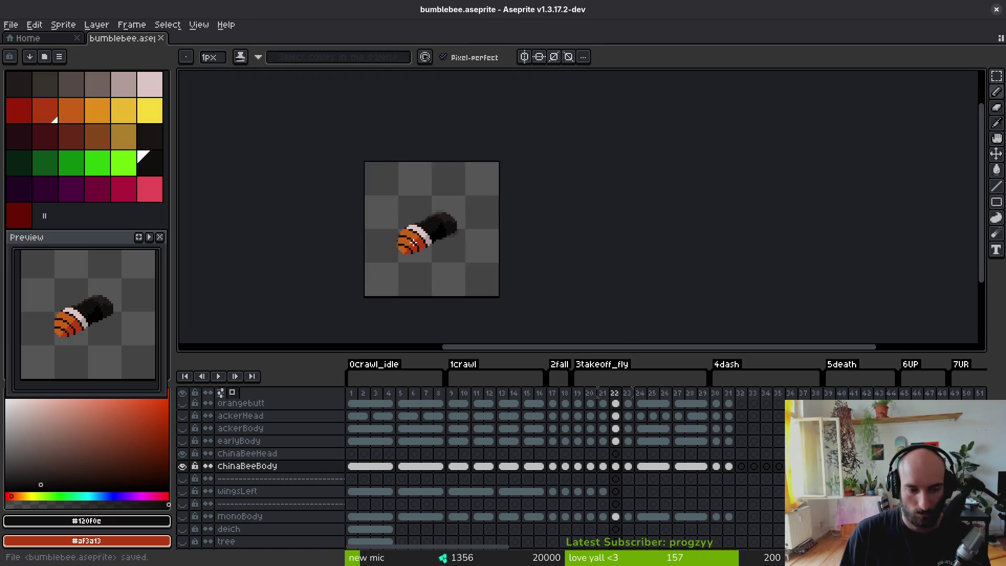
scroll(413, 242, "up", 1)
key("Right")
key("Right")
- Draw a diagonal pale pink line behind the bee's head on frame 24
left_click(150, 84)
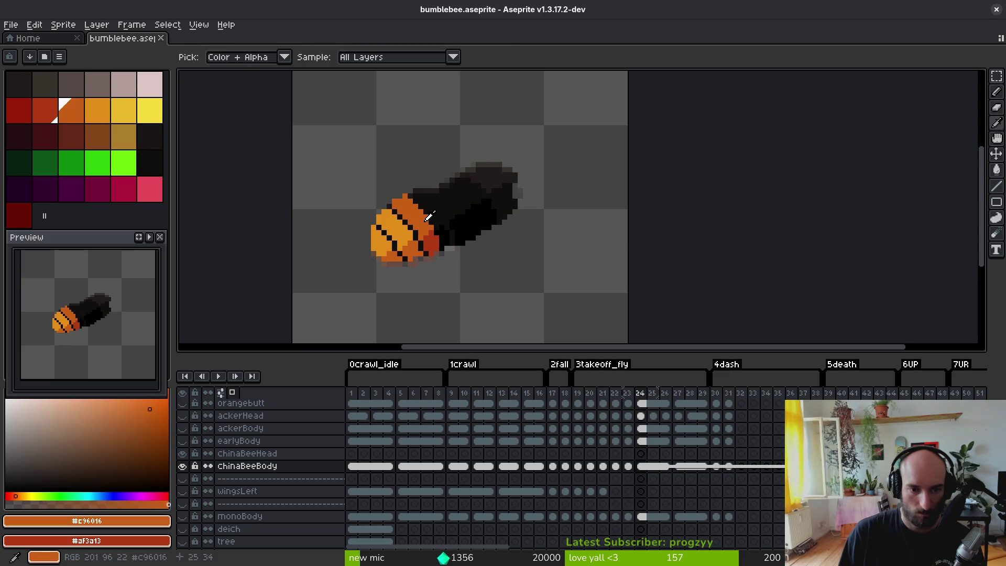
left_click(422, 195)
key("ctrl+z")
scroll(414, 191, "up", 1)
mouse_move(409, 182)
left_mouse_down()
mouse_move(474, 255)
mouse_move(486, 255)
left_mouse_up()
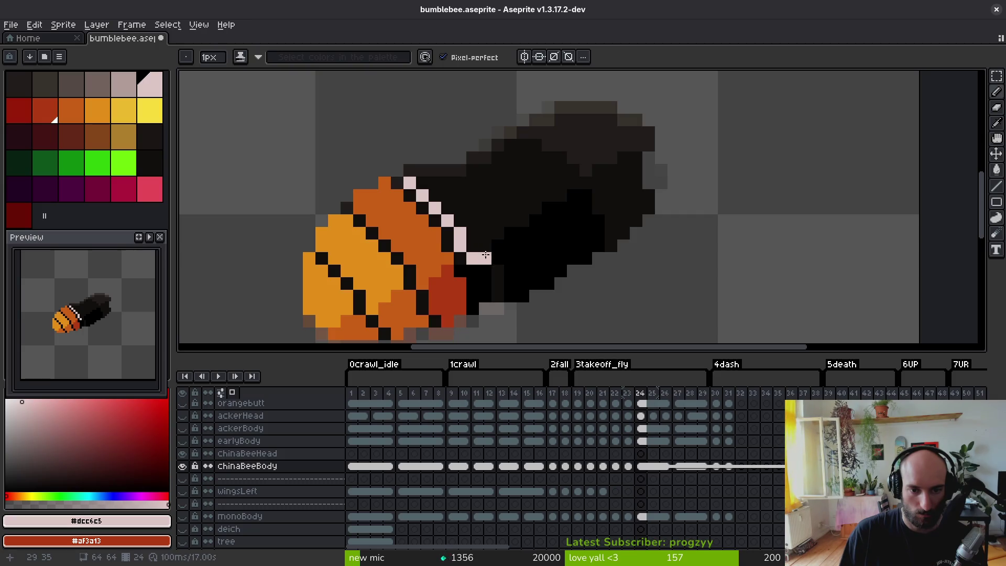
- Shade beneath the pale band with grey-pink pixels
right_click(485, 283)
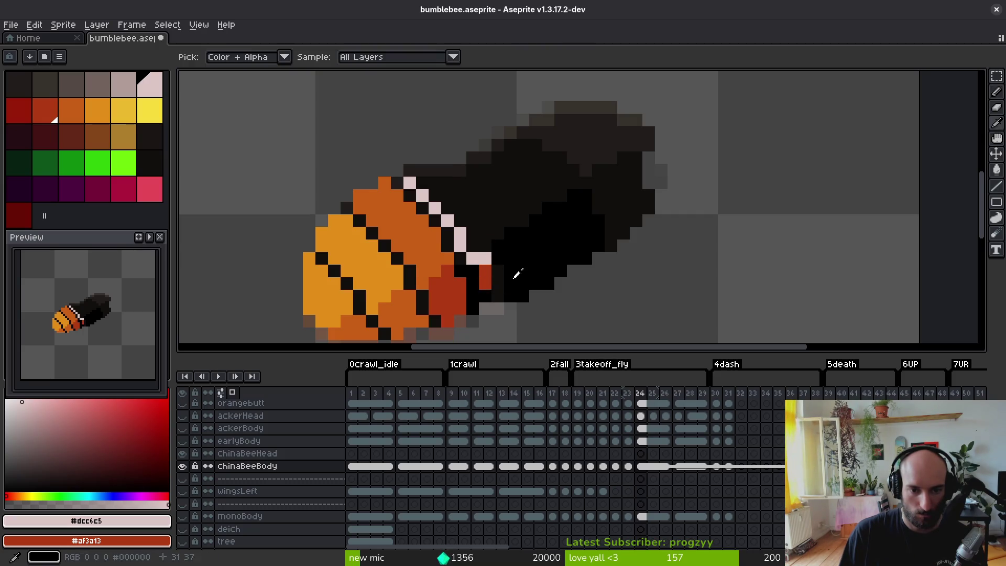
right_click(485, 273, "alt")
right_click(473, 270)
right_click(485, 289)
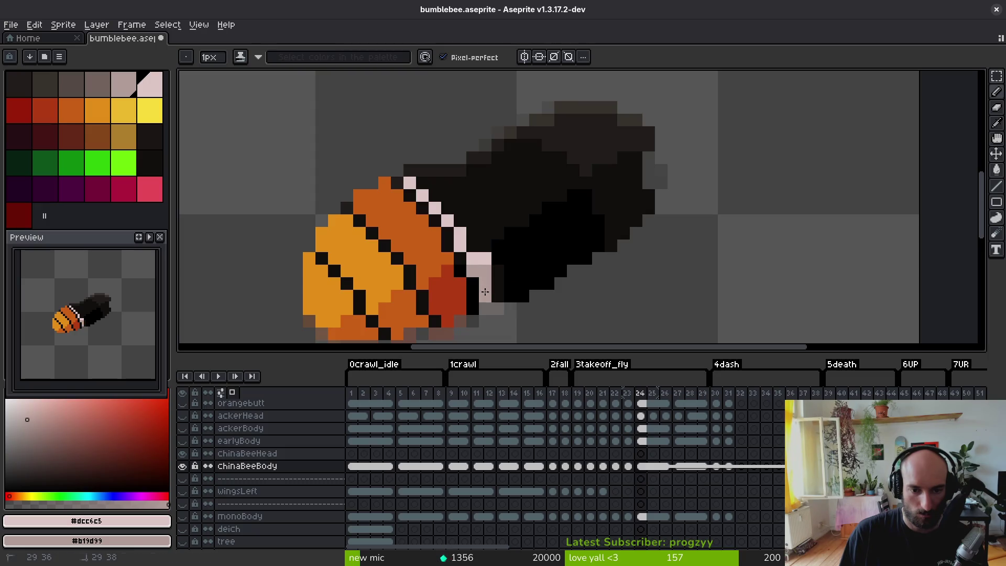
right_click(498, 283)
right_click(511, 296)
key("ctrl+z")
- Widen the pale band and fill its remaining dark gaps with light pink
left_click(486, 246)
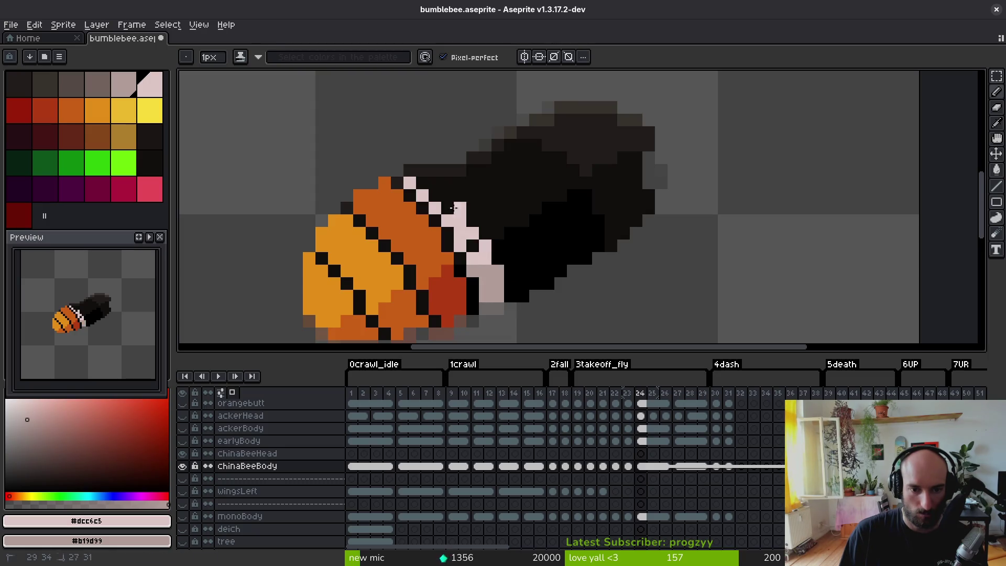
mouse_move(453, 208)
left_mouse_down()
mouse_move(420, 183)
mouse_move(429, 175)
mouse_move(449, 189)
left_mouse_up()
left_click(471, 221)
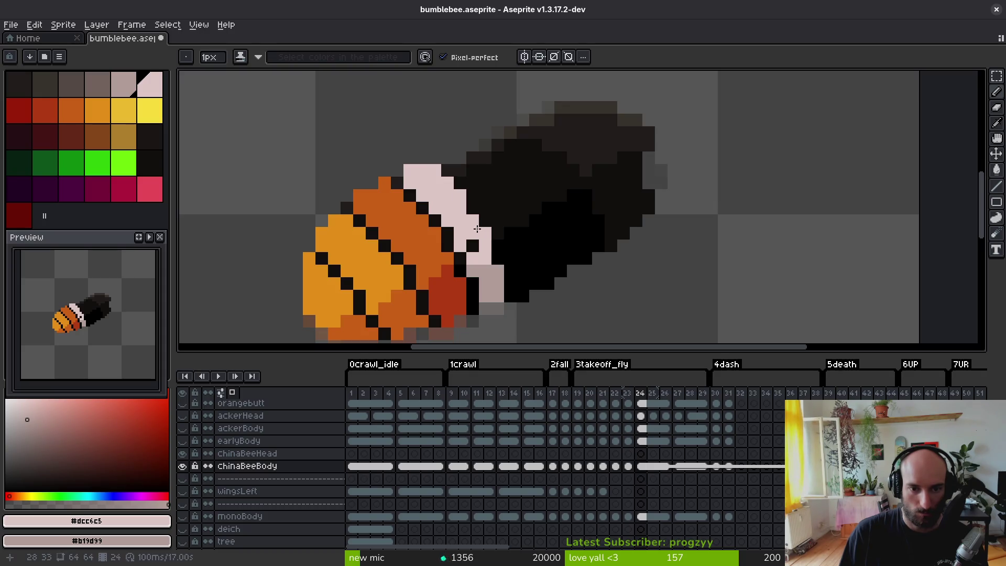
left_click(473, 208)
left_click(472, 245)
- Save bumblebee.aseprite and advance to frame 25
scroll(524, 288, "down", 4)
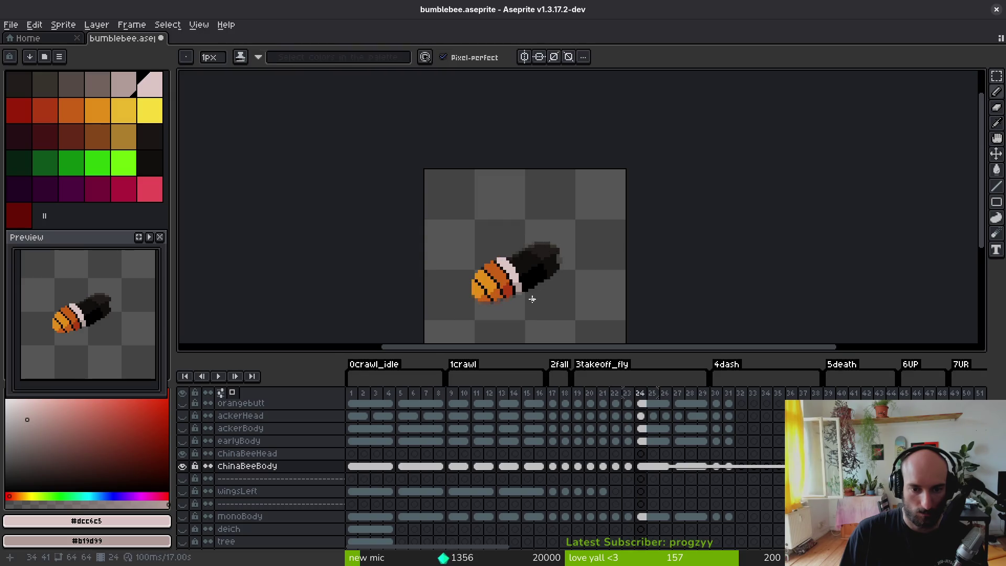
scroll(532, 300, "up", 3)
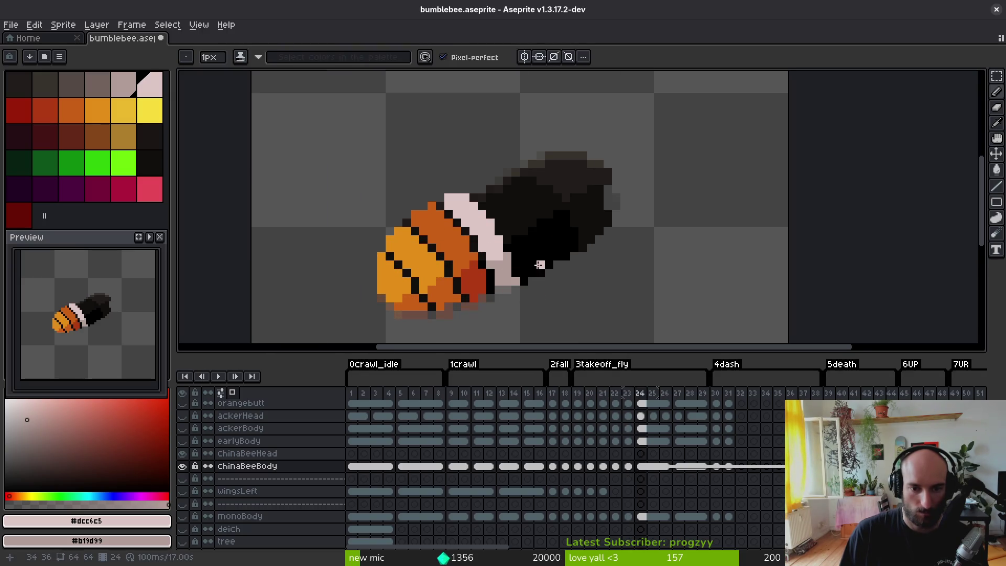
scroll(540, 264, "down", 5)
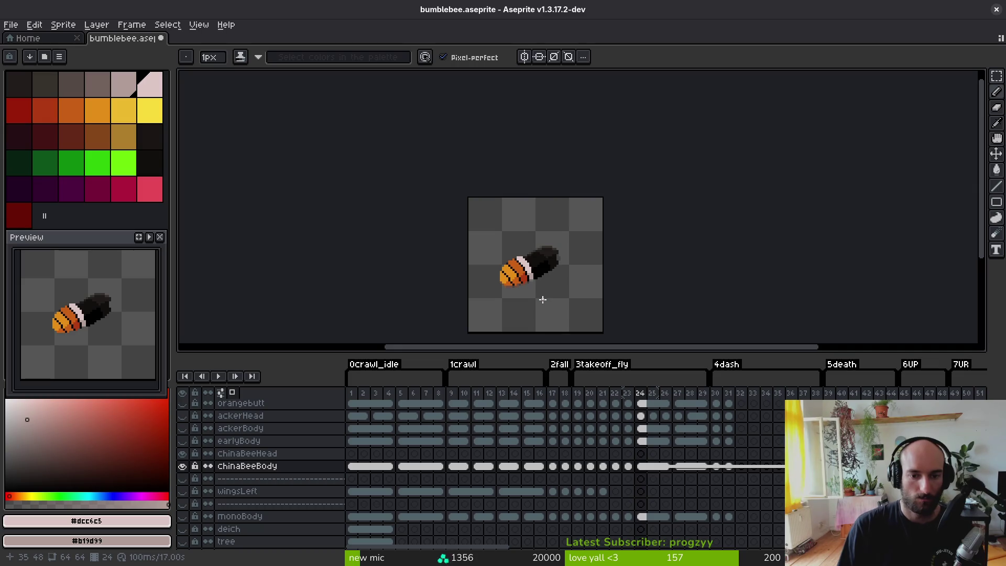
scroll(543, 299, "up", 3)
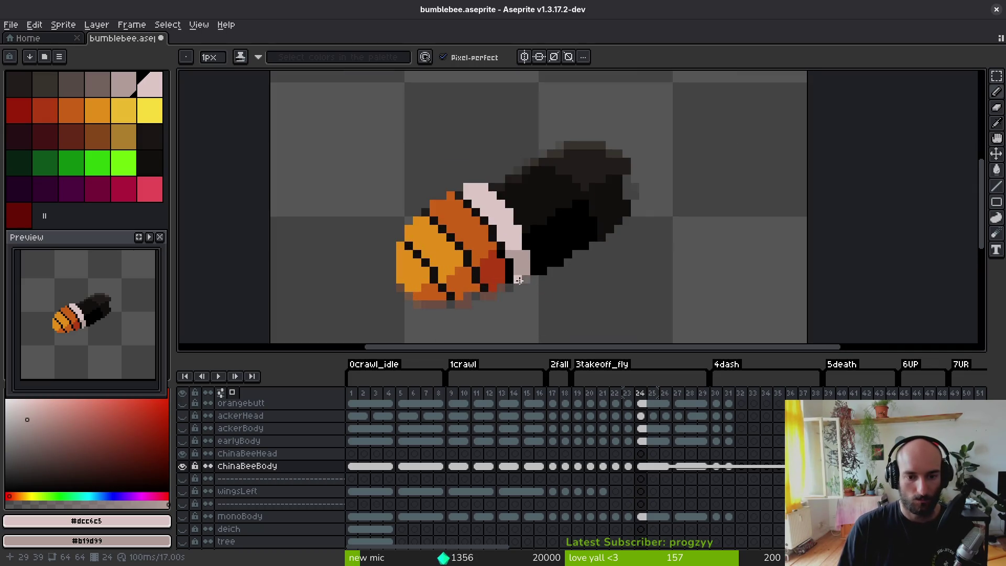
scroll(554, 282, "down", 5)
scroll(553, 279, "up", 3)
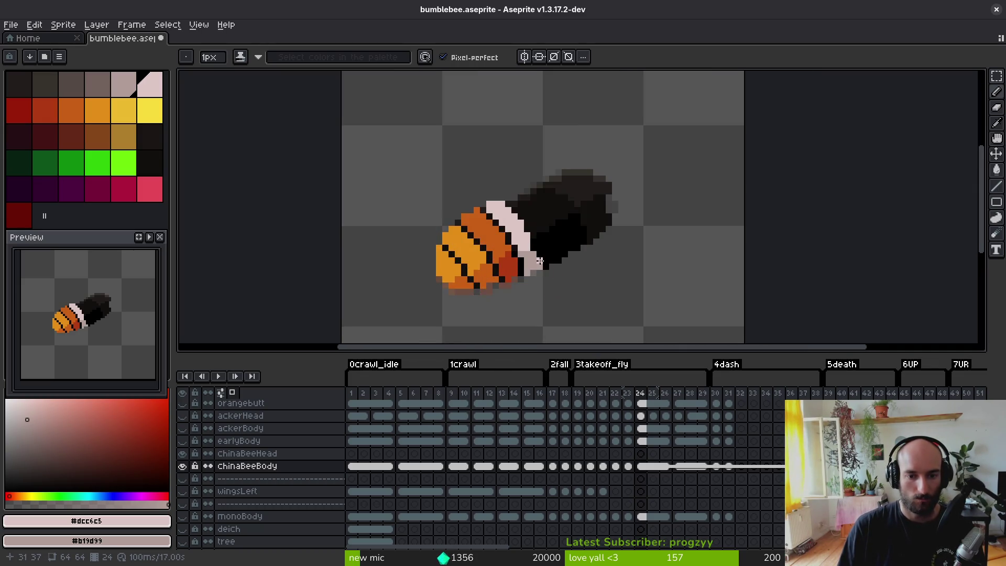
scroll(572, 248, "down", 3)
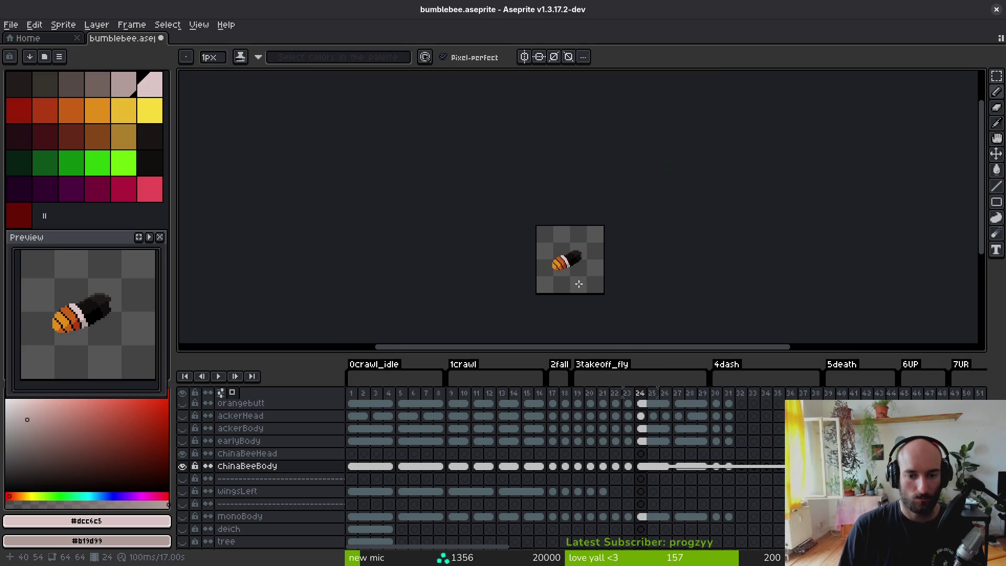
scroll(569, 256, "up", 4)
key("e")
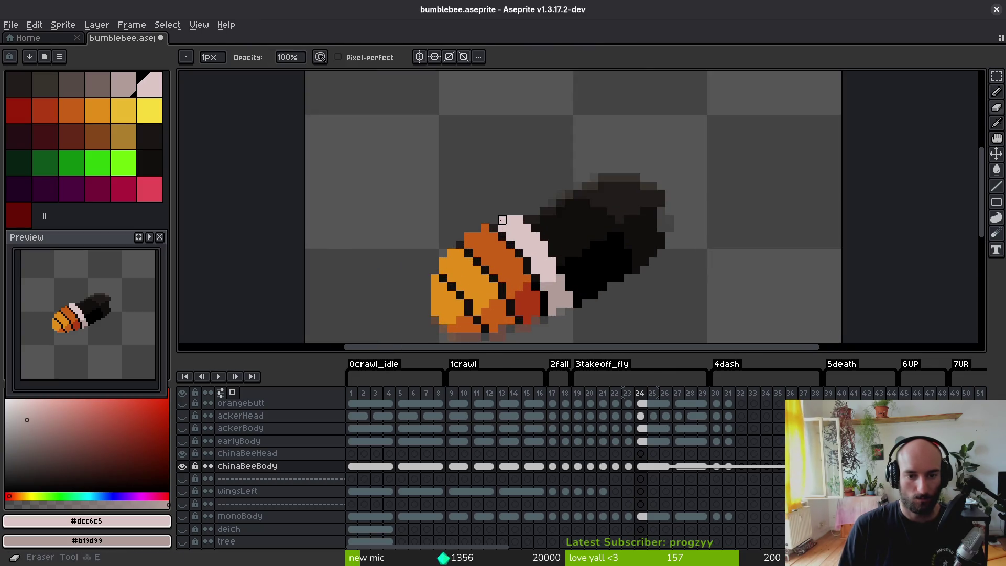
scroll(550, 276, "down", 3)
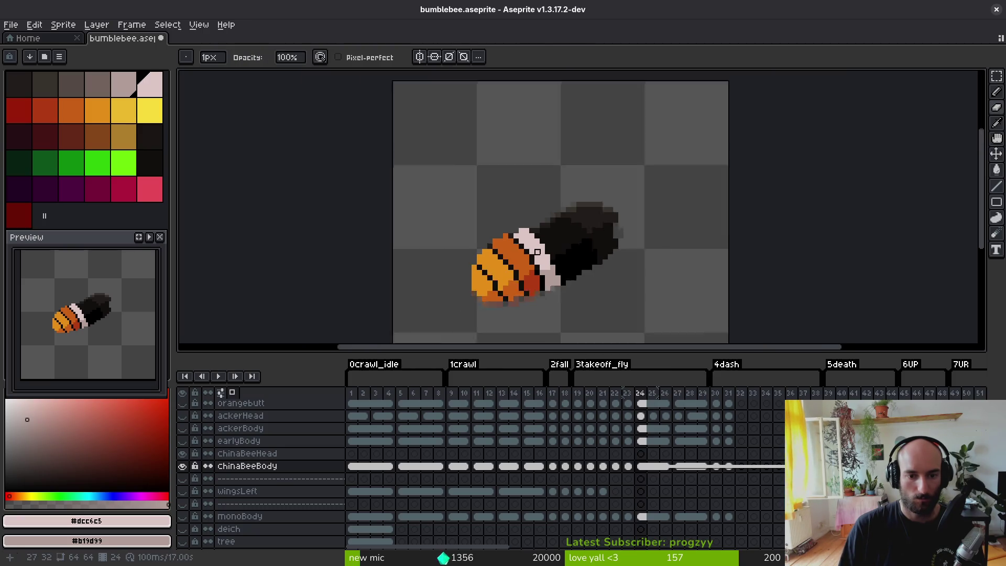
scroll(550, 275, "up", 3)
left_click(539, 274, "alt")
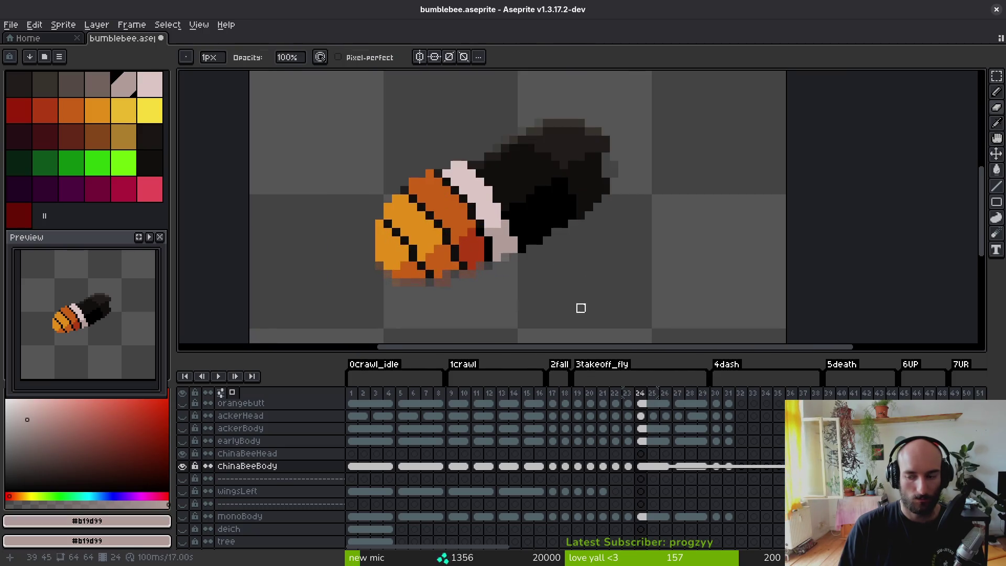
key("ctrl+s")
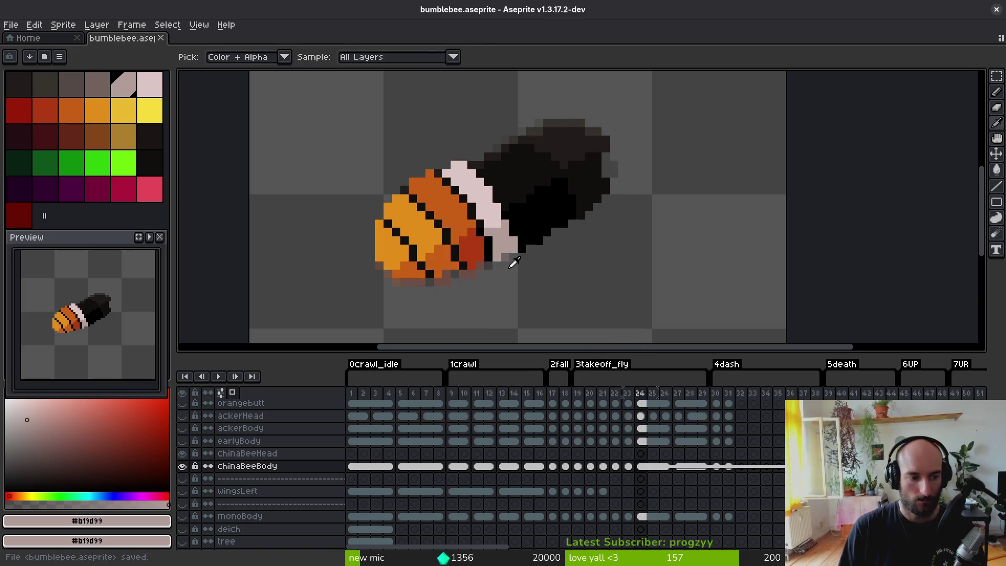
key("Right")
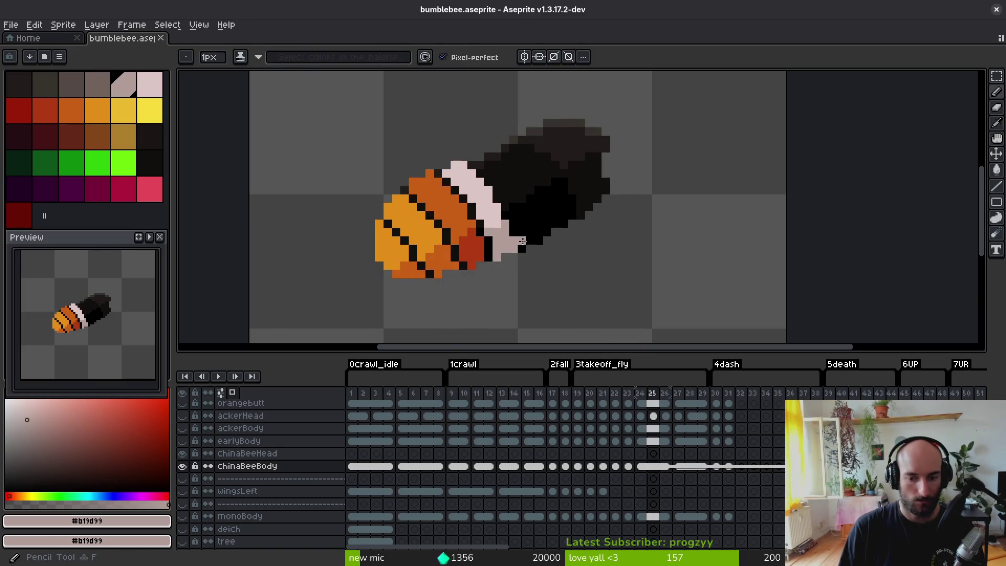
- Close the accidentally opened File menu and flip between frames to compare the bee
key("alt+f")
key("e")
key("Escape")
key("Escape")
key("Right")
key("Right")
key("Left")
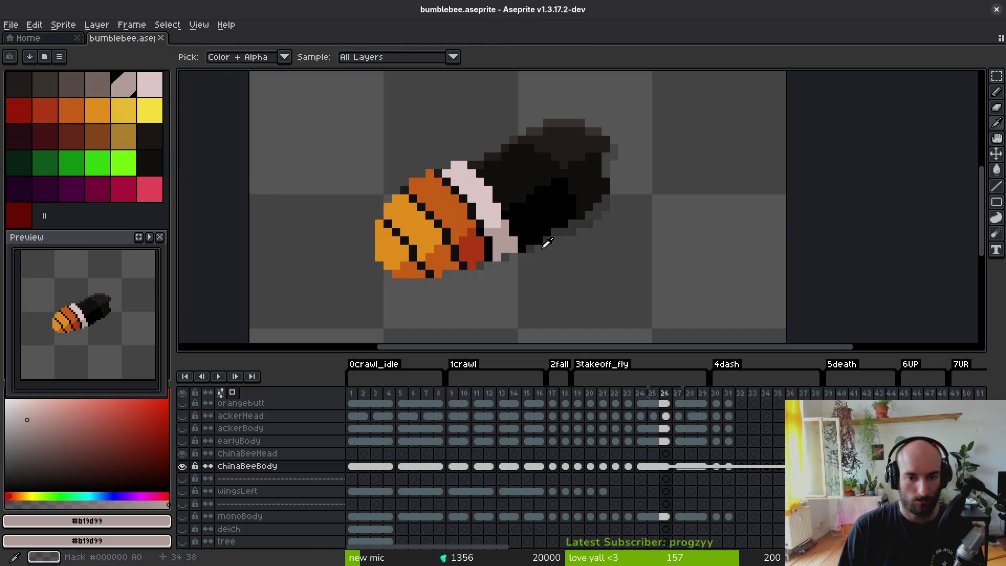
key("Right")
key("Left")
left_click(490, 209)
- On frame 27, extend the orange stripe edge and the red-brown belly into the black body
key("Right")
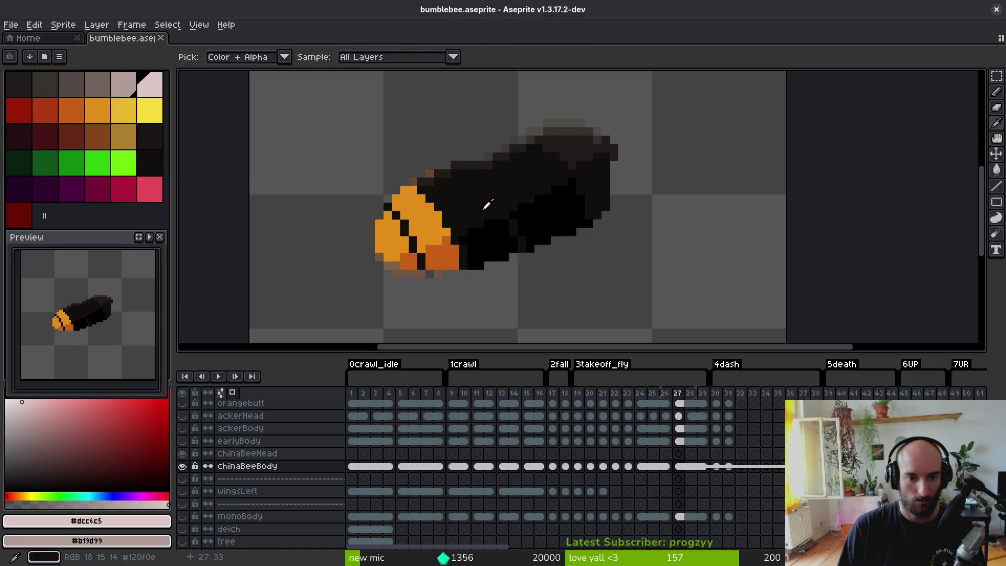
key("Left")
left_click(464, 204, "alt")
key("Right")
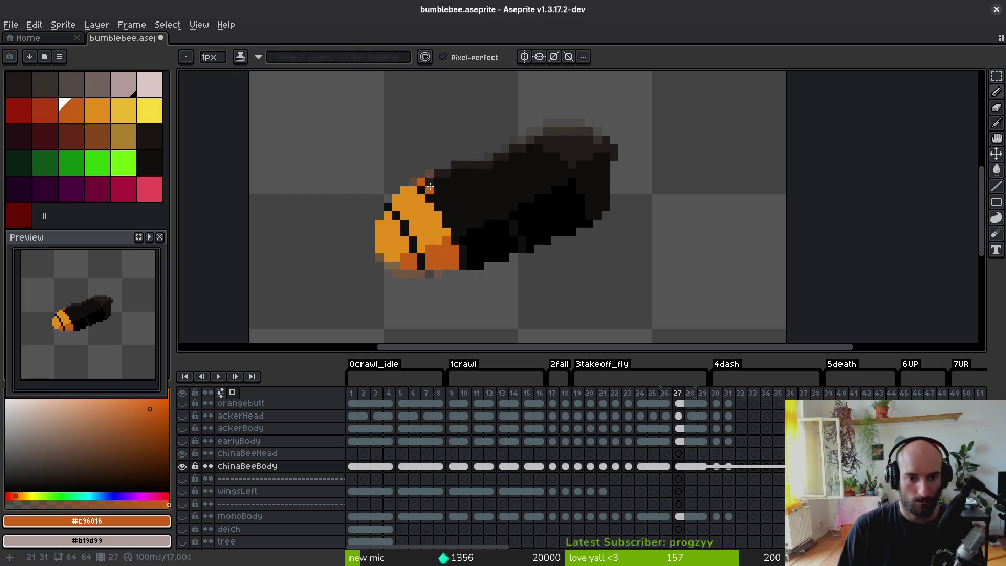
left_click(461, 230)
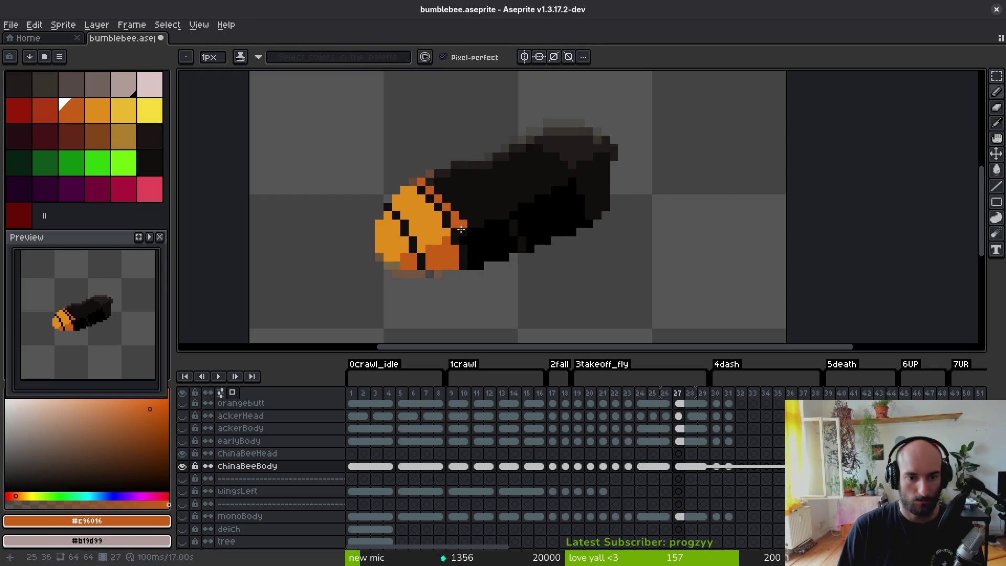
key("Left")
right_click(481, 235, "alt")
key("Right")
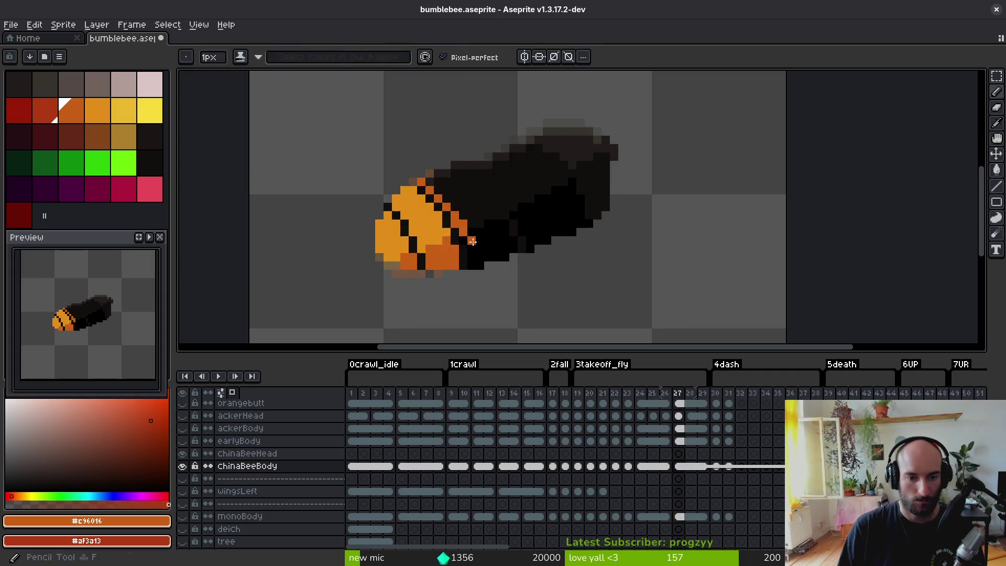
scroll(468, 238, "up", 2)
right_click(467, 237)
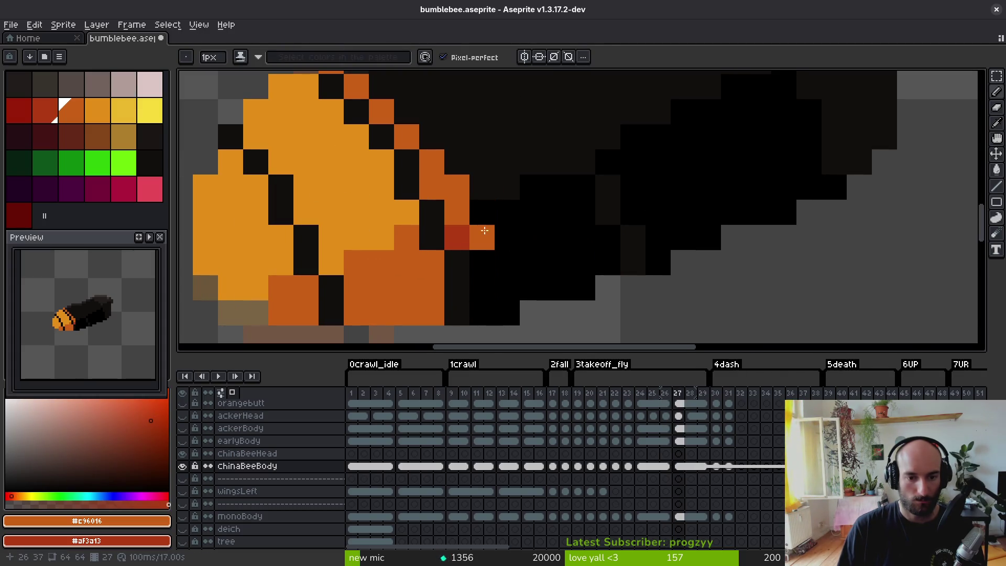
right_click(483, 315, "shift")
mouse_move(484, 315)
left_mouse_down()
mouse_move(507, 257)
mouse_move(530, 262)
mouse_move(529, 285)
mouse_move(495, 212)
mouse_move(407, 121)
mouse_move(372, 107)
mouse_move(488, 223)
left_mouse_up()
- Extend the orange stripe along its top edge and over the black pixels beside it
scroll(525, 266, "up", 2)
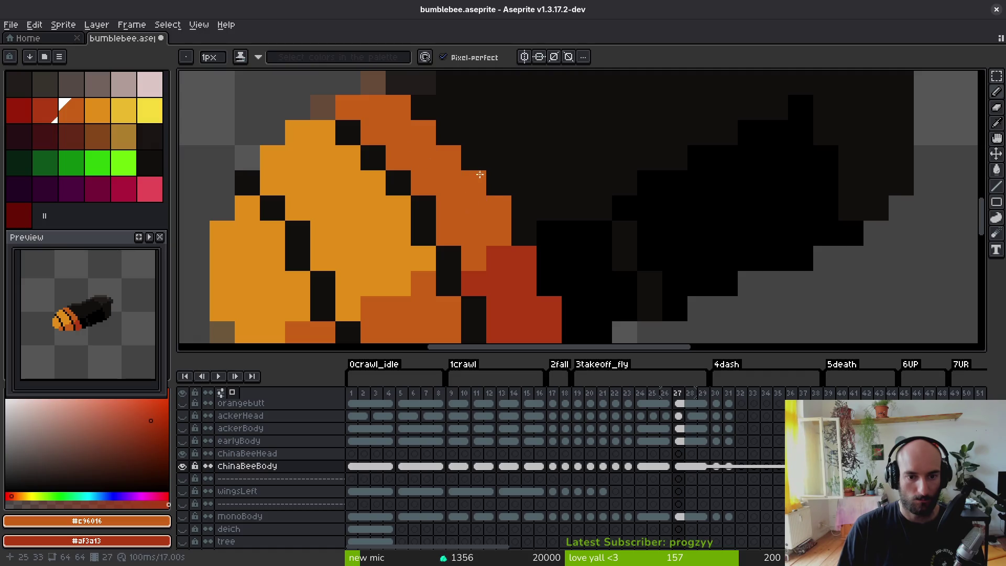
mouse_move(480, 174)
left_mouse_down()
mouse_move(398, 83)
mouse_move(422, 110)
left_mouse_up()
scroll(517, 248, "down", 5)
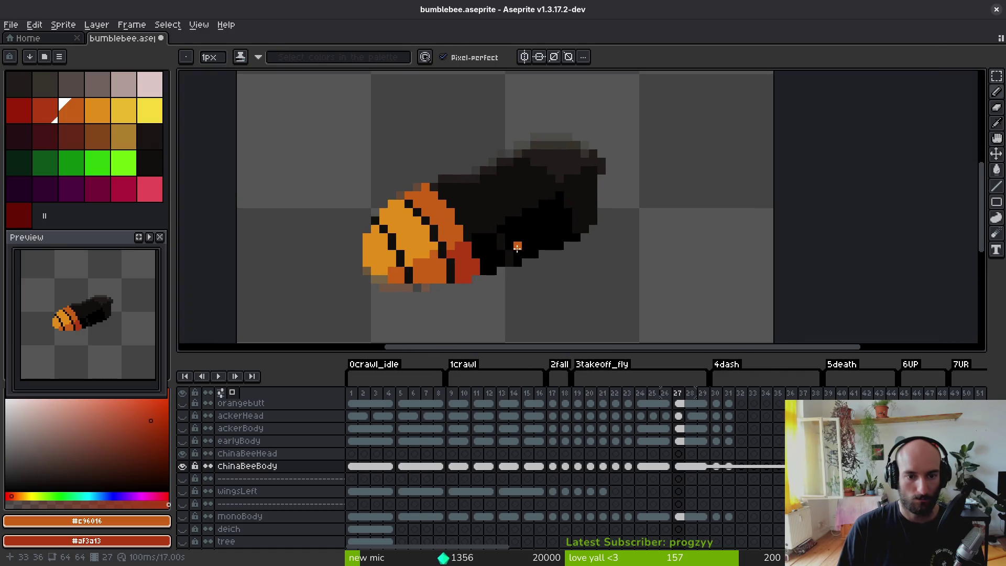
scroll(453, 198, "up", 3)
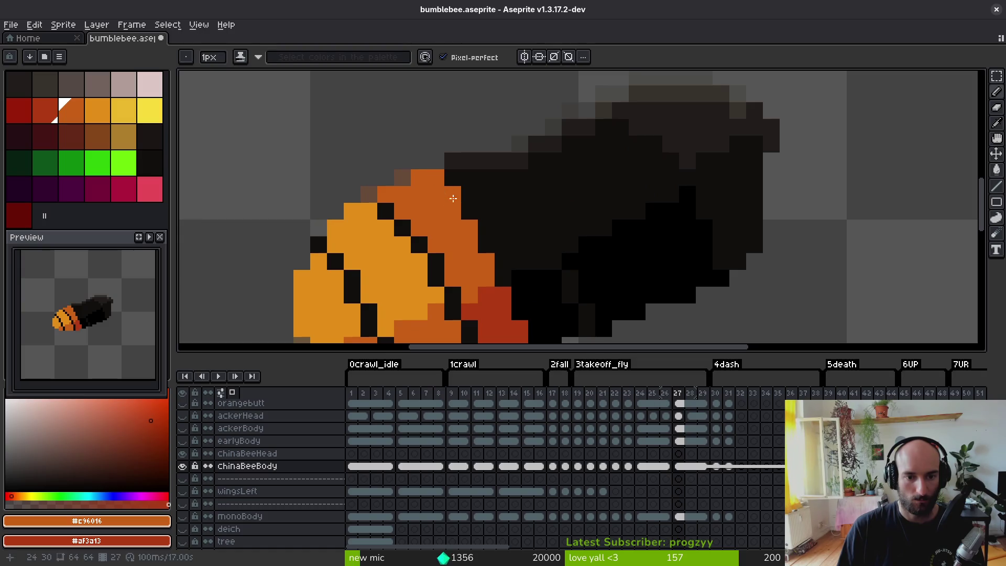
left_click_drag(453, 198, 479, 242)
scroll(510, 225, "down", 4)
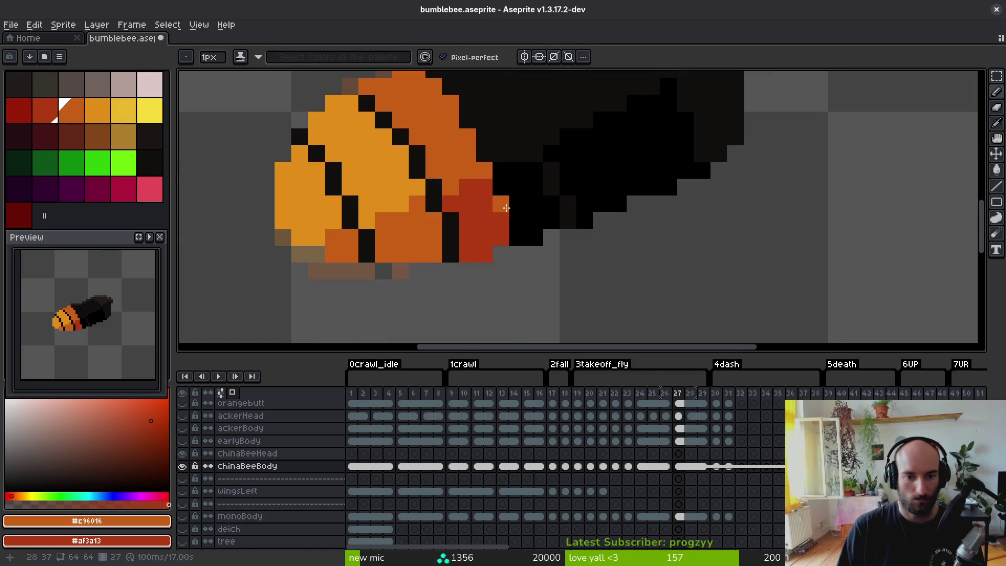
- Compare with frame 26, resample the pale pink and orange, and return to frame 24
key("alt")
key("Left")
key("Right")
key("Left")
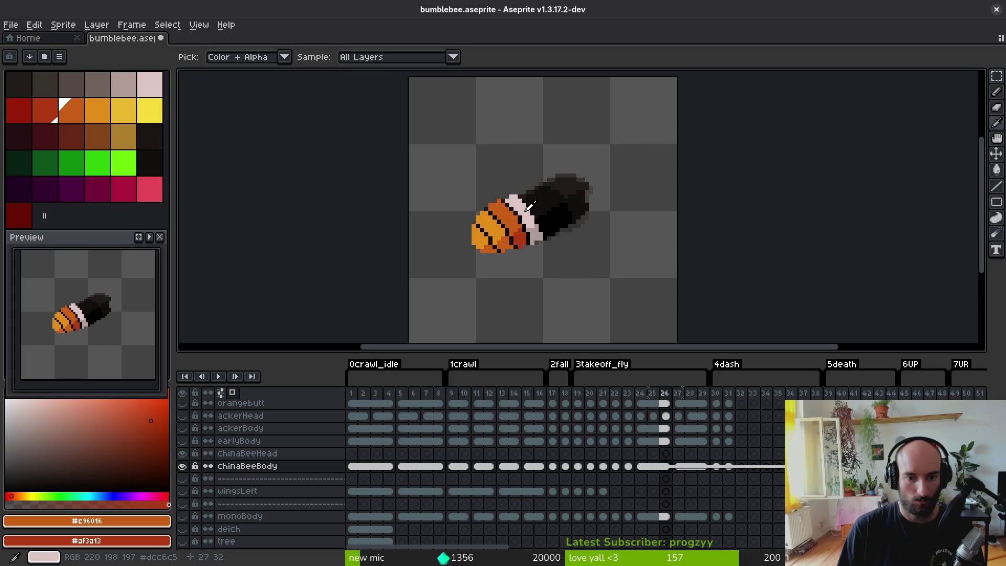
left_click(526, 203, "alt")
scroll(487, 208, "up", 2)
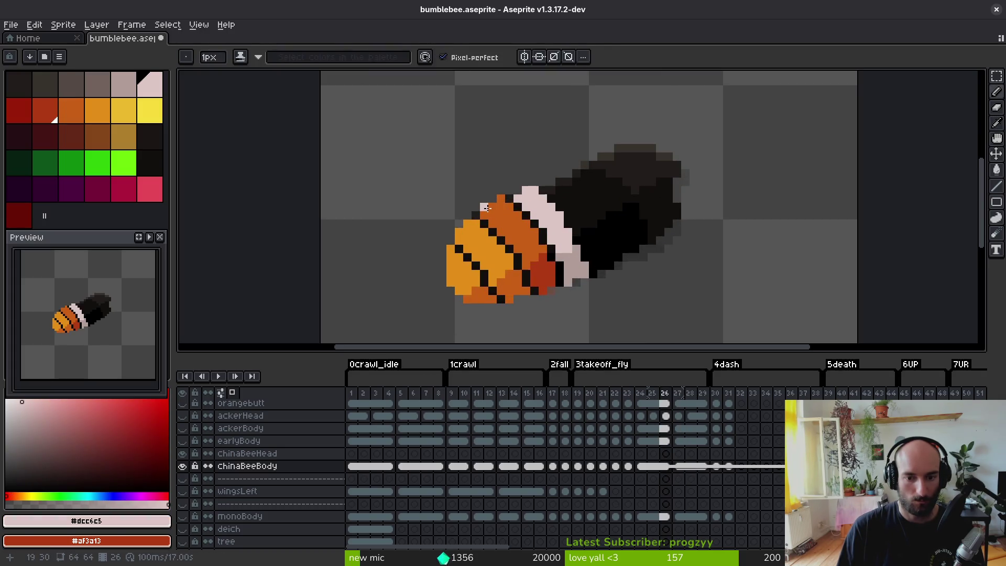
key("e")
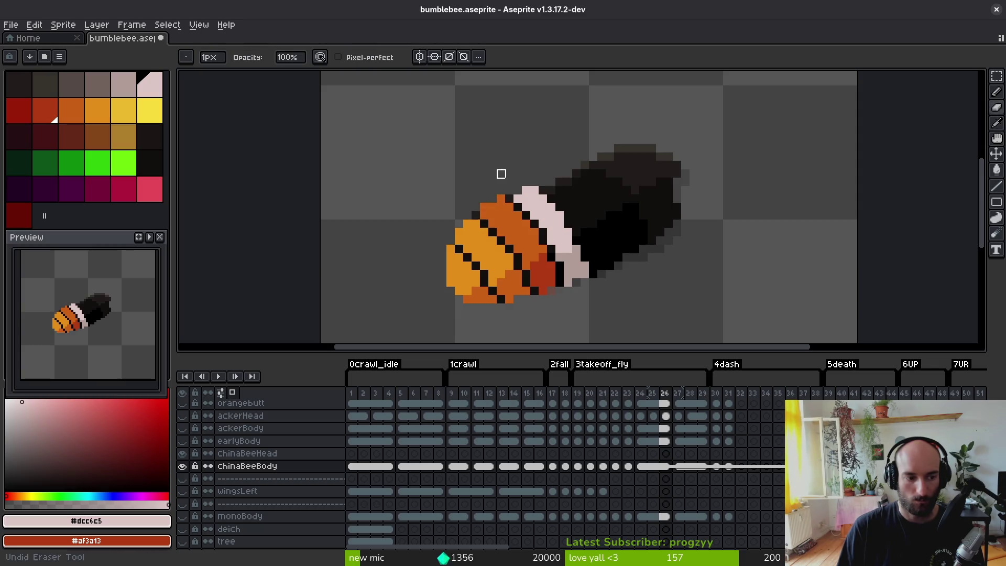
left_click(493, 224, "alt")
key("b")
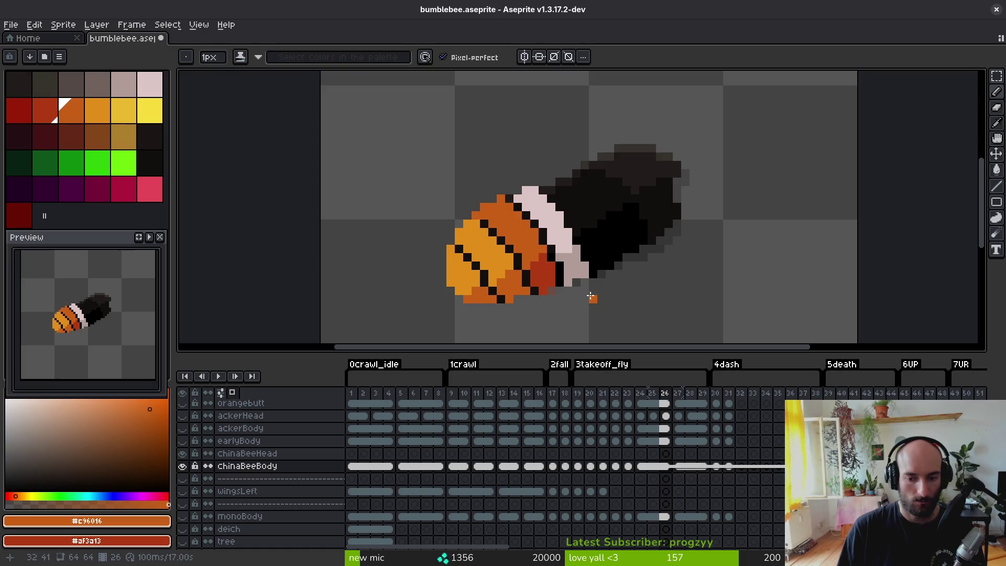
key("i")
key("Left")
key("Left")
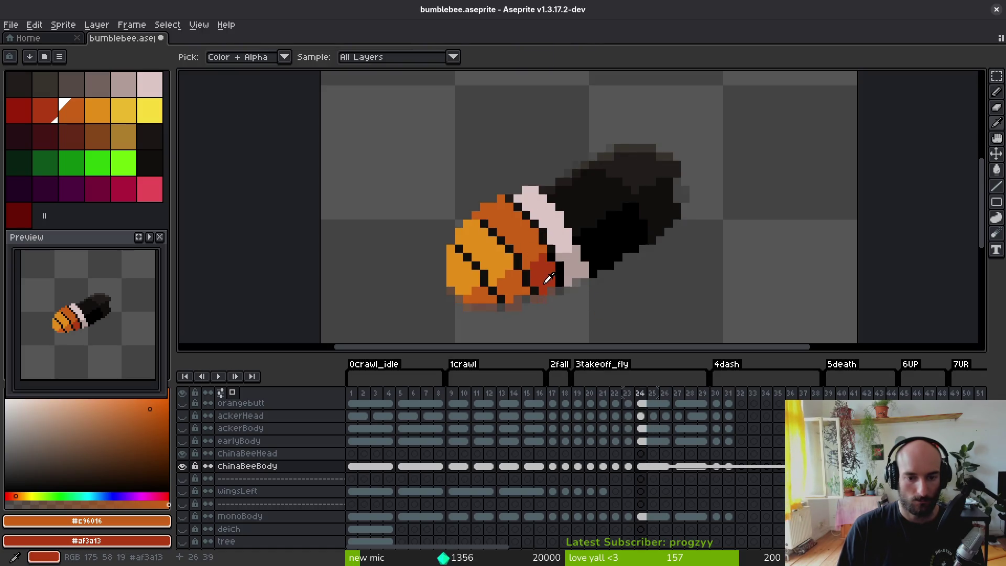
- Bucket-fill frame 24's belly red-brown #af3a13 and its stripes darker orange #c96016
key("g")
right_click(514, 287)
right_click(478, 295)
left_click(464, 262)
left_click(509, 265)
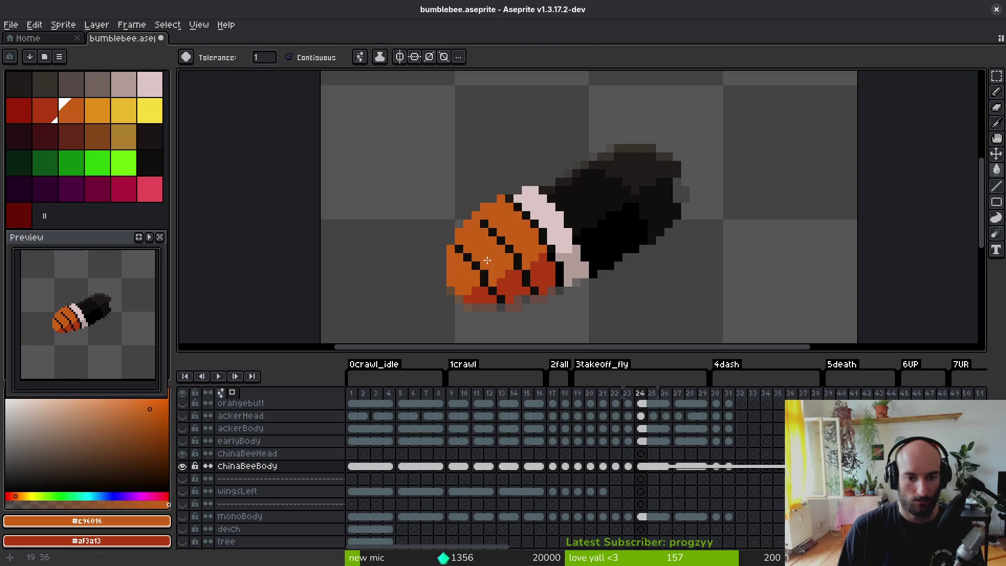
key("i")
- On frame 27, fill the belly red-brown and the stripes darker orange
key("Right")
key("Right")
key("Right")
key("g")
right_click(513, 278)
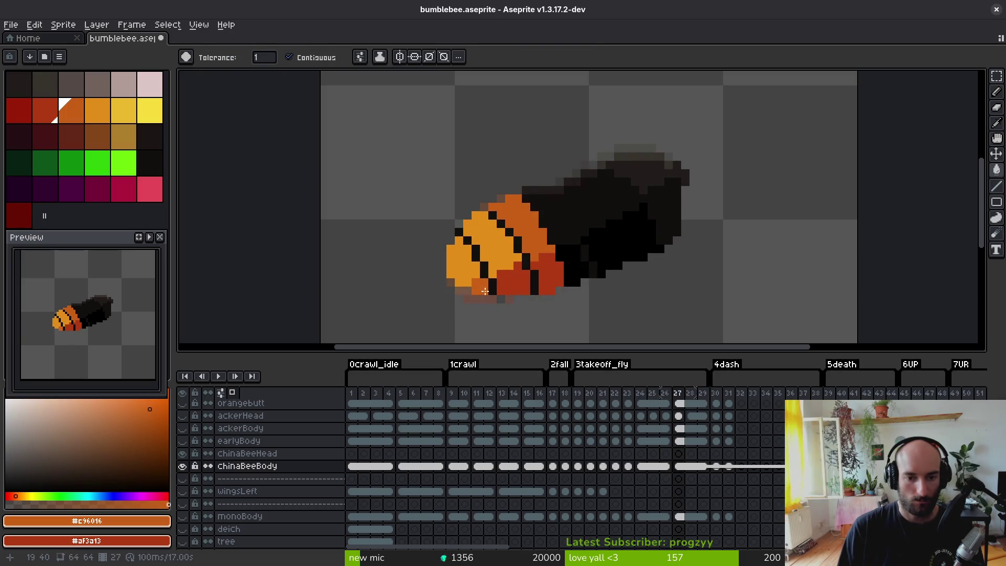
left_click(458, 262)
left_click(487, 250)
key("i")
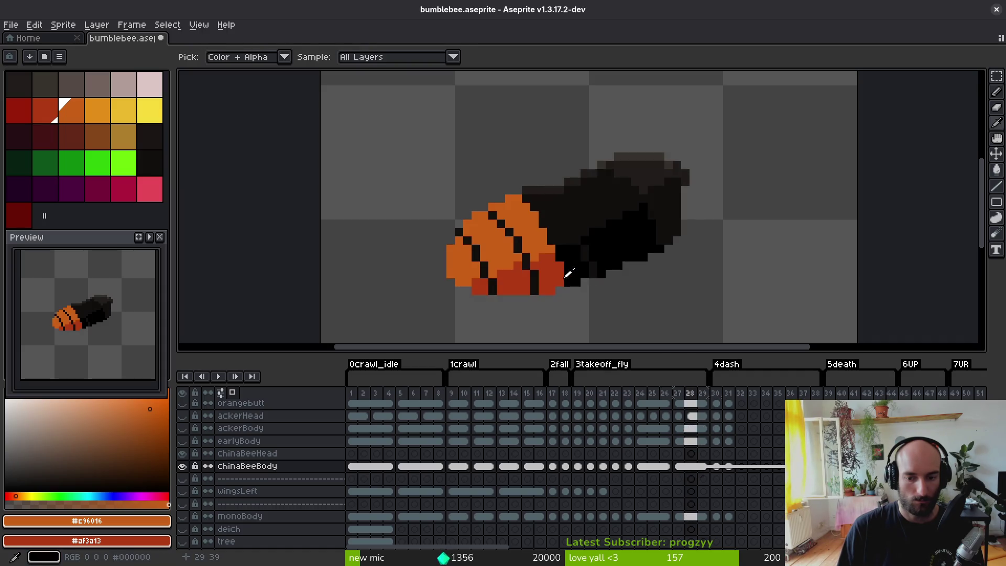
- Sample pale pink #dcc6c5 and the greyish pink from frame 26 as the two colours
key("Left")
left_click(568, 266)
right_click(576, 271)
key("Right")
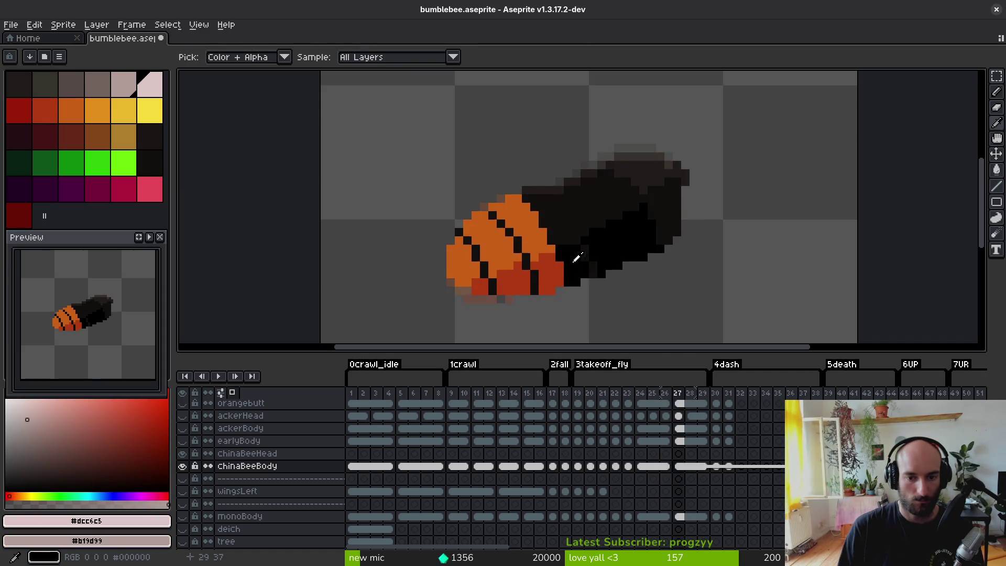
key("b")
scroll(534, 198, "up", 2)
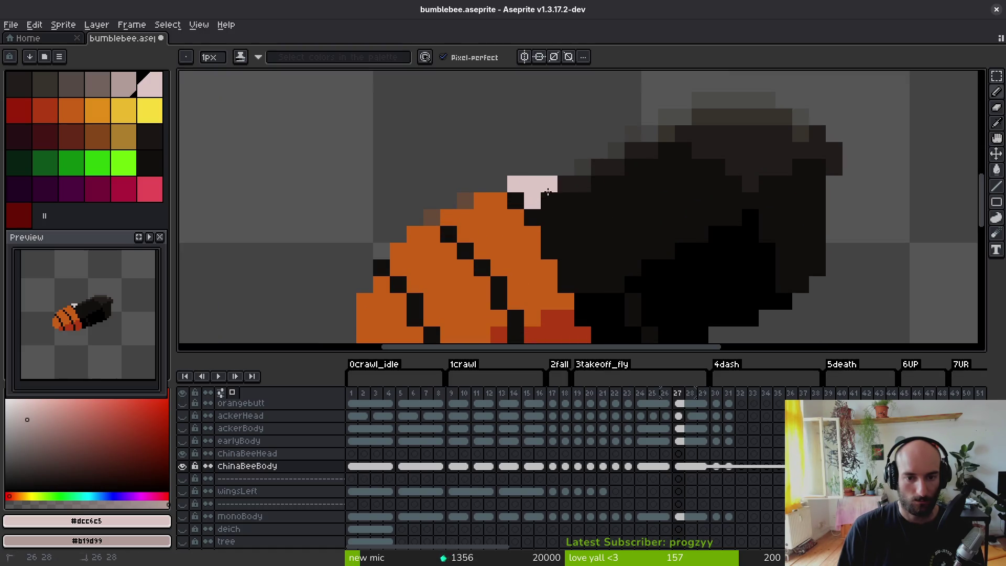
- Pencil the pale pink band behind the head on frame 27
left_click(549, 200)
scroll(555, 204, "down", 2)
left_click(518, 177)
mouse_move(544, 225)
left_mouse_down()
mouse_move(549, 246)
mouse_move(566, 213)
mouse_move(532, 161)
mouse_move(565, 200)
mouse_move(579, 250)
mouse_move(566, 262)
mouse_move(583, 262)
mouse_move(583, 296)
mouse_move(599, 313)
mouse_move(599, 278)
mouse_move(608, 309)
mouse_move(565, 177)
mouse_move(532, 145)
left_mouse_up()
scroll(638, 300, "down", 3)
- Compare frames 26 and 27, then widen the pale band up along the body
key("comma")
key("i")
key("period")
key("b")
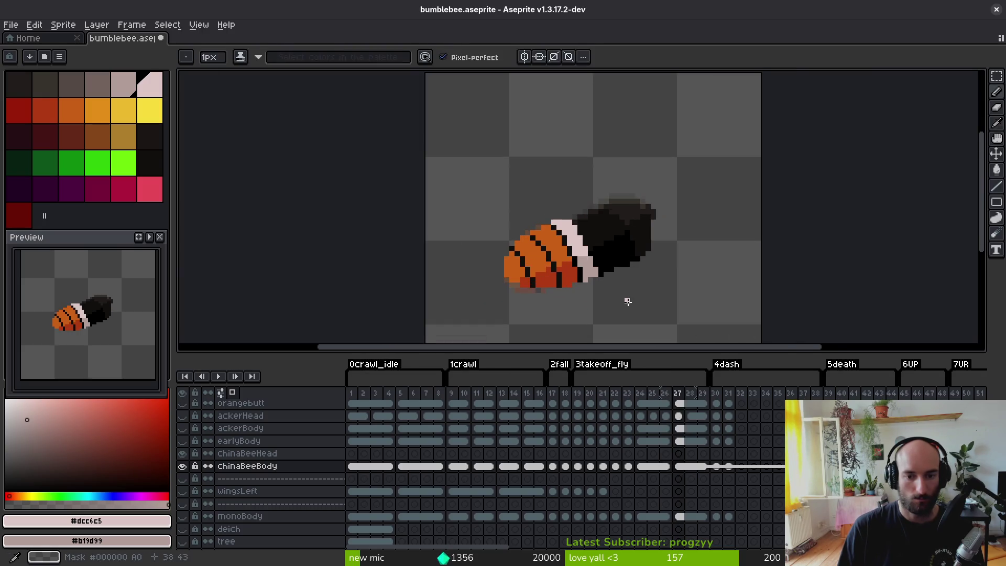
key("i")
key("comma")
key("period")
key("b")
left_click(606, 280)
scroll(604, 280, "up", 3)
key("ctrl+z")
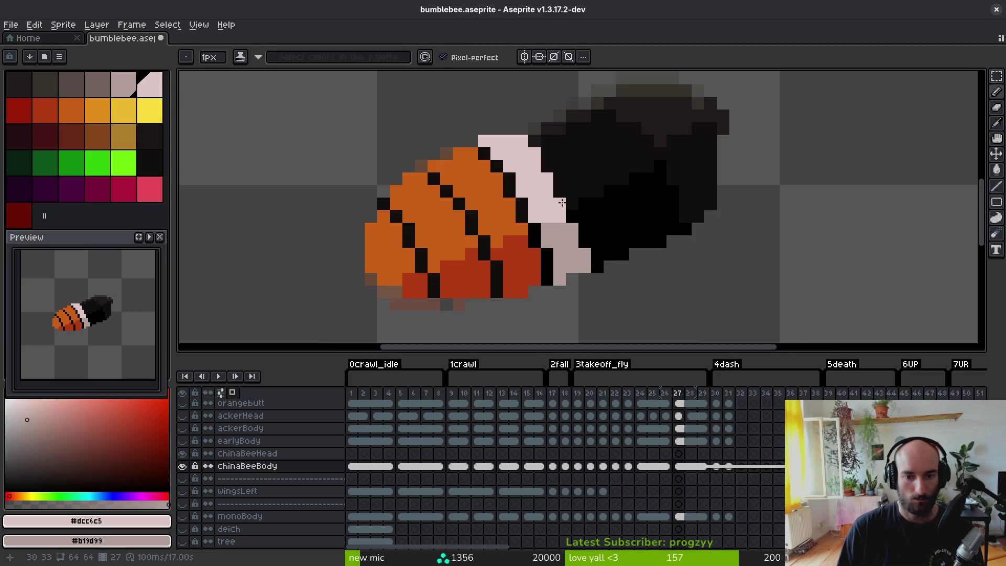
left_click_drag(570, 217, 551, 173)
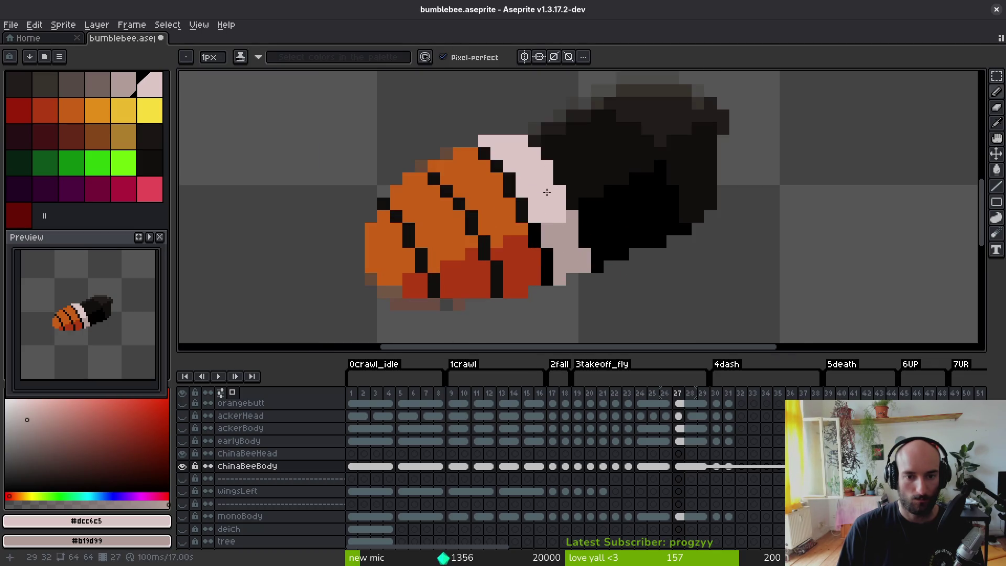
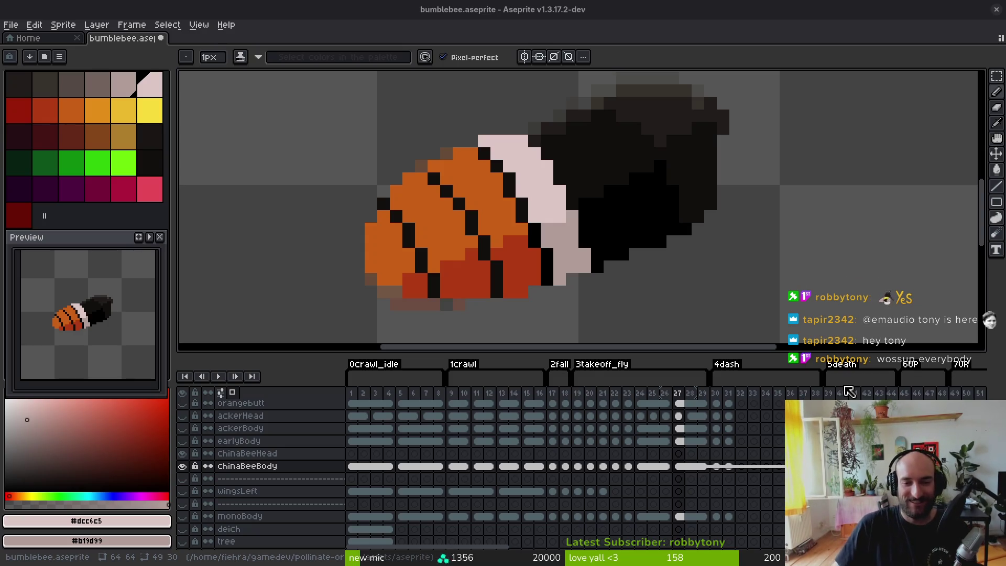
- Save bumblebee.aseprite
scroll(560, 231, "up", 2)
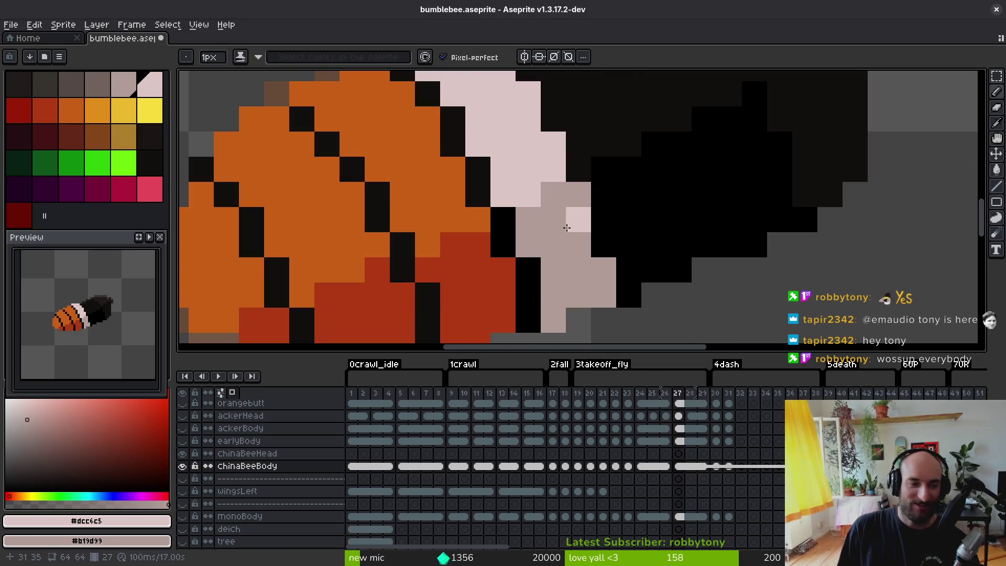
key("ctrl+s")
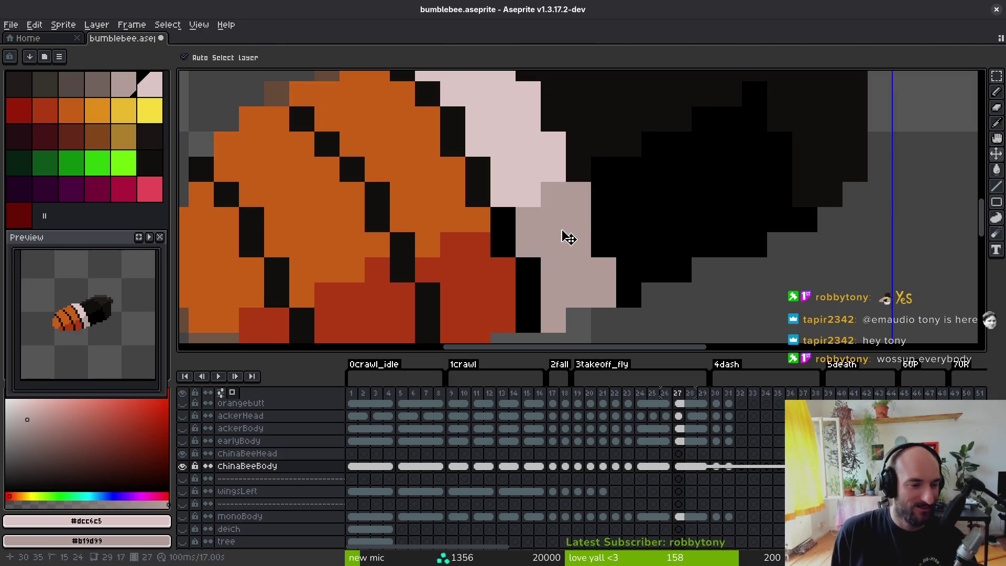
scroll(561, 235, "down", 5)
- Pick frame 29's orange body colour and red shading as primary and secondary colours
key("i")
key("Right")
key("Right")
key("Right")
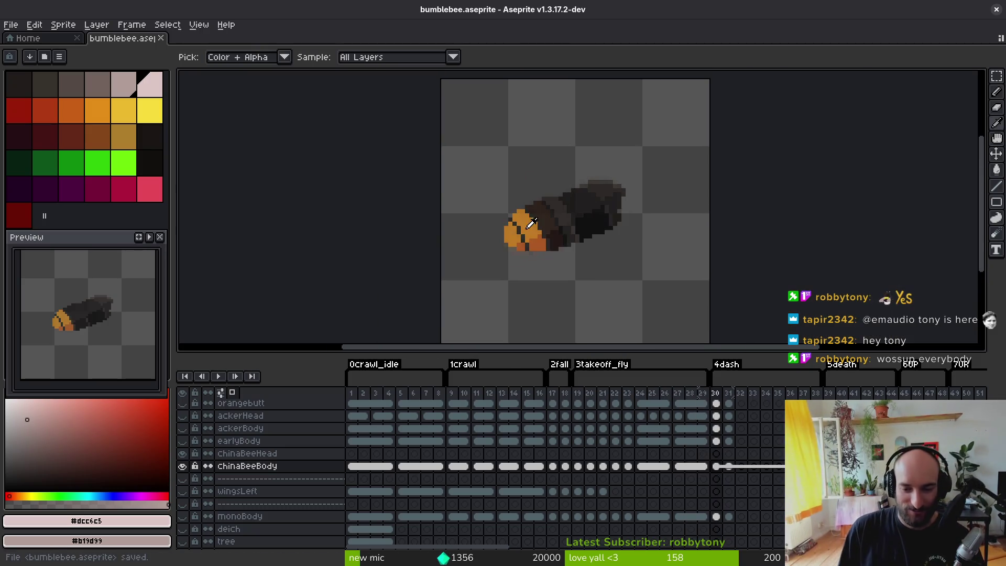
scroll(596, 224, "up", 3)
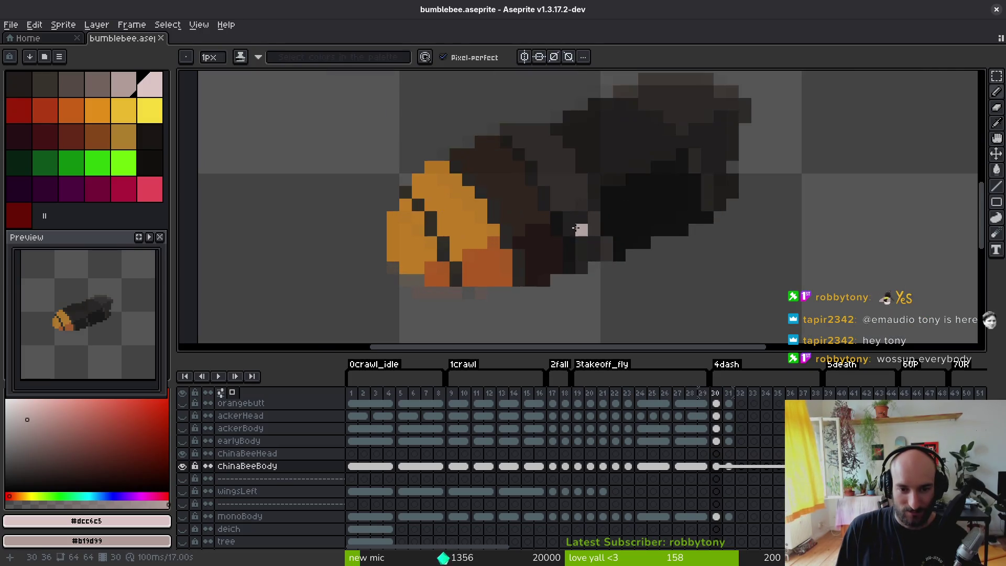
key("Left")
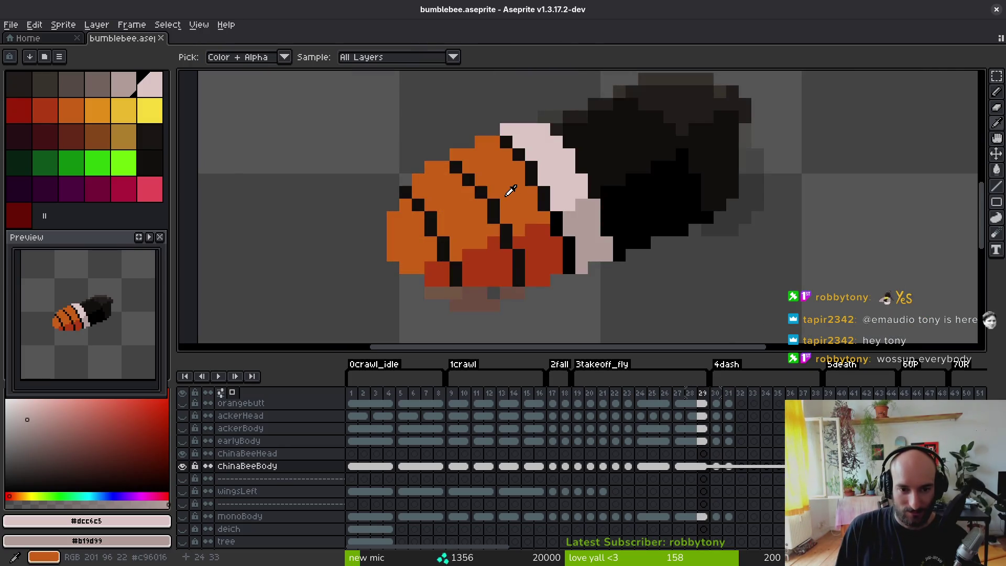
left_click(511, 190)
right_click(545, 234)
key("Right")
key("b")
- Paint orange pixels along frame 30's body top edge and a red stroke down its side
left_click(468, 155)
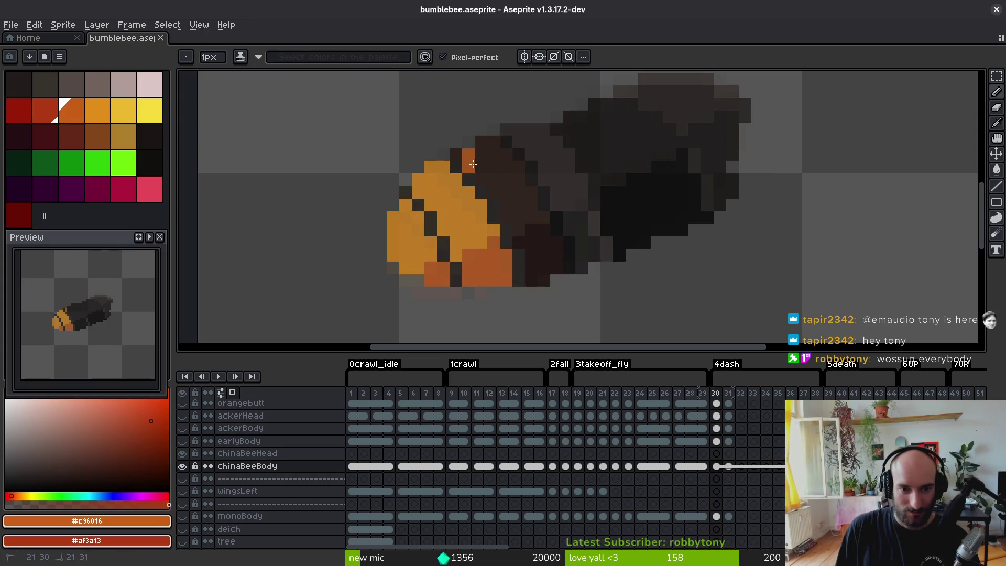
left_click(481, 166)
left_click(456, 154)
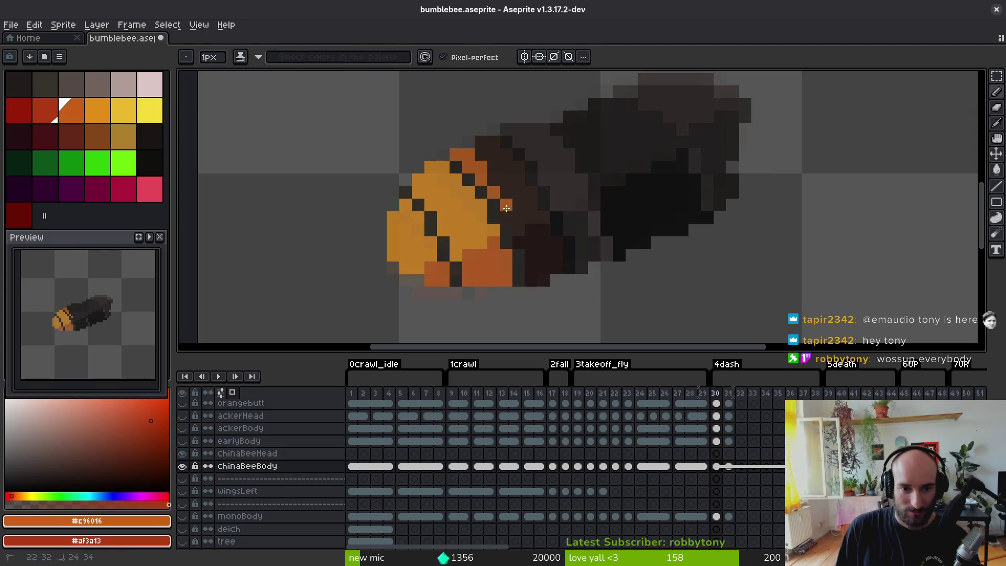
left_click(519, 218)
mouse_move(532, 206)
left_mouse_down()
mouse_move(532, 193)
mouse_move(518, 202)
mouse_move(506, 162)
mouse_move(500, 187)
mouse_move(493, 142)
mouse_move(481, 146)
mouse_move(492, 178)
left_mouse_up()
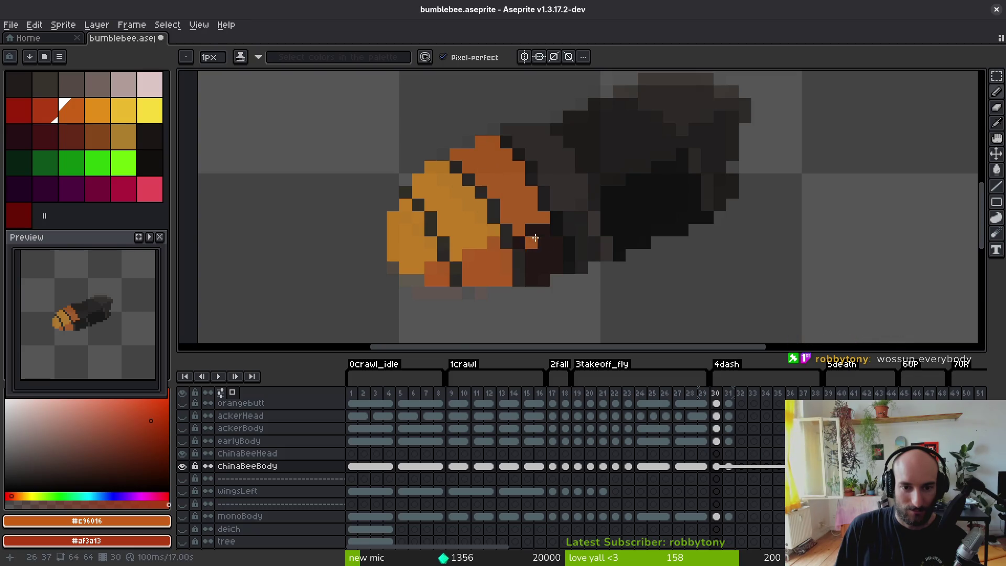
mouse_move(533, 241)
left_mouse_down()
mouse_move(544, 281)
mouse_move(541, 231)
mouse_move(556, 265)
mouse_move(519, 242)
left_mouse_up()
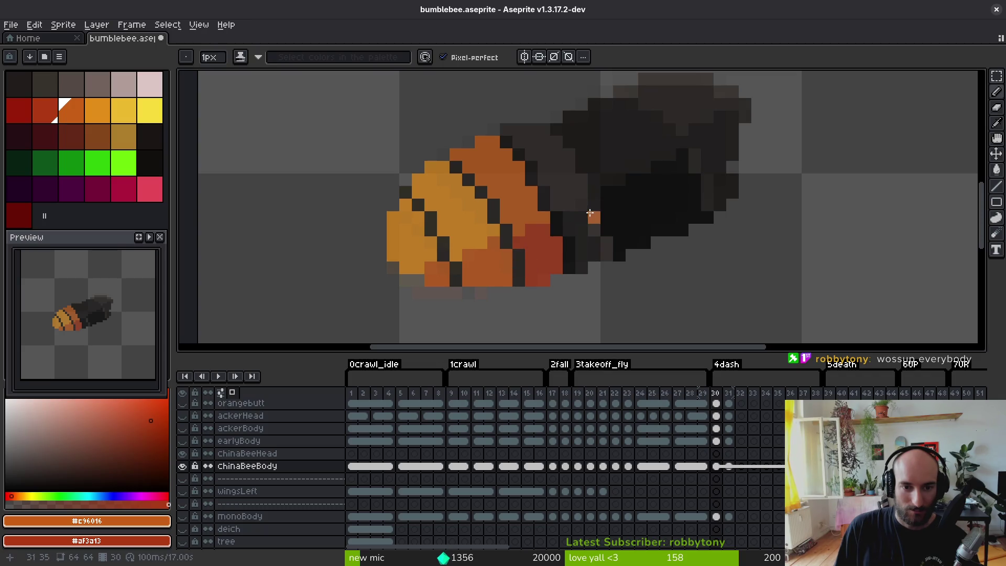
- Flood-fill frame 30's lower patches red and its yellow areas orange
key("g")
right_click(487, 262)
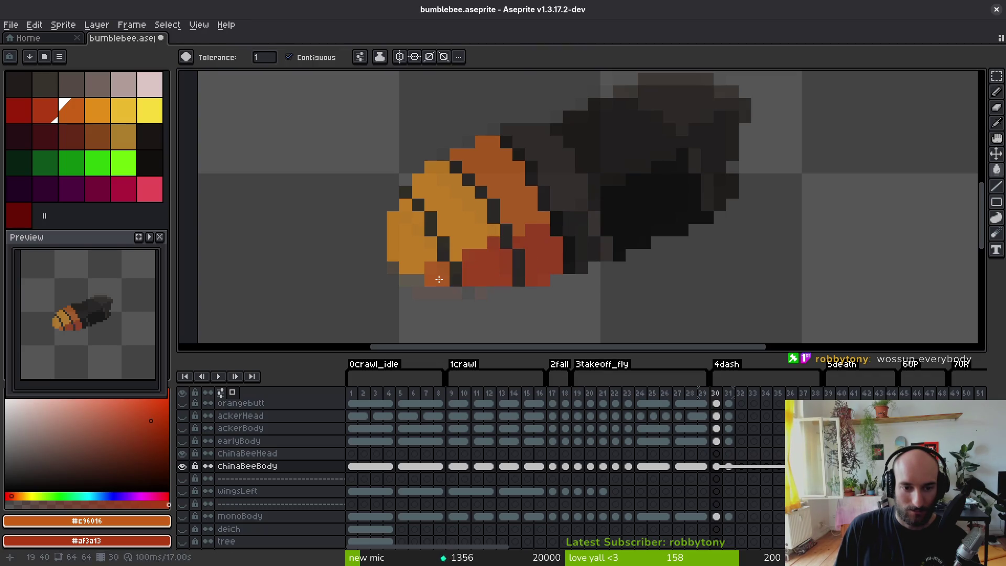
right_click(439, 280)
left_click(380, 243)
key("ctrl+z")
left_click(409, 246)
left_click(466, 209)
left_click(529, 276)
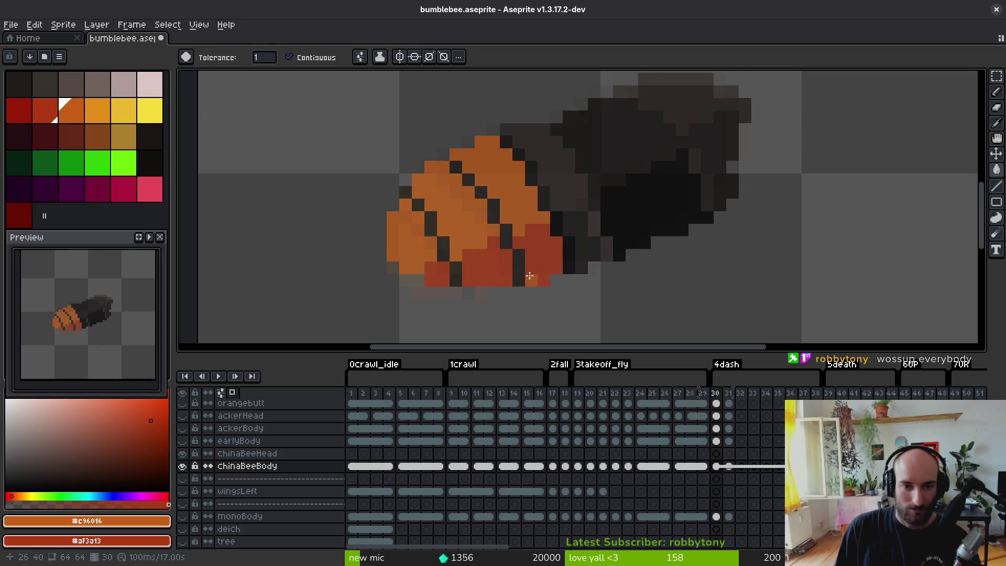
key("ctrl+z")
- Pick the pale pink band colour and greyish-pink shade from frame 29
key("i")
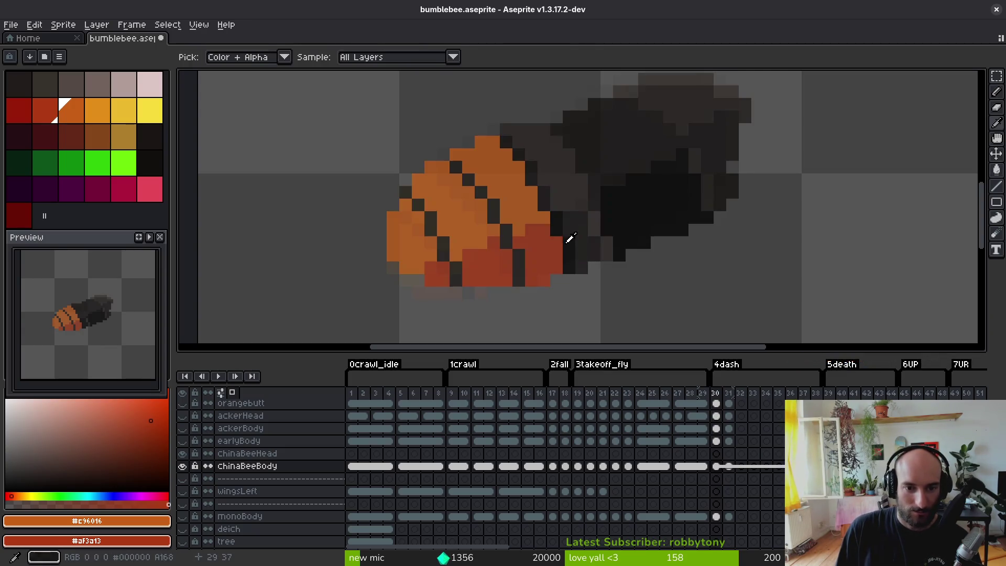
key("comma")
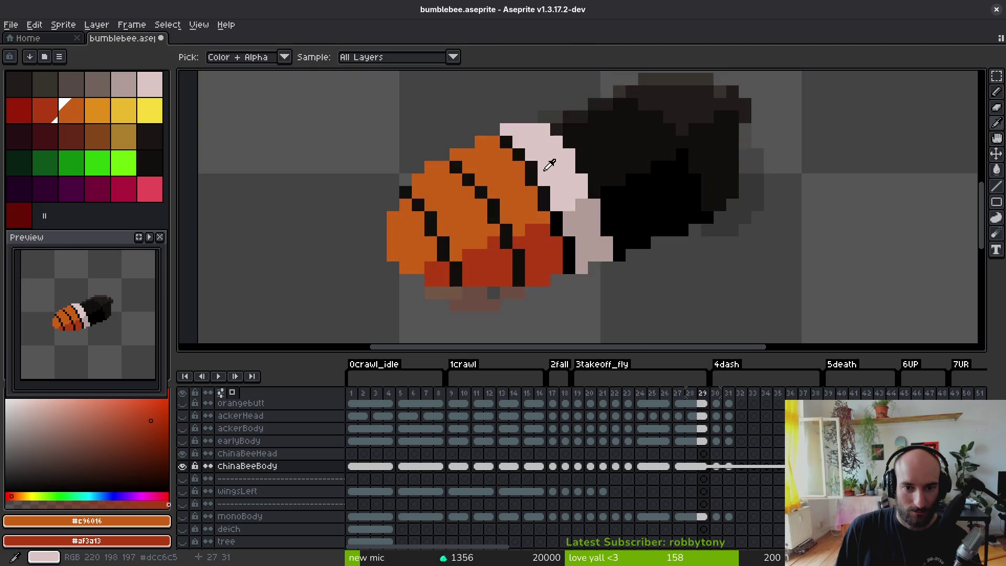
left_click(558, 166)
right_click(582, 225)
key("period")
key("b")
- Paint the pale pink band with greyish-pink shading beneath it on frame 30, and save
mouse_move(506, 130)
left_mouse_down()
mouse_move(545, 130)
mouse_move(557, 143)
mouse_move(570, 168)
mouse_move(560, 157)
mouse_move(545, 176)
mouse_move(569, 167)
mouse_move(568, 207)
mouse_move(557, 194)
mouse_move(584, 185)
mouse_move(581, 230)
mouse_move(607, 247)
mouse_move(583, 245)
left_mouse_up()
right_click(582, 206)
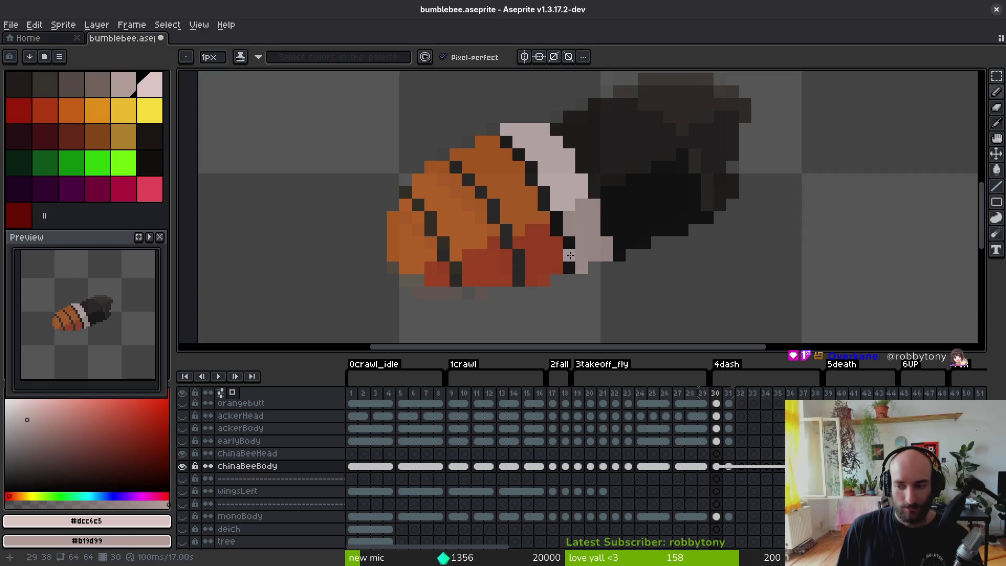
key("ctrl+s")
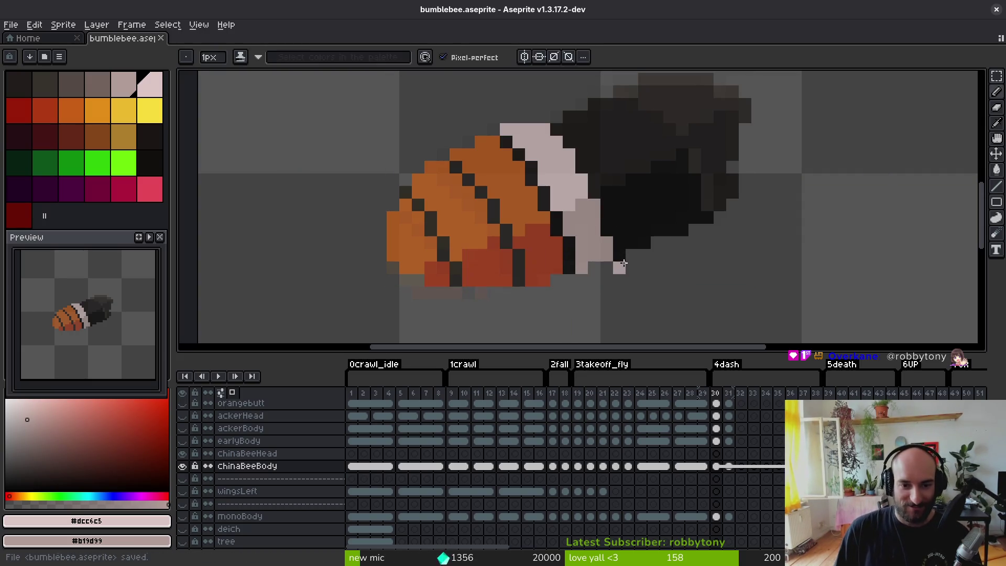
key("i")
key("period")
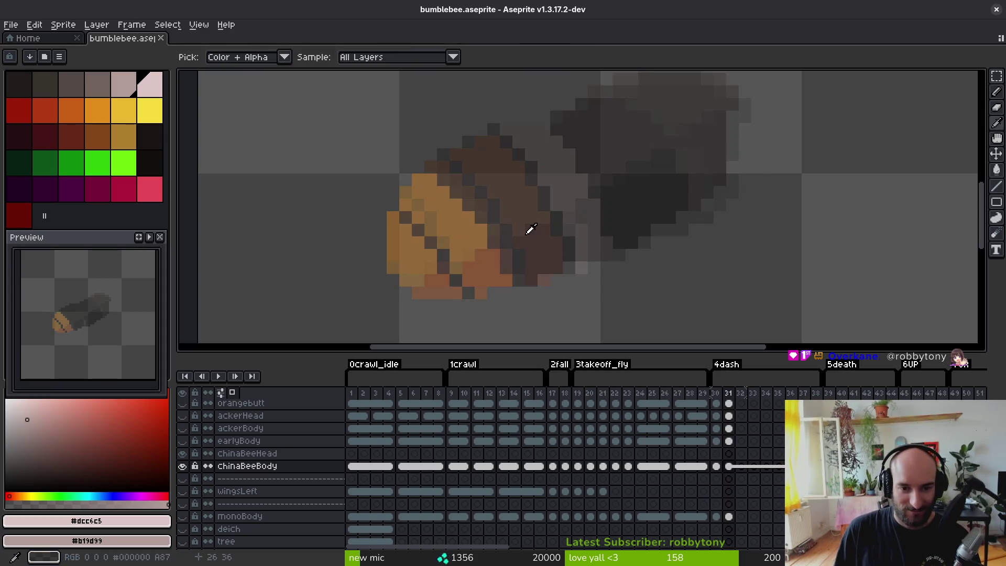
- Pick orange and red from frame 30 and place a first orange pixel on frame 31
key("comma")
key("comma")
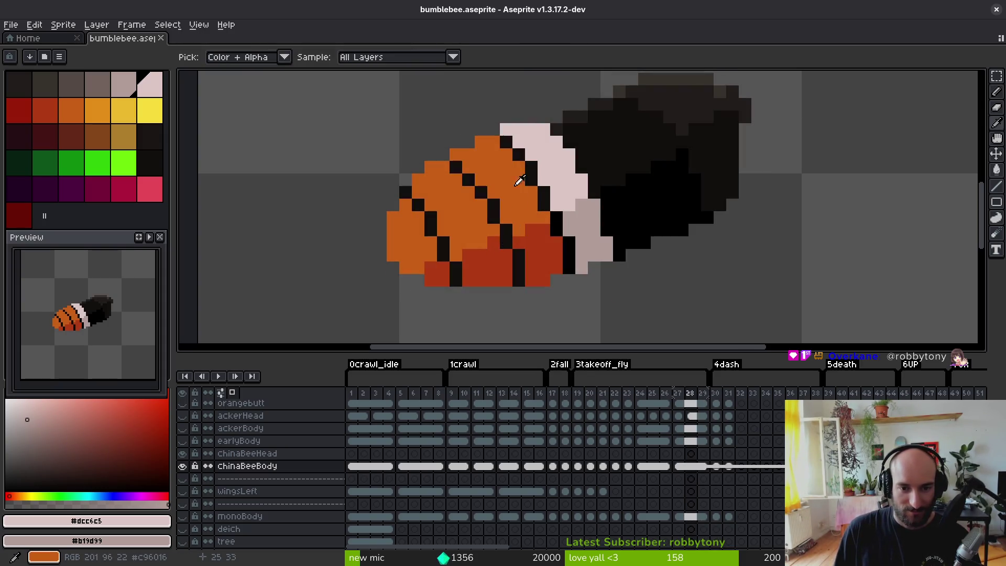
left_click(492, 234)
right_click(539, 225)
key("period")
key("period")
key("b")
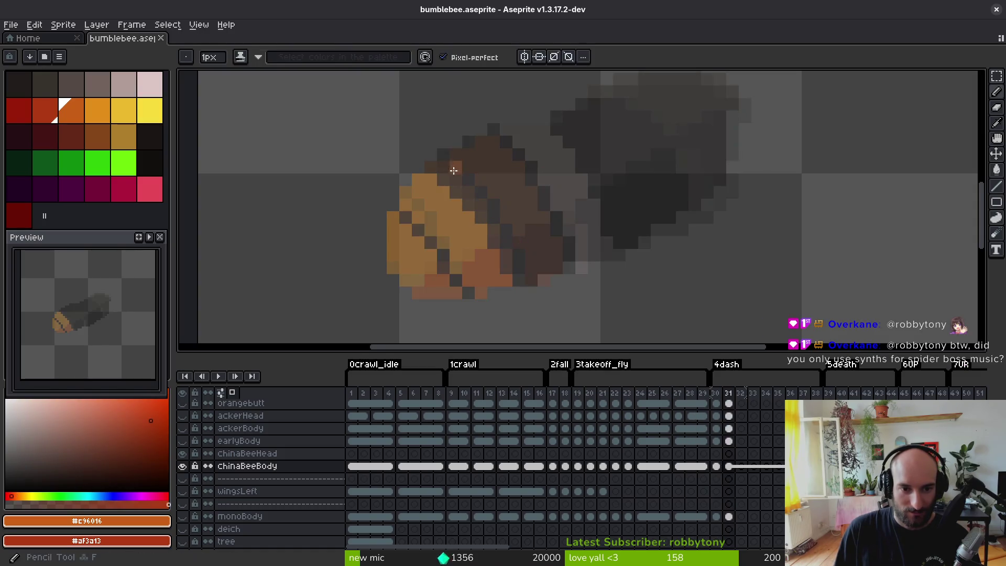
left_click(490, 210)
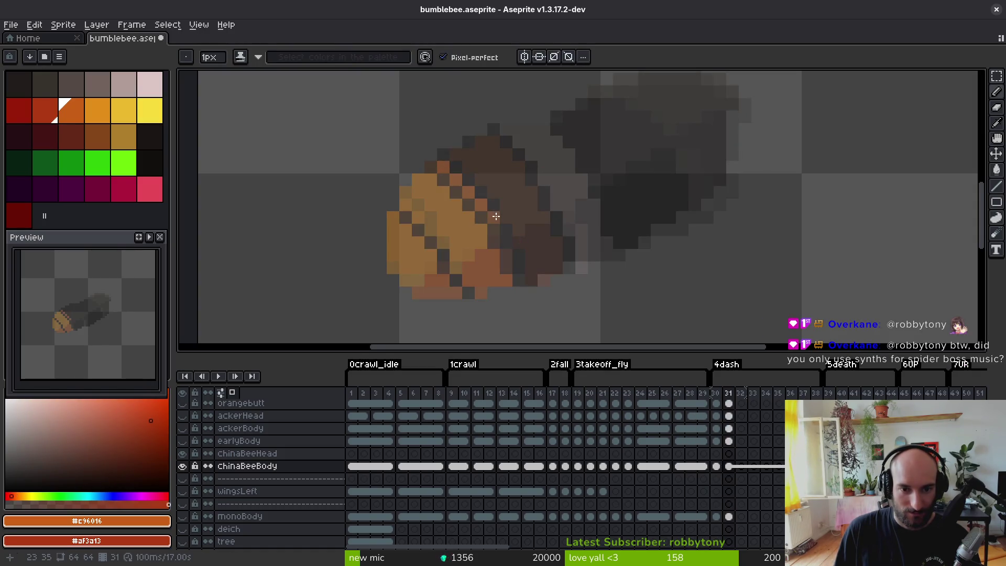
- Adjust which frames the onion skin previews
mouse_move(768, 422)
left_mouse_down()
mouse_move(709, 422)
mouse_move(695, 433)
left_mouse_up()
left_click_drag(666, 394, 675, 395)
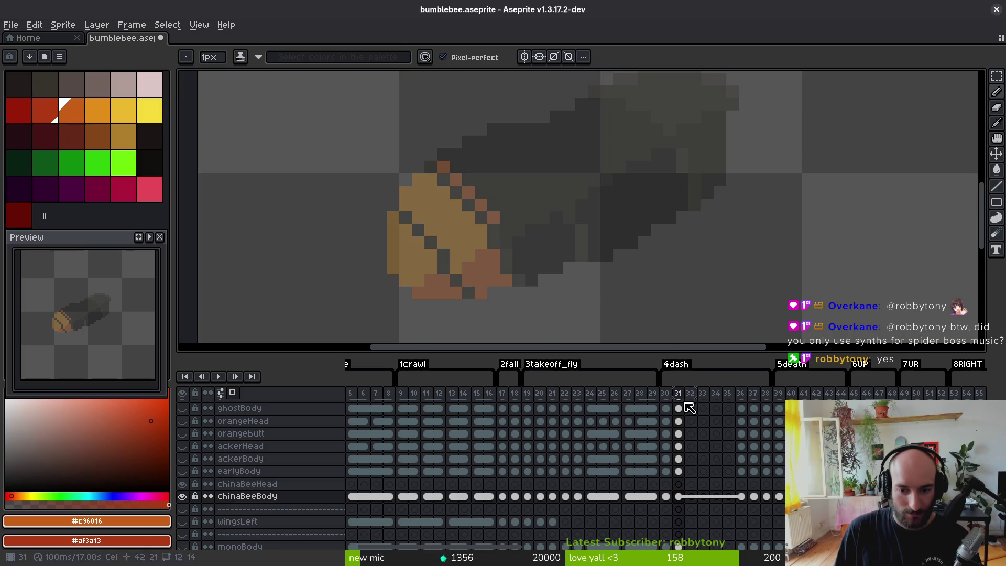
left_click(673, 395)
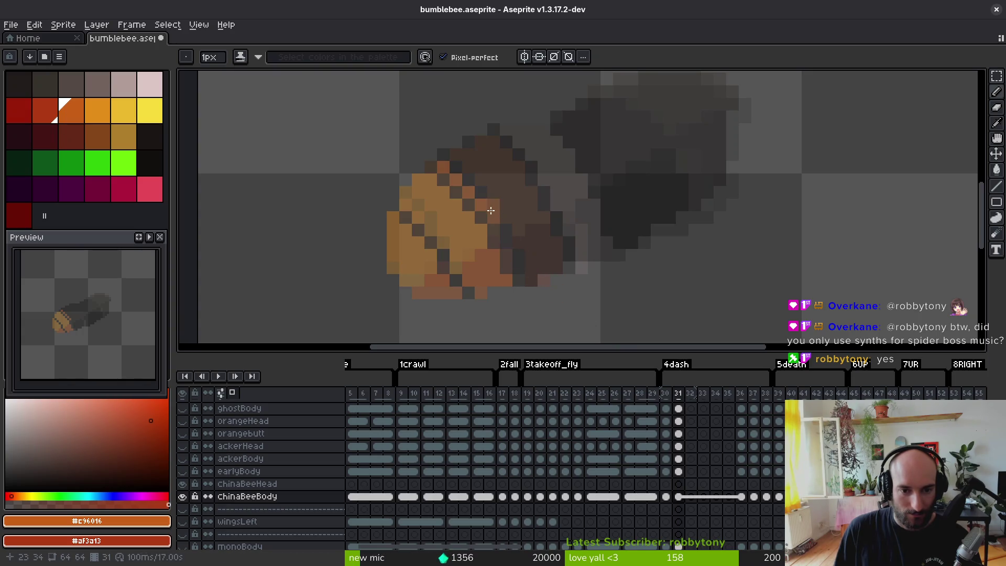
- Paint an orange stroke across frame 31's upper body, comparing against frame 30
key("i")
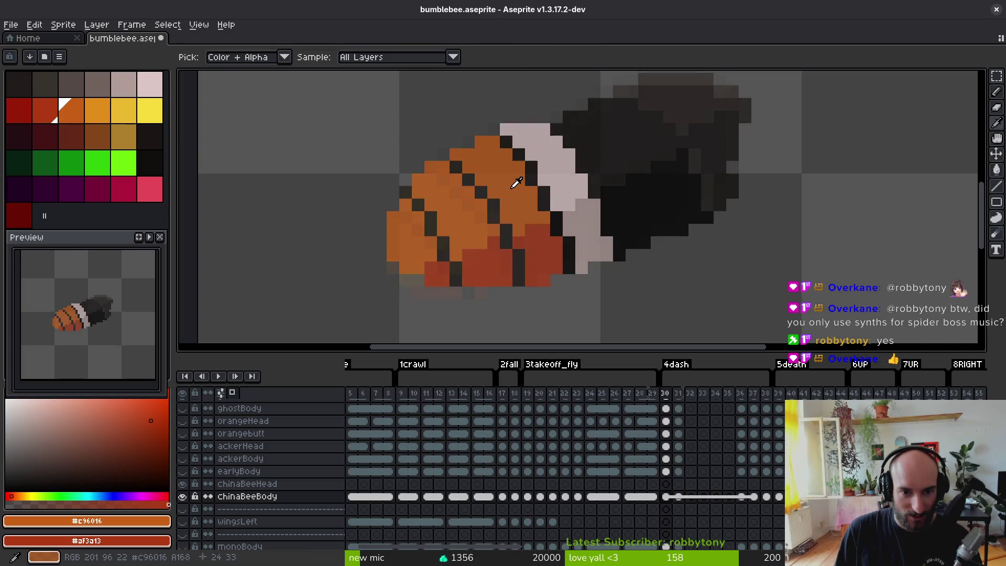
key("b")
left_click(466, 178)
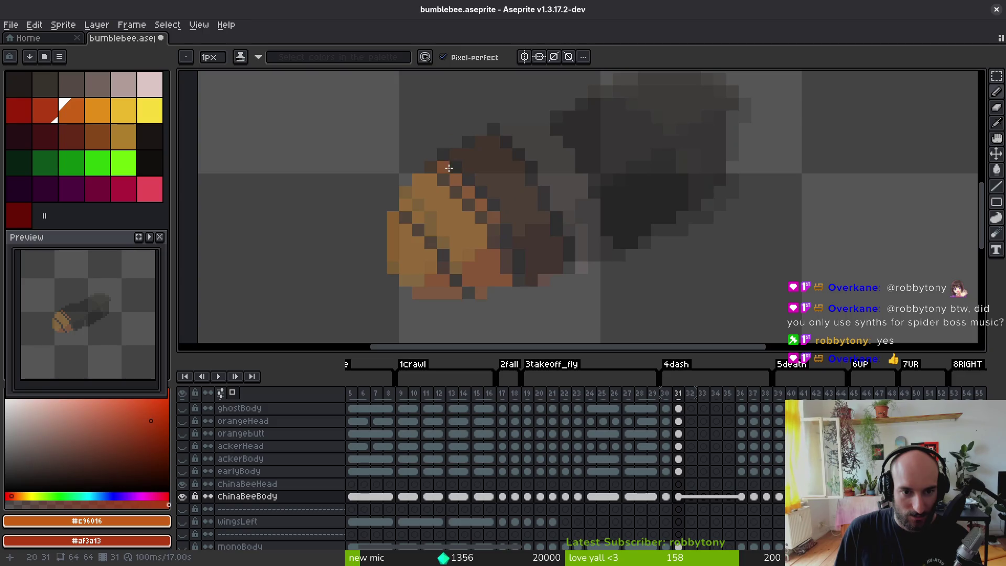
key("i")
key("Left")
key("Left")
key("Right")
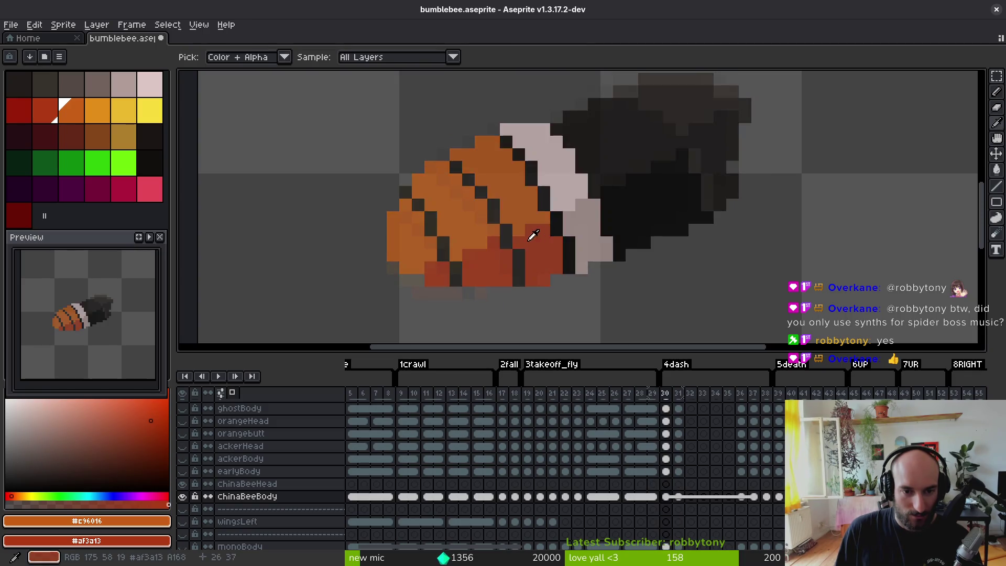
key("b")
key("Right")
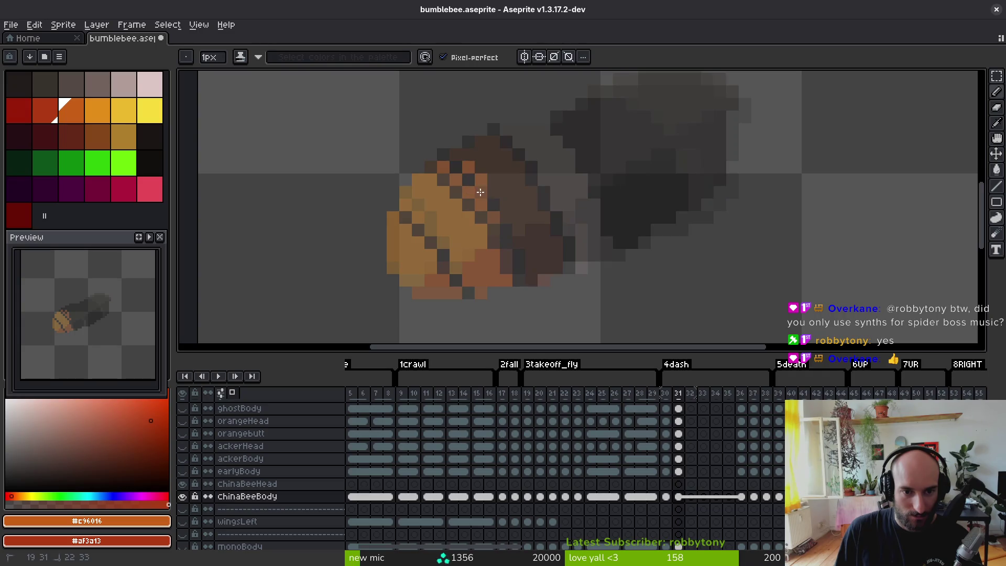
mouse_move(450, 159)
left_mouse_down()
mouse_move(475, 157)
mouse_move(530, 218)
mouse_move(508, 198)
left_mouse_up()
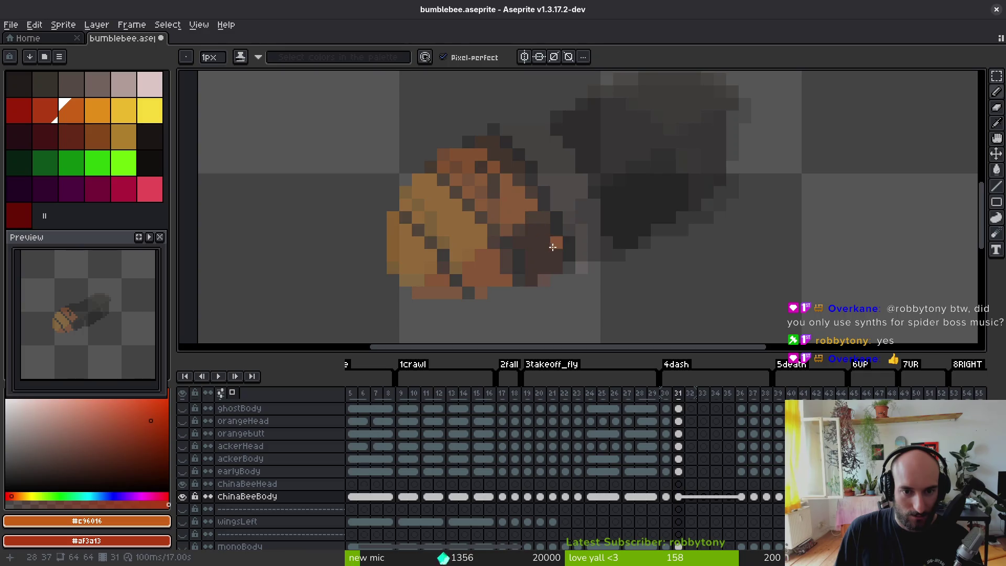
- Touch up orange near the body top and paint red shading on the lower-right body
key("i")
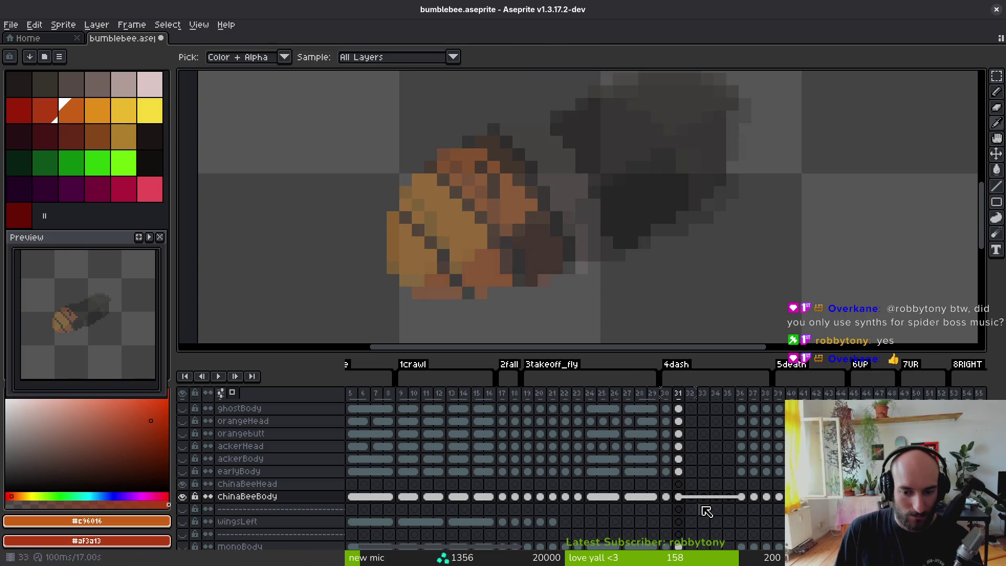
key("Left")
key("Right")
key("Left")
key("Right")
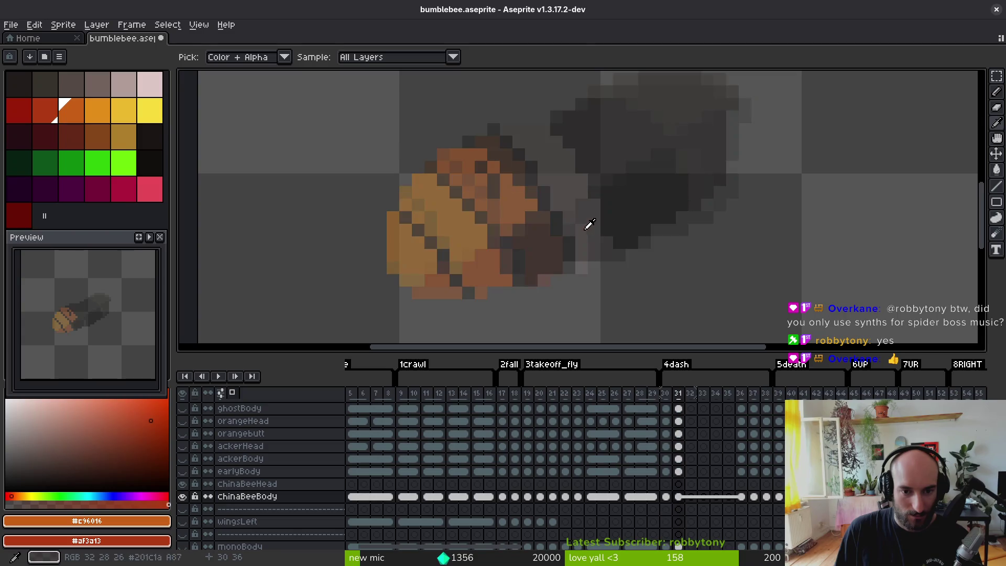
key("b")
left_click_drag(486, 195, 485, 179)
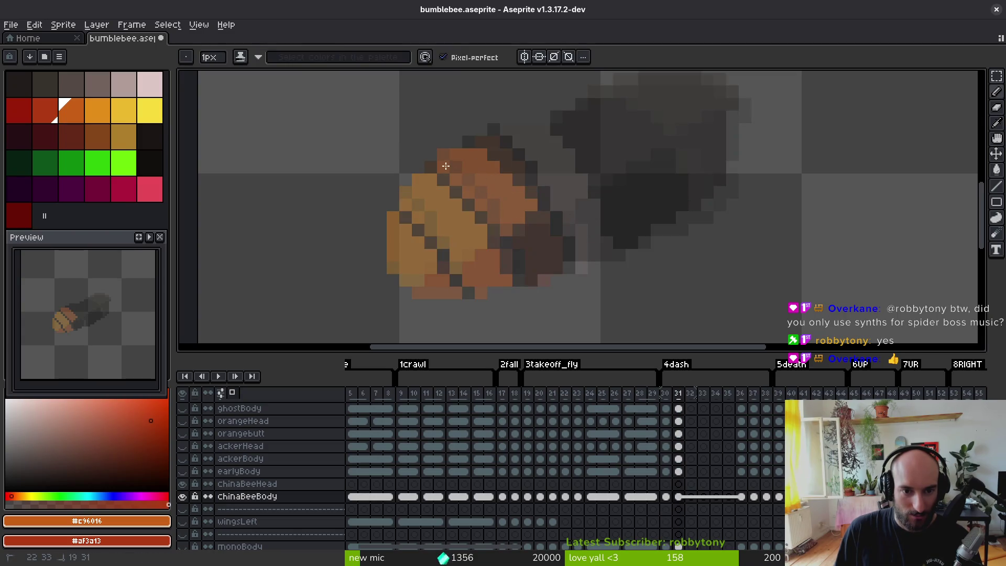
mouse_move(514, 225)
left_mouse_down()
mouse_move(530, 225)
mouse_move(531, 268)
mouse_move(544, 265)
mouse_move(544, 237)
mouse_move(552, 265)
left_mouse_up()
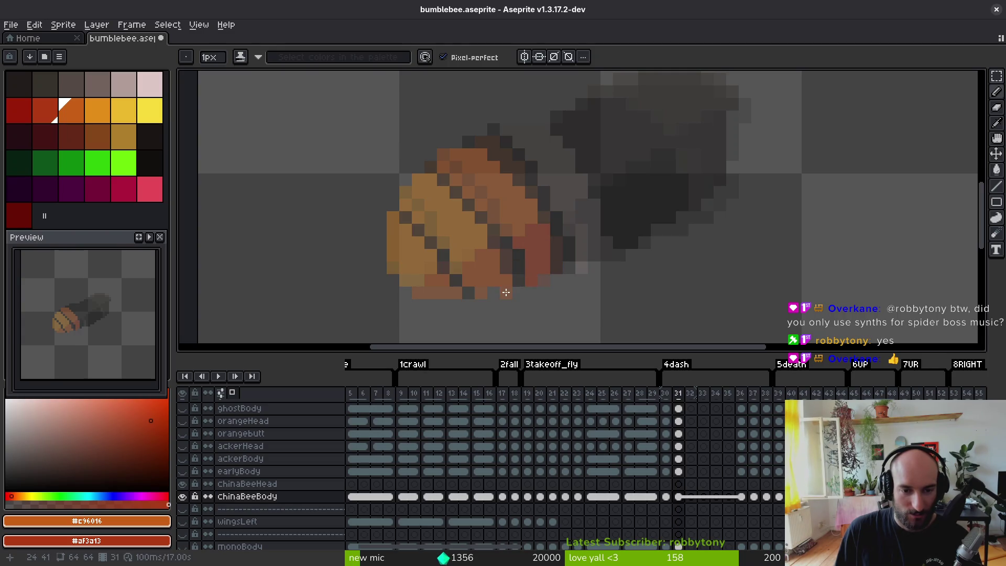
- Flood-fill the four lower abdomen areas with dark red
key("g")
left_click(469, 270)
left_click(435, 286)
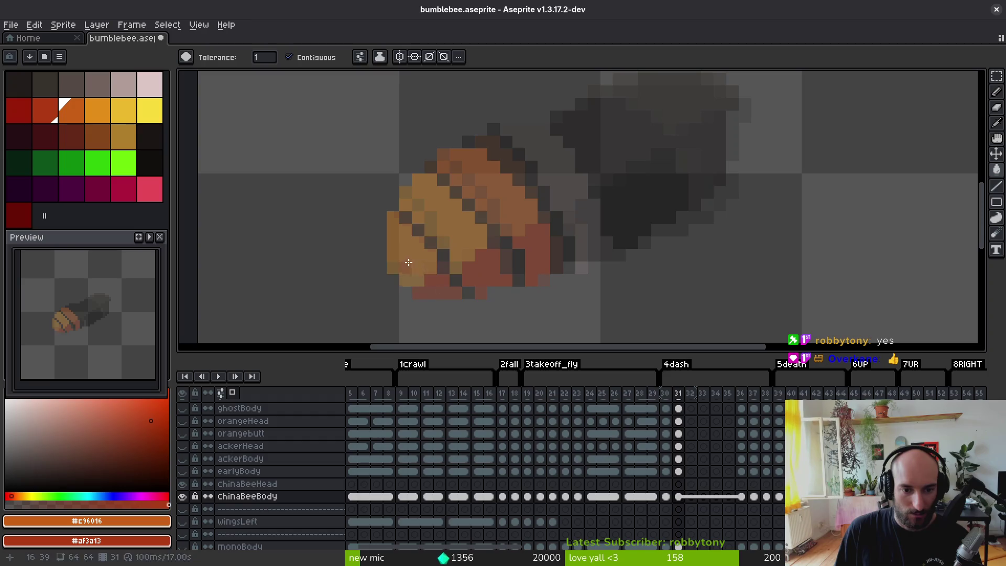
left_click(408, 262)
left_click(483, 235)
- Pick the pale pink and darker pinkish grey from frame 29, then return to frame 31
key("i")
key("Left")
key("Left")
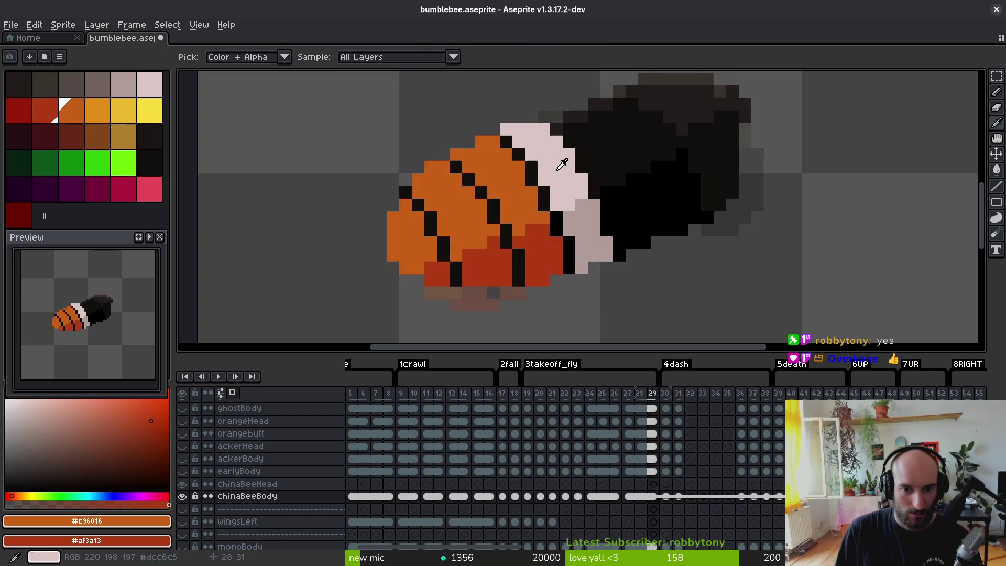
left_click(561, 165)
right_click(577, 224)
key("Right")
key("Right")
- Draw pale pink pixels along the abdomen edge and a pale column down its right edge
key("b")
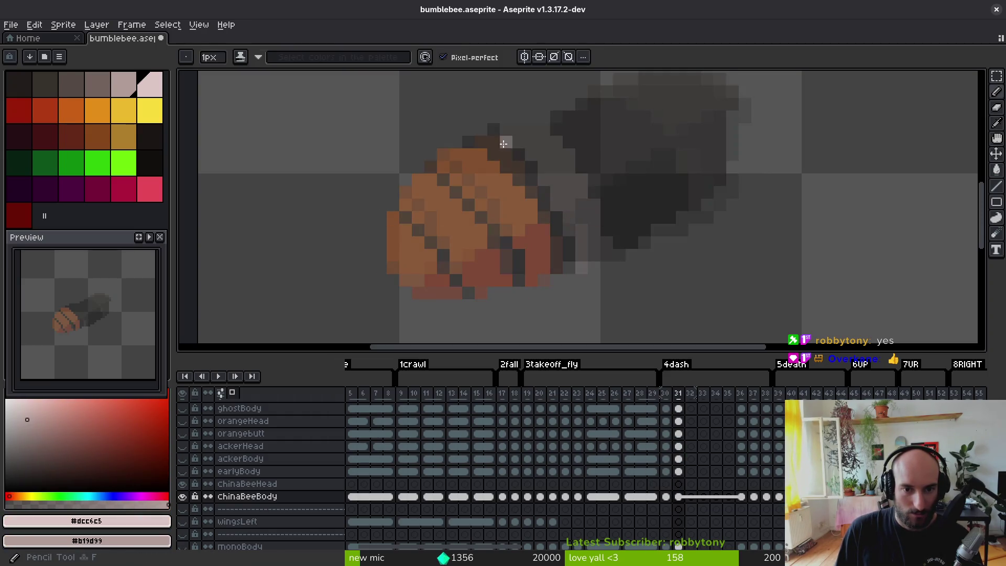
left_click_drag(503, 143, 555, 204)
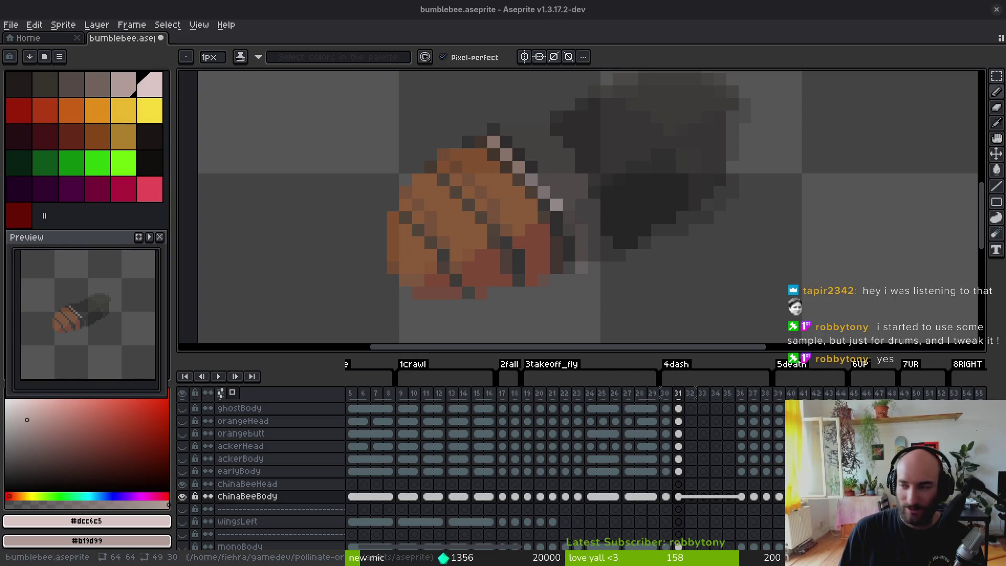
scroll(545, 231, "left", 2)
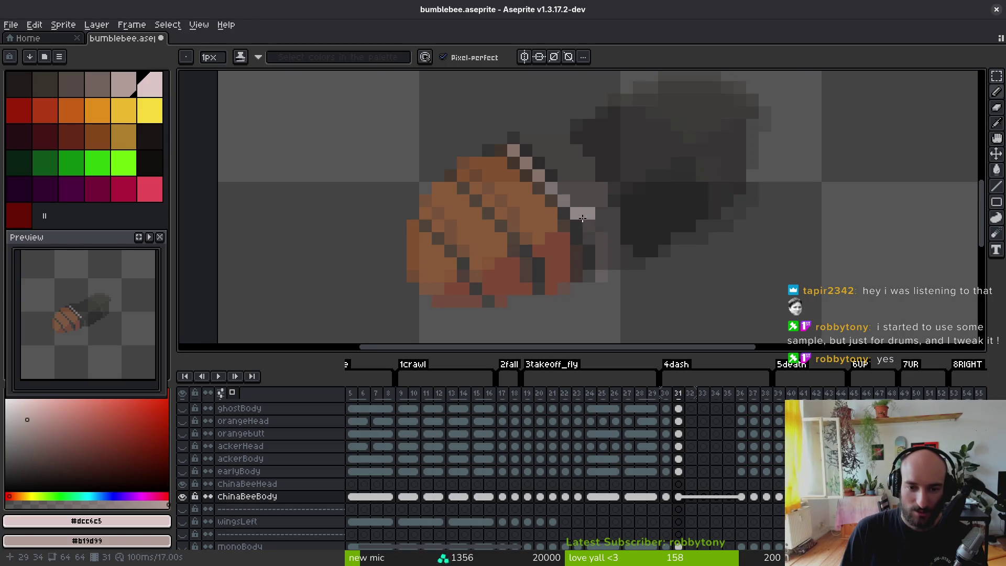
scroll(582, 219, "right", 1)
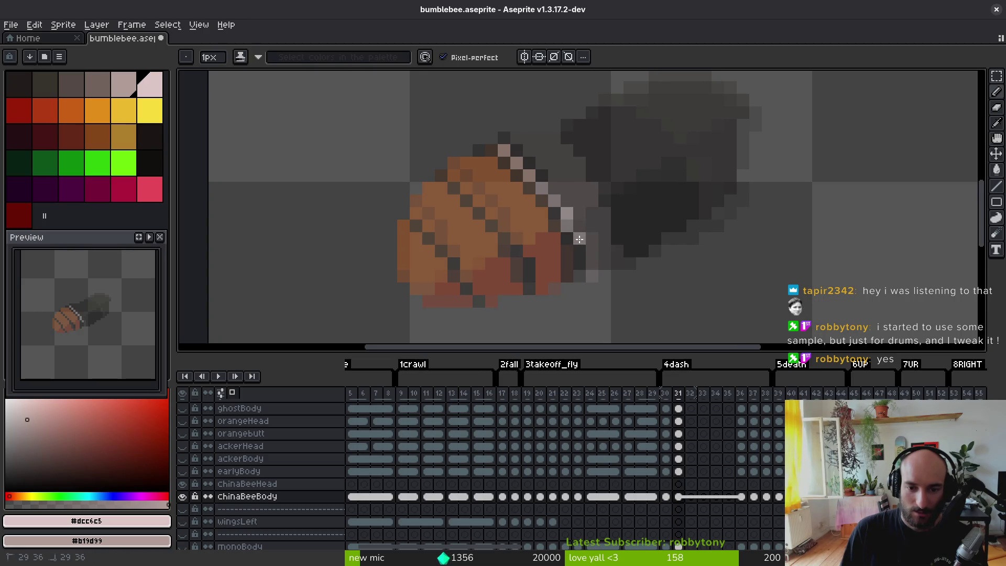
mouse_move(580, 239)
left_mouse_down()
mouse_move(580, 266)
mouse_move(592, 226)
mouse_move(578, 200)
left_mouse_up()
left_click_drag(548, 170, 513, 145)
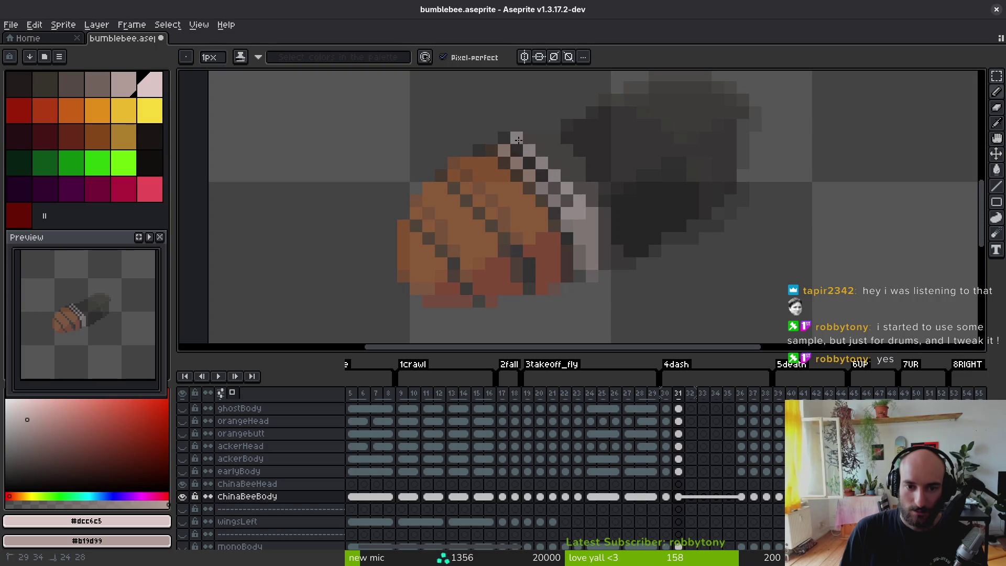
key("ctrl+z")
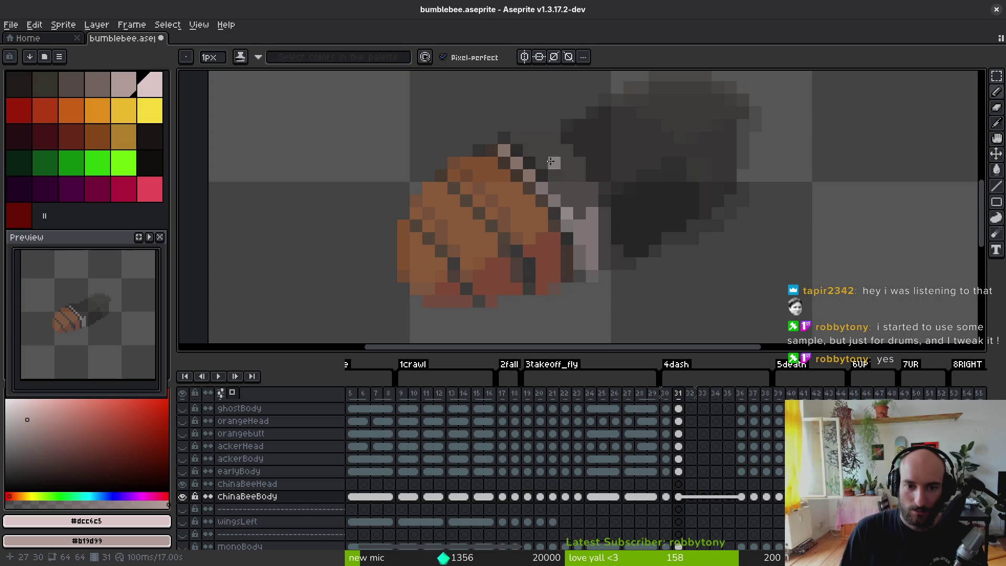
- Extend the pale pink band along the upper-right edge and down the right edge
left_click(530, 138)
mouse_move(530, 139)
left_mouse_down()
mouse_move(565, 169)
mouse_move(582, 208)
mouse_move(503, 136)
left_mouse_up()
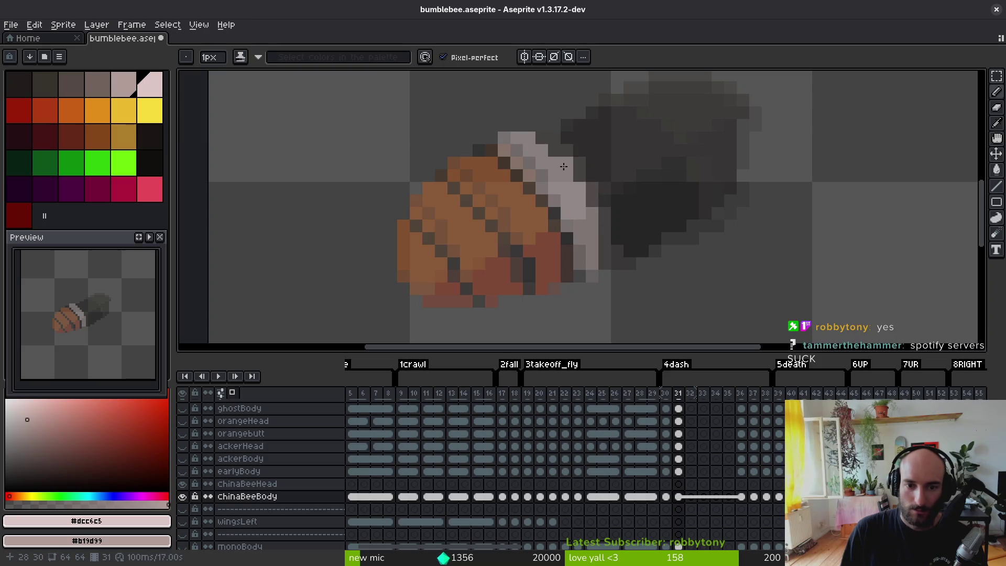
left_click_drag(563, 166, 548, 145)
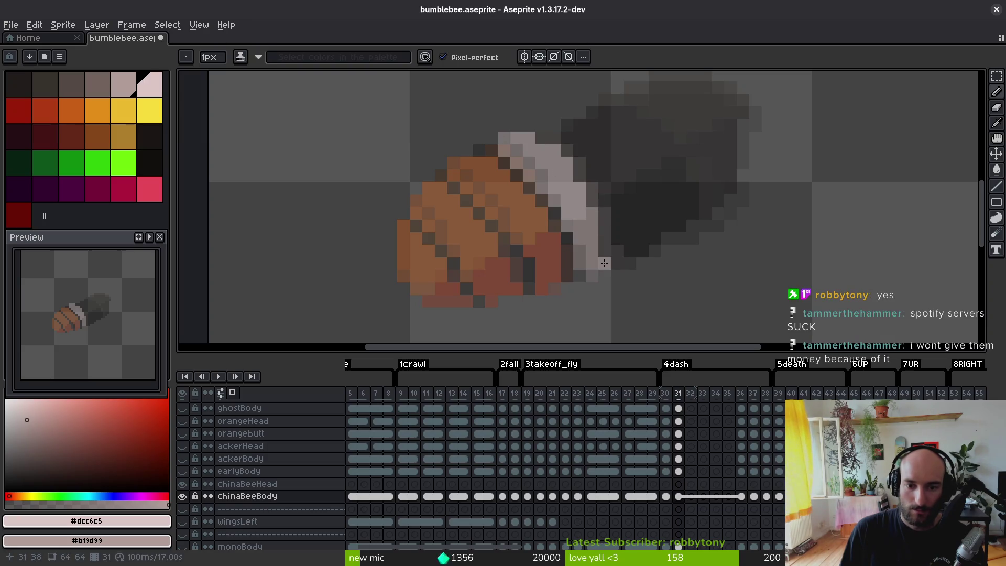
left_click_drag(605, 263, 604, 246)
left_click(606, 237)
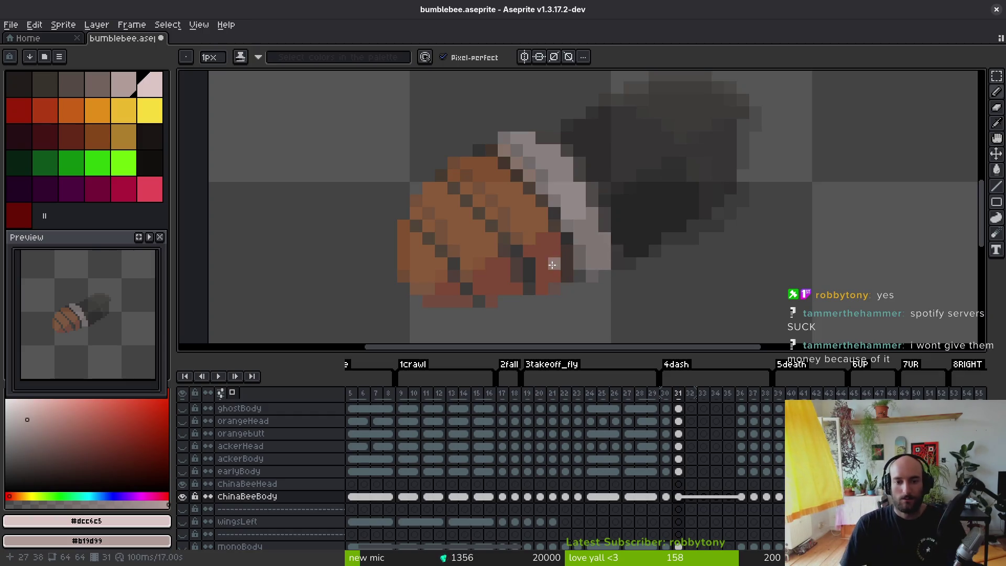
scroll(552, 265, "down", 2)
scroll(555, 262, "up", 1)
- Restore the body cels on frames 32–36 with undo and redo
key("e")
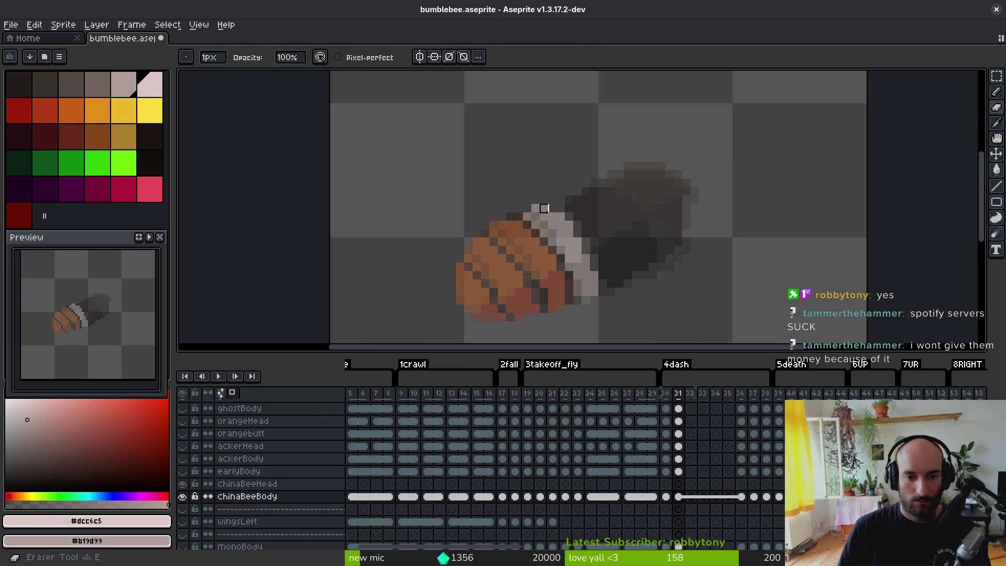
key("b")
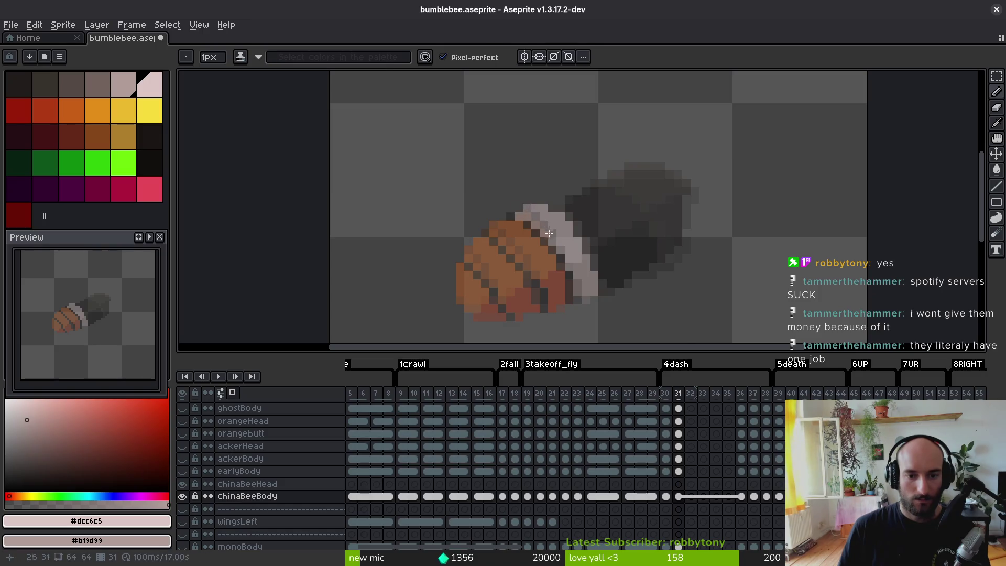
scroll(554, 291, "down", 4)
key("i")
key("ctrl+z")
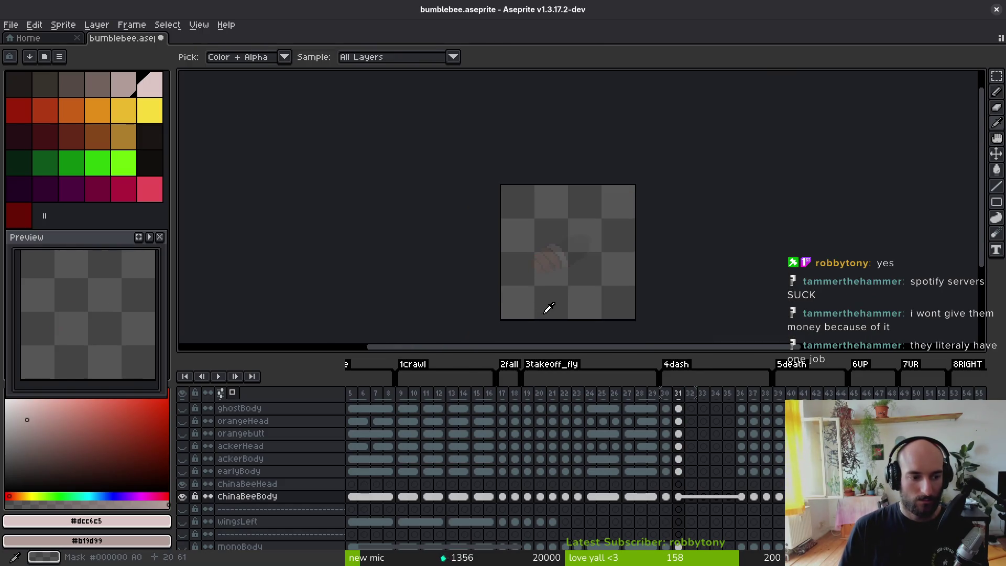
key("ctrl+y")
key("b")
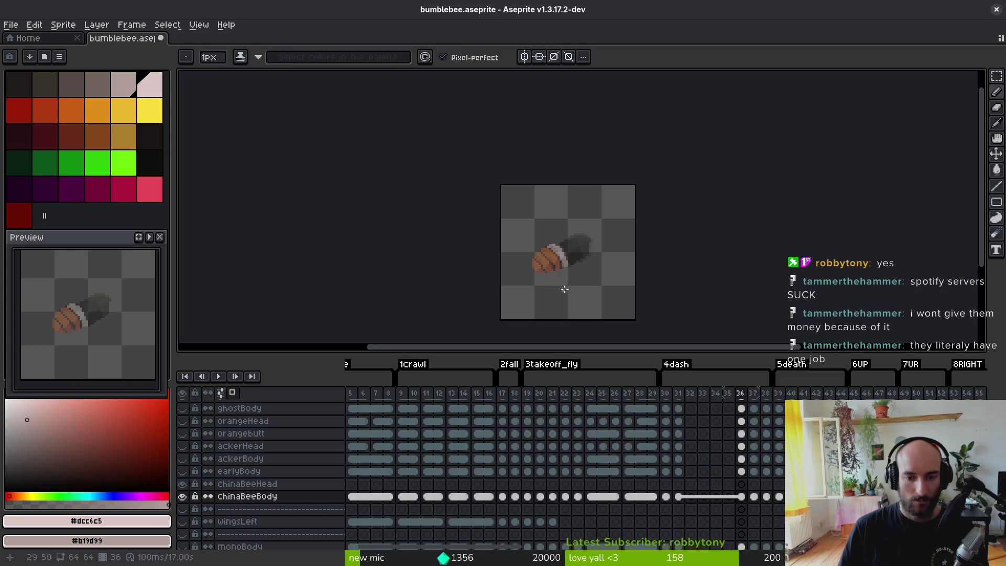
- Step through frames 37–39, checking the body, and play the animation to review
key("Right")
key("i")
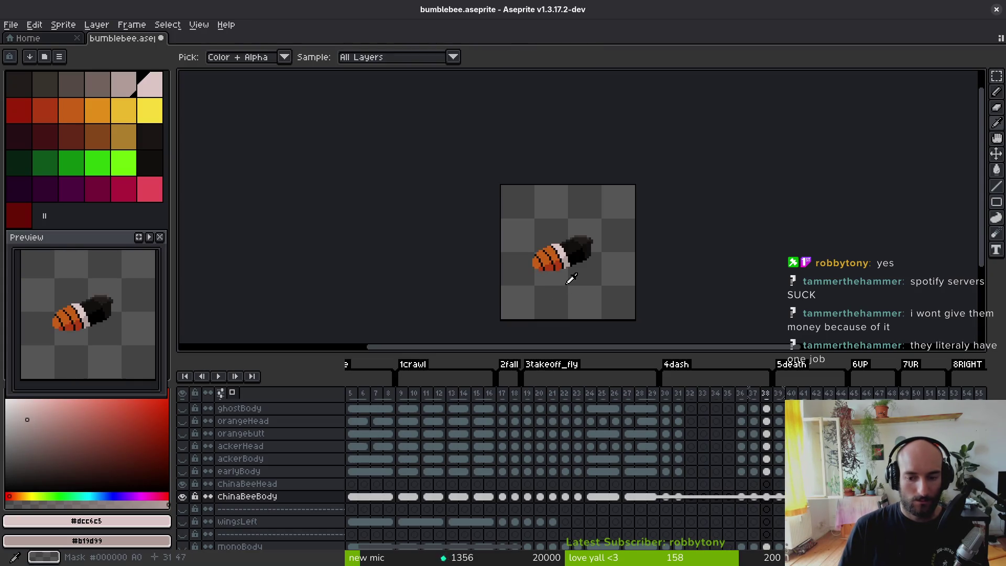
key("Right")
key("ctrl+z")
key("b")
key("ctrl+y")
key("Right")
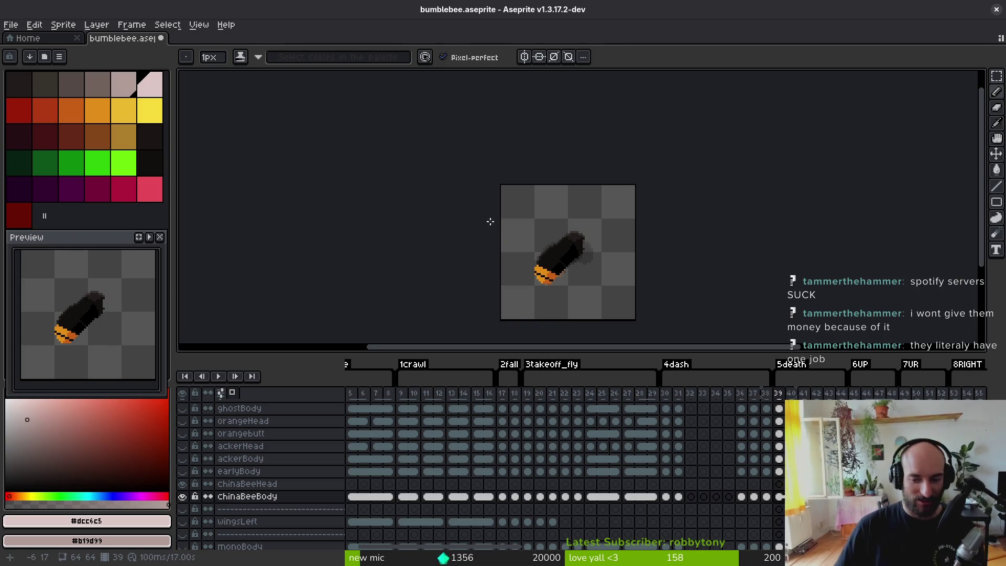
key("i")
key("Return")
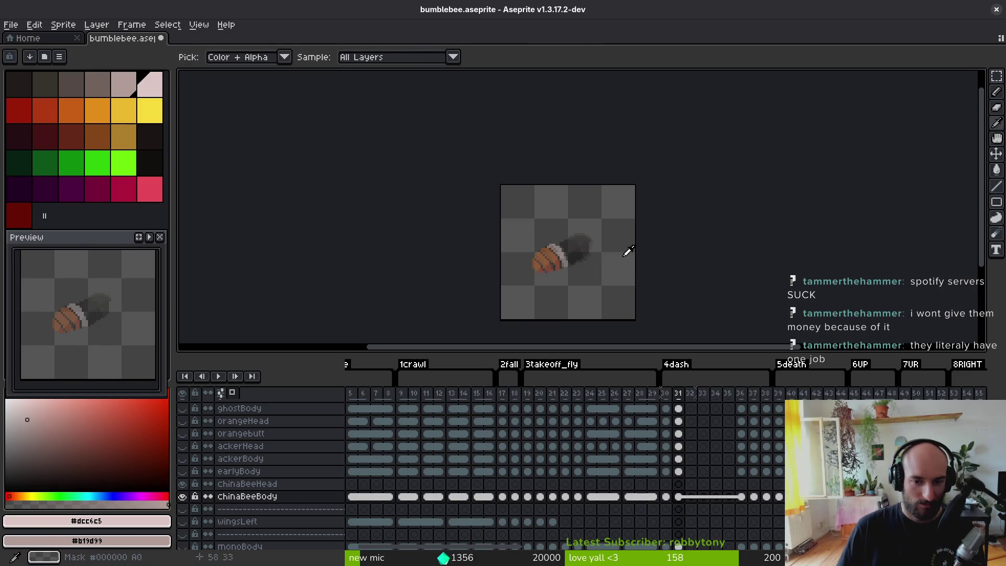
- Pick the orange abdomen colour and dark red as primary and secondary colours
scroll(629, 251, "up", 4)
left_click(512, 256)
right_click(534, 262)
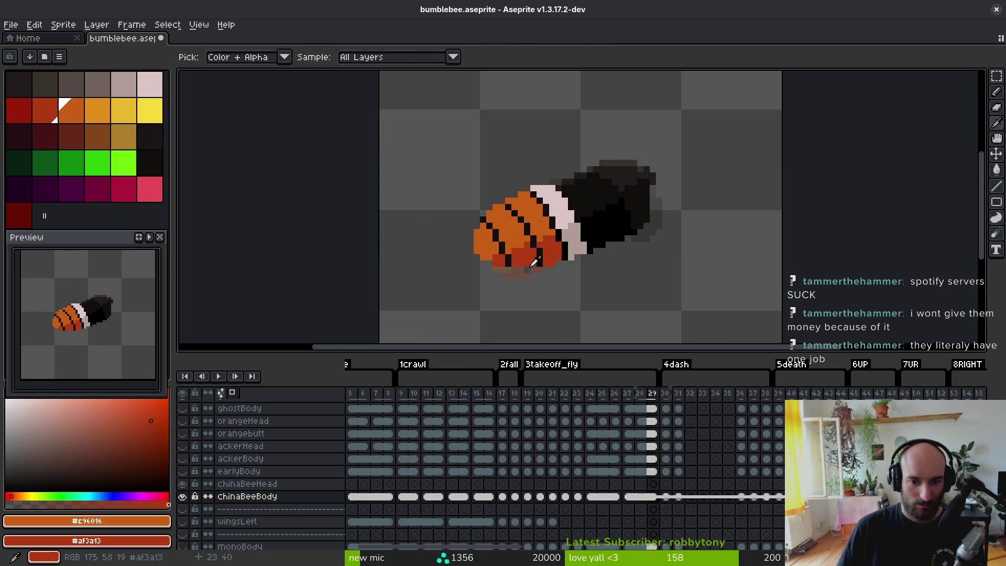
key("Right")
key("Right")
key("b")
- Move ahead to the last dash frame and bring the abdomen tip into view
scroll(545, 246, "up", 3)
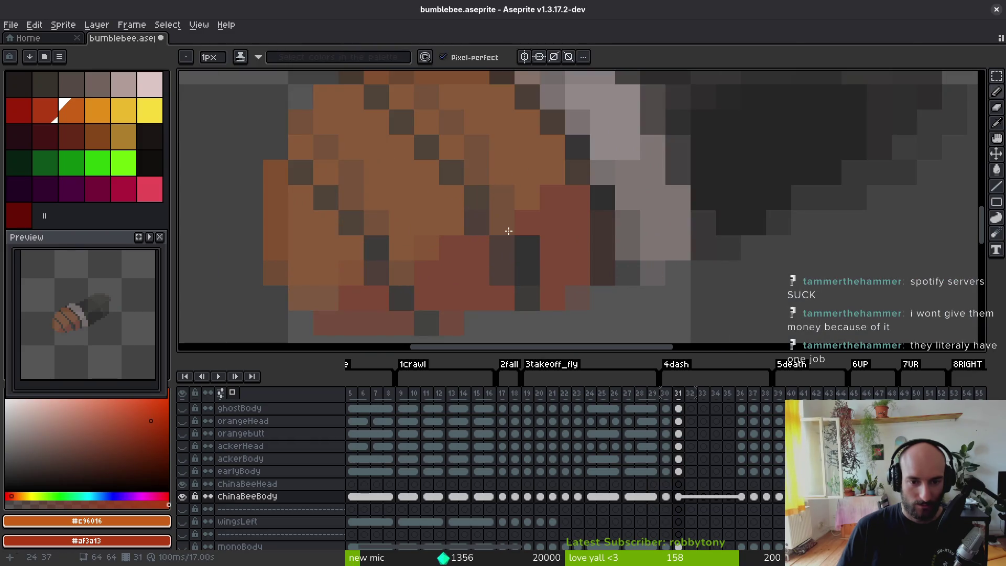
scroll(589, 276, "down", 5)
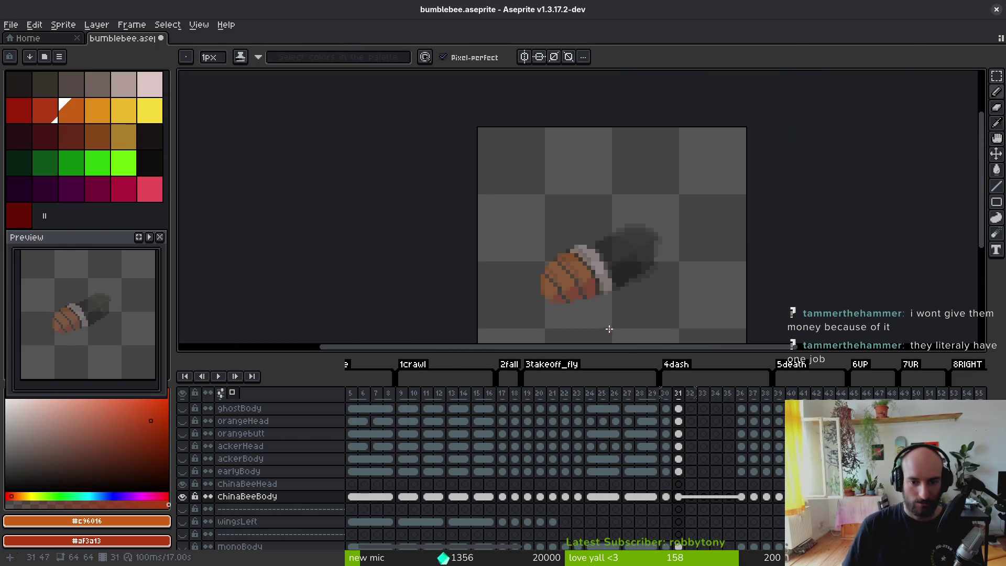
key("i")
key("Right")
key("Right")
key("Right")
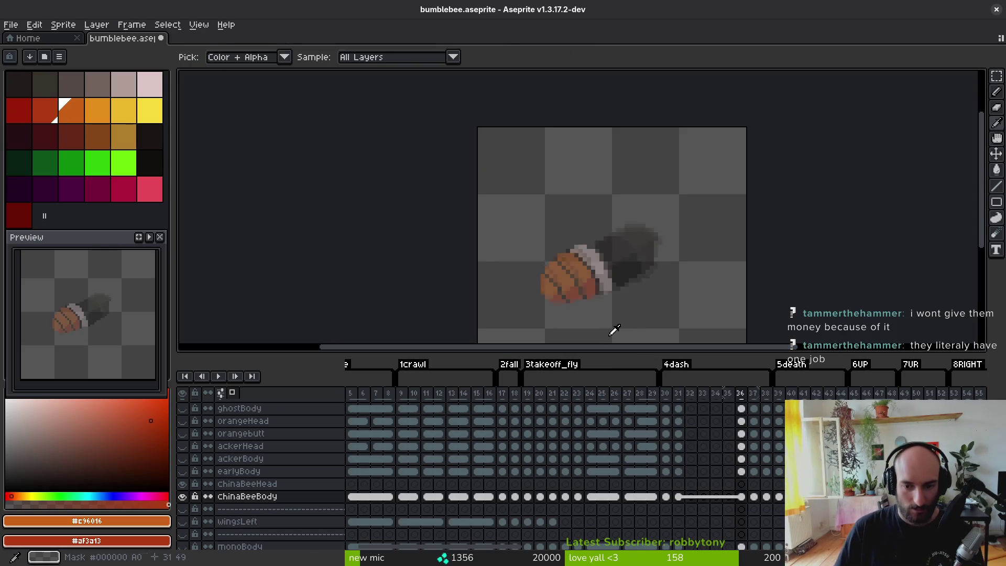
key("Right")
key("b")
key("Right")
key("Right")
scroll(472, 251, "up", 3)
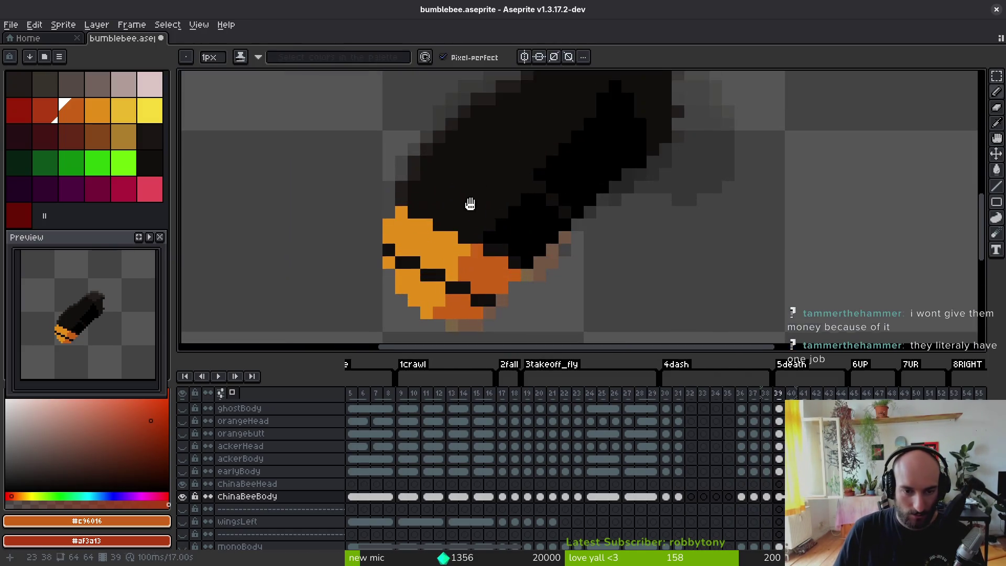
left_click_drag(470, 203, 463, 175)
- Draw orange strokes above the stripes and repaint the upper black stripe orange
left_click_drag(393, 157, 470, 195)
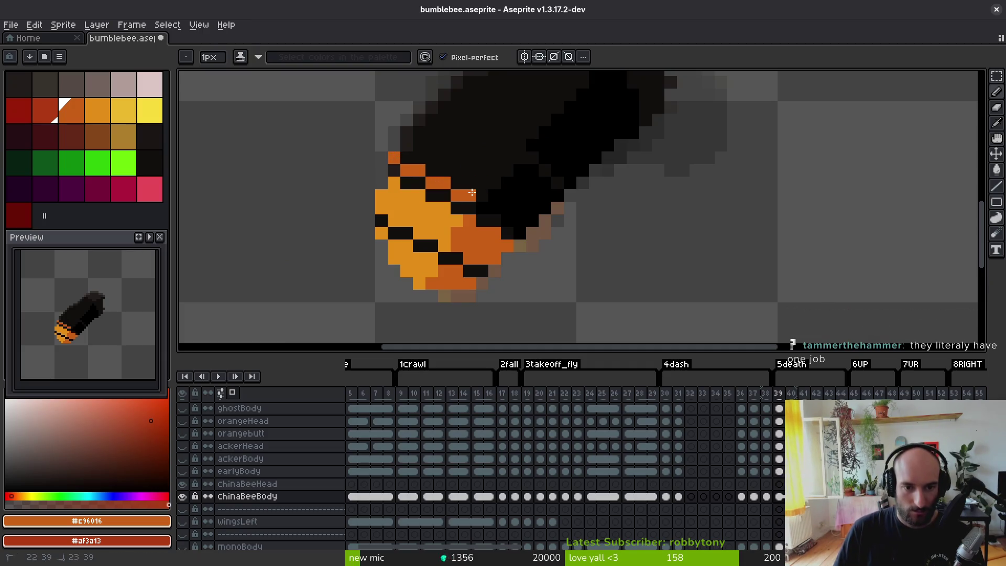
mouse_move(407, 148)
left_mouse_down()
mouse_move(482, 171)
mouse_move(525, 203)
mouse_move(516, 226)
mouse_move(463, 180)
mouse_move(404, 156)
left_mouse_up()
left_click(530, 229)
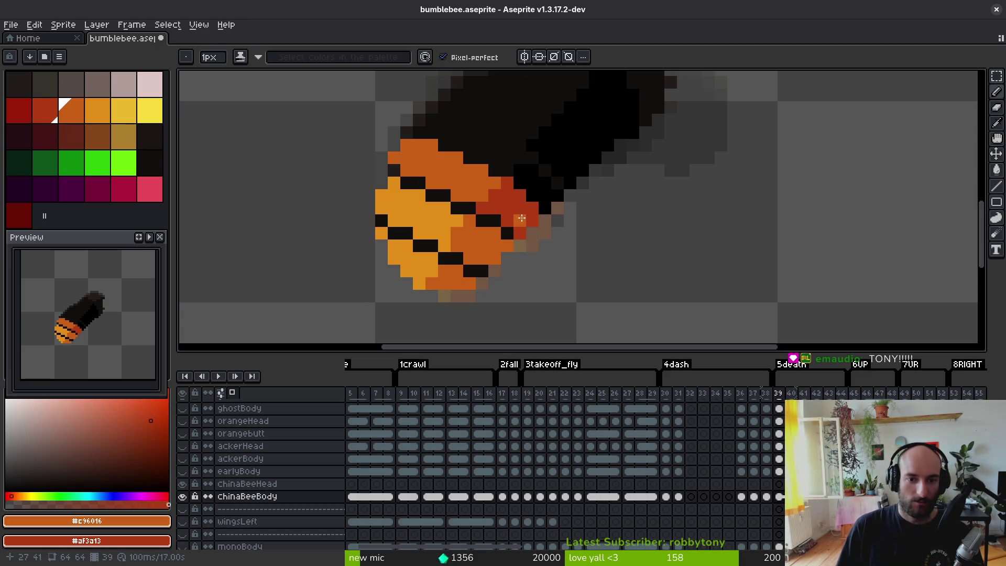
scroll(534, 242, "down", 5)
scroll(505, 215, "up", 4)
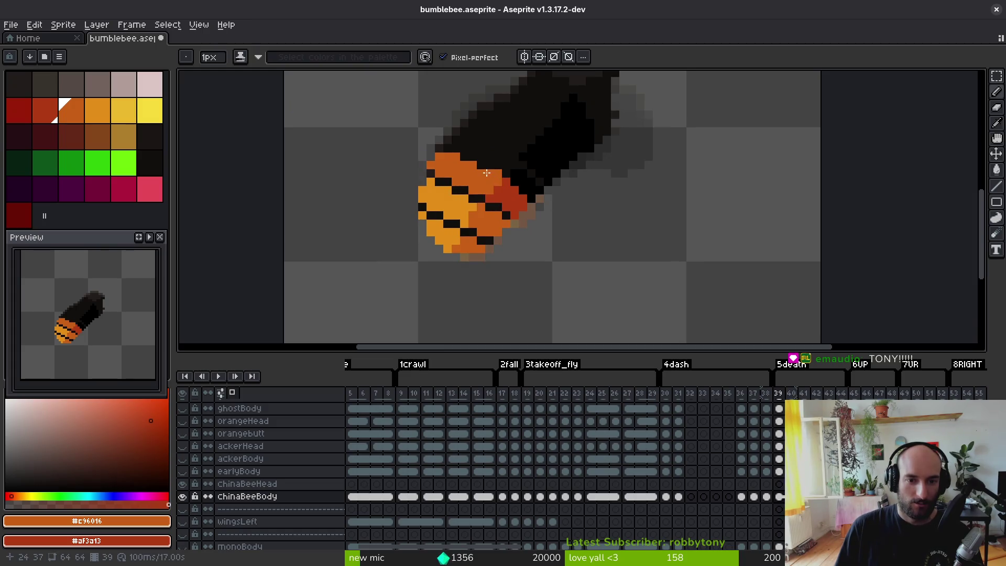
- Turn two black pixels at the abdomen's top-left orange and add an orange pixel below
left_click(439, 148)
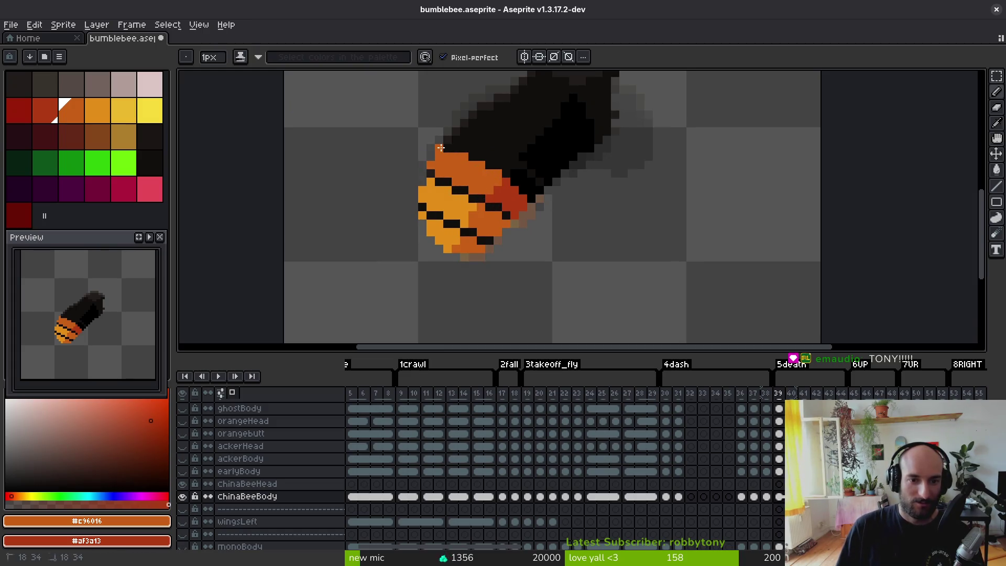
left_click(448, 148)
scroll(479, 199, "down", 4)
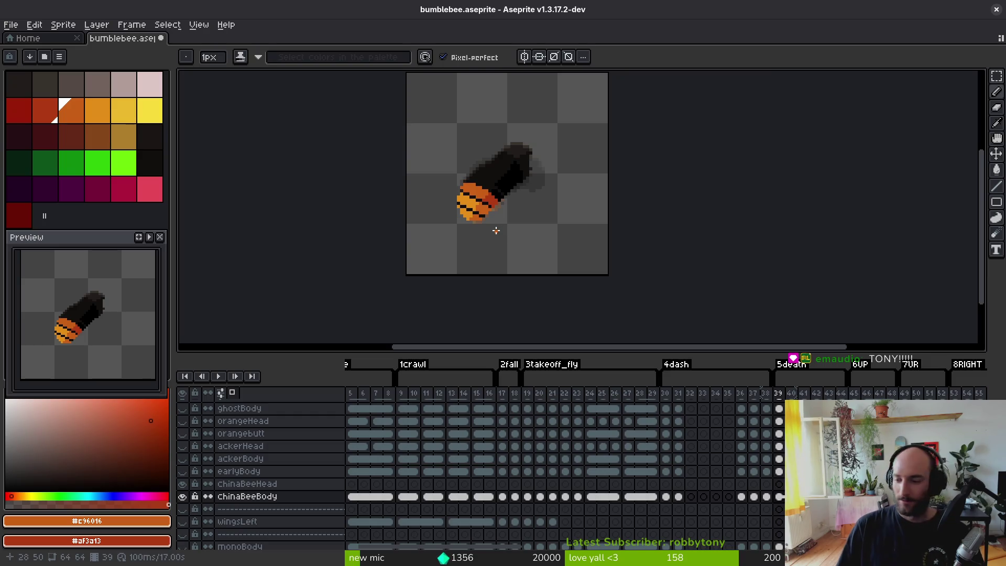
left_click(497, 231)
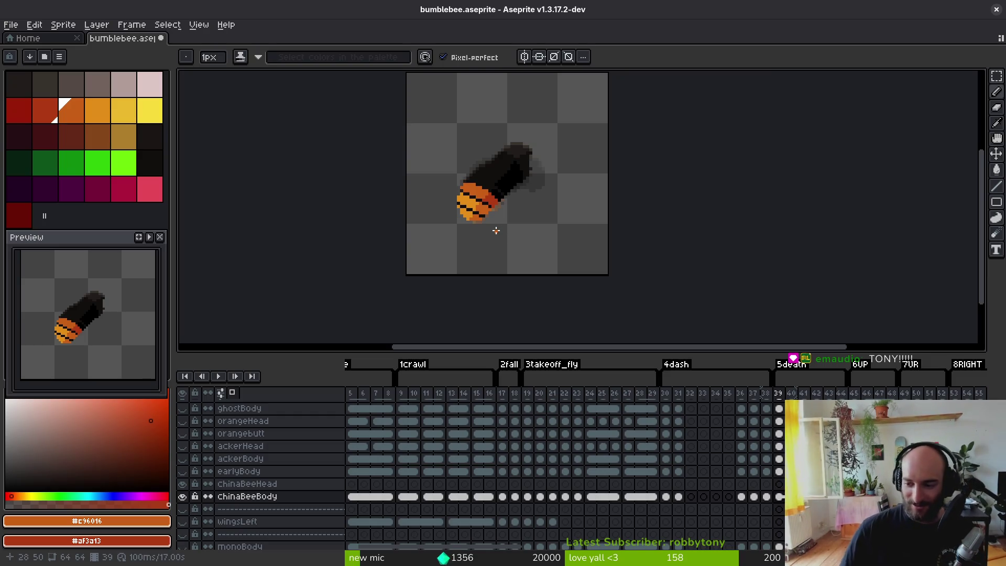
scroll(478, 194, "up", 3)
- Undo the stray orange pixel, save, and extend the left black stripe with sampled black
key("ctrl+z")
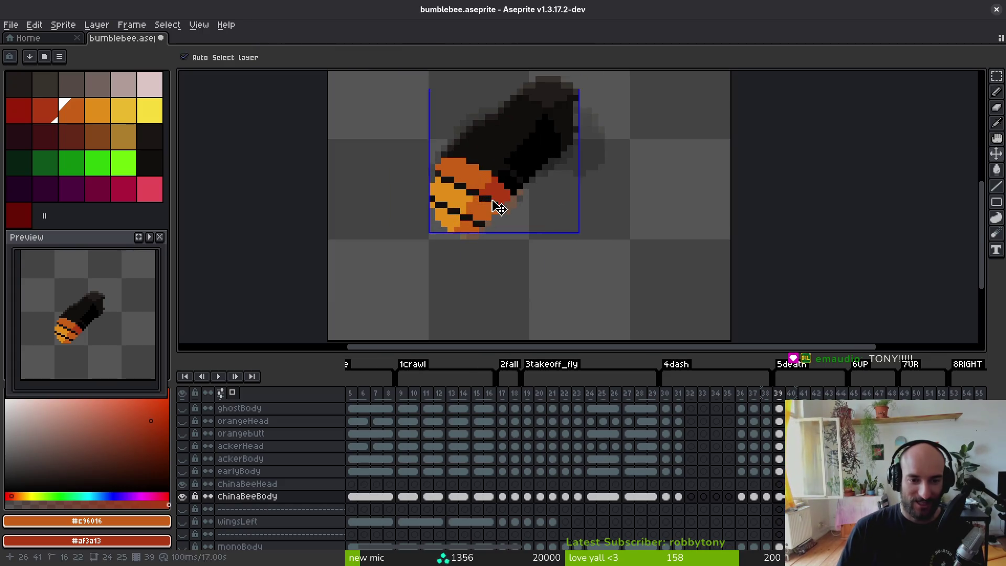
key("ctrl+s")
scroll(480, 226, "up", 3)
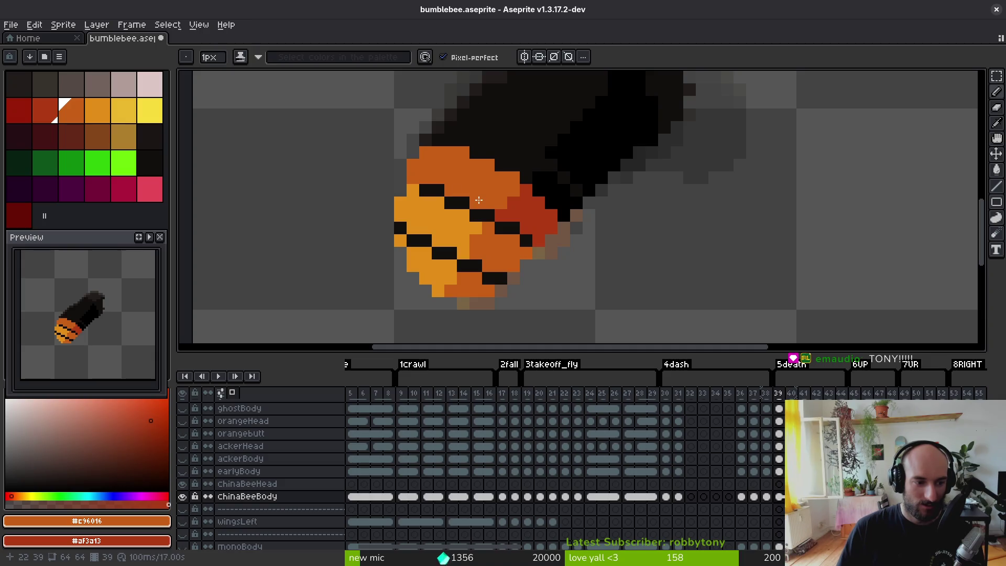
left_click(417, 188, "alt")
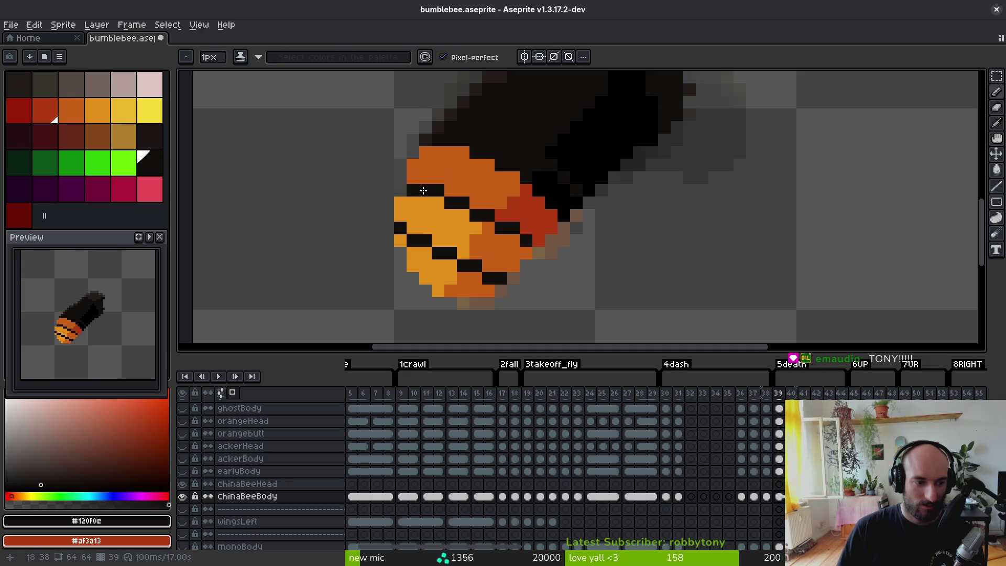
left_click(403, 242)
left_click(409, 229, "alt")
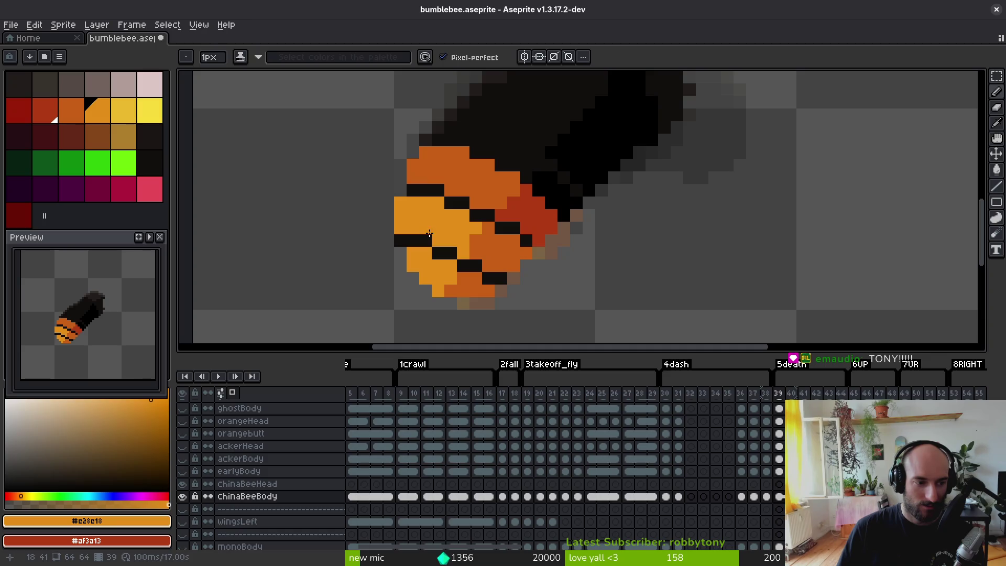
- Add orange pixels at the abdomen's lower-left edge and erase stray pixels along the lower edge
left_click(403, 250)
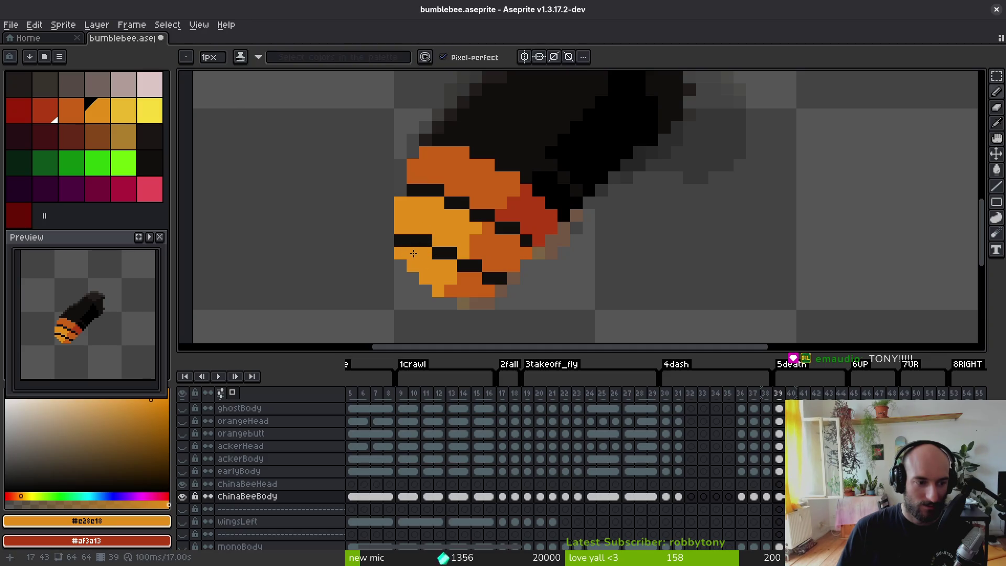
left_click(457, 311)
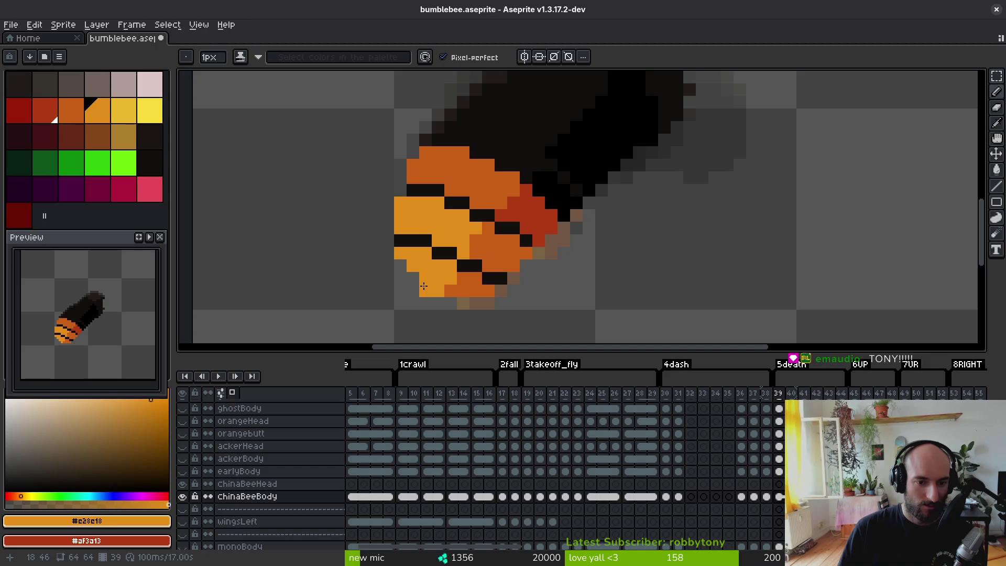
key("e")
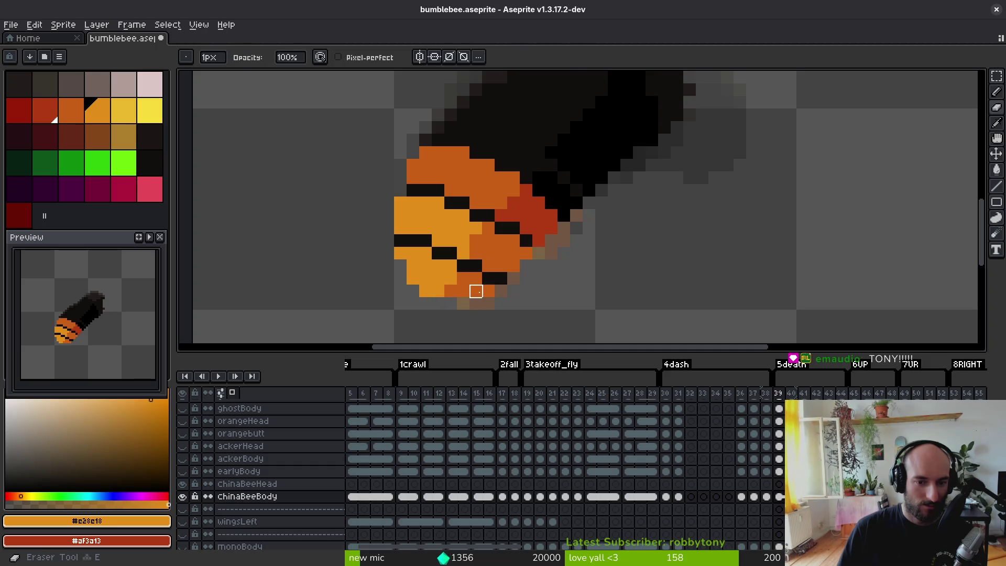
left_click_drag(476, 291, 514, 316)
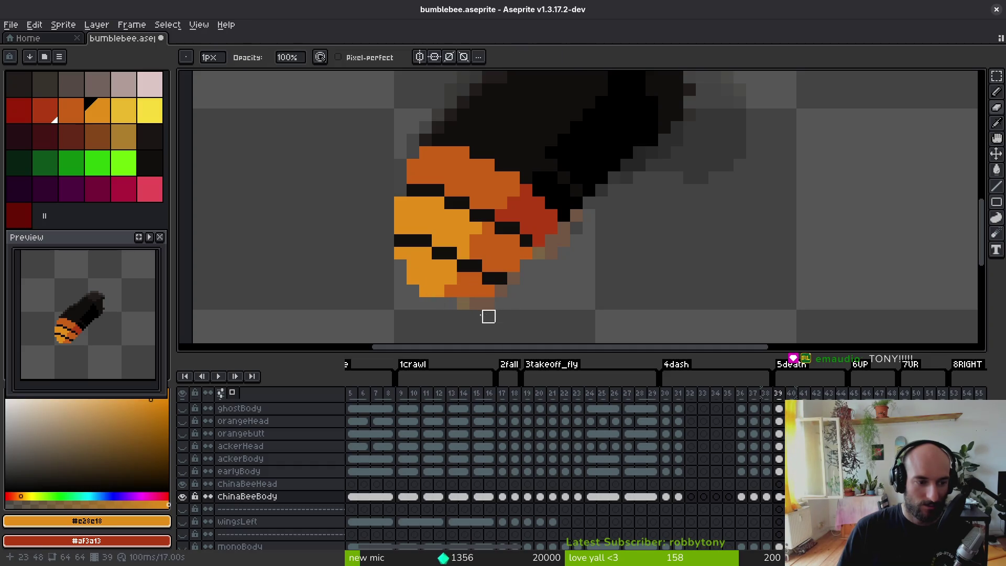
left_click_drag(401, 279, 450, 304)
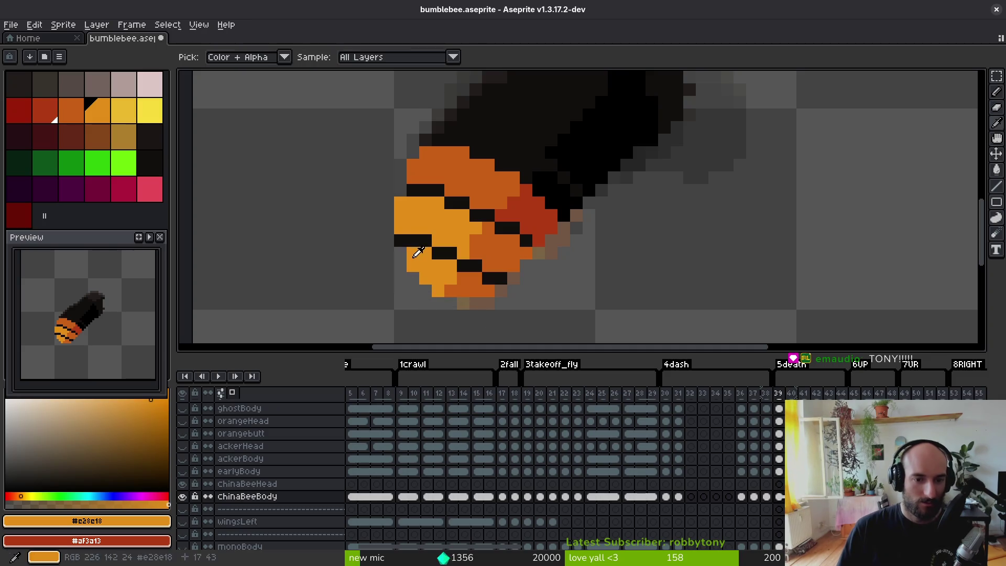
- Turn black stripe pixels at the abdomen's left end orange to shorten the stripe
key("b")
left_click(402, 237)
left_click(420, 237)
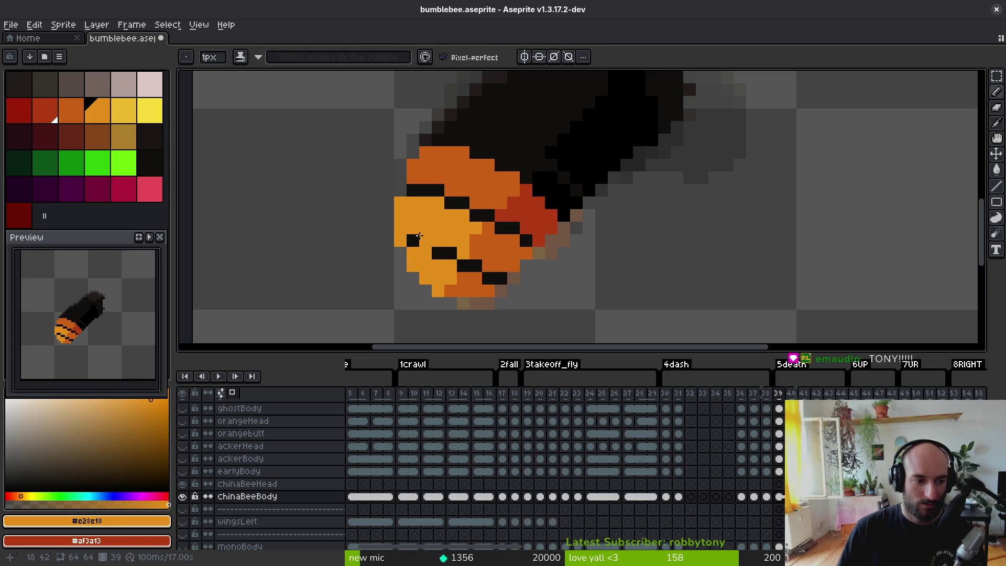
scroll(432, 228, "down", 3)
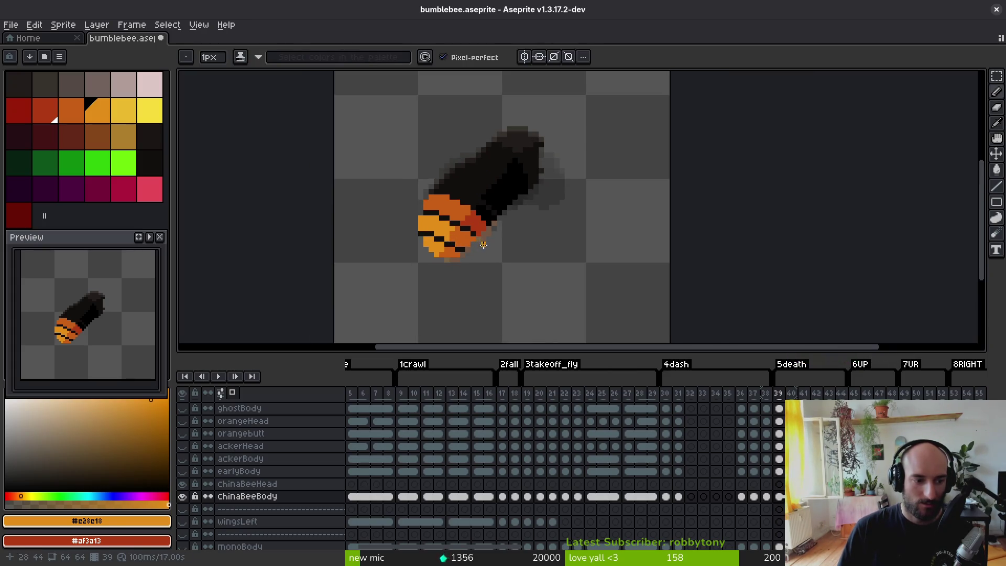
scroll(524, 241, "down", 2)
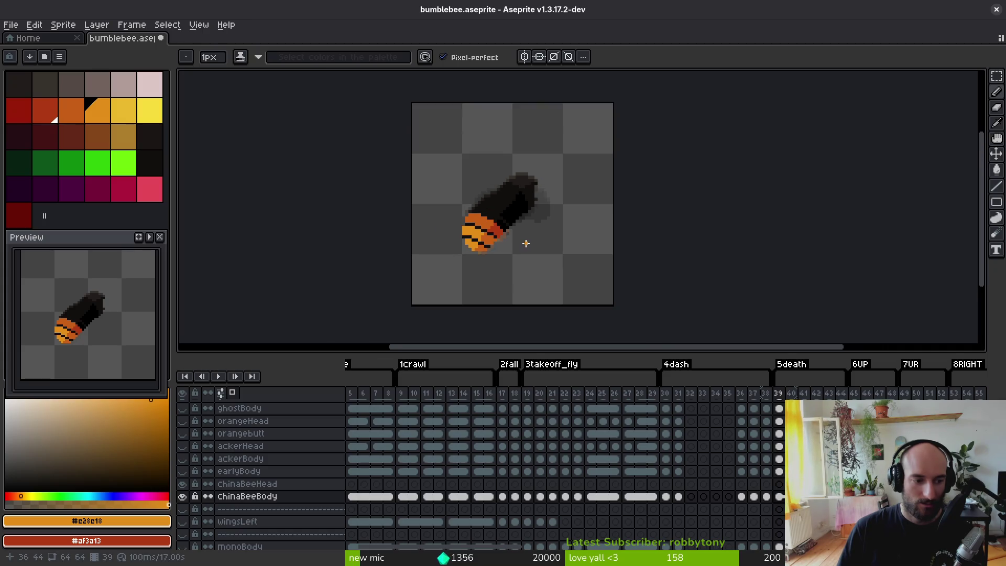
- Sample darker orange #c96016, bucket-fill the abdomen's right side red, and draw an orange edge across it
key("ctrl+s")
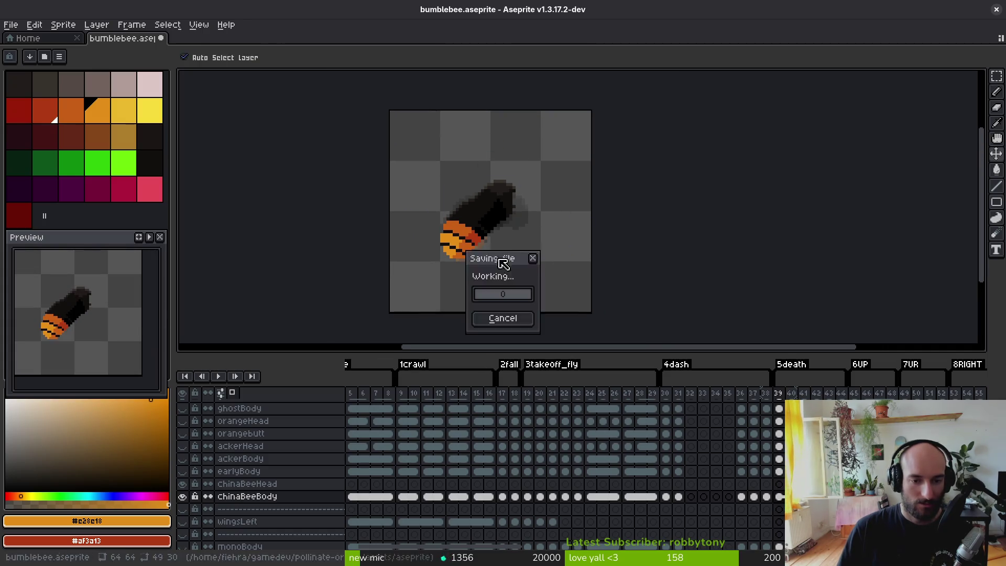
scroll(480, 252, "up", 2)
key("i")
scroll(400, 196, "up", 3)
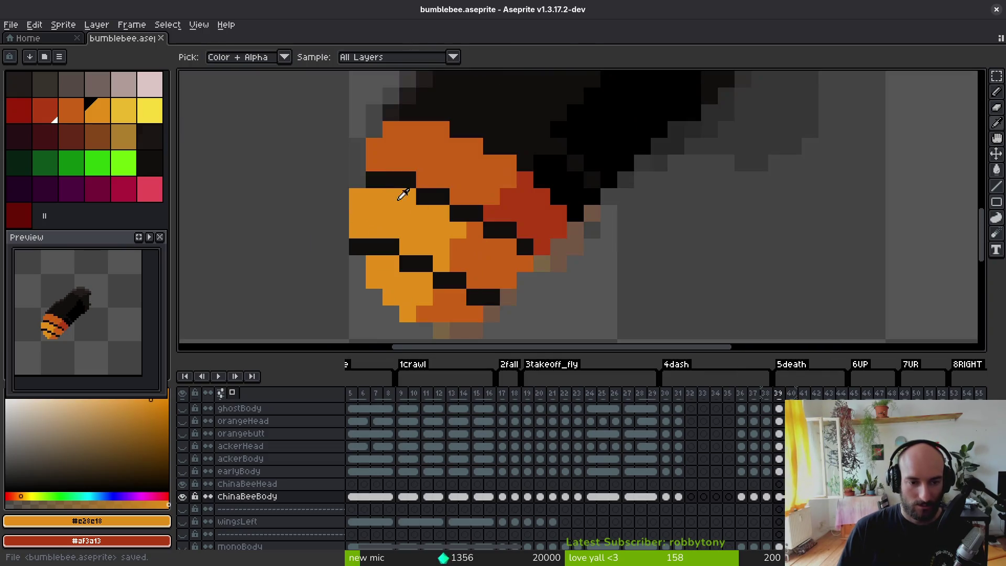
left_click(470, 180)
left_click(512, 225)
key("g")
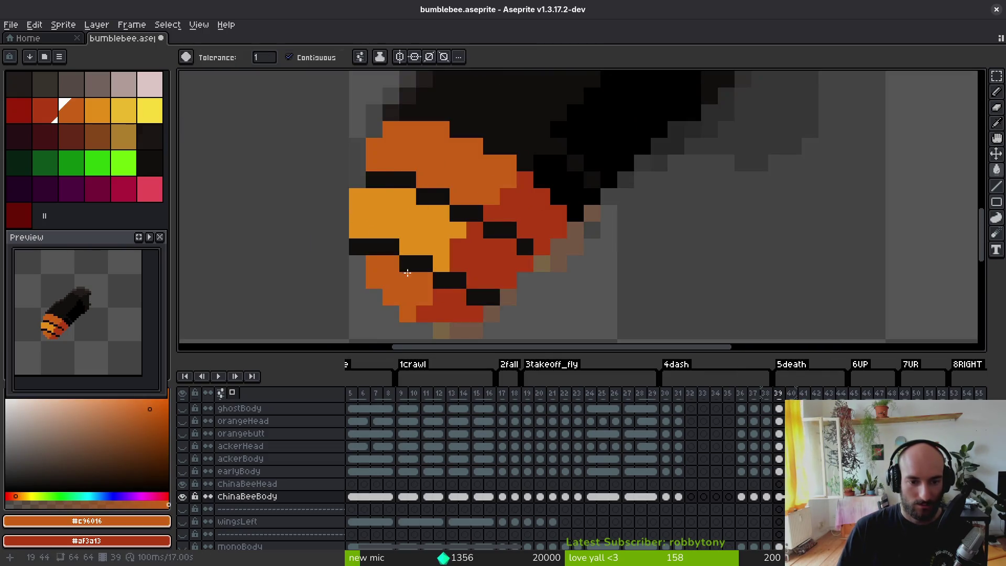
left_click(485, 215)
key("b")
mouse_move(388, 180)
left_mouse_down()
mouse_move(353, 180)
mouse_move(427, 180)
mouse_move(524, 246)
mouse_move(524, 231)
mouse_move(543, 231)
mouse_move(504, 199)
mouse_move(524, 199)
mouse_move(542, 212)
mouse_move(491, 182)
mouse_move(479, 195)
mouse_move(436, 180)
mouse_move(427, 162)
mouse_move(366, 161)
mouse_move(358, 145)
mouse_move(426, 145)
mouse_move(480, 167)
left_mouse_up()
key("ctrl+z")
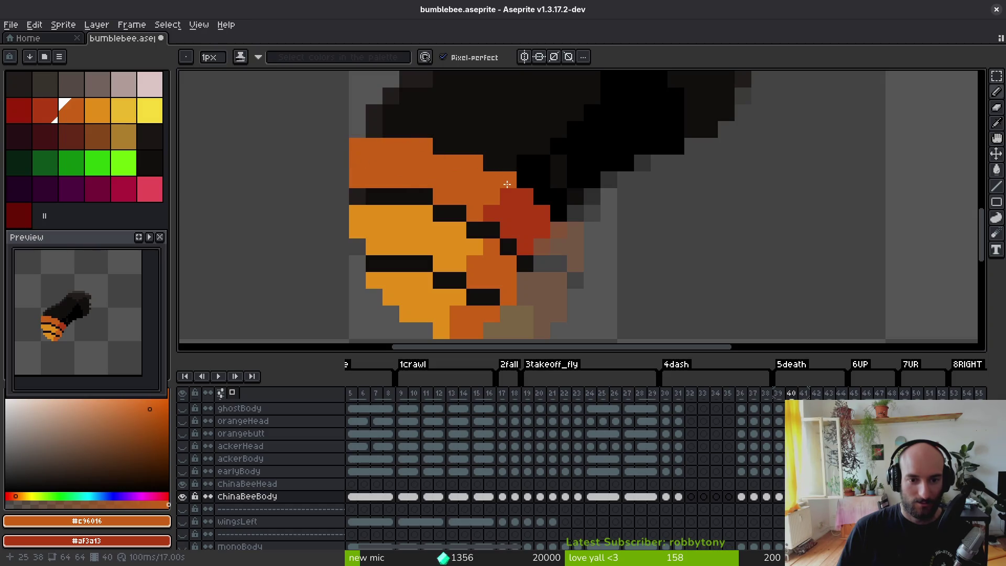
- Save, compare with frame 39, and darken three areas of frame 40's orange abdomen end
scroll(566, 270, "down", 8)
scroll(576, 279, "up", 4)
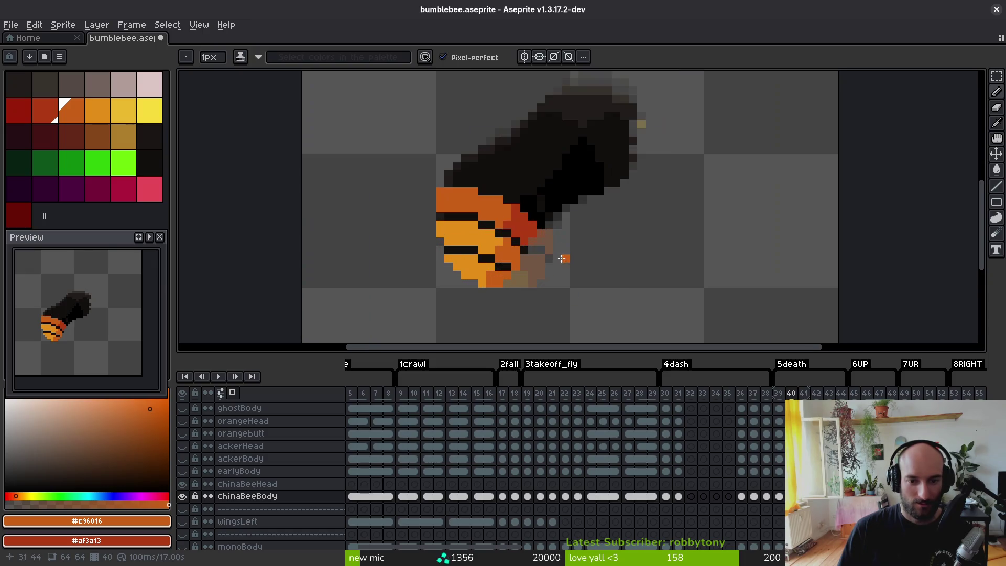
key("ctrl+s")
scroll(434, 189, "up", 2)
scroll(401, 202, "down", 2)
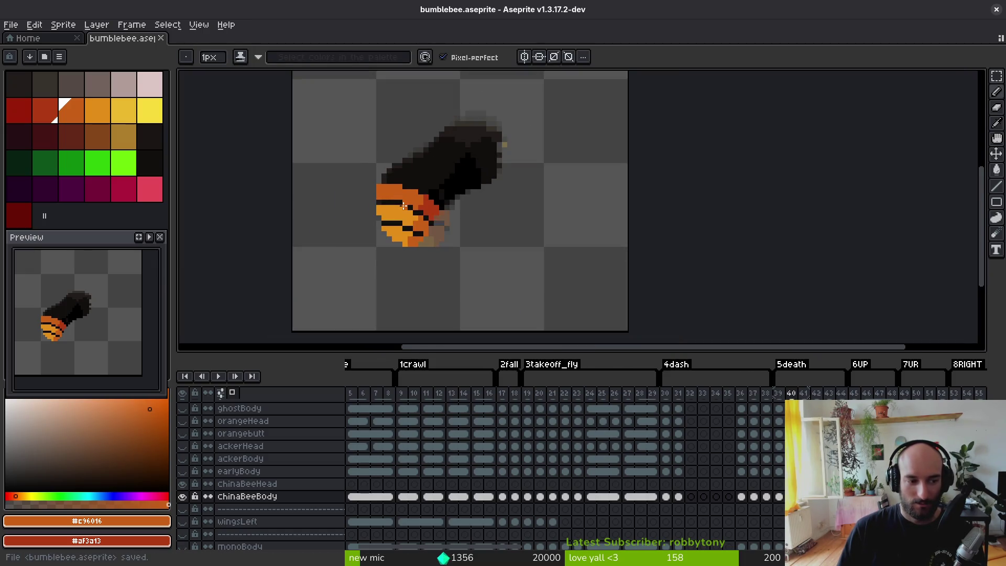
key("Left")
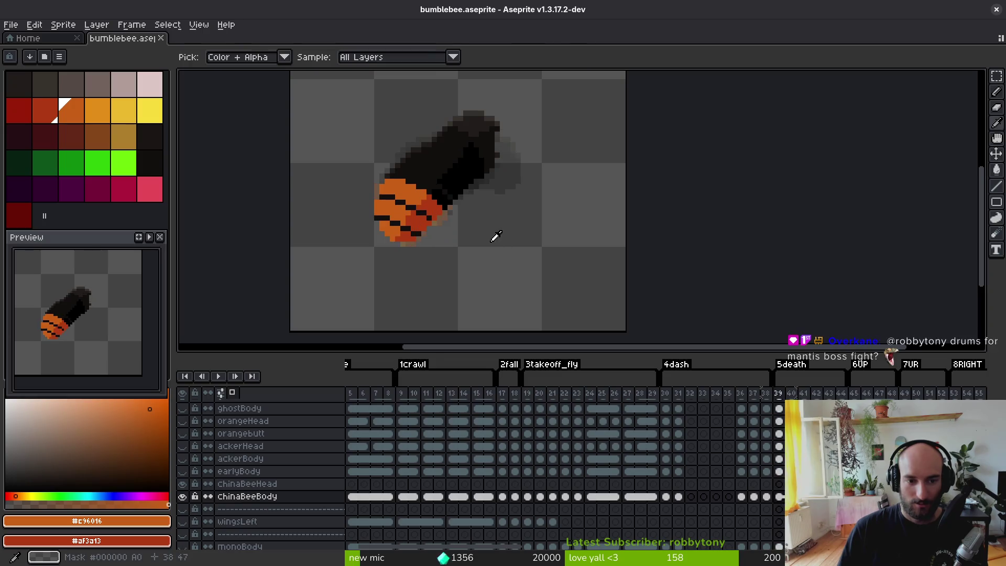
key("Right")
left_click(417, 225)
left_click(398, 235)
left_click(398, 218)
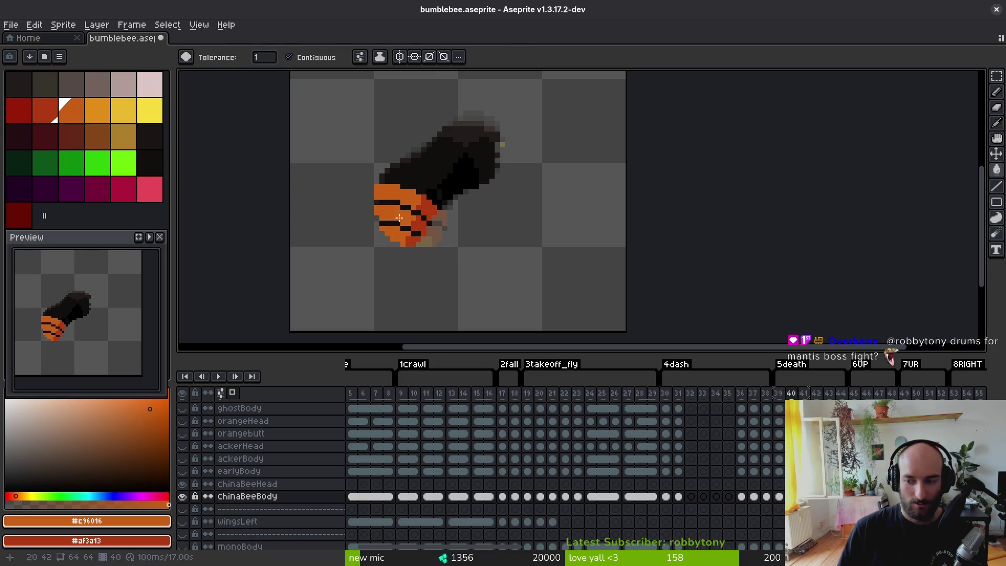
key("i")
- On frame 41, paint orange pixels along the abdomen's top edge, undoing part of the row
key("Right")
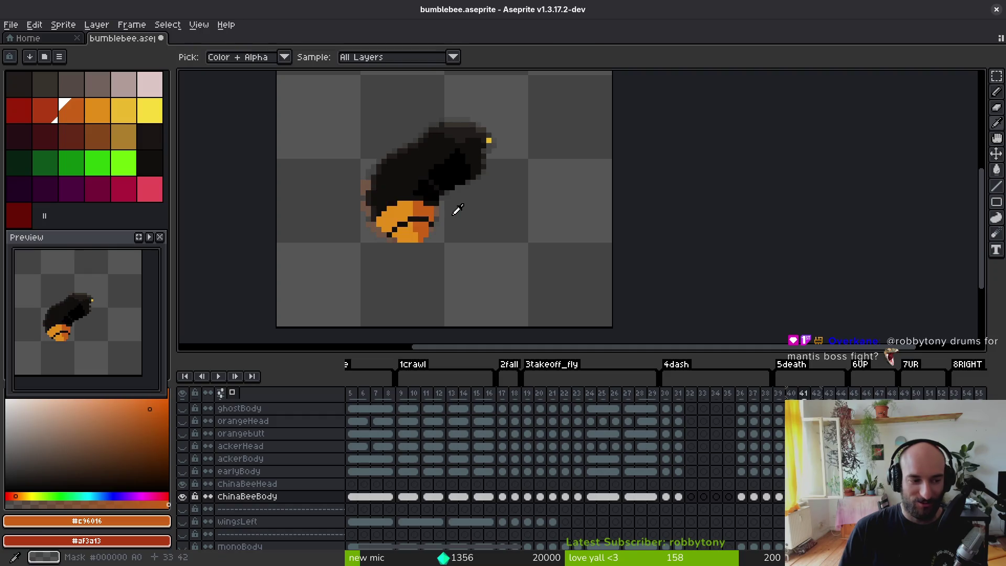
key("b")
scroll(404, 215, "up", 5)
left_click(307, 211)
left_click(307, 194)
left_click(324, 177)
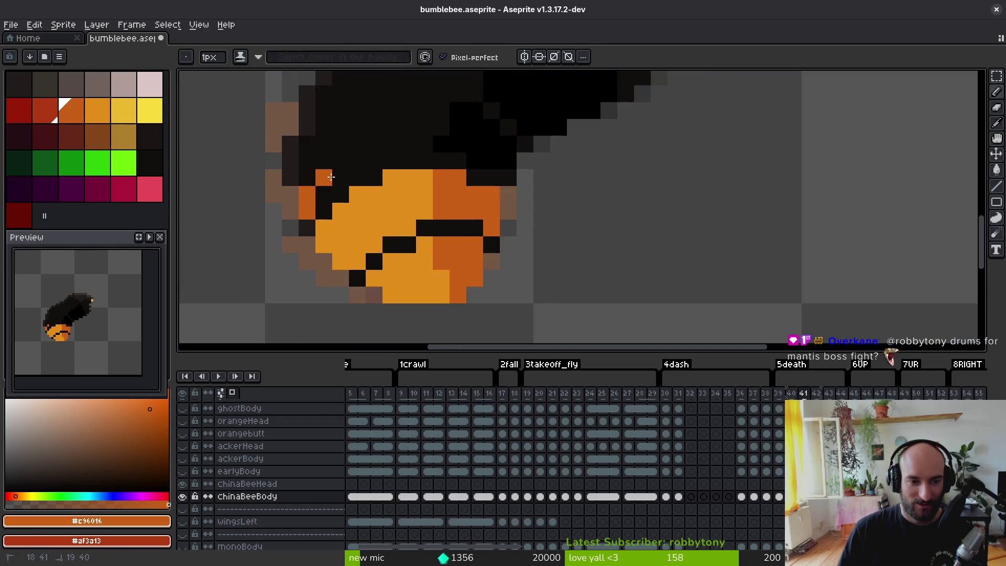
mouse_move(331, 178)
left_mouse_down()
mouse_move(374, 161)
mouse_move(406, 182)
mouse_move(441, 182)
mouse_move(371, 184)
mouse_move(440, 184)
mouse_move(487, 199)
mouse_move(456, 164)
mouse_move(519, 172)
mouse_move(442, 194)
mouse_move(454, 172)
mouse_move(360, 224)
left_mouse_up()
scroll(375, 160, "up", 2)
key("ctrl+z")
- Add red shading at frame 41's abdomen top edge and turn a dark outline pixel orange
left_click(439, 164)
scroll(467, 184, "up", 2)
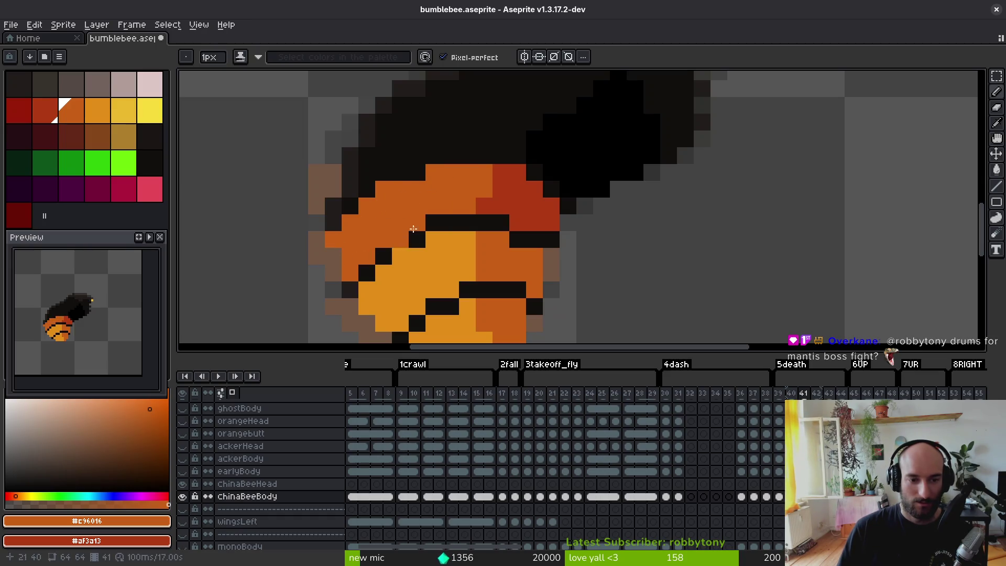
scroll(413, 229, "down", 5)
scroll(435, 256, "up", 4)
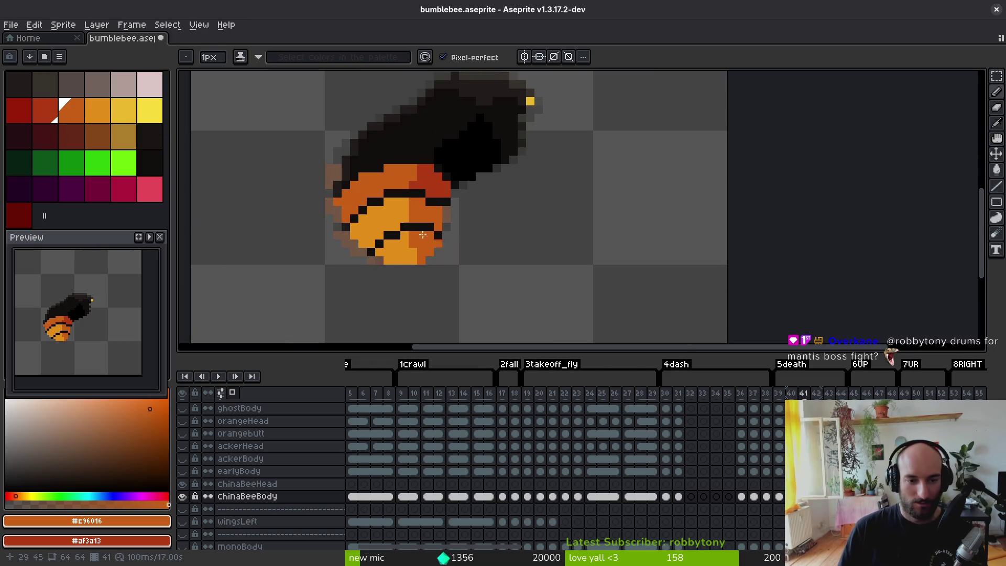
left_click_drag(362, 176, 379, 168)
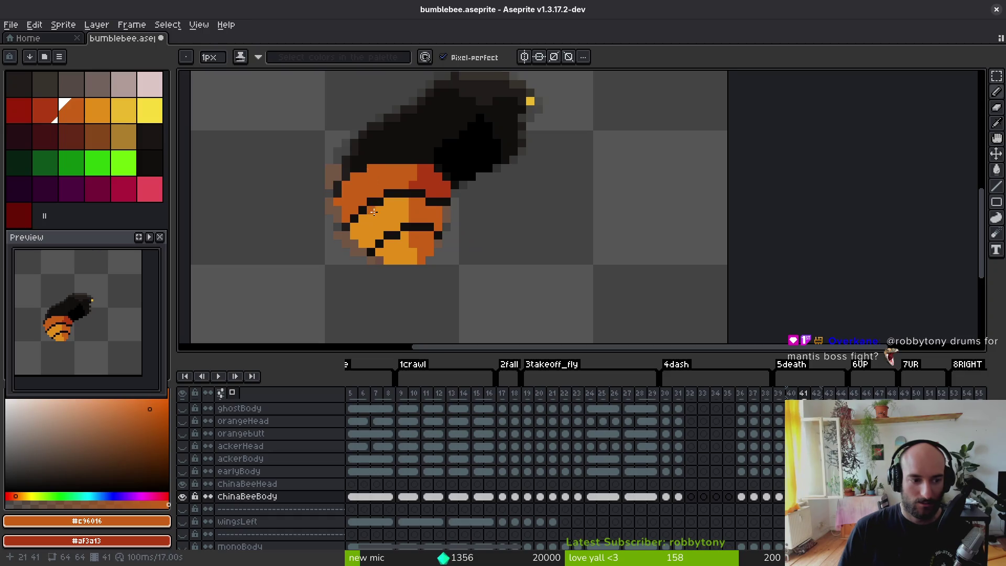
scroll(373, 211, "down", 2)
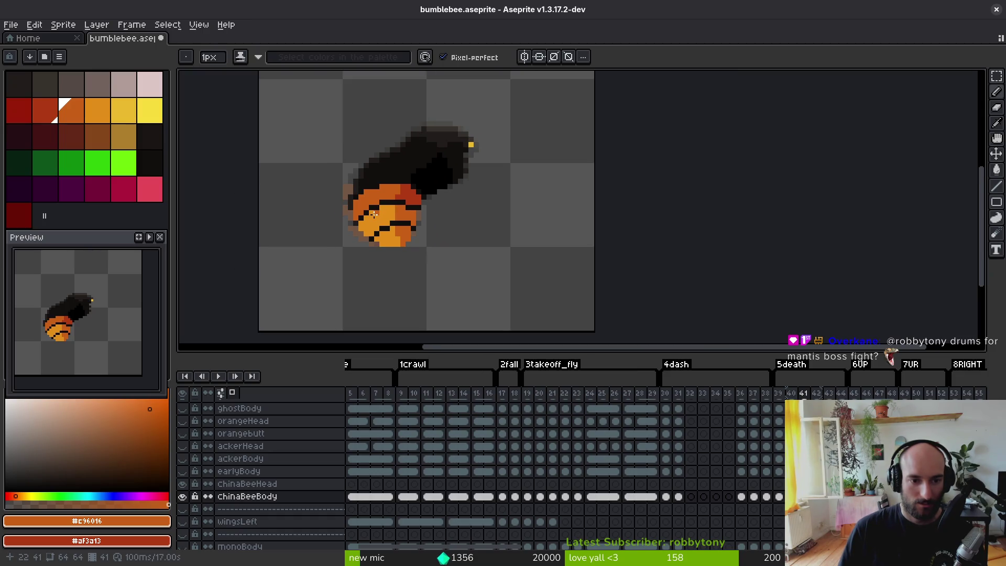
scroll(374, 215, "down", 2)
scroll(388, 200, "up", 10)
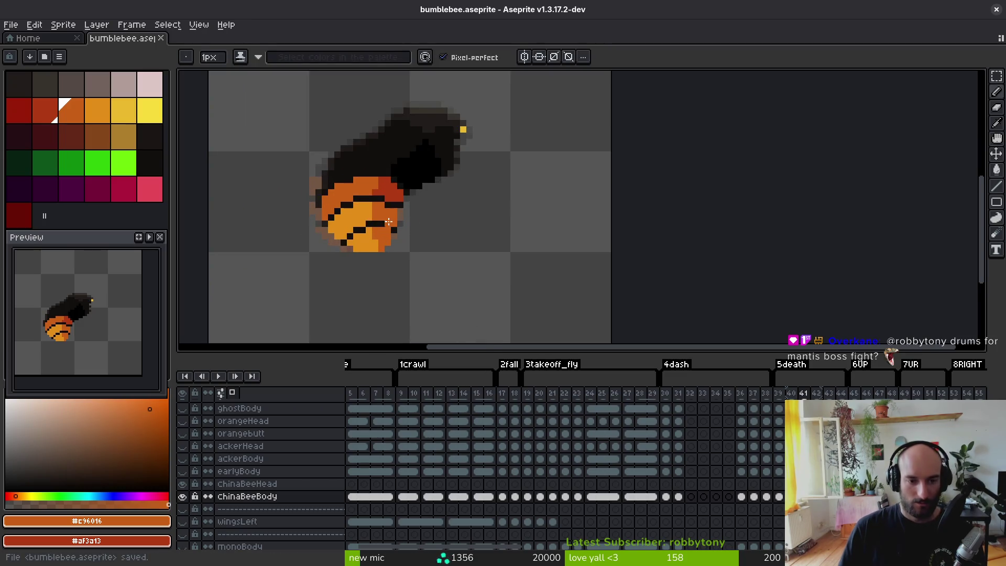
- Save bumblebee.aseprite, sample abdomen colours and black, and undo the last pencil stroke
key("ctrl+s")
left_click(394, 181)
scroll(413, 225, "down", 5)
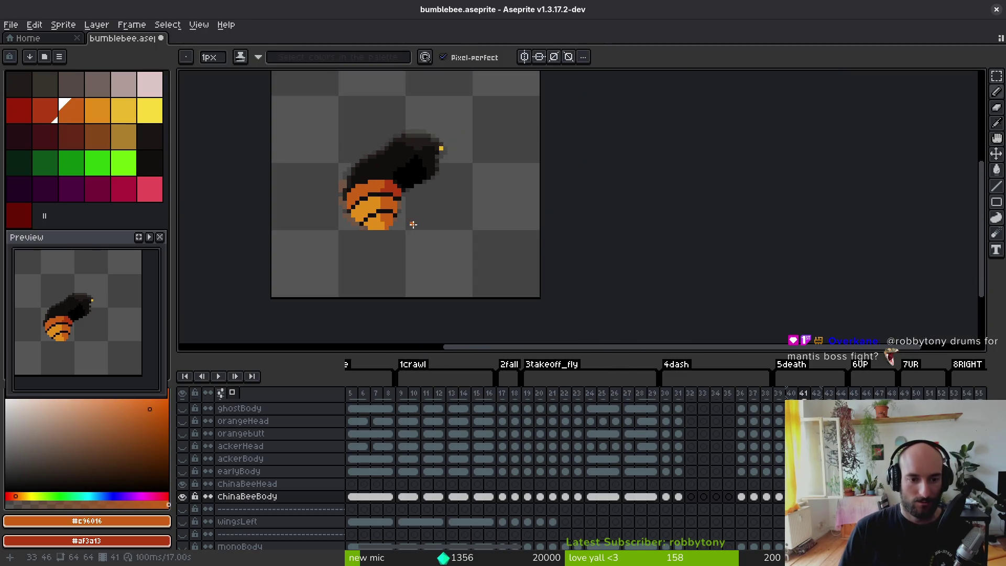
key("ctrl+s")
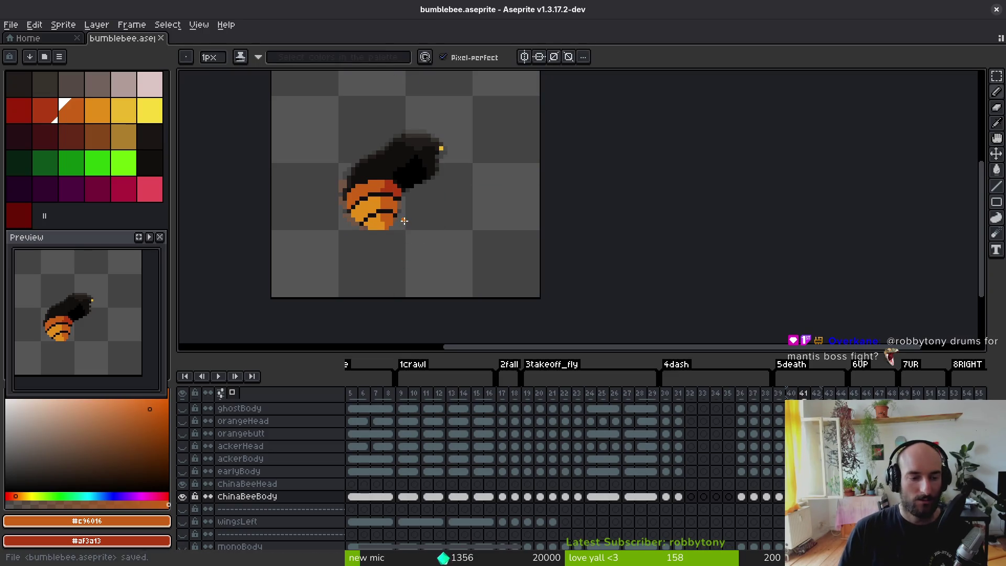
scroll(404, 221, "up", 2)
key("ctrl+z")
left_click(384, 177, "alt")
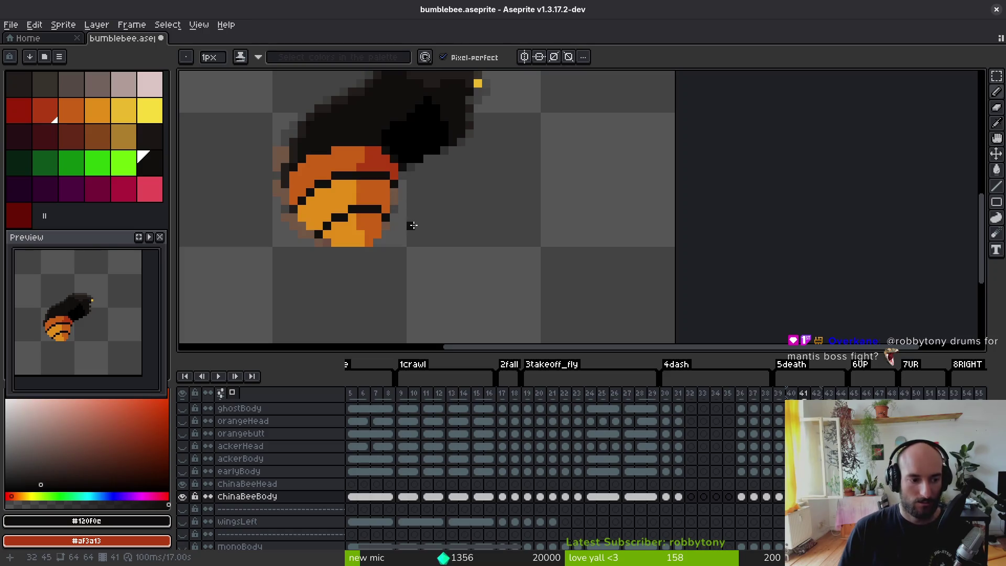
key("ctrl+z")
- Save, then bucket-fill the lighter abdomen areas with the sampled darker orange
key("ctrl+s")
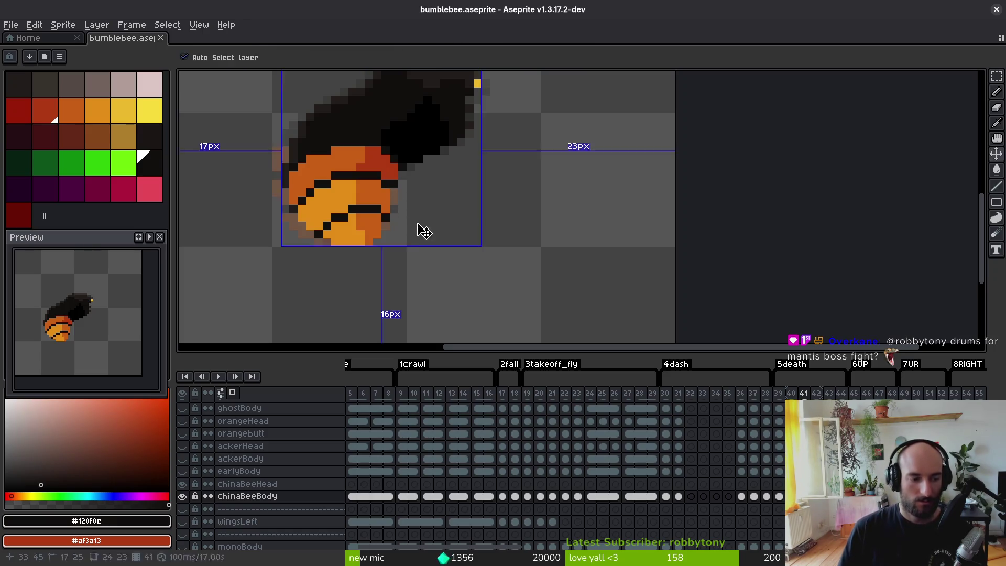
scroll(416, 224, "down", 2)
scroll(396, 222, "up", 1)
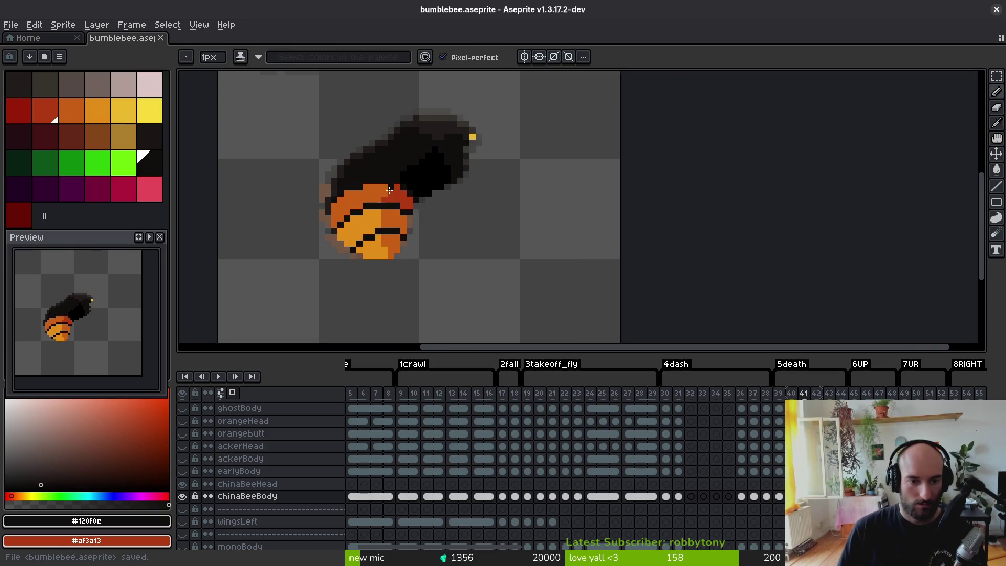
left_click(390, 231, "alt")
key("g")
left_click(393, 220)
left_click(375, 255)
left_click(376, 254)
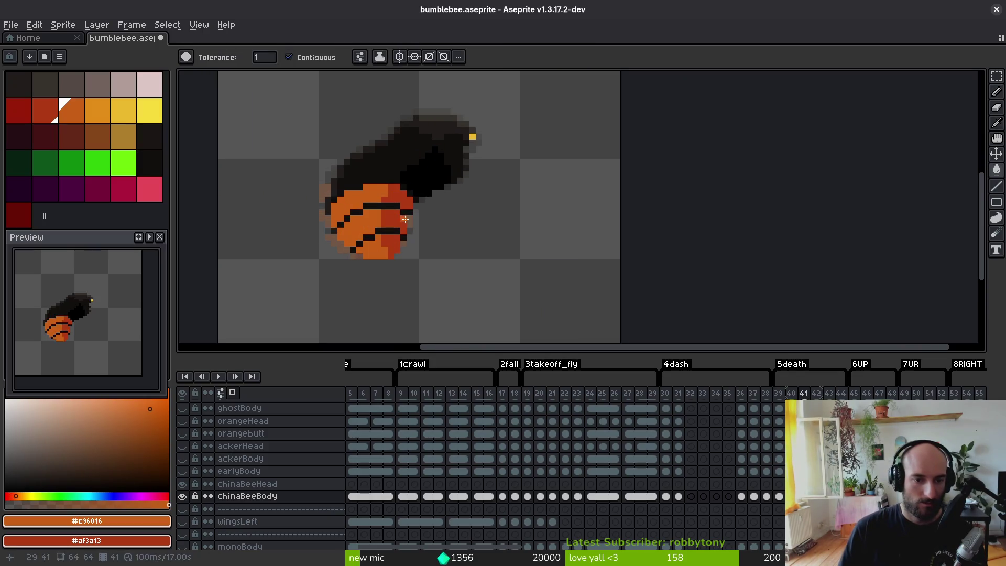
scroll(465, 156, "up", 3)
- Review the dash frames from 36 to 47, sampling the dark body and grey edge colours
left_click(476, 128, "alt")
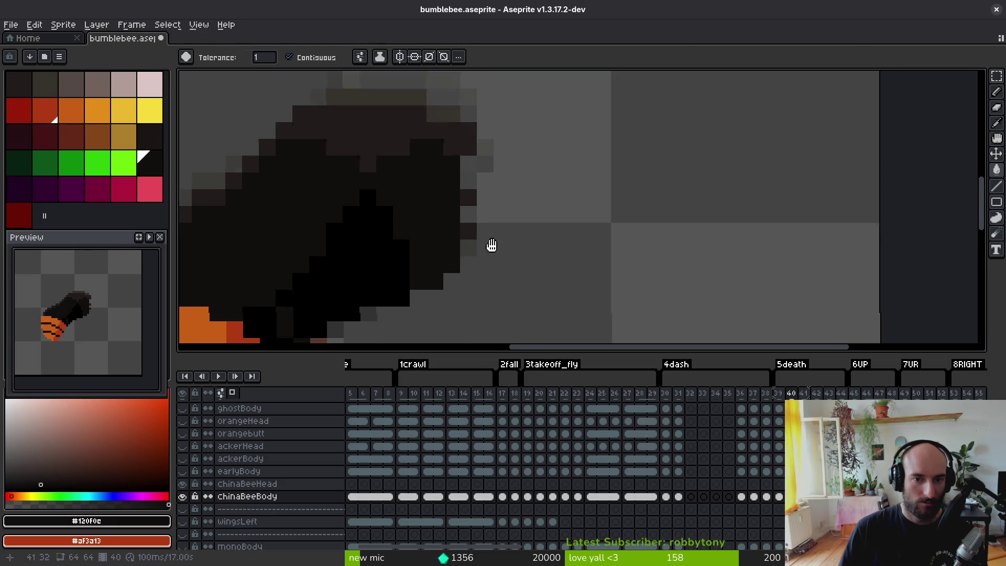
key("Right")
key("Right")
key("Right")
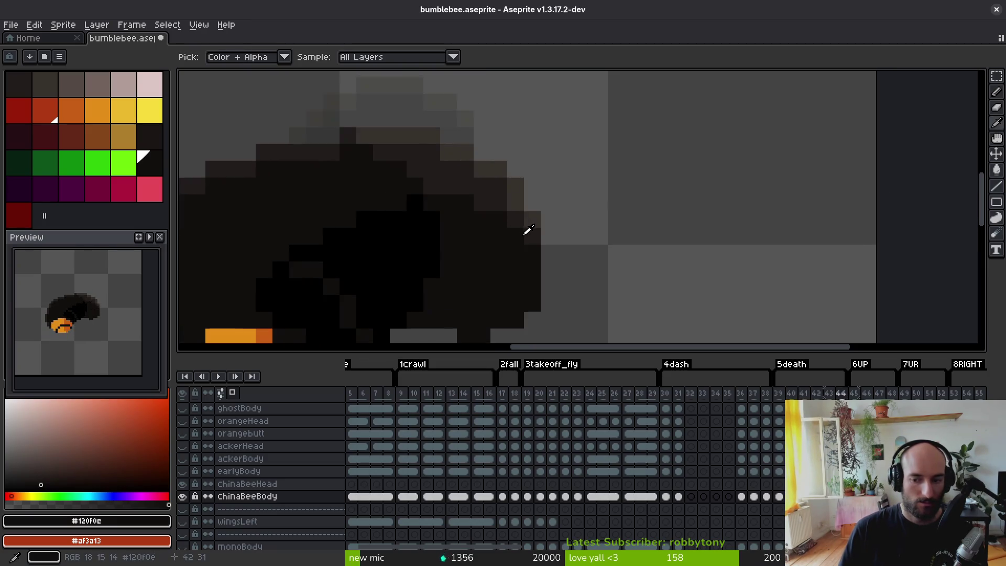
key("Right")
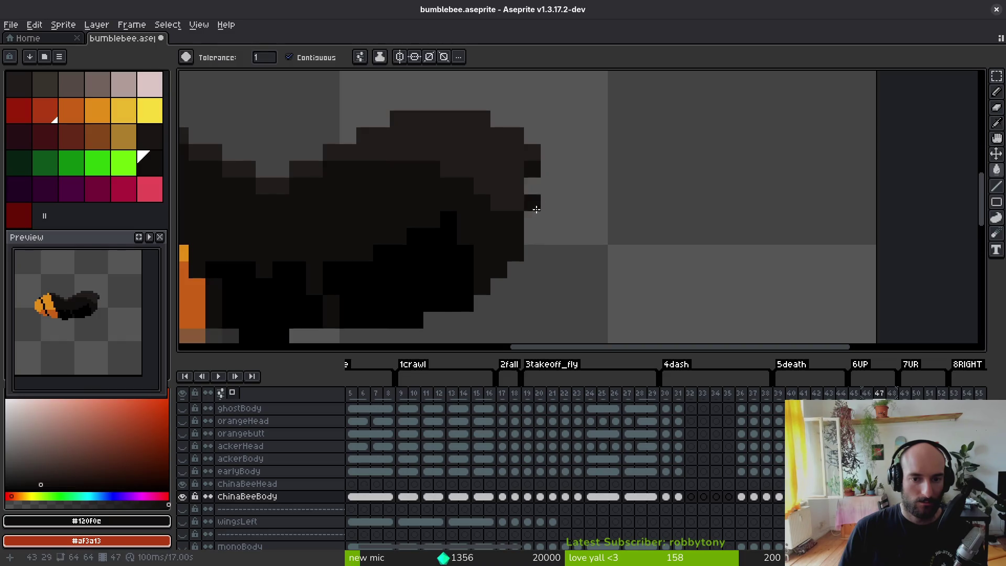
left_click(522, 158, "alt")
key("Left")
key("Left")
key("Left")
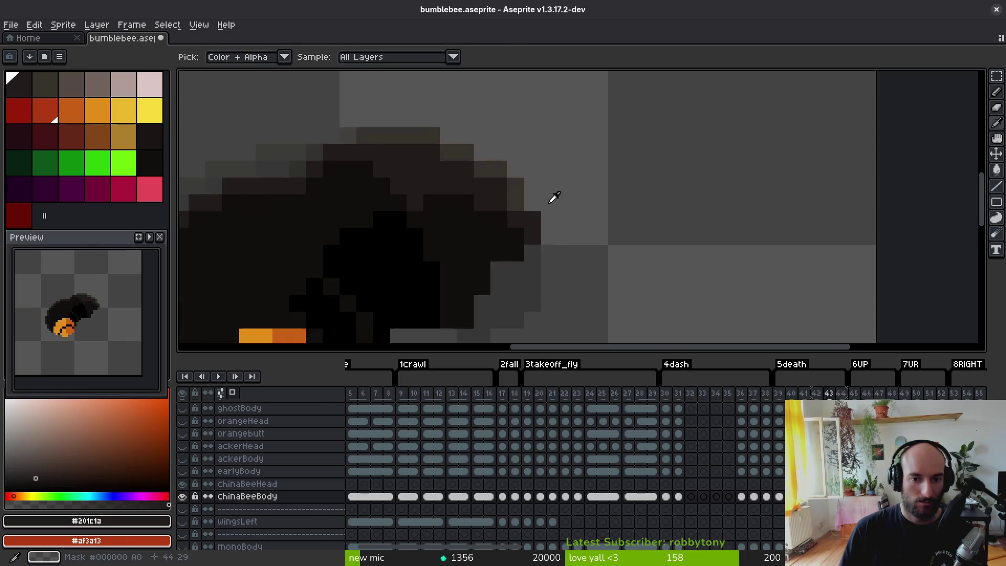
key("Left")
key("Left")
key("Left")
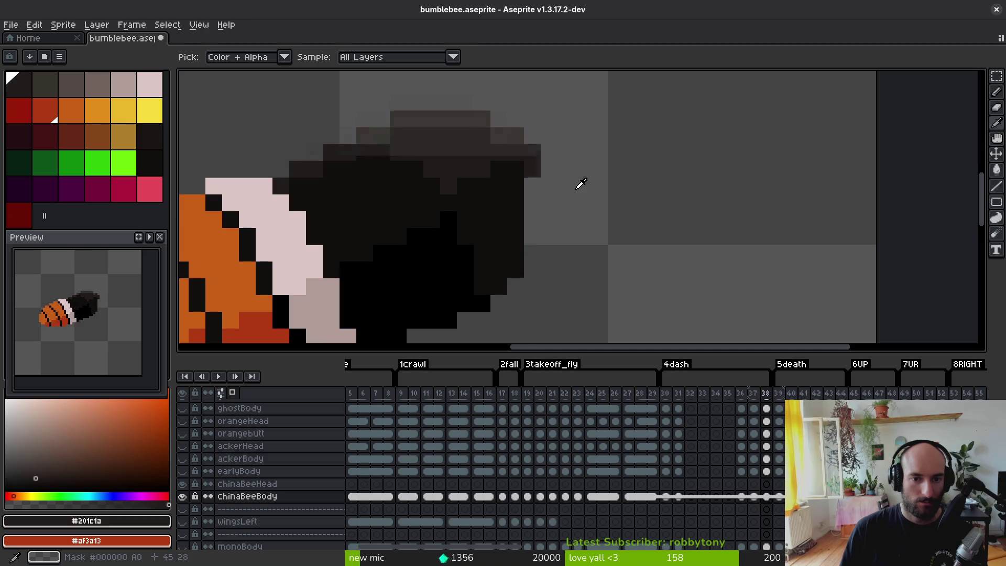
key("Right")
key("Right")
key("Right")
- Sample the abdomen's orange on frame 40 and move to frame 42
key("g")
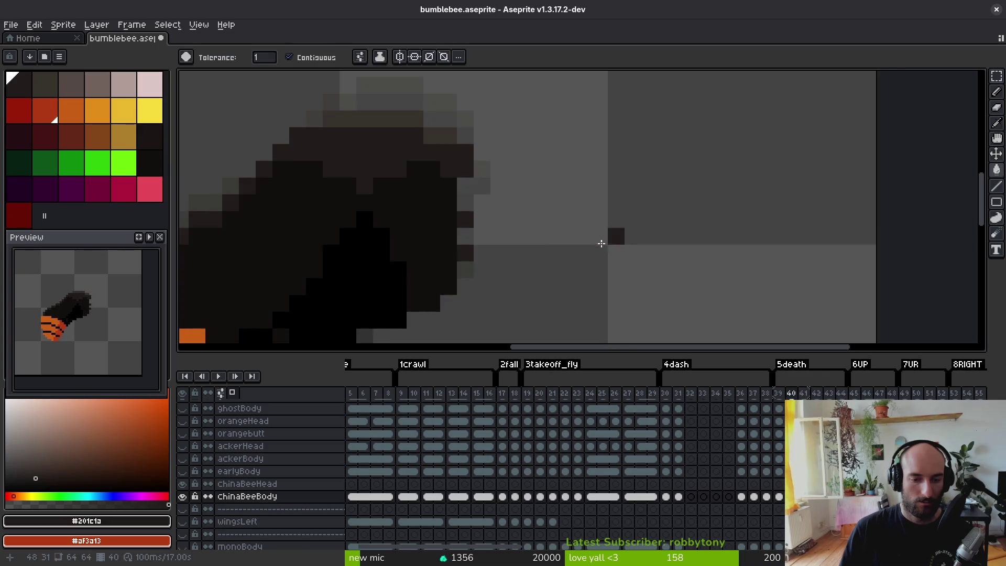
key("Left")
scroll(554, 231, "down", 5)
left_click_drag(554, 230, 590, 227)
key("i")
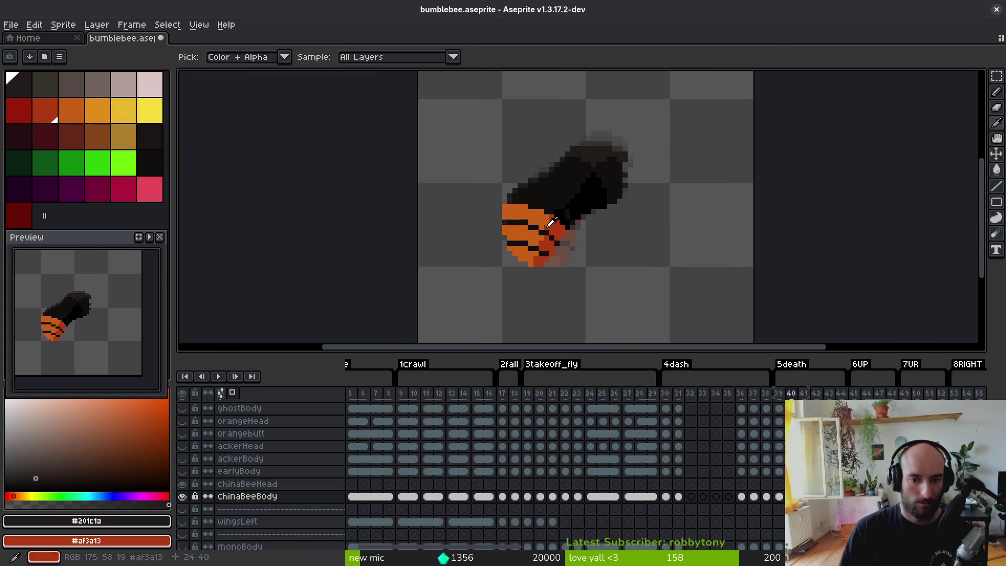
left_click(556, 223)
key("Right")
key("Right")
- Try an orange diagonal over the black body at the abdomen's edge, then undo the stray pixel
key("b")
scroll(529, 228, "up", 4)
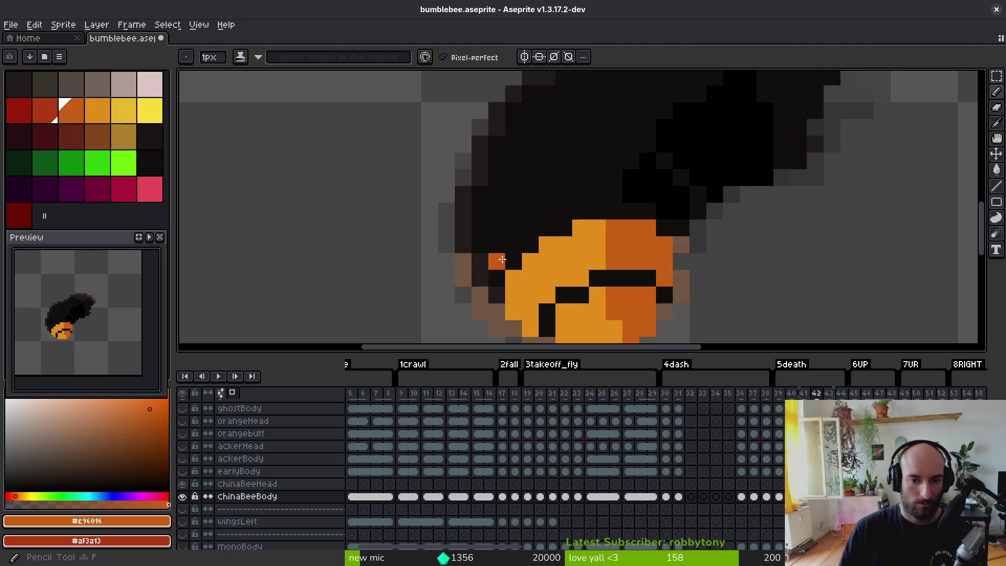
left_click(480, 271)
mouse_move(480, 271)
left_mouse_down()
mouse_move(554, 211)
mouse_move(650, 193)
mouse_move(591, 194)
mouse_move(665, 195)
mouse_move(676, 209)
mouse_move(675, 197)
mouse_move(660, 183)
mouse_move(576, 177)
mouse_move(529, 193)
mouse_move(480, 245)
mouse_move(497, 245)
mouse_move(564, 194)
mouse_move(479, 225)
left_mouse_up()
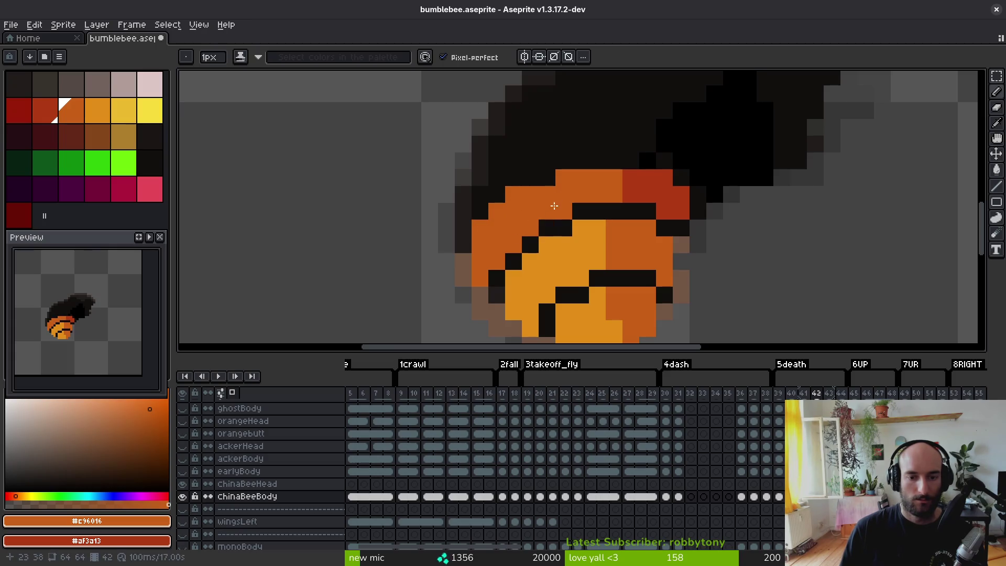
key("ctrl+z")
- Paint orange over the black above the abdomen, with red on the shaded right side
scroll(676, 252, "down", 5)
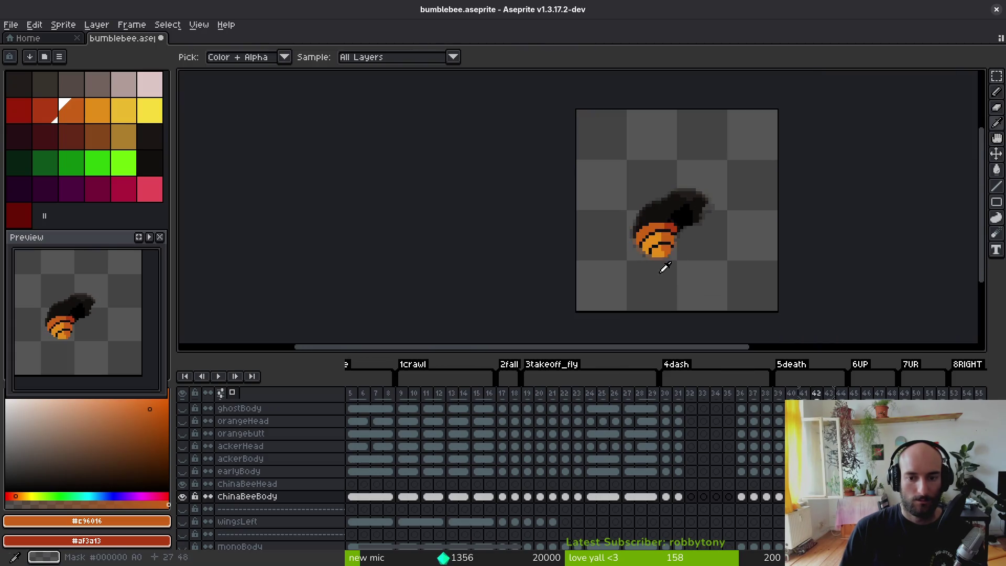
scroll(666, 220, "up", 4)
scroll(670, 207, "up", 2)
left_click(643, 174)
right_click(668, 175)
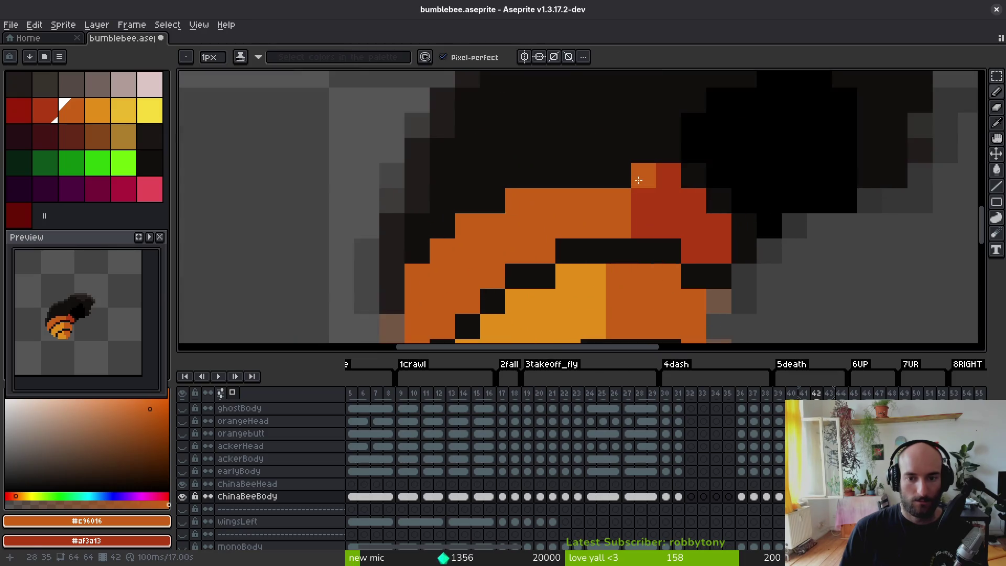
left_click(619, 175)
left_click_drag(598, 180, 567, 179)
left_click(482, 208)
- Try red and orange bucket fills on the abdomen, then undo them and return to the pencil
scroll(535, 206, "down", 4)
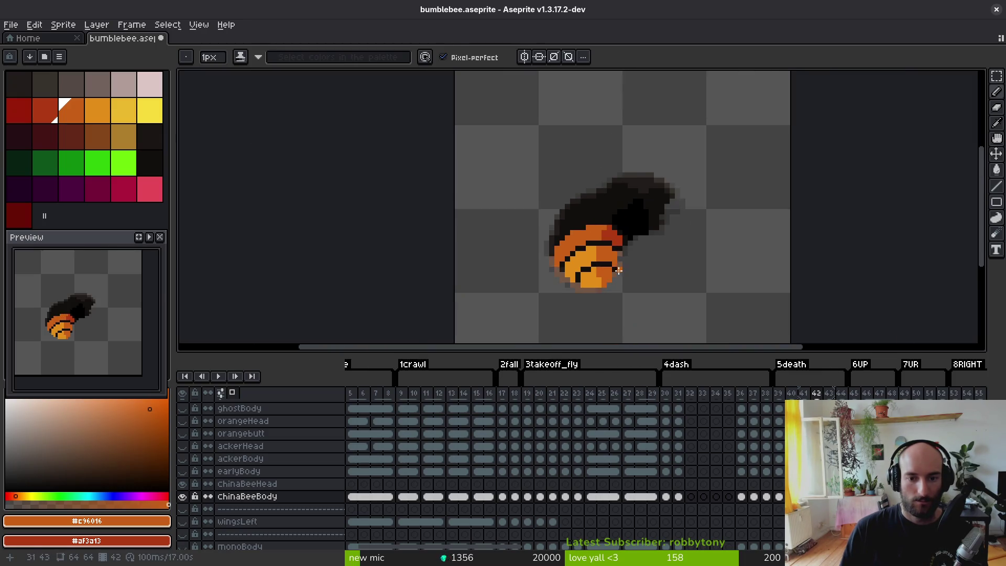
key("alt")
scroll(545, 235, "up", 3)
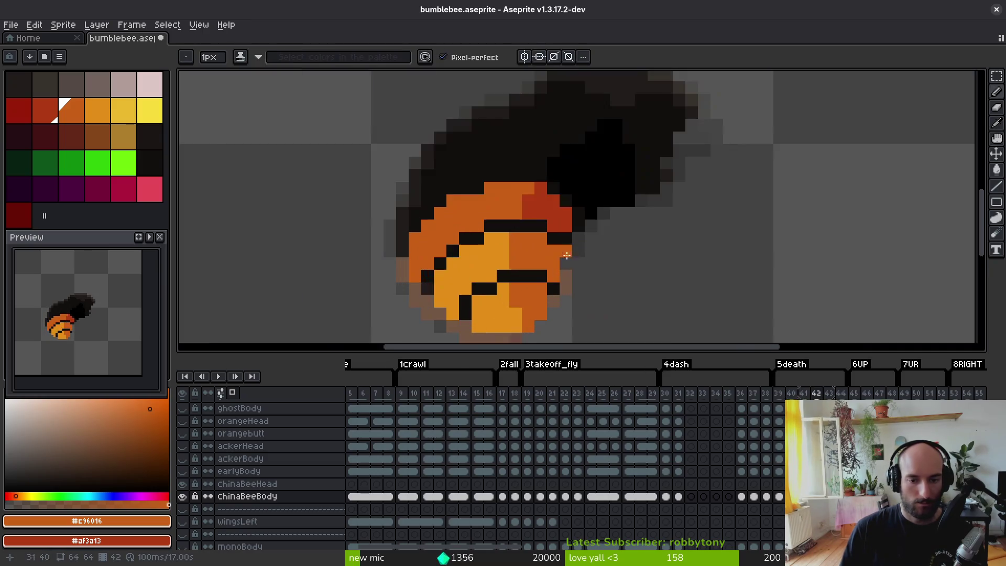
key("alt")
right_click(503, 256)
left_click(464, 317)
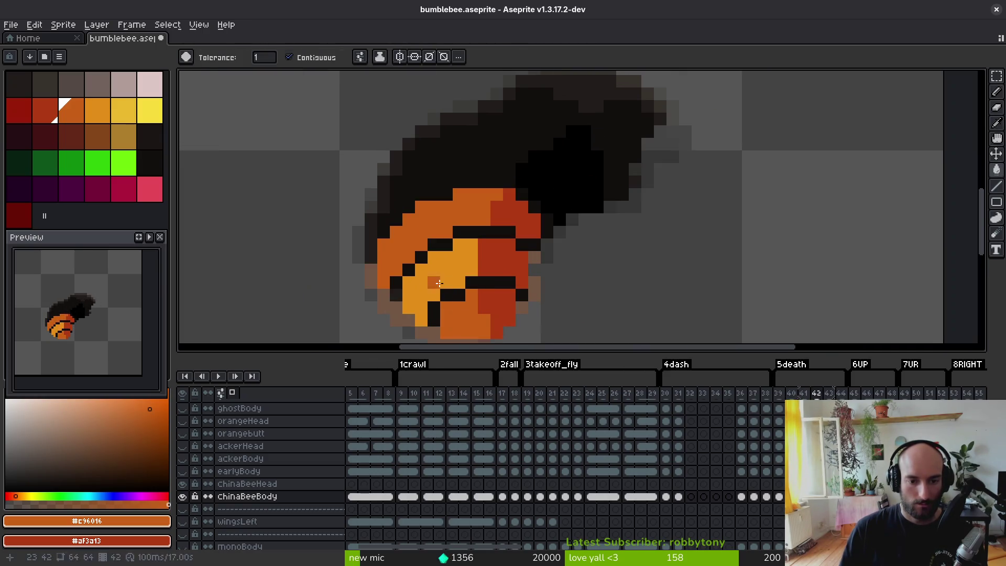
left_click(440, 262)
scroll(521, 278, "down", 3)
key("ctrl+z")
key("ctrl+z")
key("ctrl+z")
key("b")
scroll(524, 281, "up", 2)
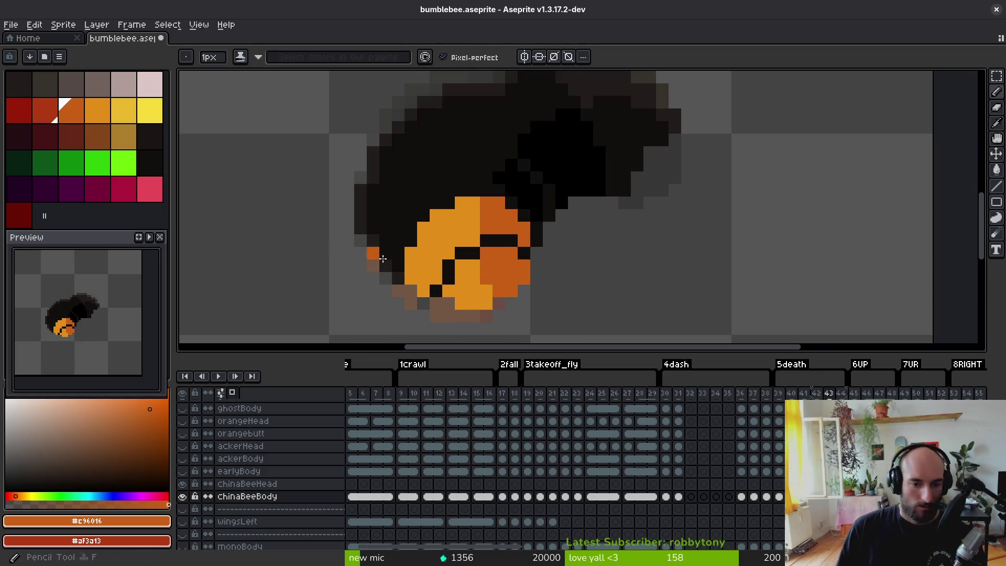
- Draw an orange diagonal up from frame 43's abdomen left edge and save bumblebee.aseprite
mouse_move(380, 254)
left_mouse_down()
mouse_move(438, 184)
mouse_move(497, 177)
mouse_move(536, 191)
mouse_move(513, 165)
mouse_move(420, 182)
mouse_move(375, 253)
mouse_move(381, 218)
left_mouse_up()
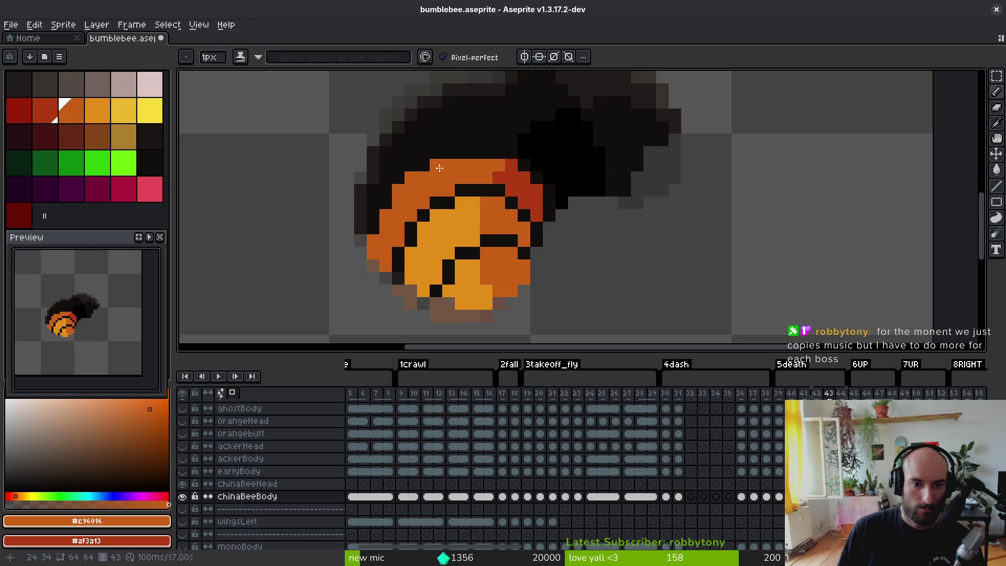
scroll(464, 280, "down", 4)
scroll(460, 255, "up", 5)
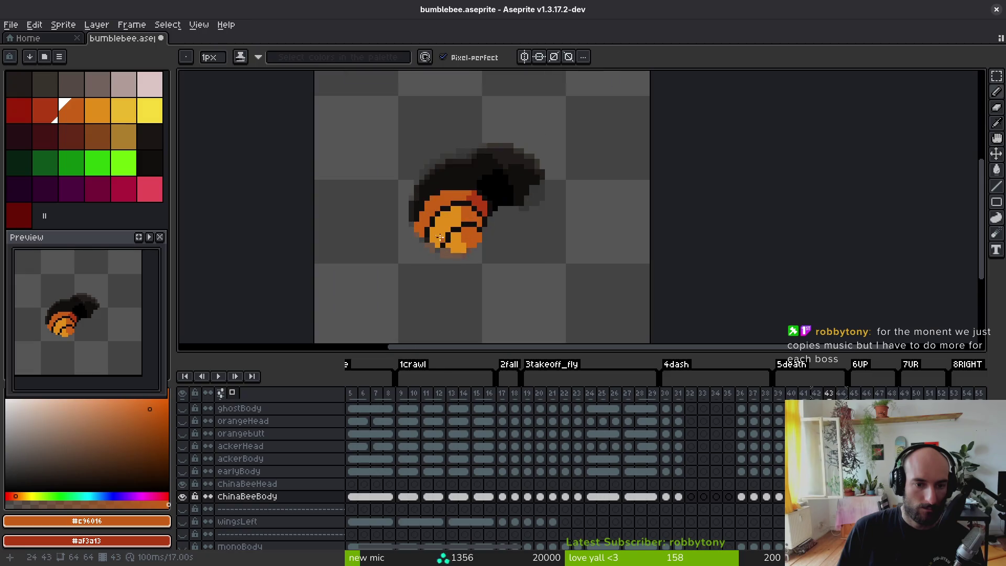
scroll(440, 239, "up", 3)
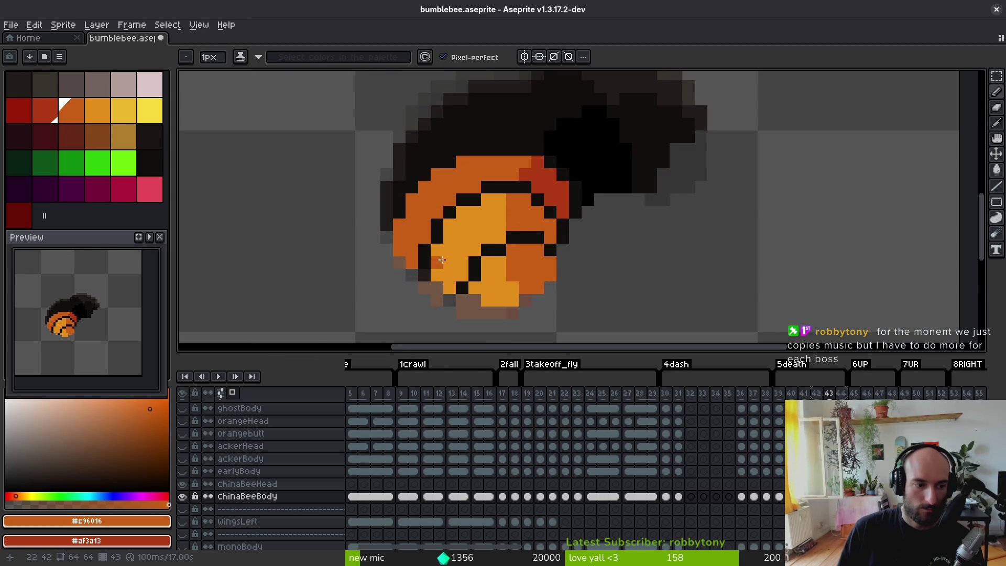
key("ctrl+s")
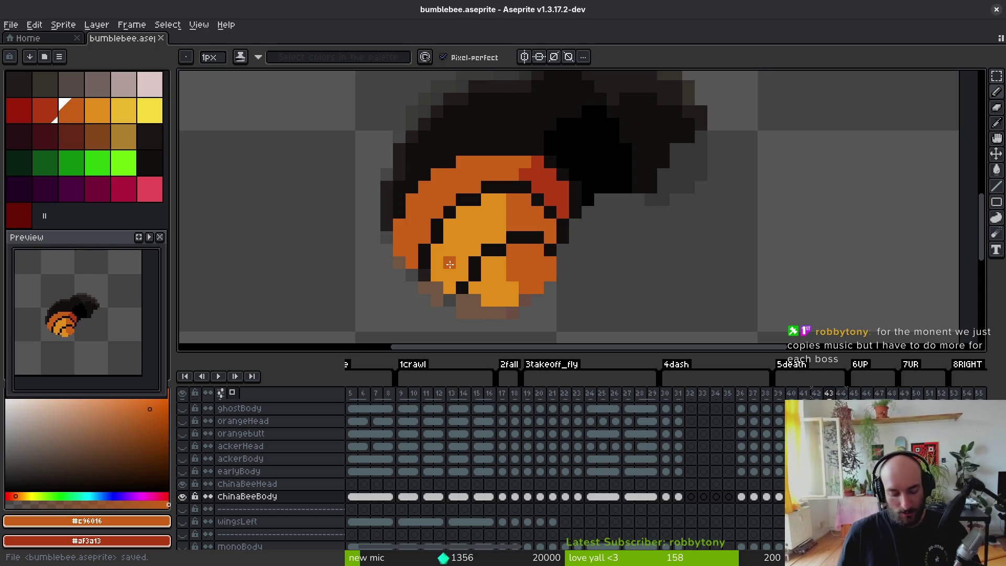
- Flood-fill frame 43's light abdomen bands deep orange and its right side red
key("g")
left_click(529, 215)
left_click(530, 270)
left_click(498, 288)
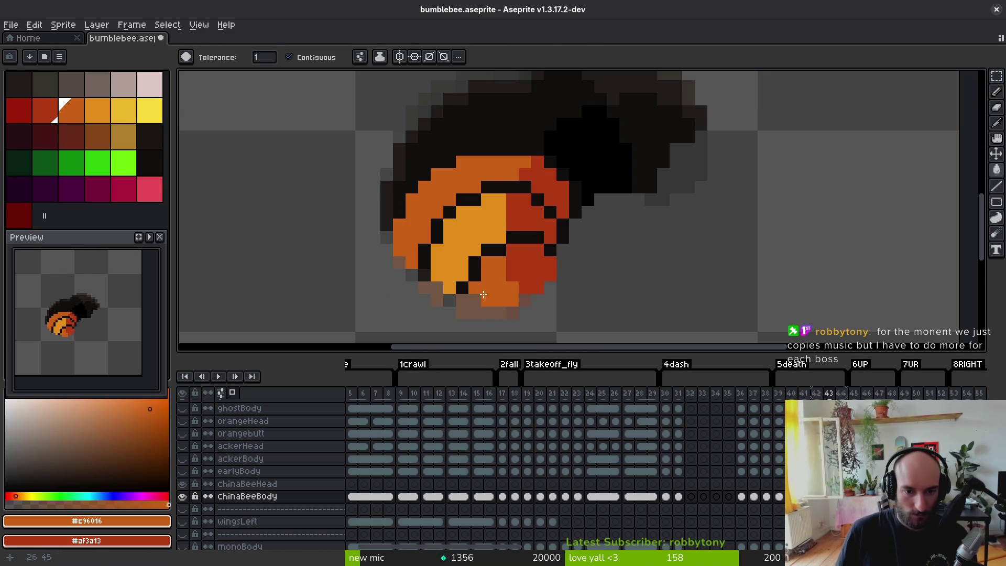
left_click(461, 236)
scroll(537, 309, "down", 6)
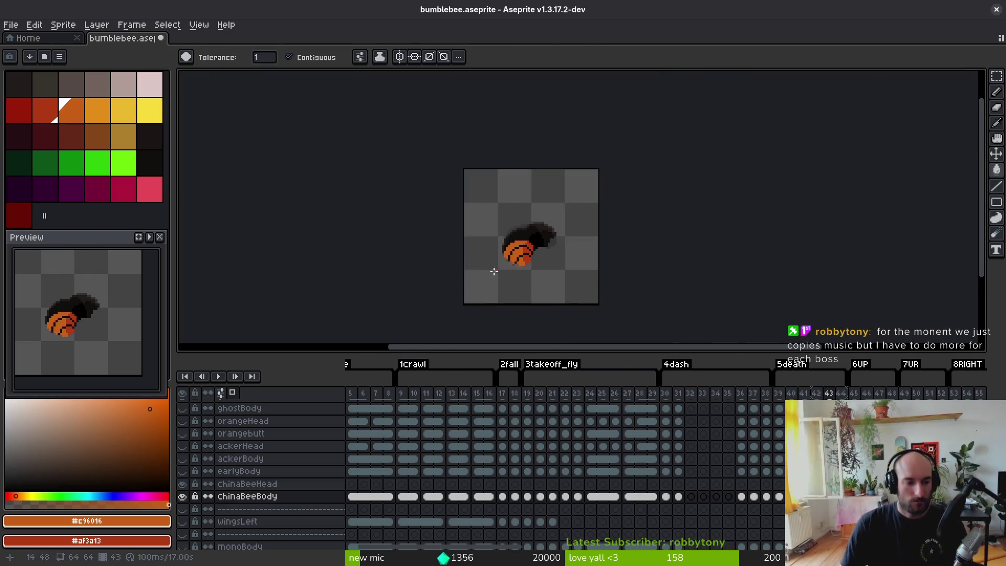
scroll(493, 271, "up", 4)
- Pencil orange pixels along the abdomen's lower edge, undoing the misplaced ones
key("b")
scroll(555, 262, "up", 2)
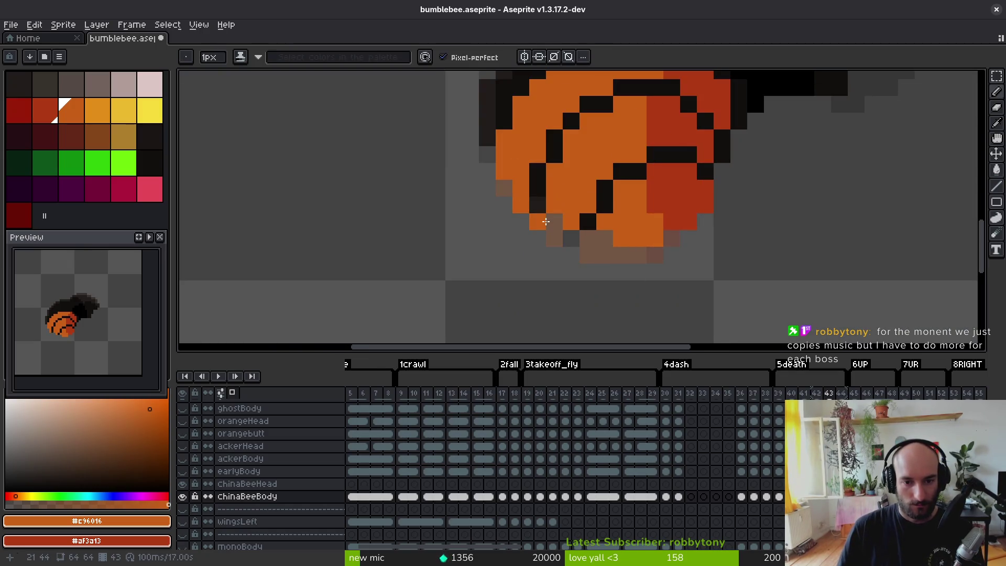
left_click(555, 222)
left_click(588, 238)
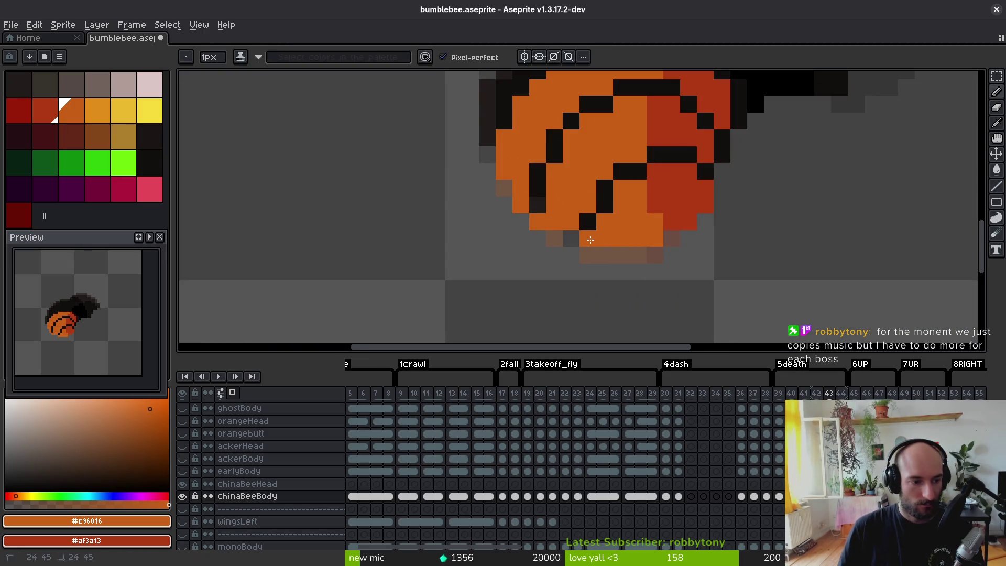
left_click(605, 255)
key("ctrl+z")
key("ctrl+z")
key("ctrl+z")
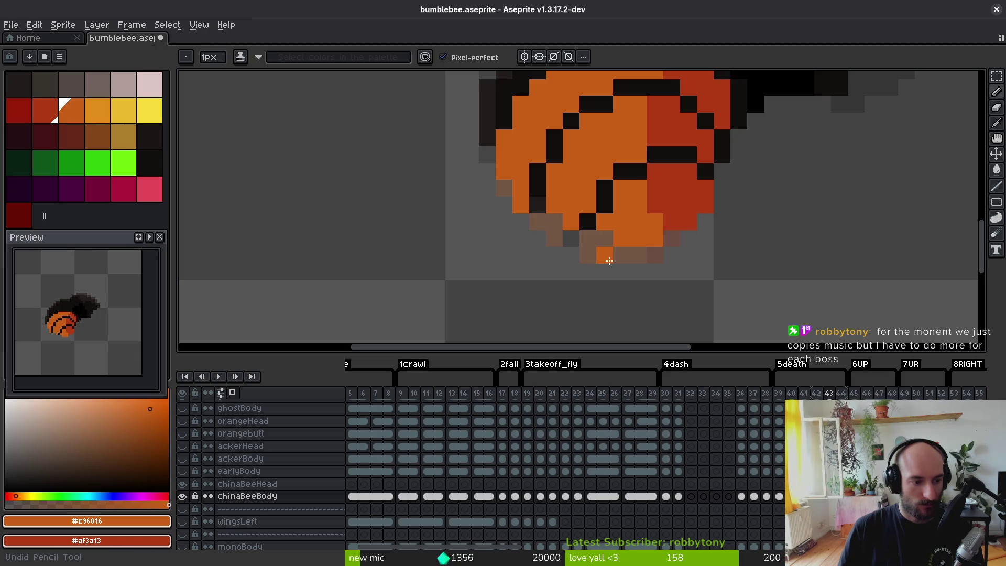
key("ctrl+z")
key("ctrl+z")
left_click(542, 209)
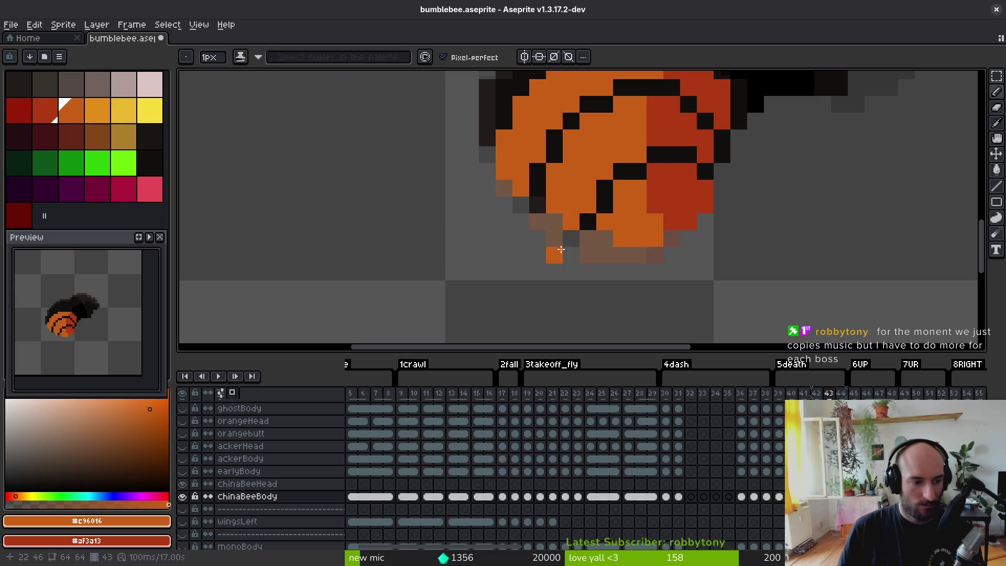
scroll(553, 251, "down", 3)
scroll(563, 254, "up", 3)
- Add a black pixel at the stripe end and an orange one beside it, then save
left_click(573, 192, "alt")
left_click(553, 201)
left_click(596, 209, "alt")
left_click(571, 201)
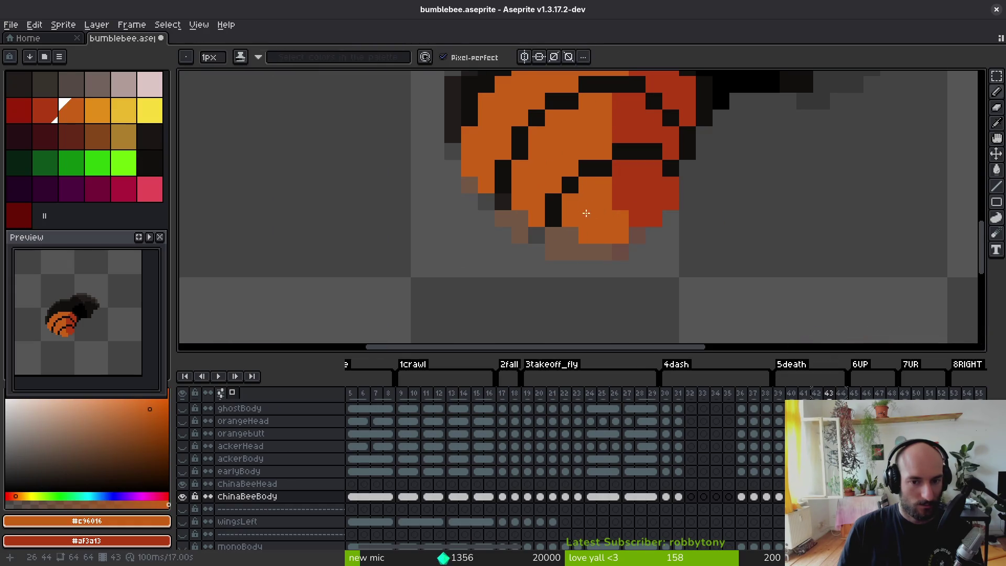
key("ctrl+s")
- Turn the brown lower-right edge pixels red with the sampled side colour and save bumblebee.aseprite
scroll(582, 246, "up", 2)
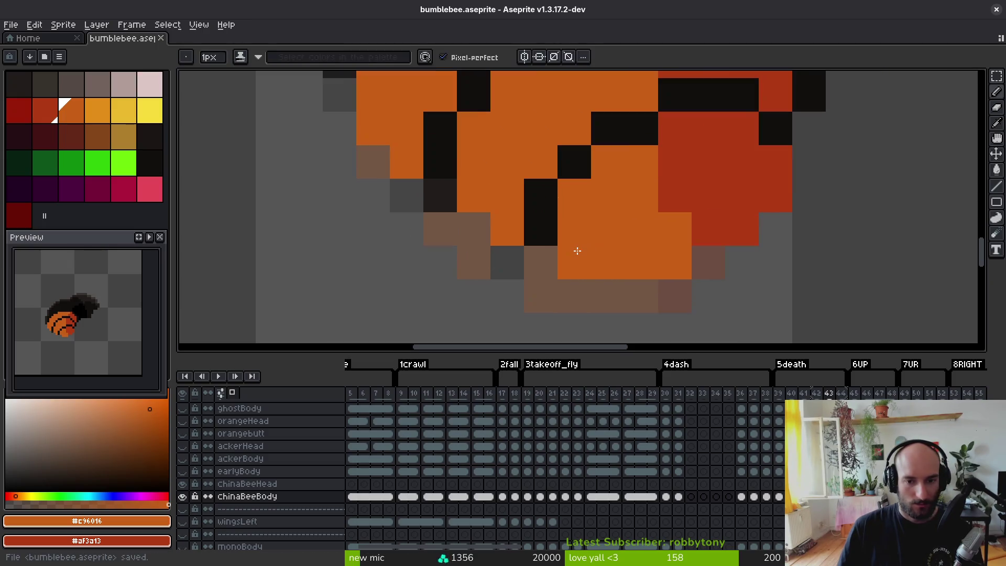
key("ctrl+z")
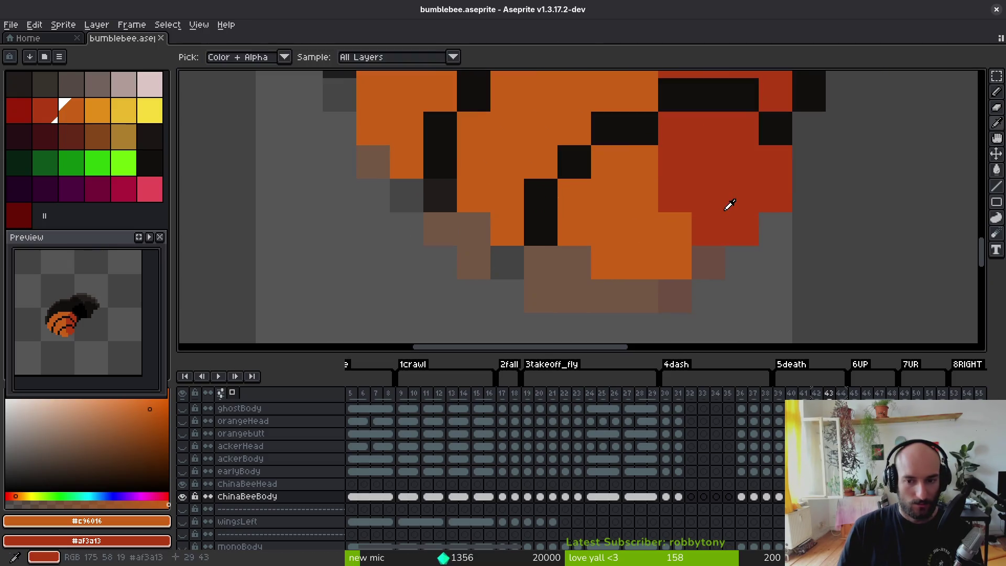
key("alt")
left_click(718, 224, "alt")
left_click(702, 260)
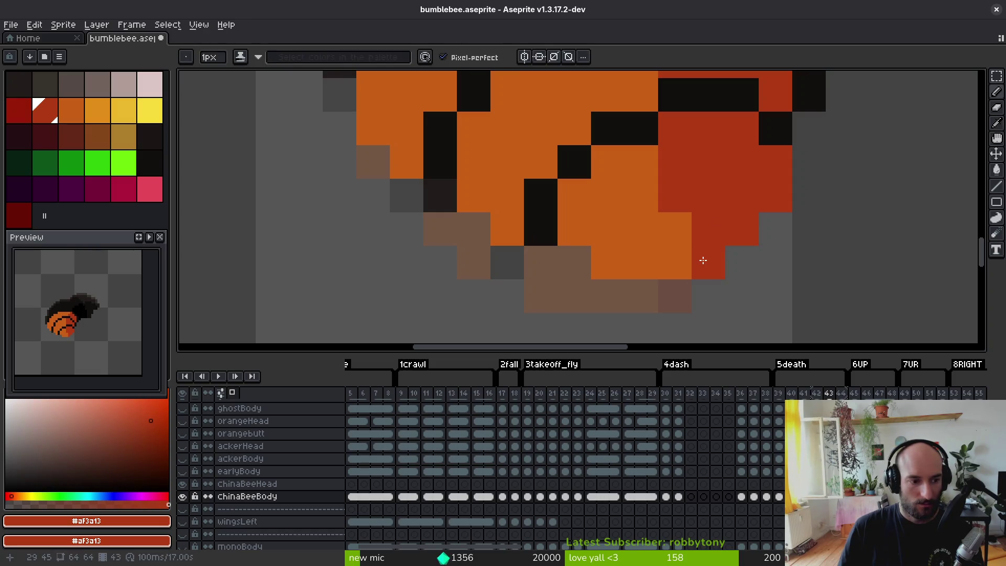
left_click(687, 254)
scroll(650, 261, "down", 4)
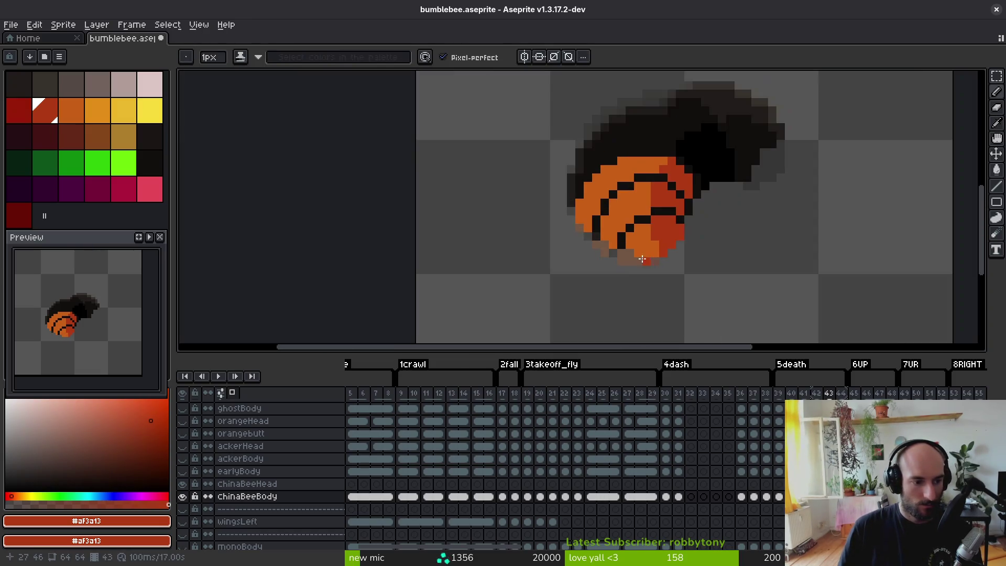
key("ctrl+s")
- Sample the darker orange #c96016 and paint an orange edge above frame 44's abdomen
left_click_drag(644, 262, 571, 256)
key("alt")
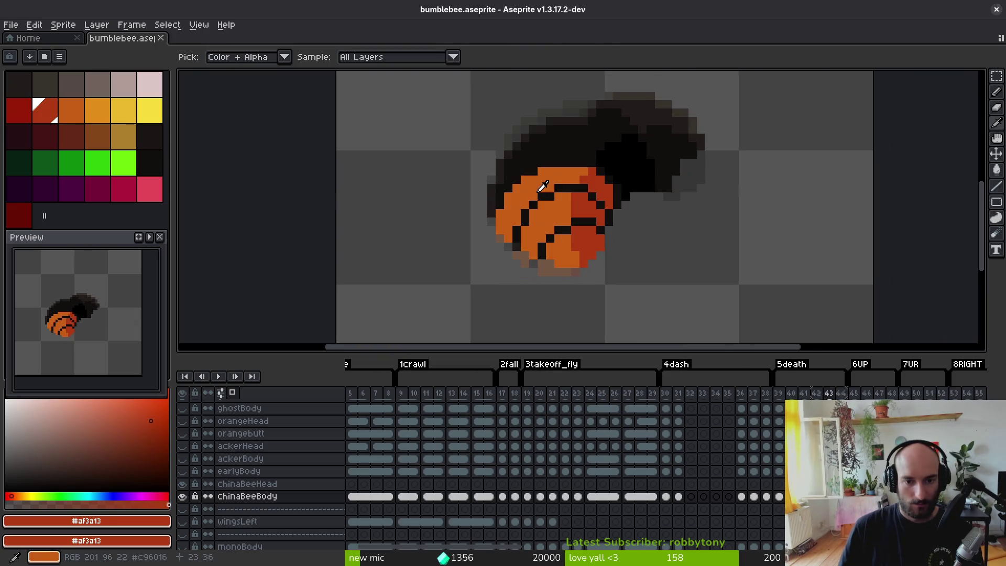
left_click(542, 186, "alt")
key("Right")
scroll(602, 173, "up", 2)
left_click(462, 278)
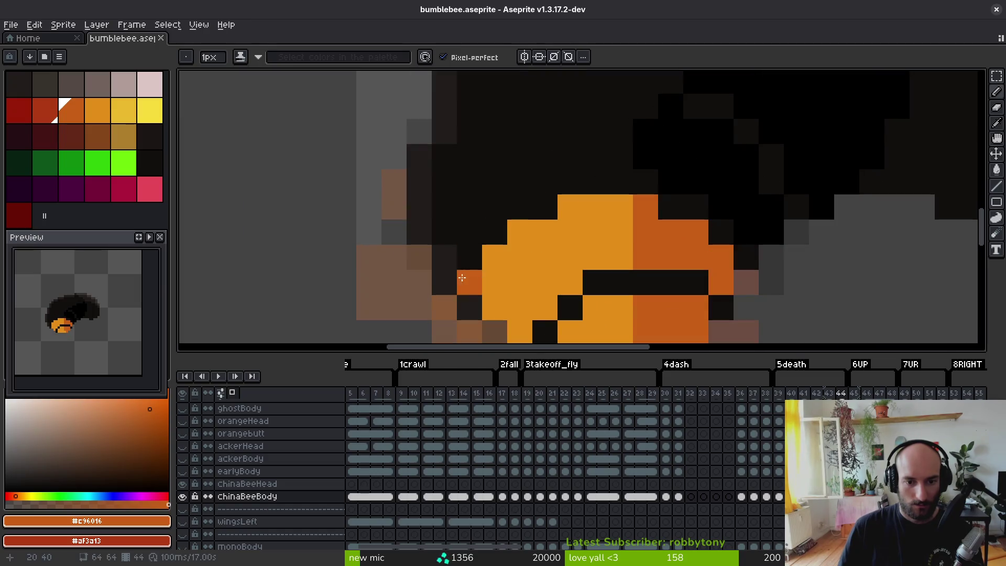
mouse_move(462, 277)
left_mouse_down()
mouse_move(446, 253)
mouse_move(506, 181)
mouse_move(537, 169)
left_mouse_up()
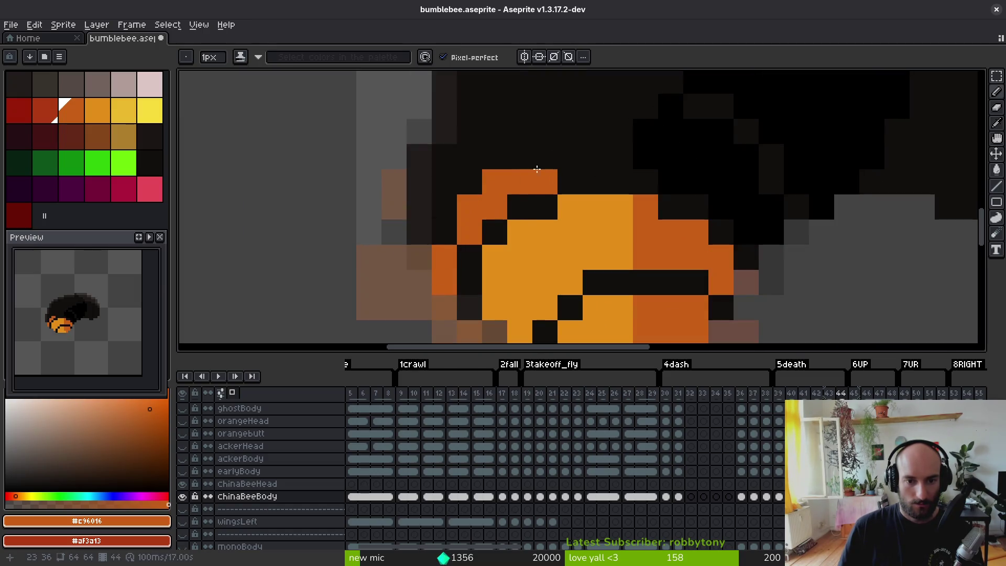
left_click_drag(671, 181, 600, 178)
mouse_move(500, 154)
left_mouse_down()
mouse_move(603, 155)
mouse_move(700, 226)
mouse_move(633, 165)
mouse_move(650, 154)
mouse_move(608, 129)
mouse_move(581, 135)
left_mouse_up()
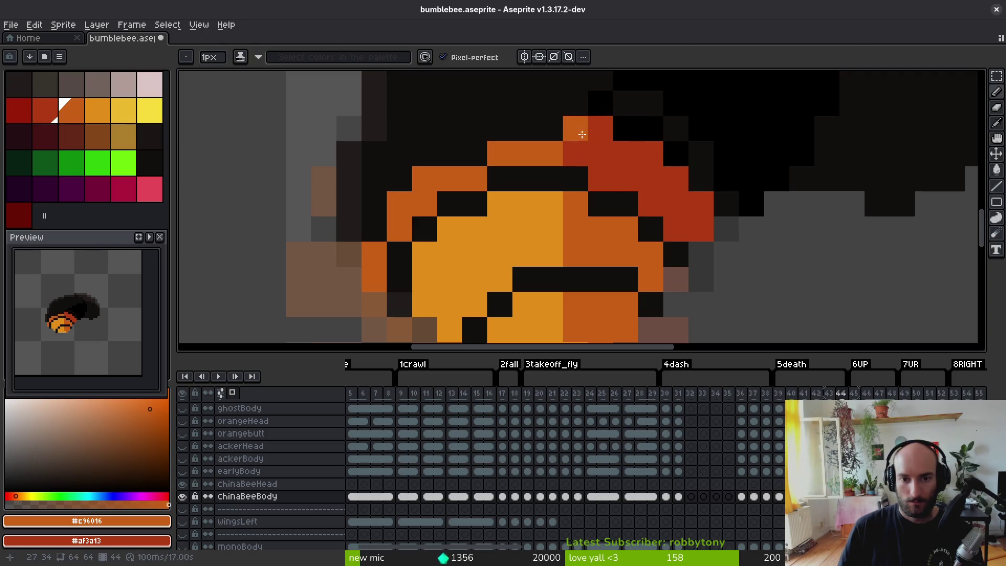
- Fill in orange along the abdomen's top rows and top-left edge, fixing a dark pixel
mouse_move(608, 173)
left_mouse_down()
mouse_move(539, 173)
mouse_move(470, 201)
mouse_move(419, 262)
mouse_move(451, 198)
mouse_move(519, 172)
left_mouse_up()
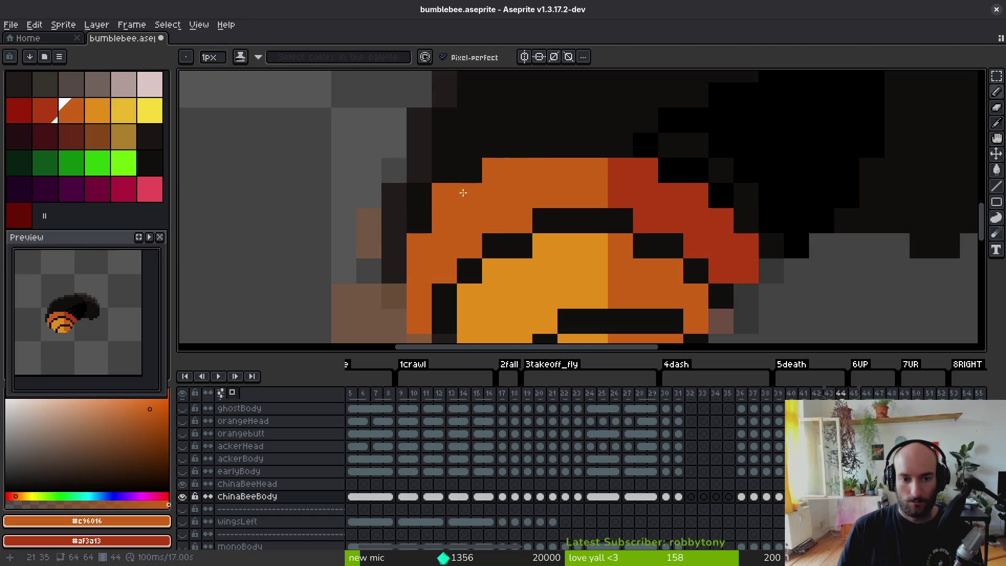
key("ctrl+z")
key("ctrl+z")
scroll(508, 245, "down", 3)
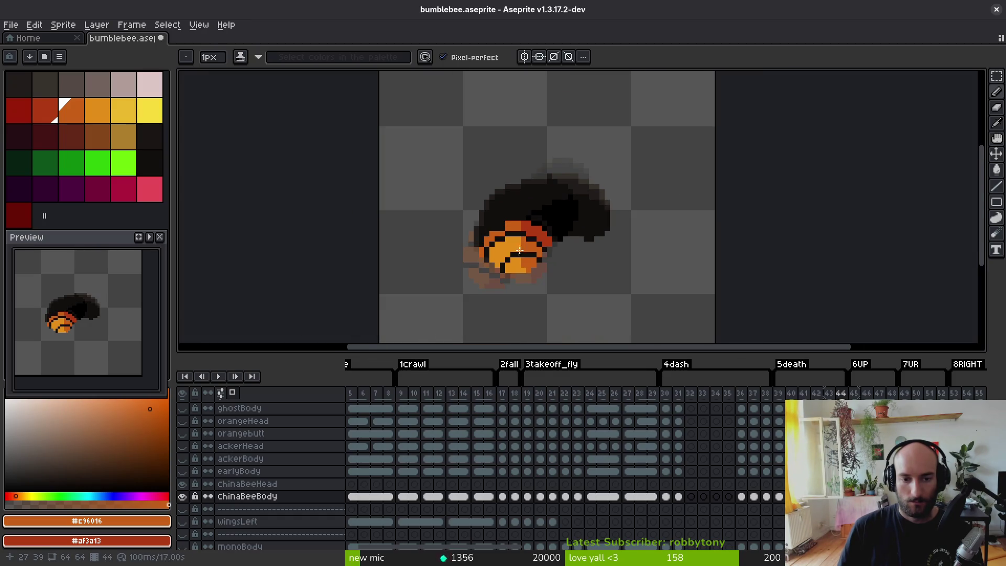
scroll(519, 250, "up", 3)
mouse_move(481, 226)
left_mouse_down()
mouse_move(532, 207)
mouse_move(529, 194)
left_mouse_up()
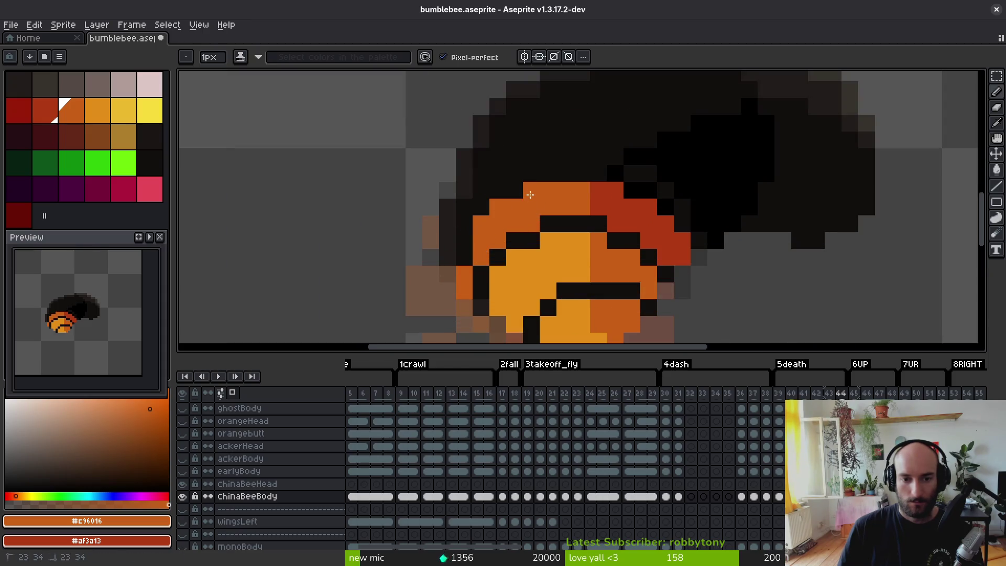
scroll(530, 195, "down", 5)
scroll(528, 209, "up", 4)
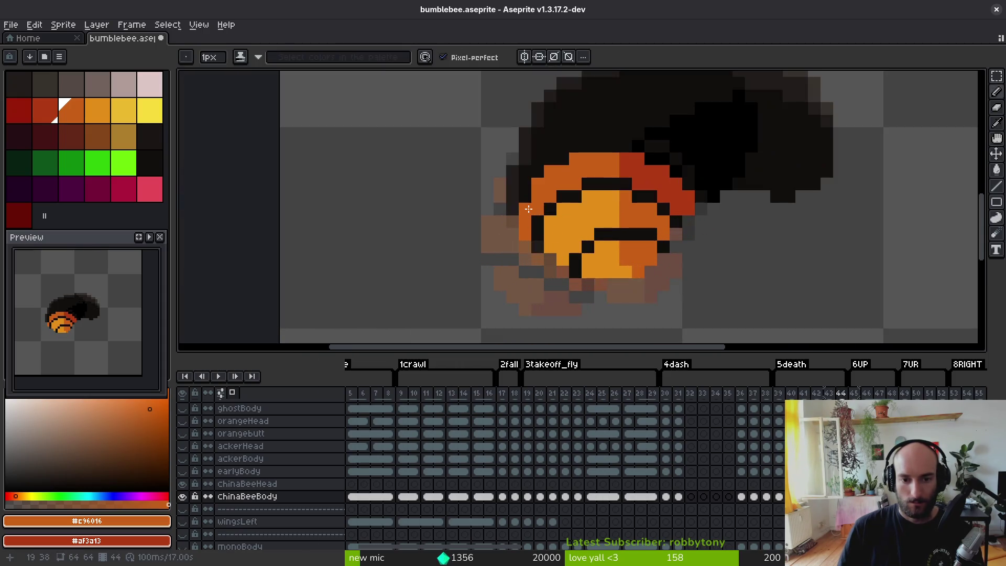
left_click(524, 192)
key("i")
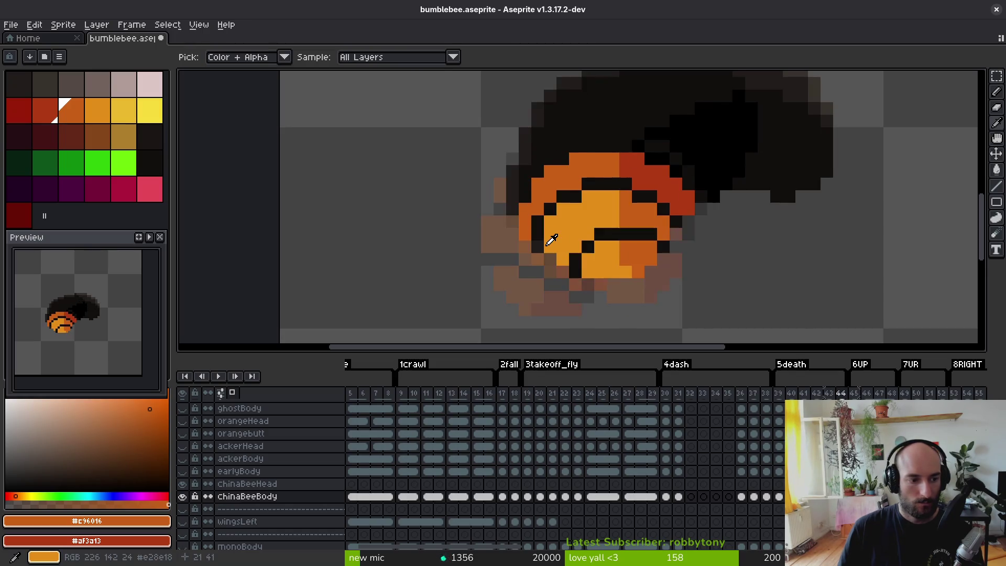
key("b")
scroll(582, 228, "up", 3)
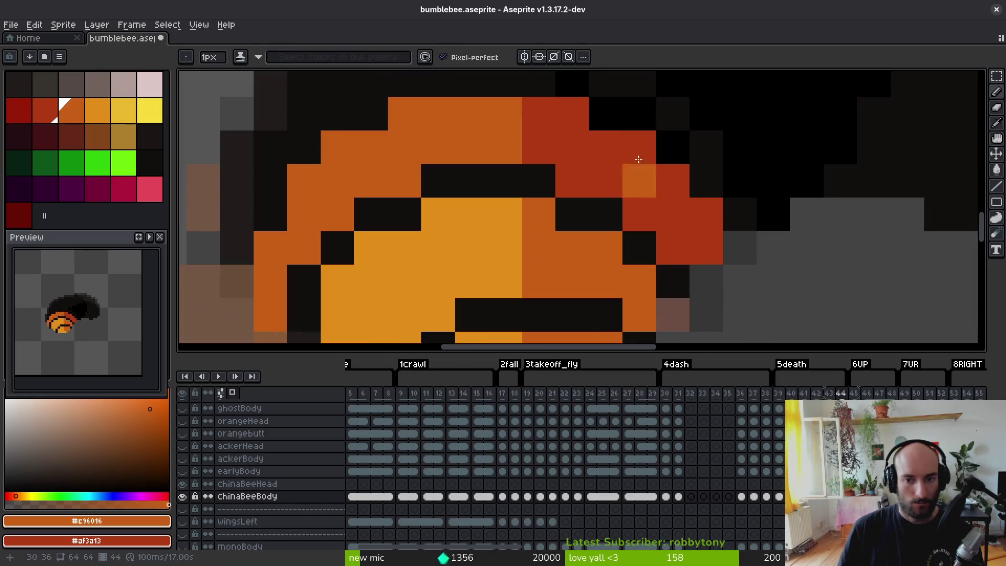
- Add red shading pixels at the abdomen's top-right
right_click(671, 148)
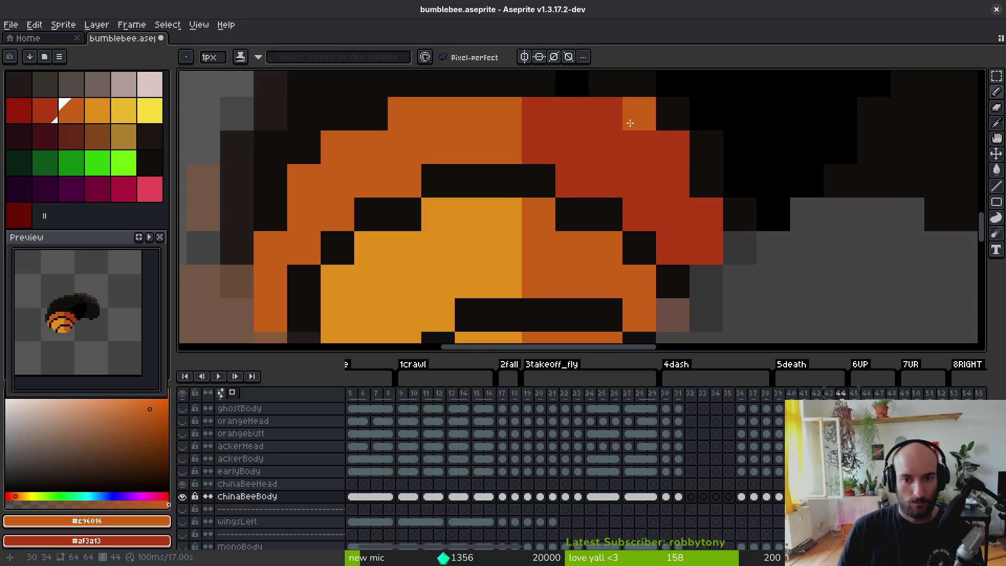
right_click(635, 116)
left_click_drag(602, 174, 631, 245)
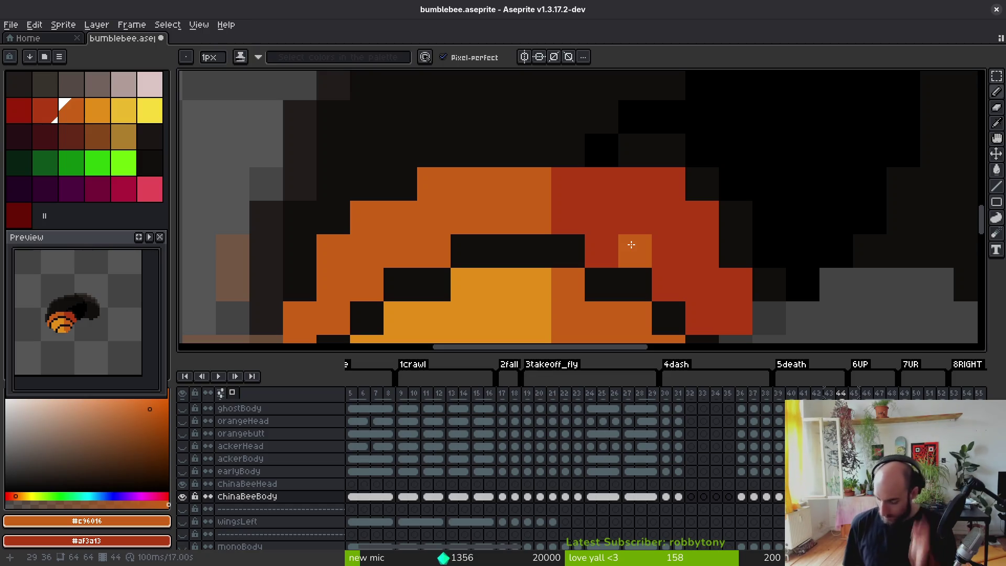
key("alt")
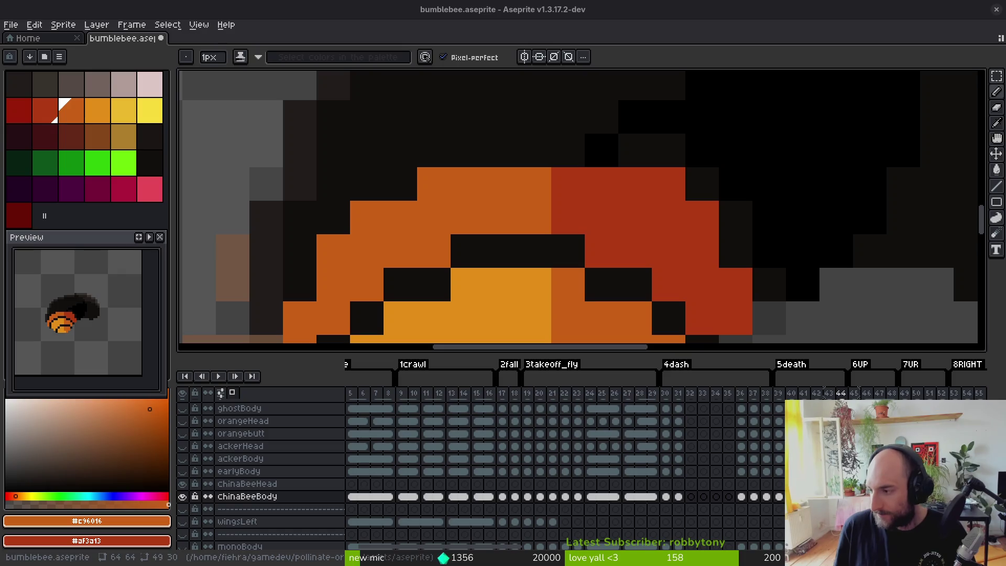
- Paint a new top row on the abdomen, orange with a red pixel
left_click(781, 233)
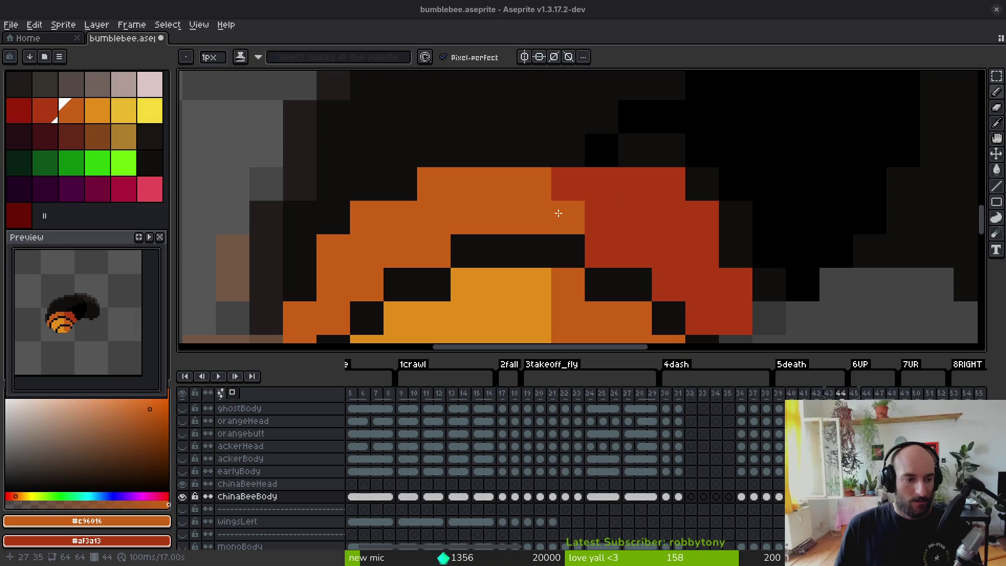
left_click(523, 225, "alt")
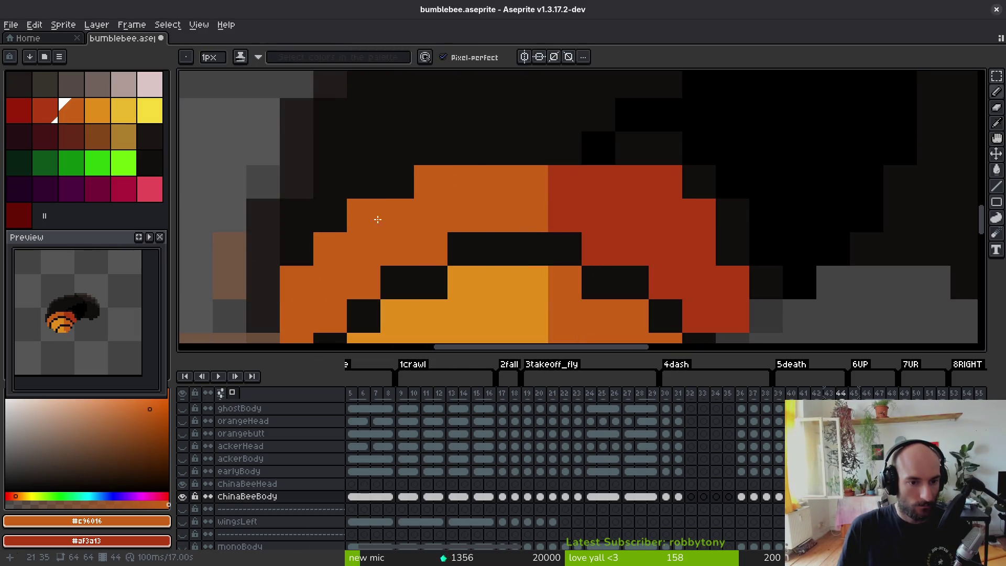
scroll(376, 218, "down", 3)
scroll(420, 205, "up", 1)
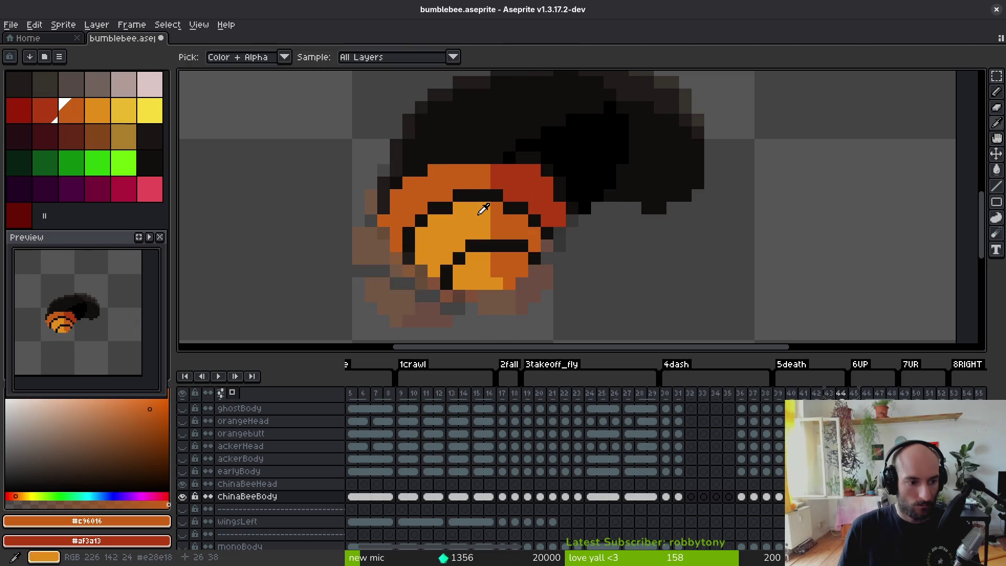
scroll(467, 168, "up", 2)
right_click(537, 118)
left_click_drag(513, 118, 471, 126)
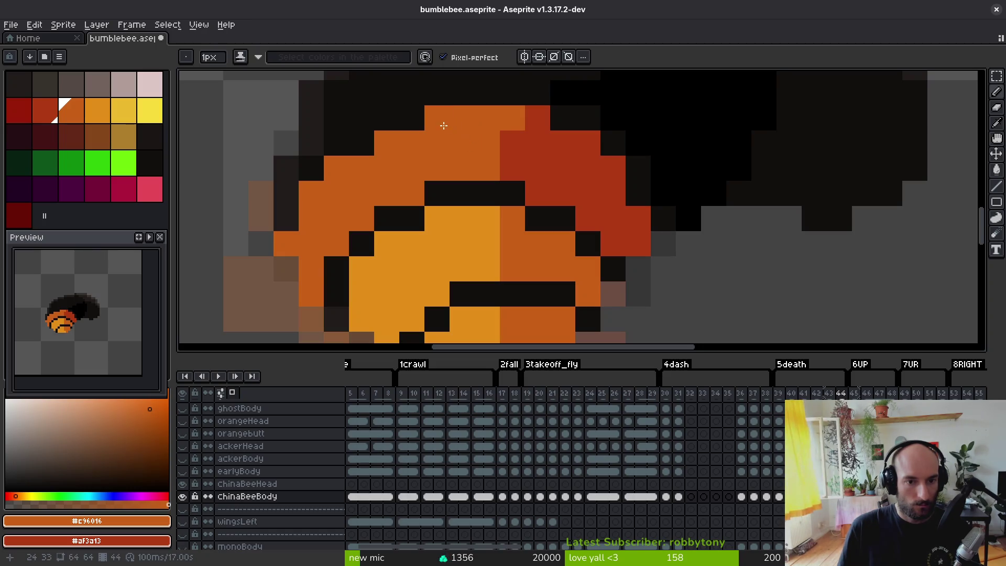
- Flood-fill two belly areas red and the remaining yellow patches orange
scroll(467, 175, "down", 7)
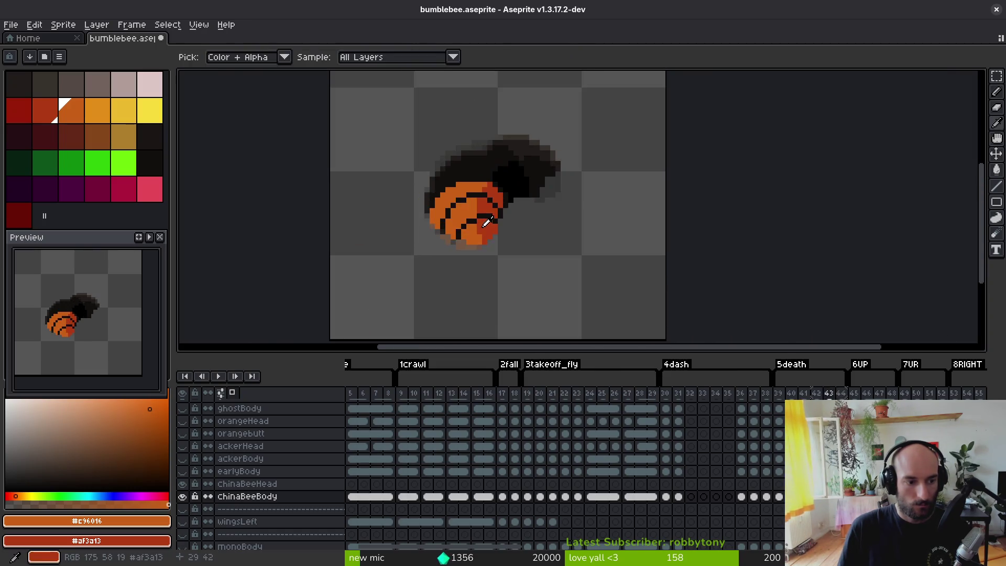
key("g")
scroll(483, 214, "up", 3)
right_click(476, 187)
right_click(474, 210)
left_click(448, 223)
left_click(440, 192)
left_click(429, 200)
left_click(473, 200)
- Step forward through the animation to frame 46
key("period")
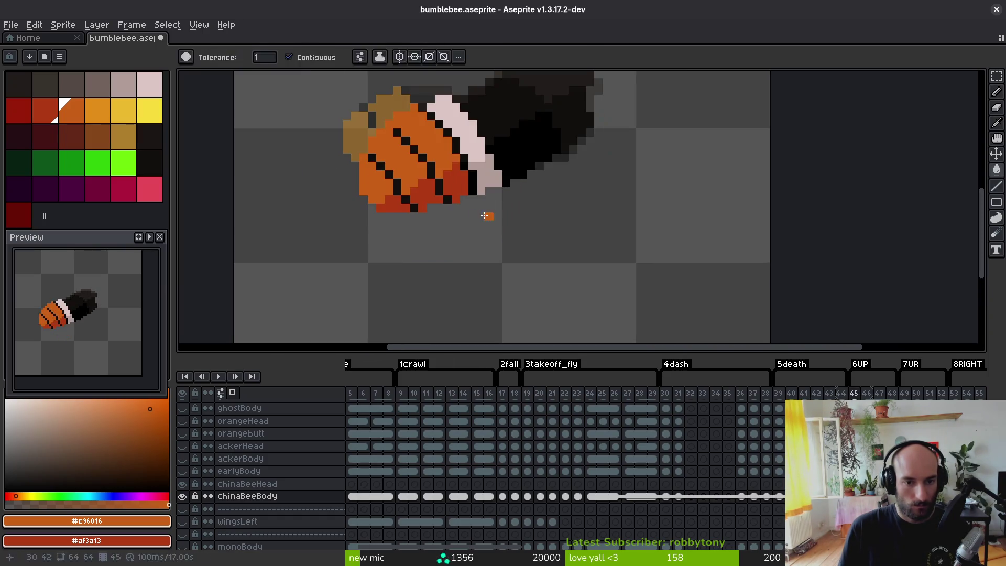
key("f")
key("period")
key("comma")
key("period")
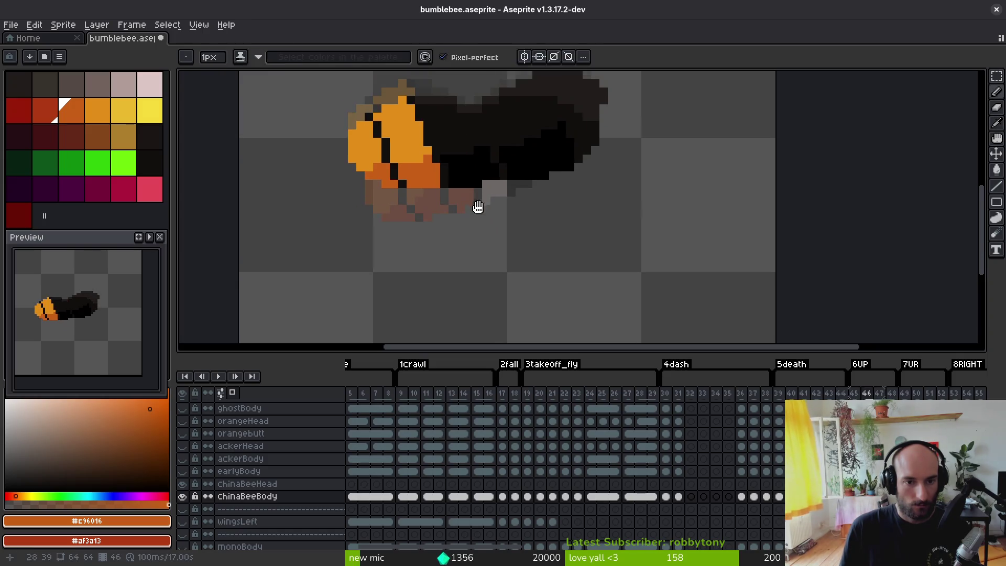
- Paint frame 46's abdomen orange, comparing against frame 45's pale pink band
scroll(461, 157, "up", 2)
mouse_move(390, 115)
left_mouse_down()
mouse_move(404, 148)
mouse_move(404, 114)
mouse_move(435, 130)
mouse_move(420, 147)
mouse_move(422, 197)
mouse_move(439, 203)
mouse_move(459, 253)
mouse_move(487, 264)
mouse_move(478, 247)
left_mouse_up()
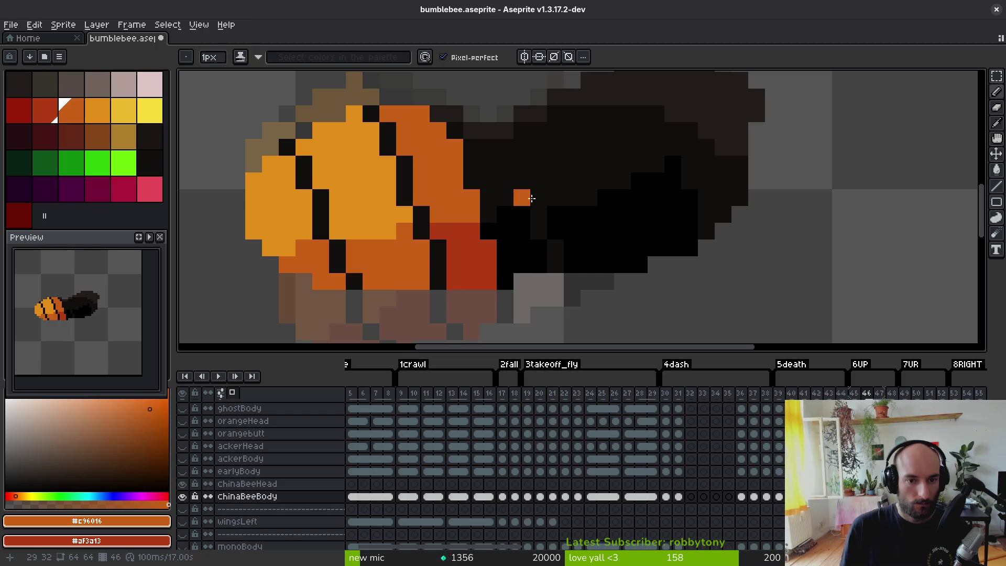
key("alt")
key("comma")
key("period")
key("comma")
left_click(494, 174, "alt")
key("period")
key("comma")
key("period")
- Sample near-black #120f0c and darken a pixel on the abdomen edge
key("alt")
left_click(373, 113, "alt")
left_click(357, 116)
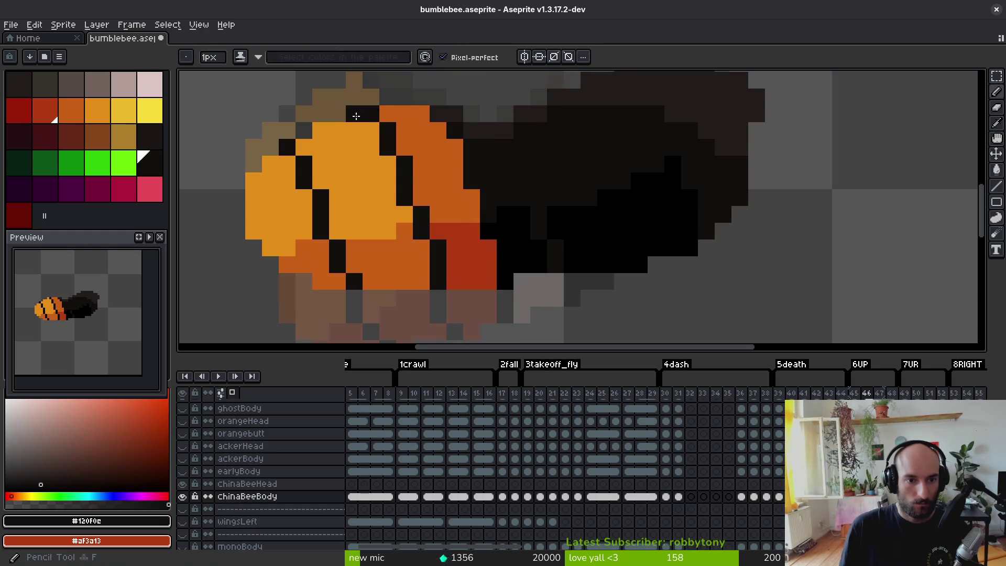
key("ctrl+z")
left_click(421, 142)
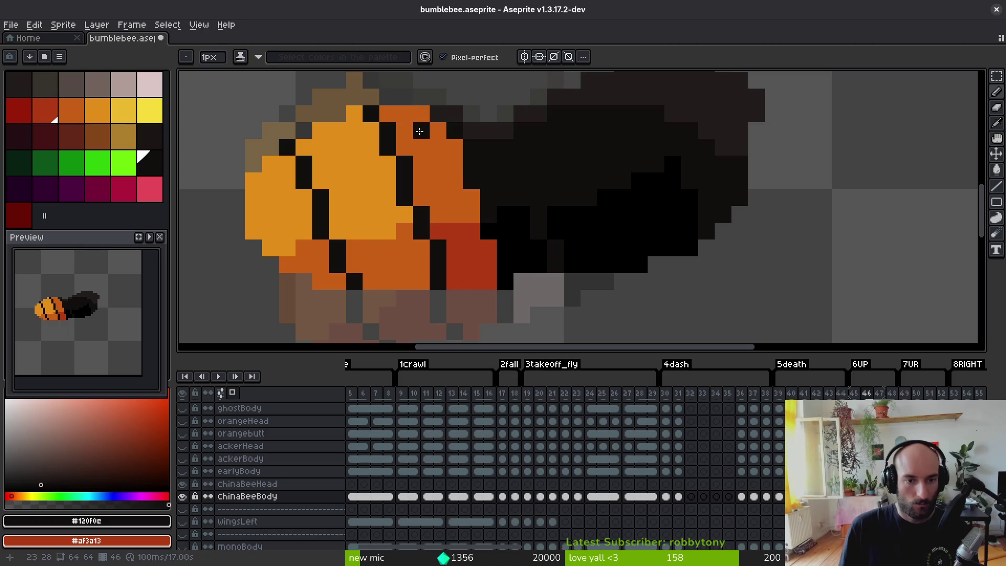
- Lasso part of the abdomen and shift those pixels one pixel left
key("q")
mouse_move(430, 112)
left_mouse_down()
mouse_move(369, 113)
mouse_move(421, 252)
mouse_move(505, 303)
mouse_move(455, 163)
left_mouse_up()
left_click_drag(413, 102, 414, 90)
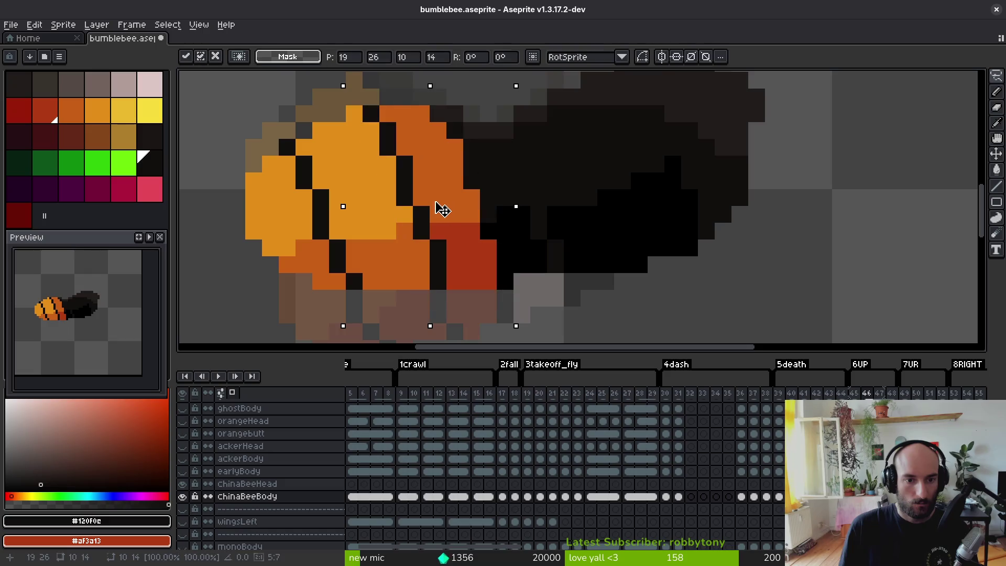
left_click_drag(443, 209, 431, 209)
key("ctrl+d")
- Paint the grey body-edge pixels beside the abdomen pure black #000000
key("e")
key("f")
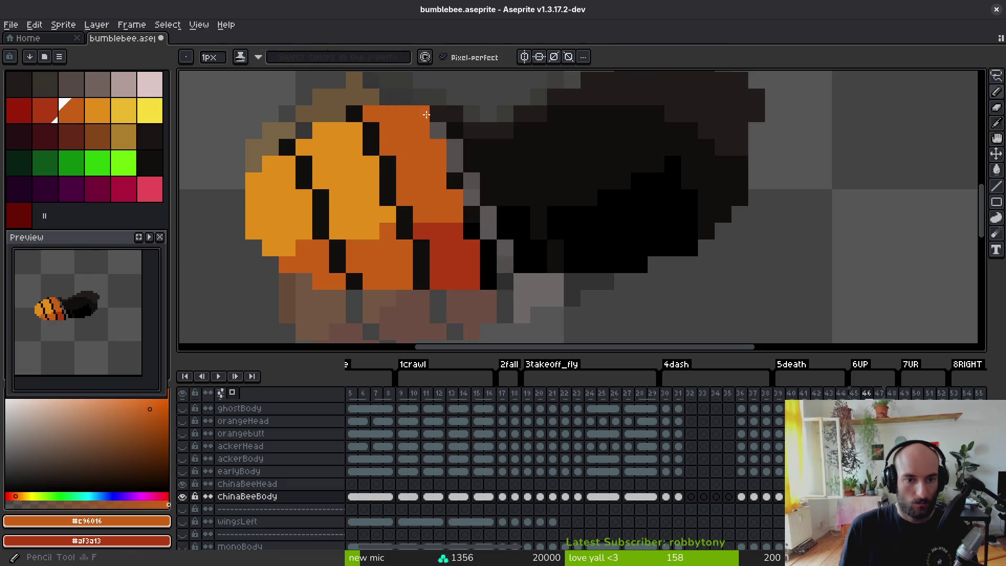
left_click_drag(452, 161, 493, 213)
left_click(498, 215, "alt")
left_click(491, 226)
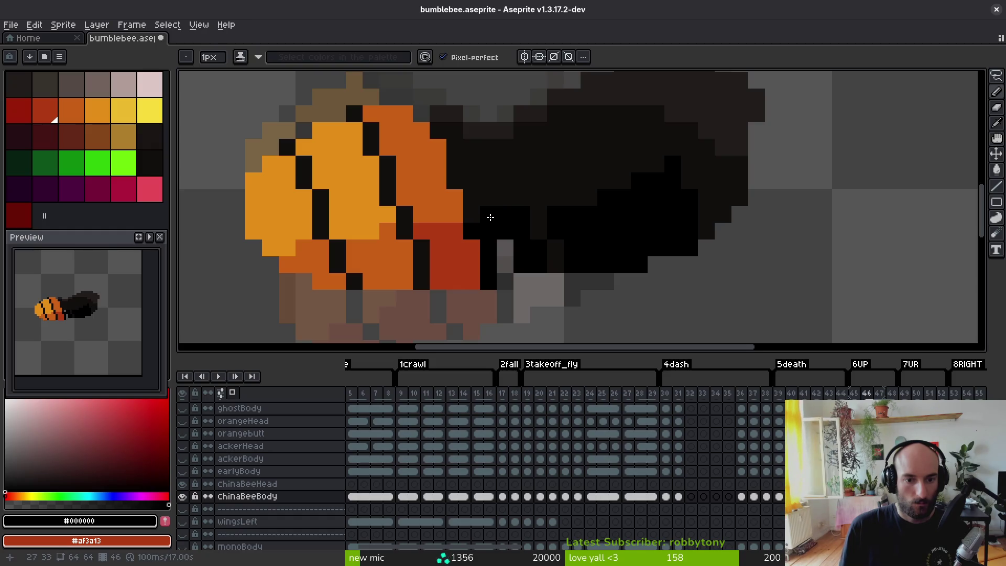
left_click(494, 213)
left_click_drag(504, 248, 506, 263)
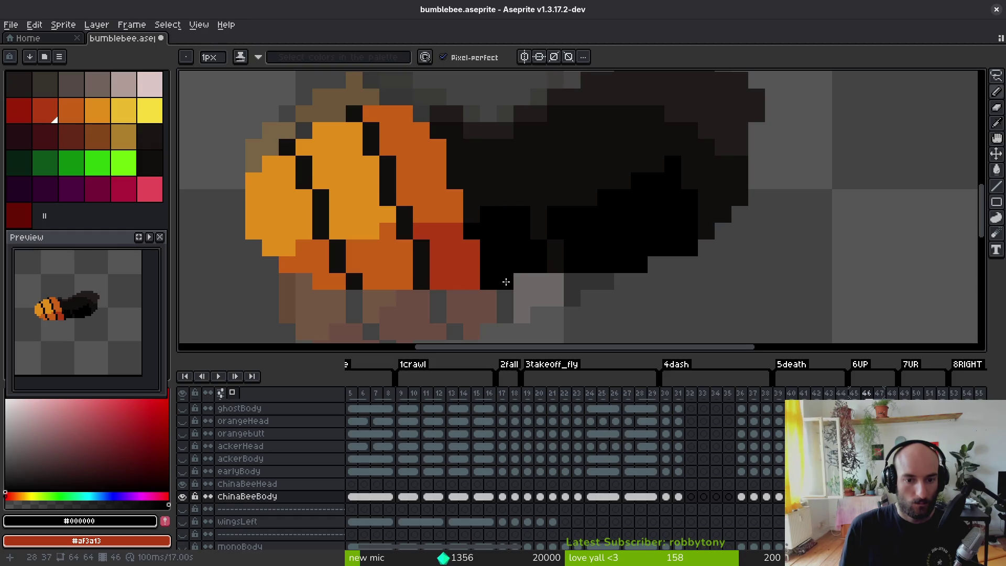
key("ctrl+z")
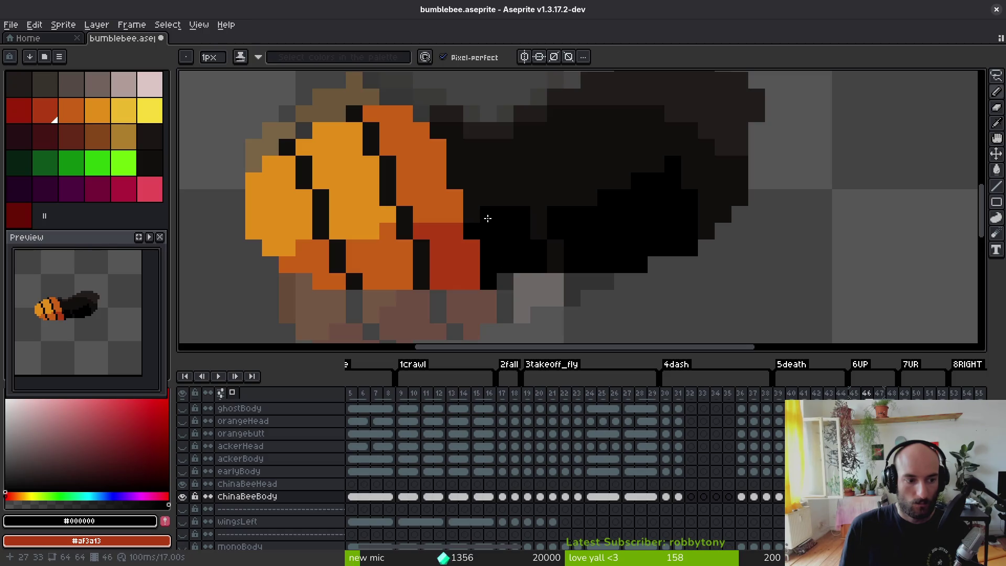
left_click(442, 117, "alt")
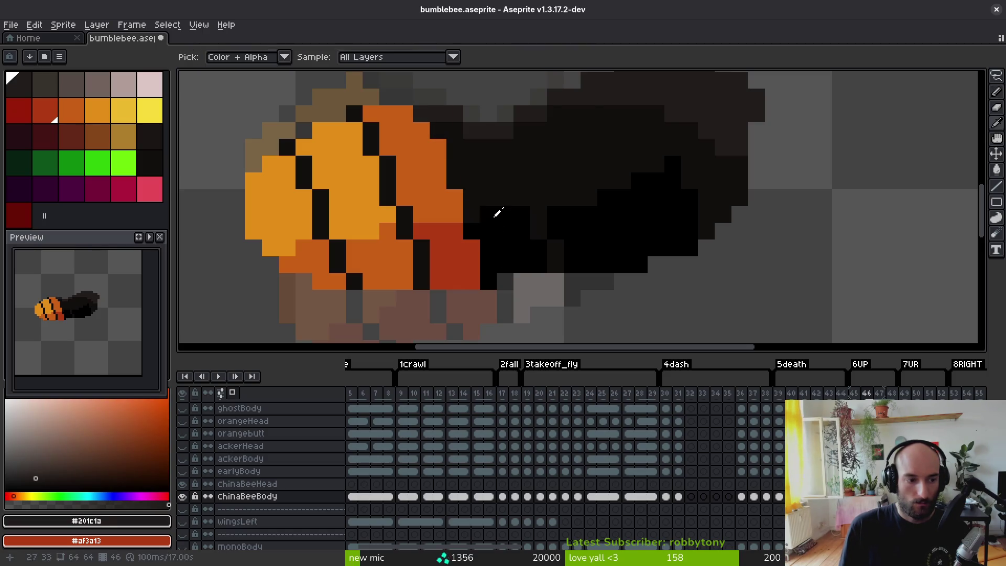
- Compare frame 46 with frame 45 and undo the last painted pixel
key("comma")
key("period")
key("comma")
key("period")
key("ctrl+z")
key("comma")
key("period")
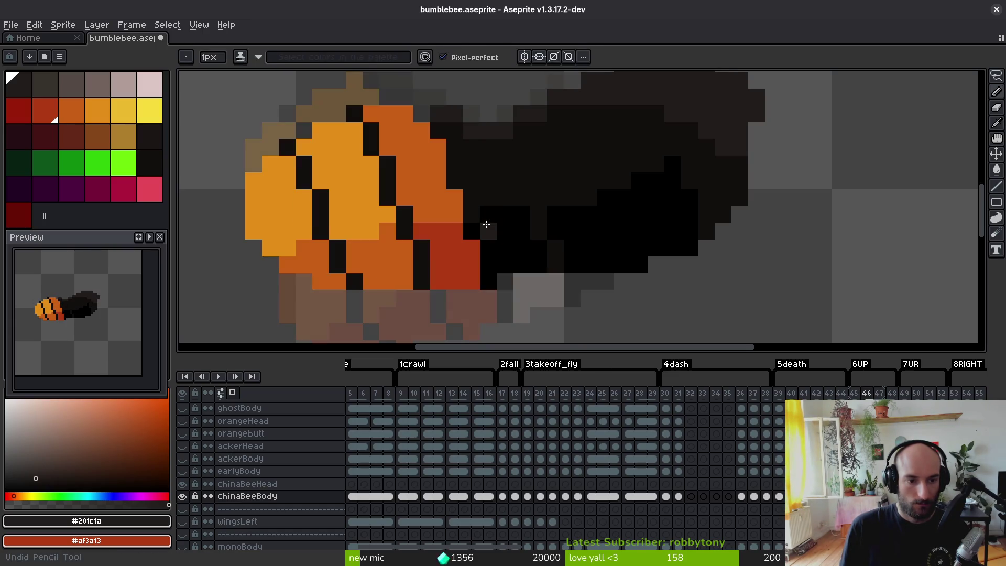
- Try nudging the stripe pixels right, cancel it, and pick the pale pink band colour
mouse_move(487, 224)
left_mouse_down()
mouse_move(447, 139)
mouse_move(516, 227)
left_mouse_up()
key("Right")
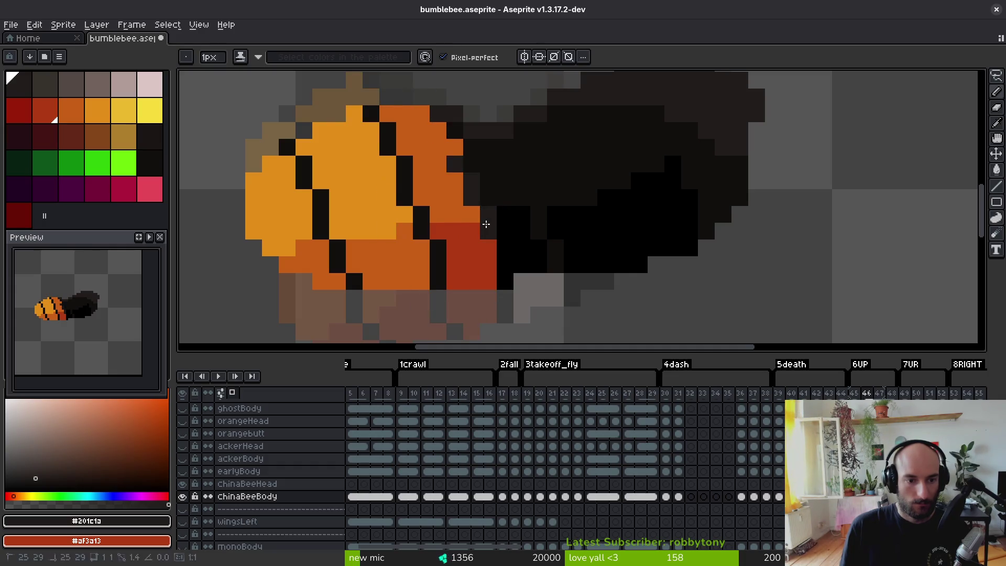
key("ctrl+z")
key("ctrl+z")
key("alt")
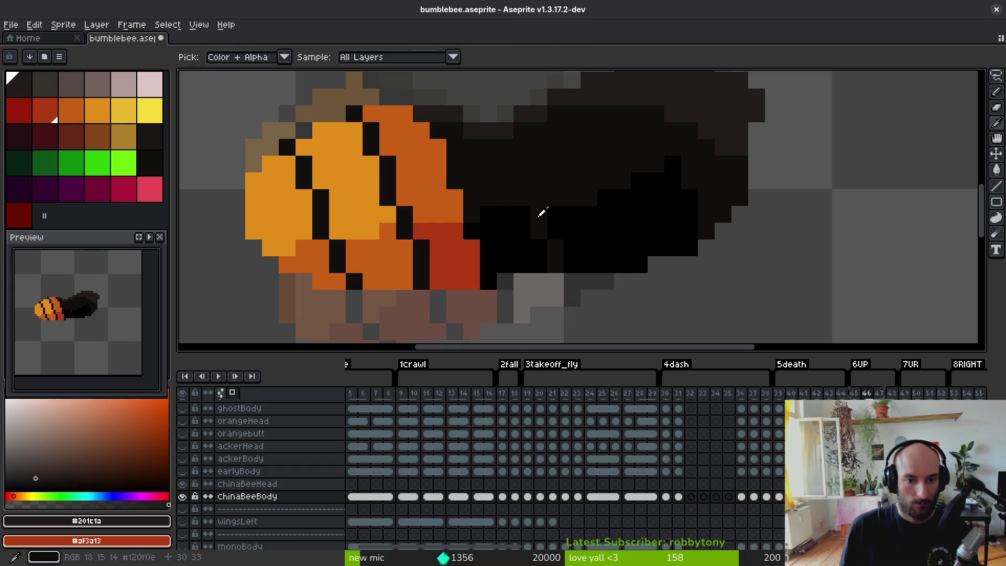
left_click(486, 176)
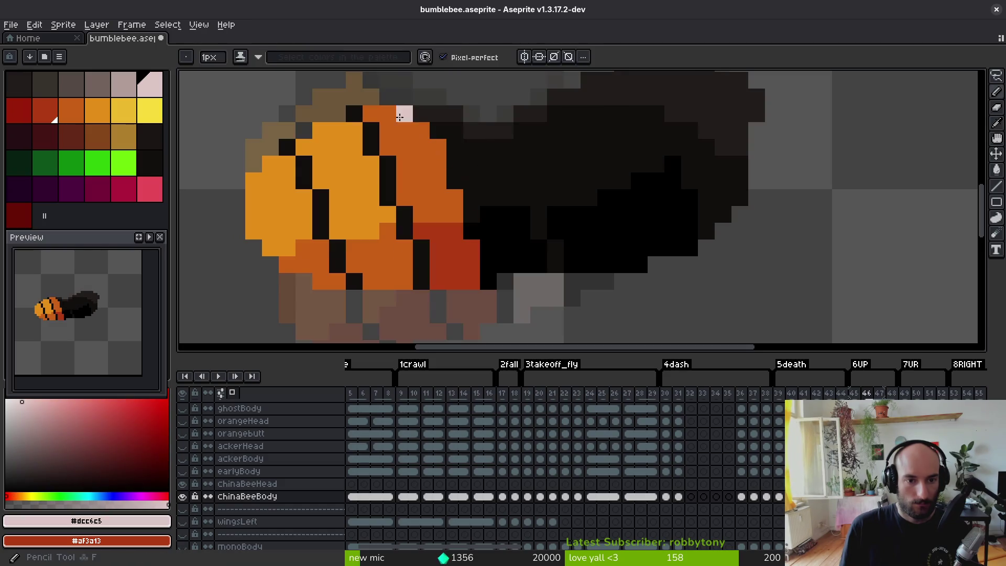
- Draw a pale pink #dcc6c5 line along the stripe edge and add pink pixels down the band
mouse_move(437, 117)
left_mouse_down()
mouse_move(472, 149)
mouse_move(473, 181)
left_mouse_up()
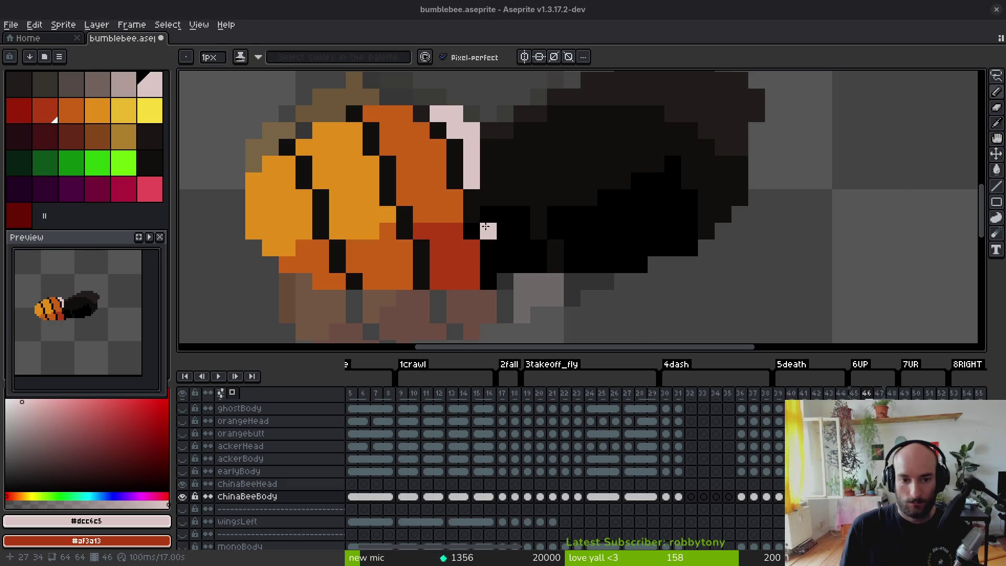
left_click(488, 197)
right_click(488, 213)
left_click(505, 231)
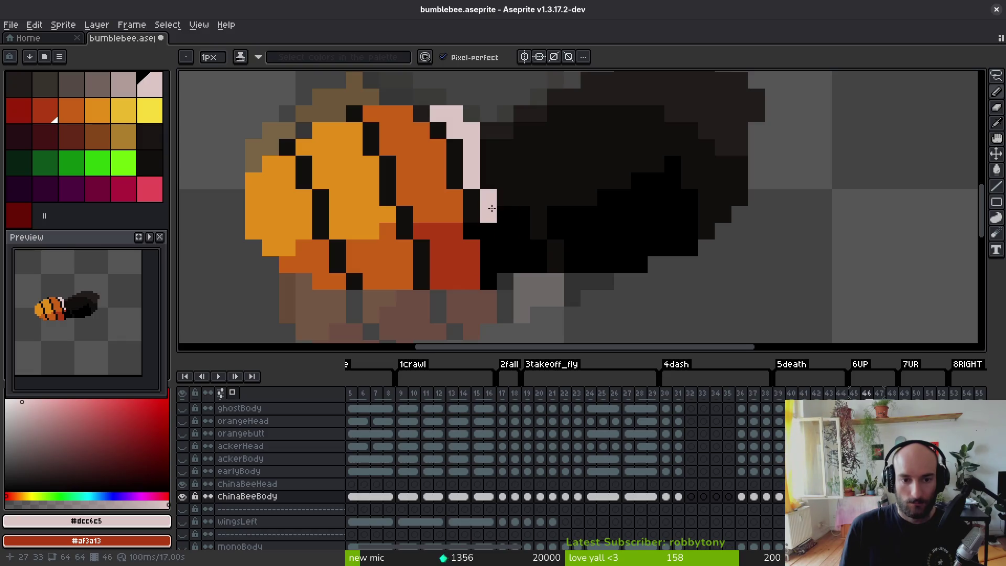
right_click(491, 210)
left_click(522, 264)
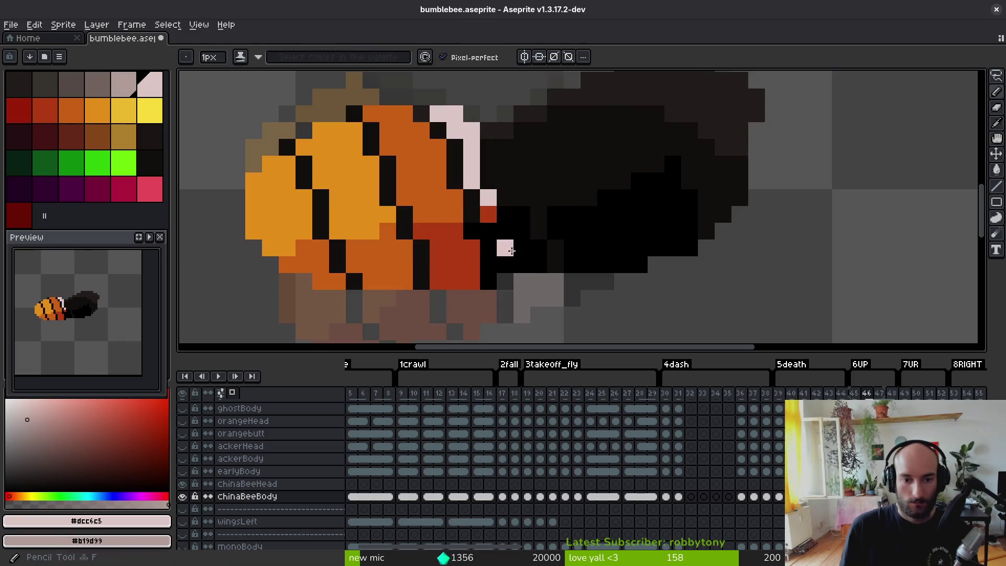
- Shade the band's lower part with grey-pink #b19d99
right_click(505, 231)
right_click(505, 248)
right_click(505, 265)
right_click(522, 265)
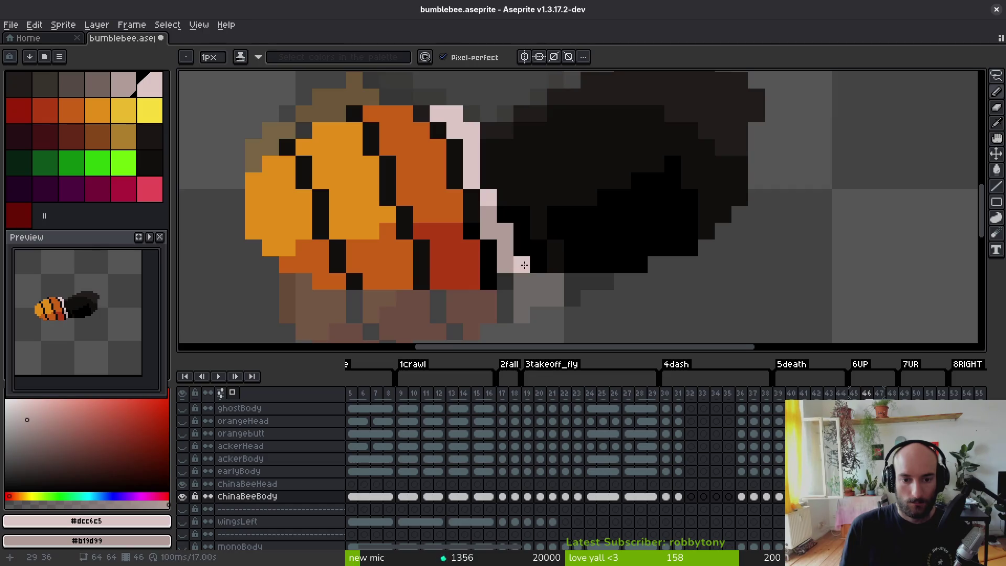
right_click(522, 248)
right_click(522, 231)
right_click(522, 214)
right_click(505, 213)
right_click(539, 247)
right_click(539, 265)
- Extend the pale pink band upward and widen it into the black, shading one pixel grey-pink
left_click(505, 197)
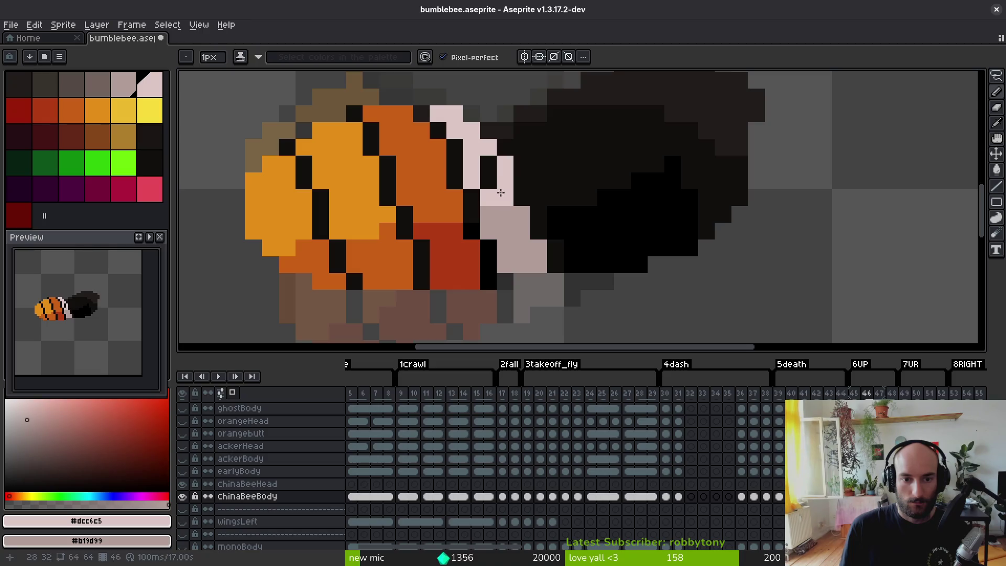
left_click(489, 179)
left_click(489, 163)
left_click(521, 180)
left_click(522, 197)
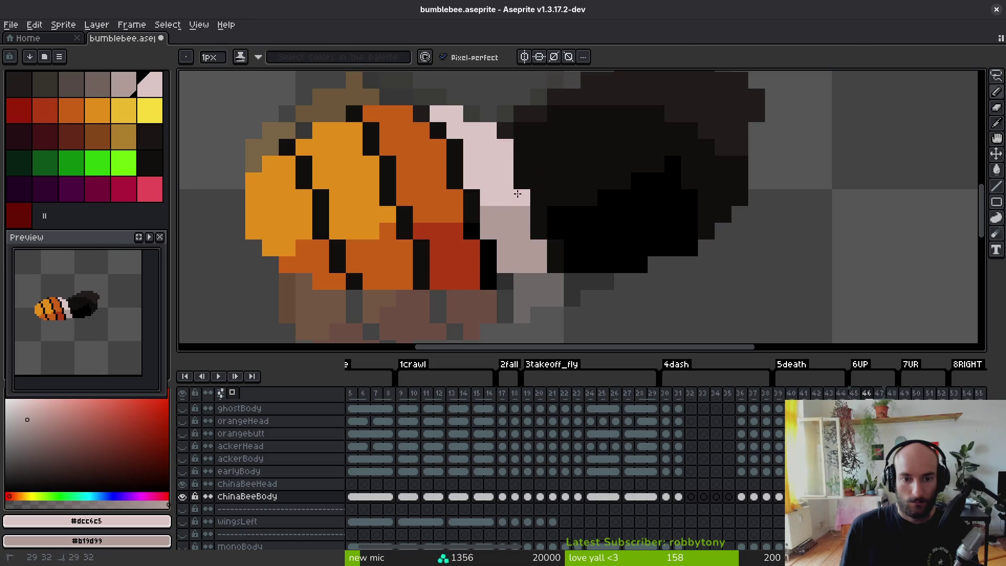
right_click(488, 248)
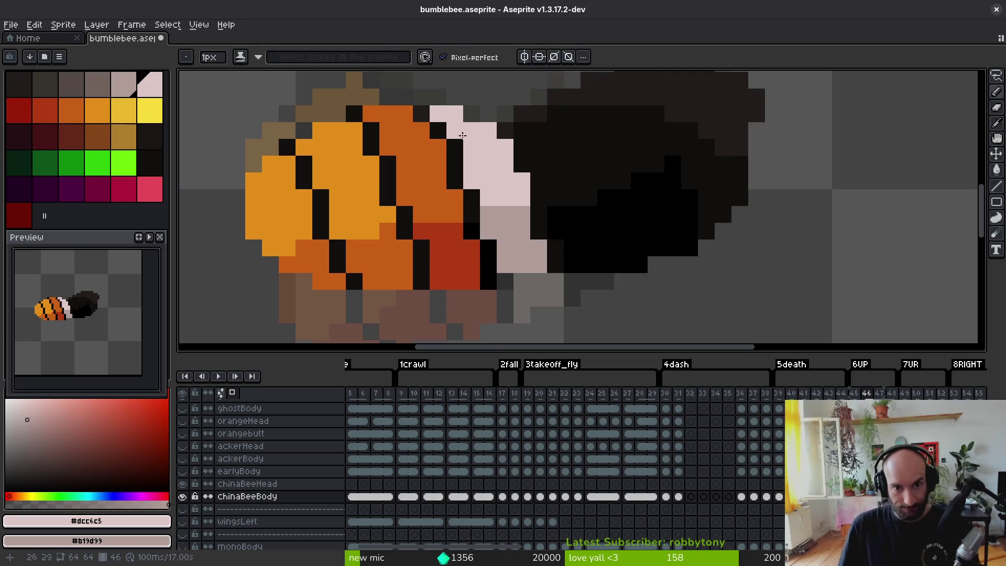
- Retouch several stripe pixels with red and near-black body colour
left_click_drag(475, 153, 501, 285)
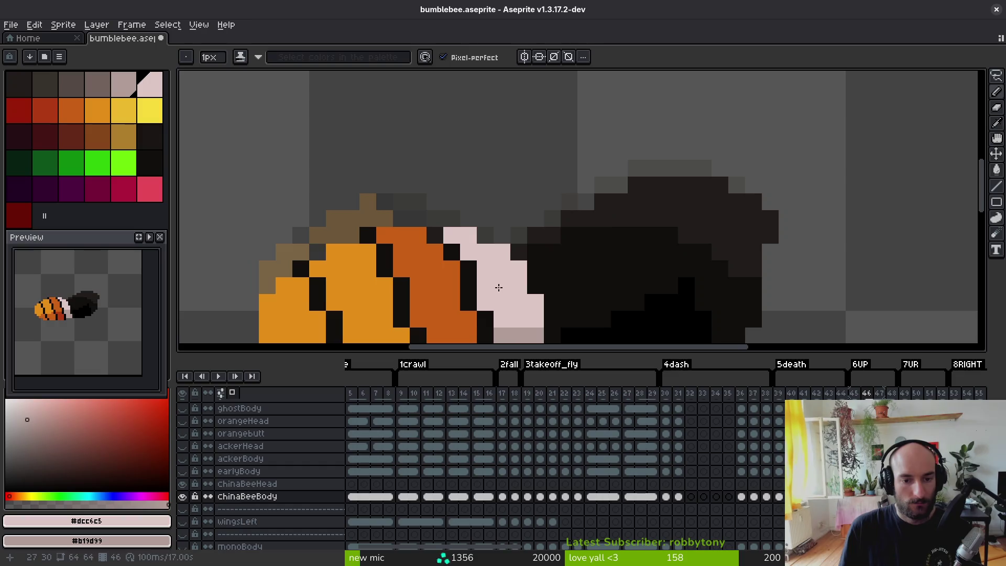
scroll(500, 286, "up", 2)
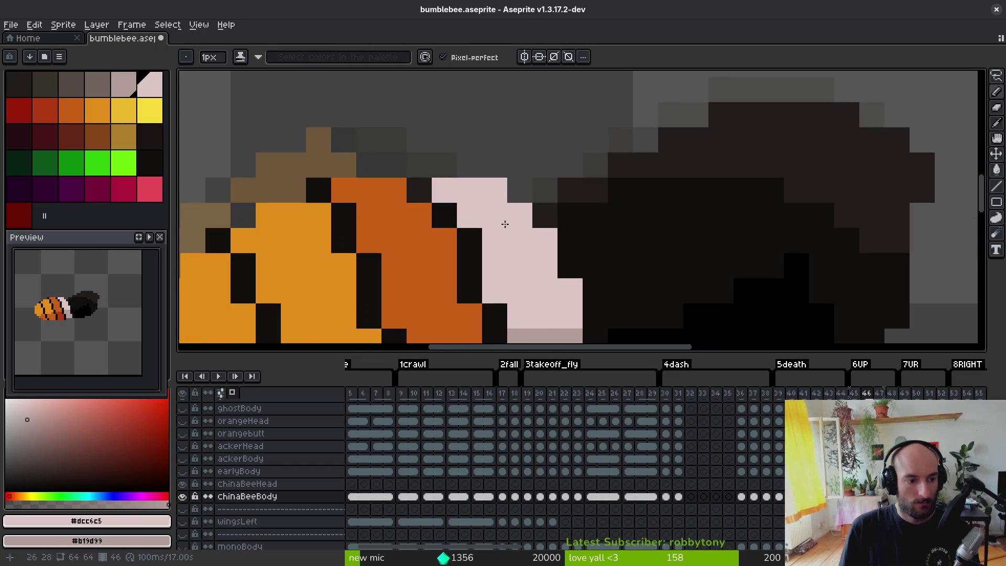
scroll(504, 223, "down", 2)
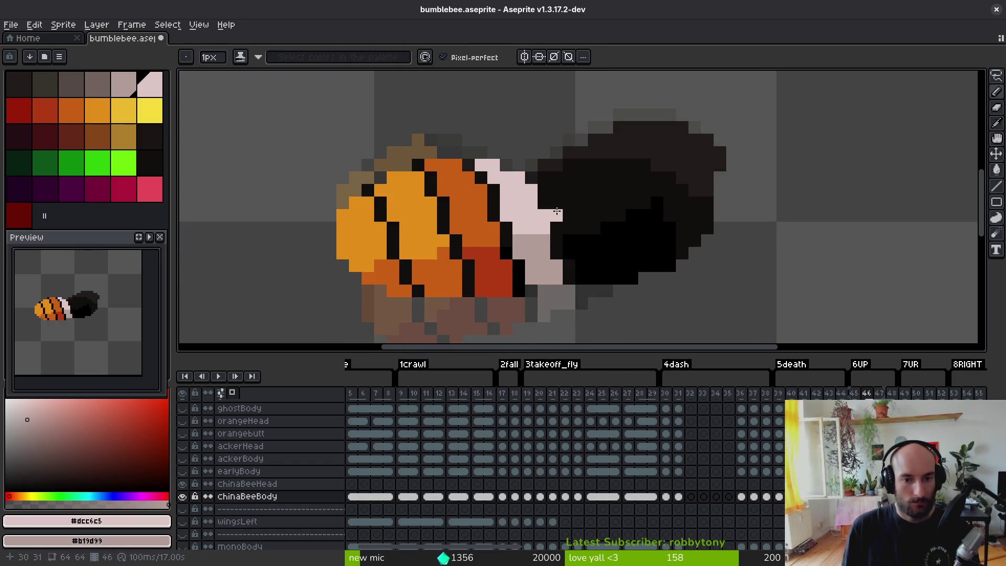
scroll(476, 187, "up", 1)
left_click(497, 198, "alt")
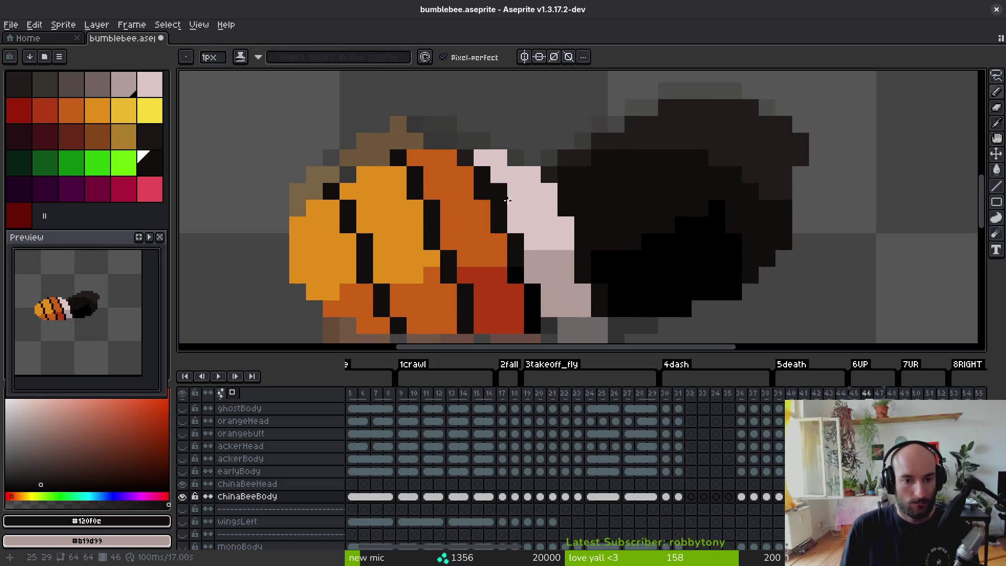
scroll(528, 207, "down", 2)
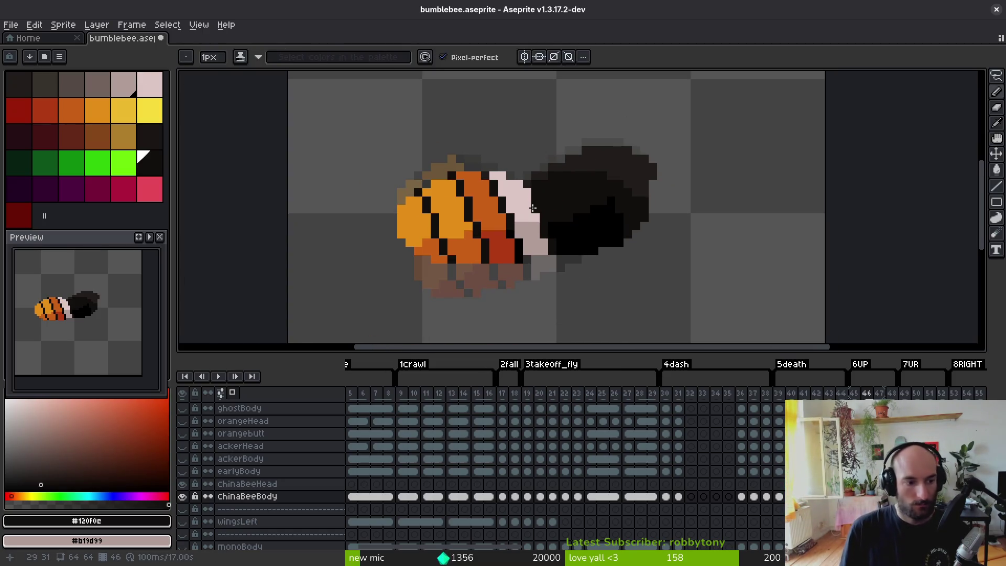
left_click_drag(539, 244, 553, 207)
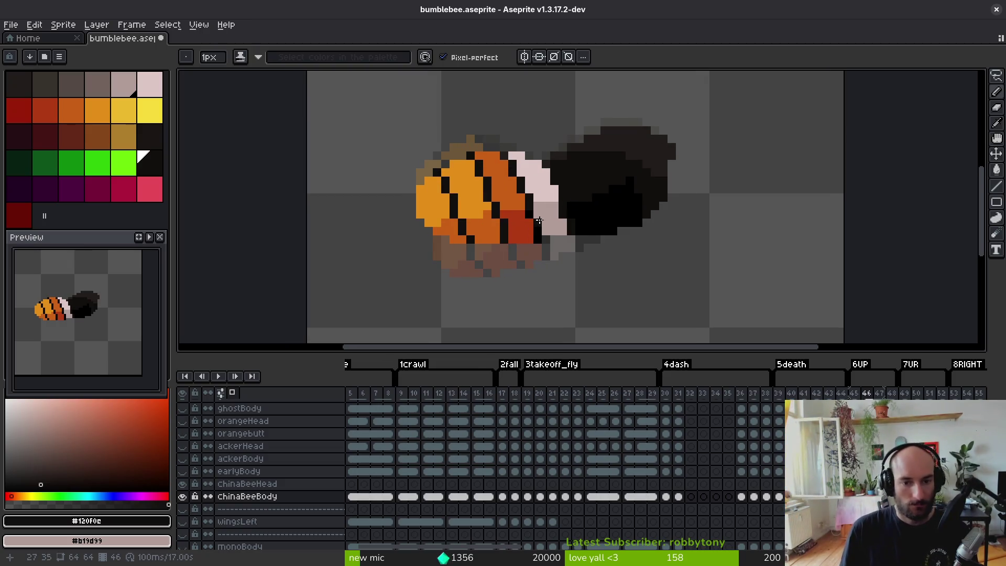
scroll(502, 208, "up", 2)
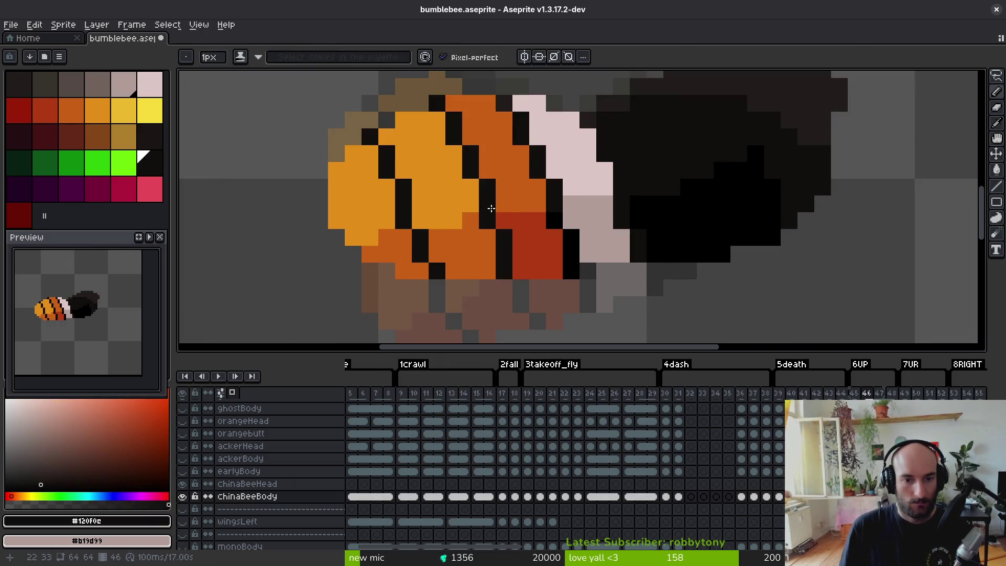
left_click(471, 188)
left_click(529, 236, "alt")
left_click(504, 229)
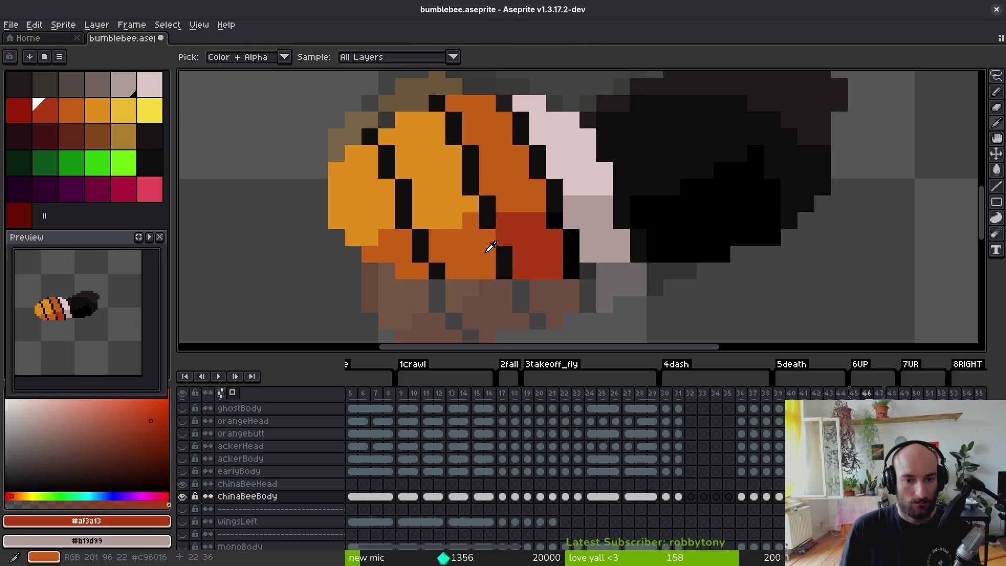
left_click(482, 234, "alt")
scroll(529, 270, "down", 4)
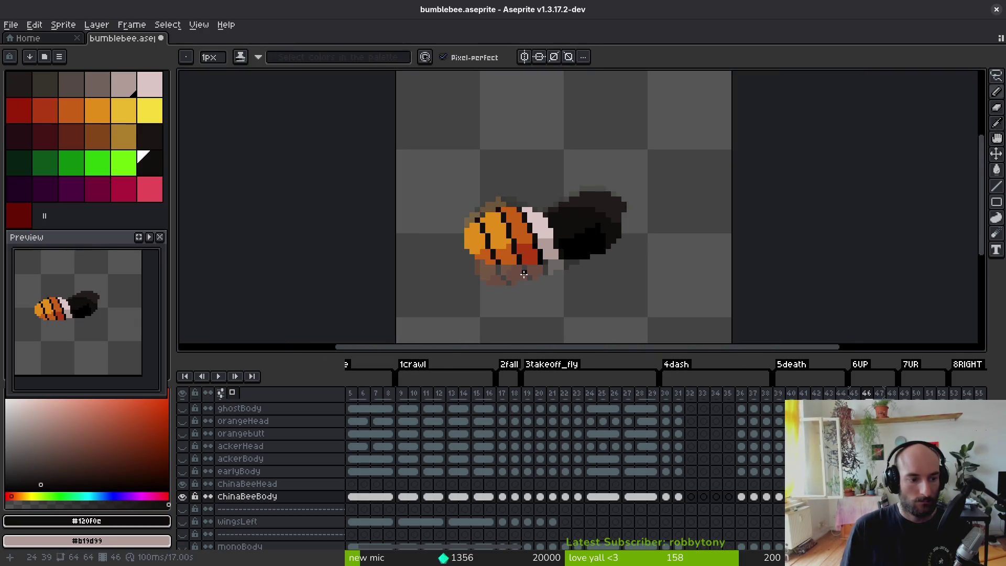
scroll(545, 254, "down", 1)
- Save the sprite and flip between neighbouring frames to compare the poses
key("ctrl+s")
key("Left")
key("Right")
key("Left")
key("Right")
- Paint Bucket the yellow tip areas with dark orange #c9601b
scroll(533, 225, "up", 2)
left_click(503, 173, "alt")
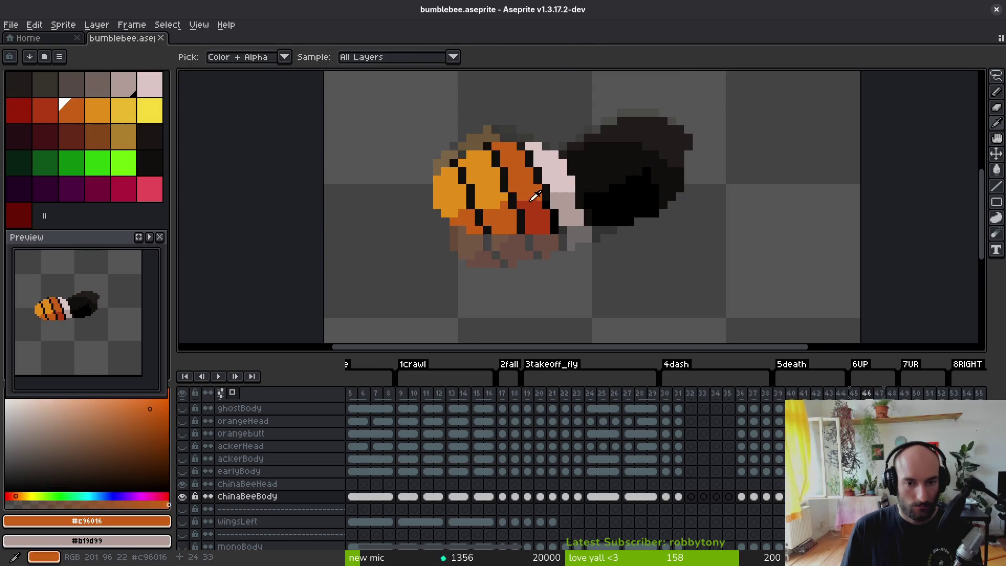
right_click(524, 220, "alt")
key("g")
left_click(480, 196)
left_click(458, 217)
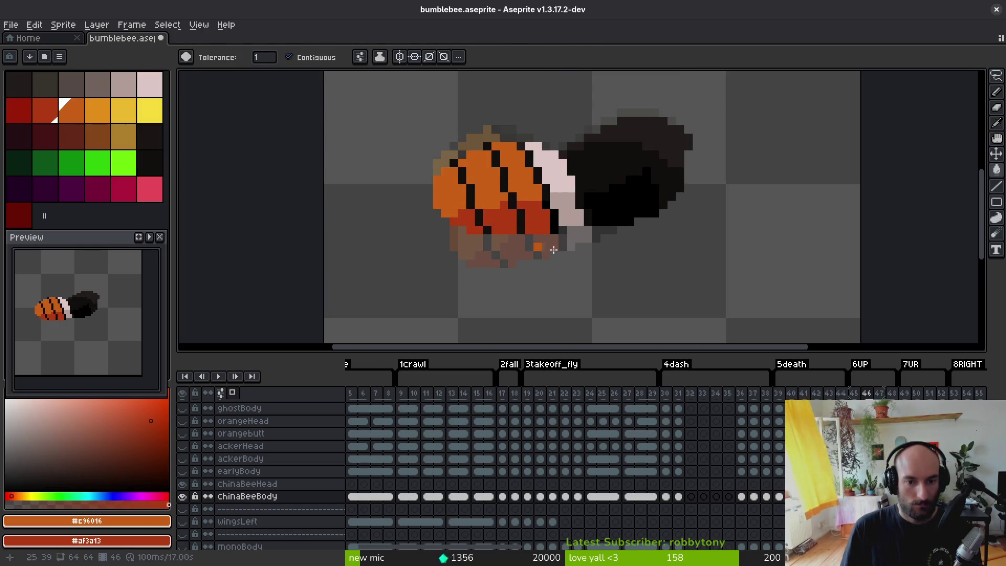
key("Left")
key("Left")
key("Left")
key("Left")
key("Left")
key("Left")
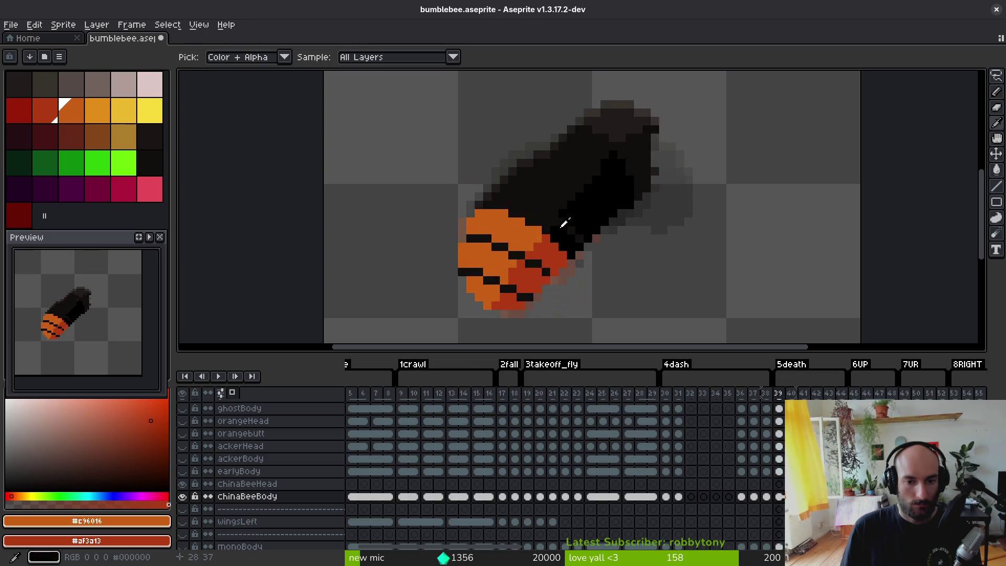
- Set pale pink and grey-pink as Pencil colours and place a first pink pixel on the next frame
key("Right")
key("Right")
key("Right")
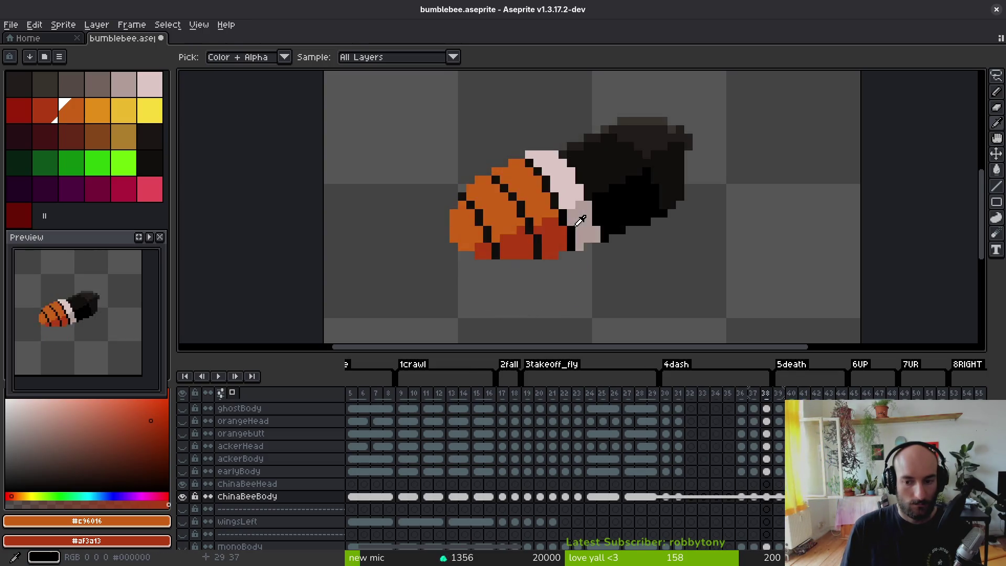
left_click(572, 184)
right_click(586, 209)
key("Right")
key("b")
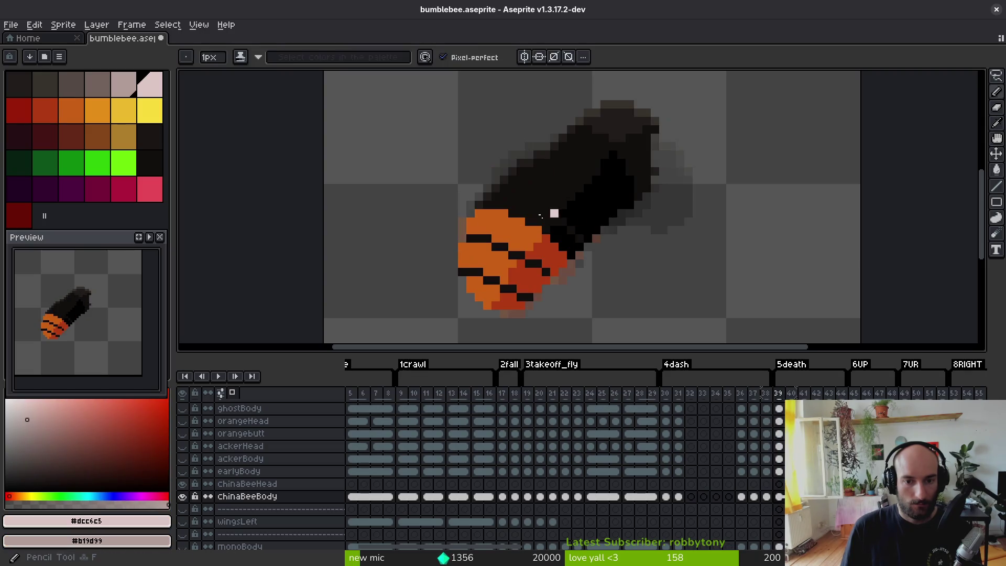
scroll(462, 206, "up", 2)
left_click(463, 206)
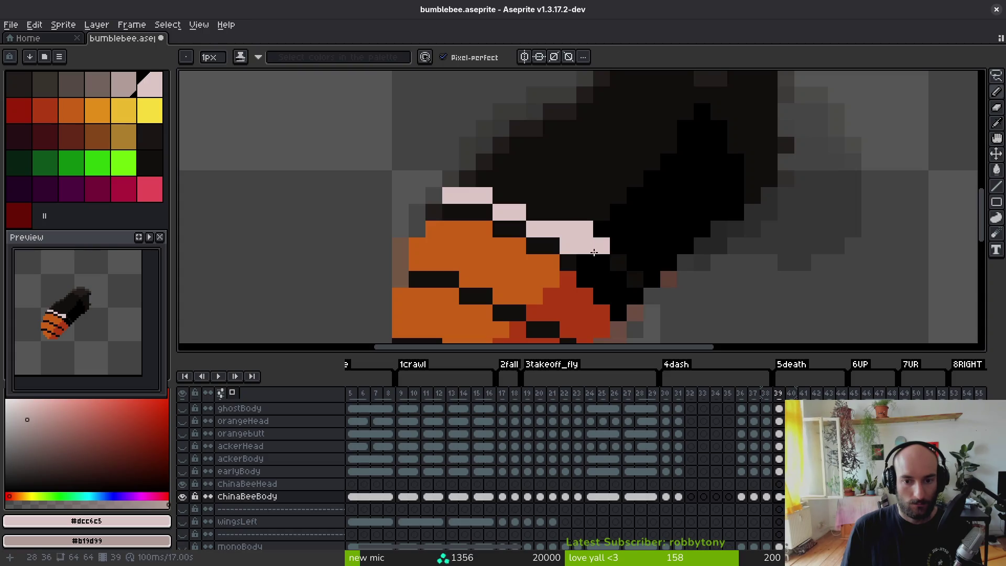
- Shade the band's lower edge grey-pink and paint the pale pink band up the stripe edge
right_click(602, 245)
right_click(585, 262)
right_click(601, 262)
right_click(602, 279)
right_click(618, 278)
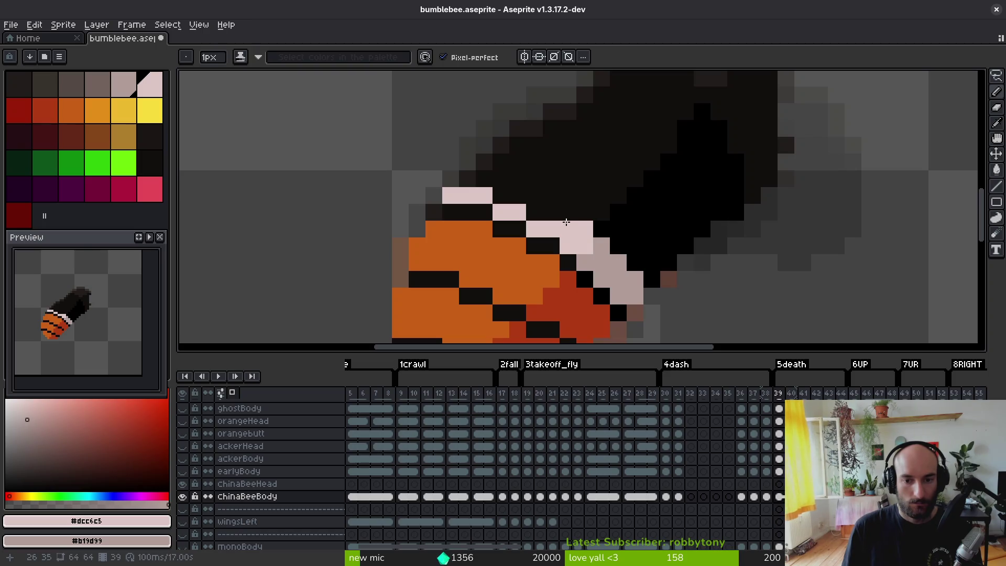
mouse_move(559, 216)
left_mouse_down()
mouse_move(539, 218)
mouse_move(467, 172)
left_mouse_up()
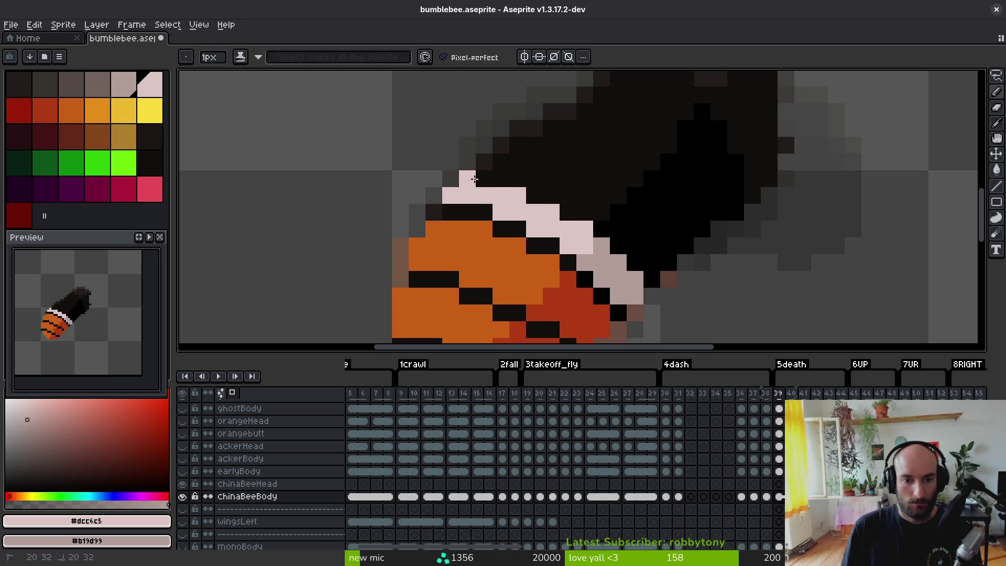
left_click(544, 201)
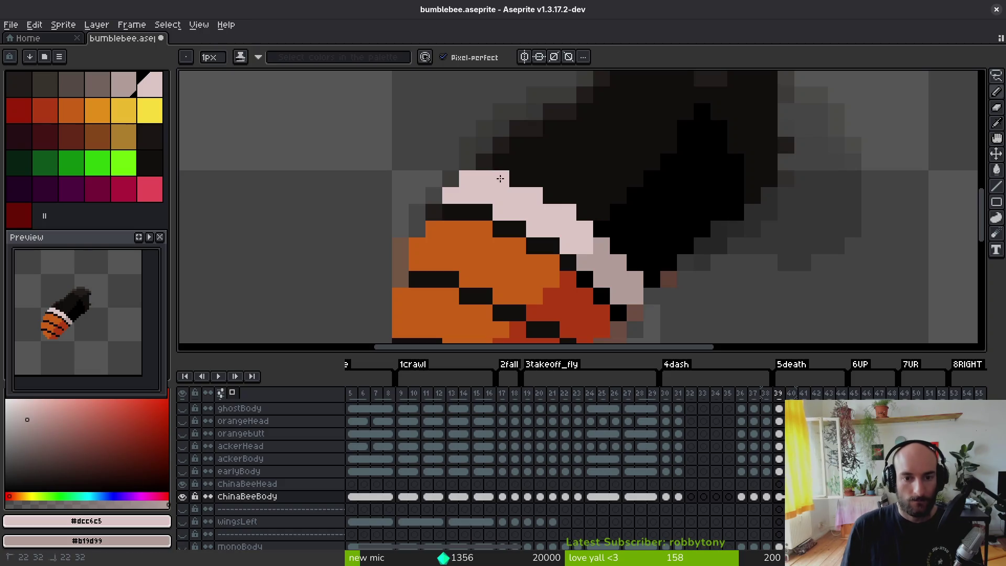
- Extend the pink band along the stripe edge and top, undoing the last stroke
scroll(620, 292, "down", 4)
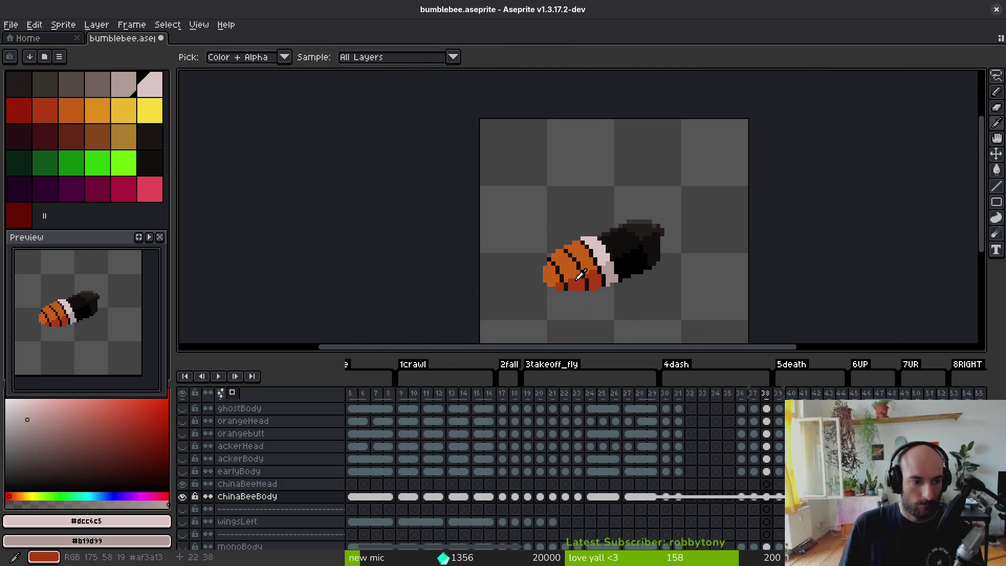
scroll(576, 273, "up", 3)
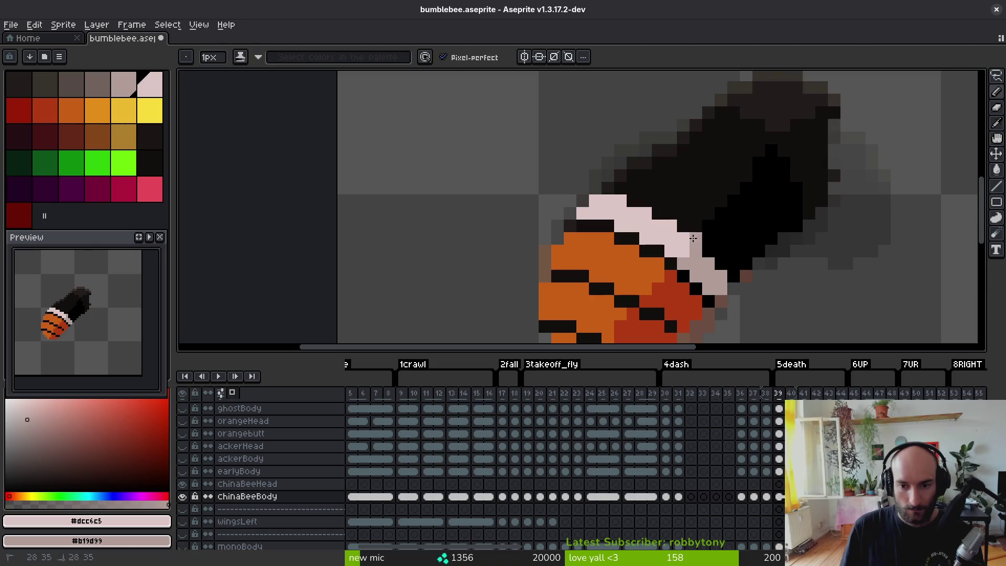
left_click_drag(705, 248, 716, 265)
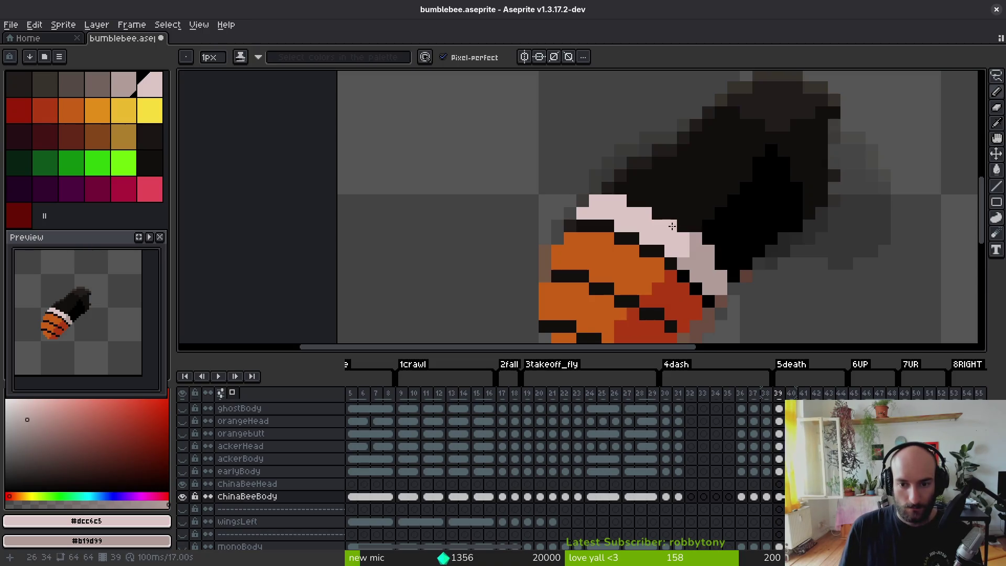
left_click(640, 207)
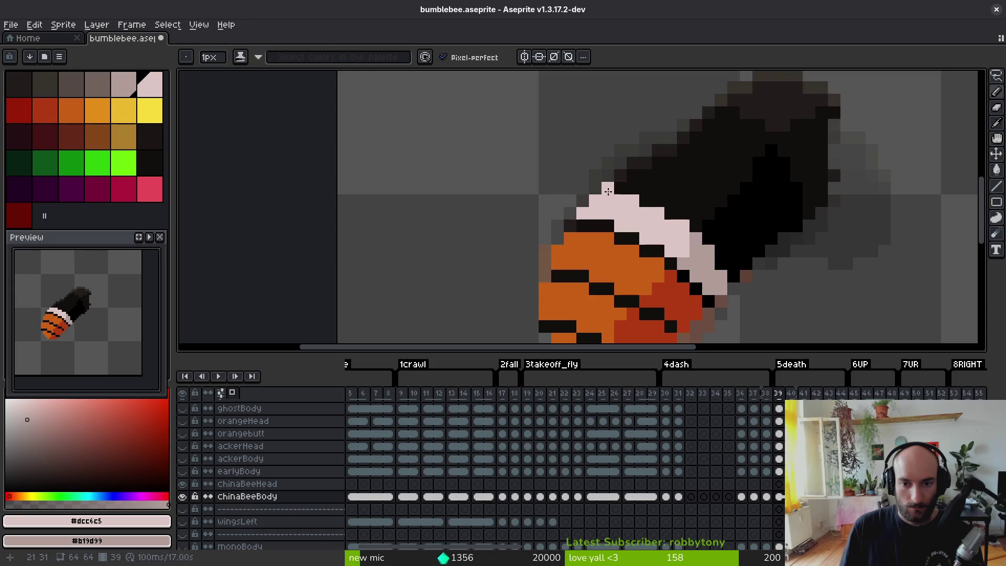
left_click_drag(608, 191, 621, 189)
left_click(658, 200)
key("ctrl+z")
key("ctrl+z")
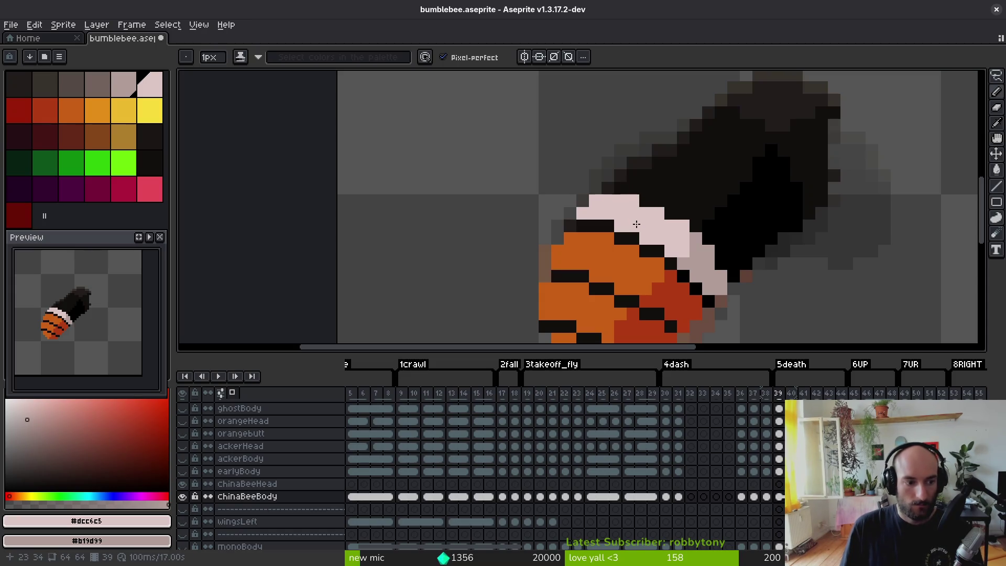
- On frame 40, paint a pale pink band above the top orange stripe
scroll(662, 241, "down", 4)
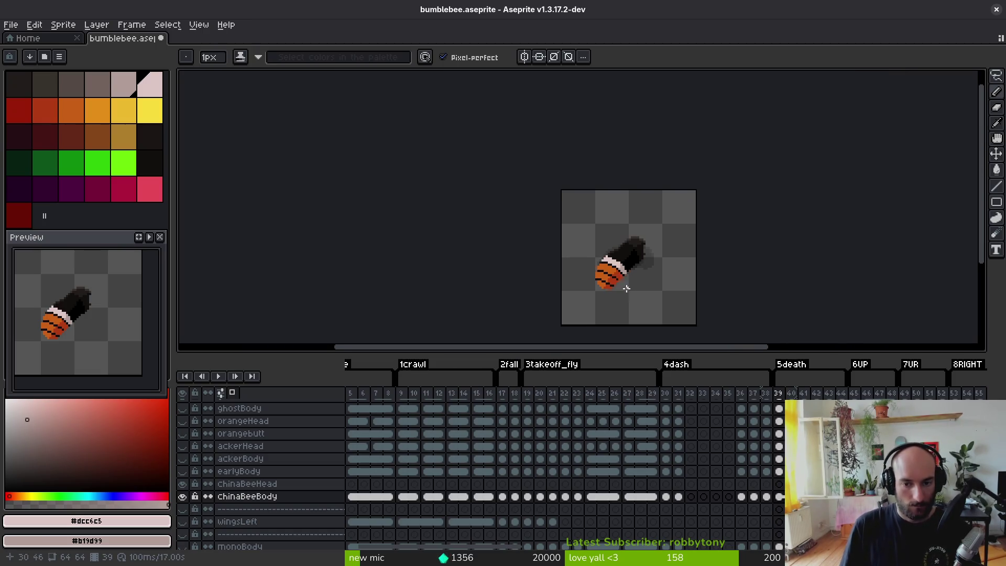
key("Right")
scroll(576, 273, "up", 2)
scroll(575, 273, "up", 2)
mouse_move(452, 204)
left_mouse_down()
mouse_move(490, 204)
mouse_move(579, 254)
mouse_move(565, 229)
mouse_move(523, 205)
mouse_move(466, 193)
left_mouse_up()
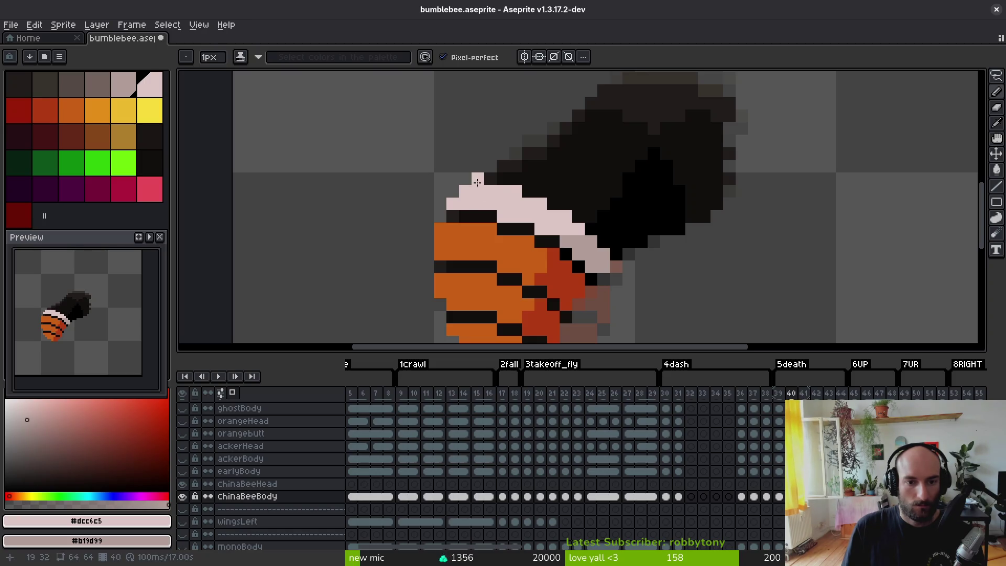
- Add pale pink pixels along the band's edge against the black body, undoing a stray one
left_click(487, 183)
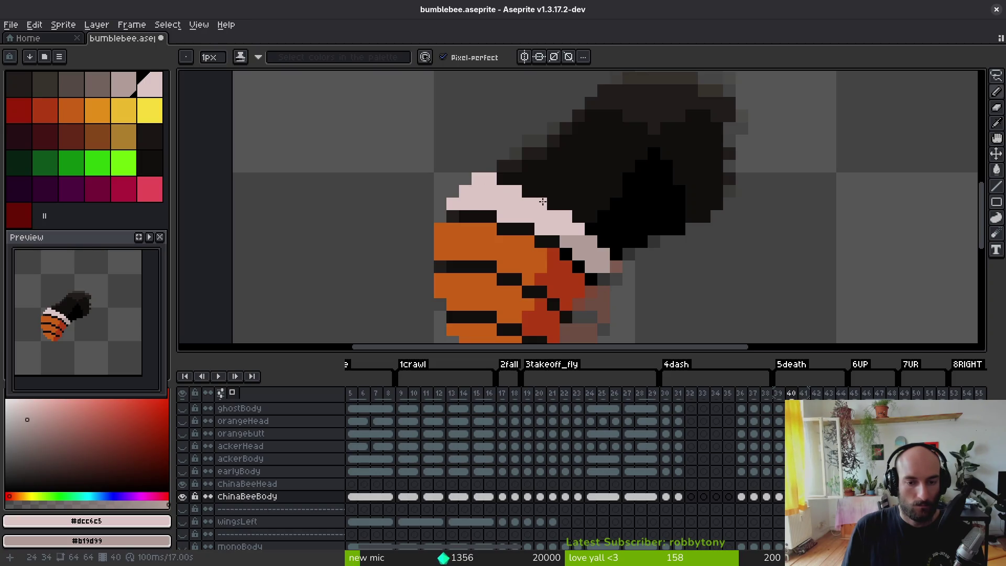
scroll(624, 264, "down", 6)
scroll(636, 224, "up", 5)
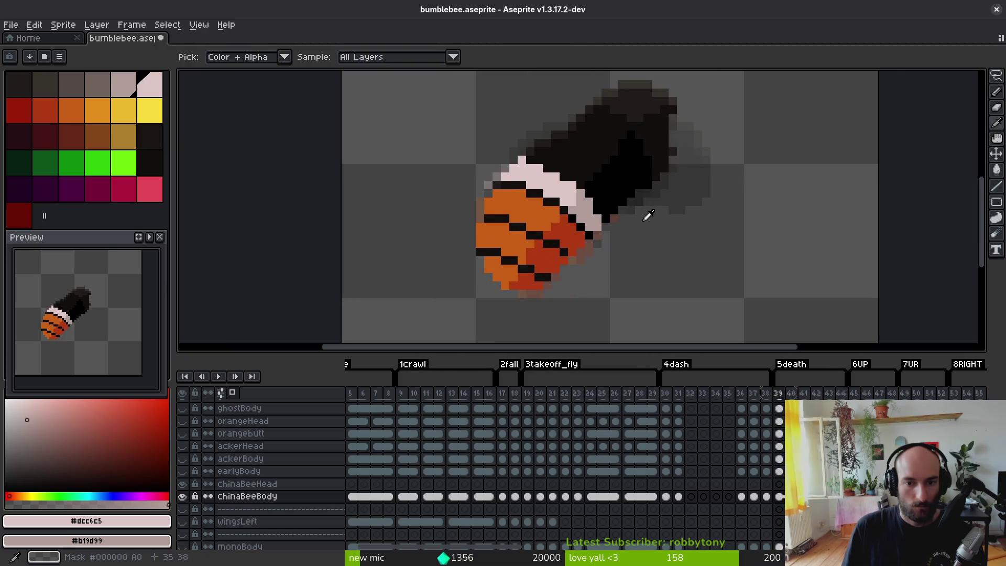
left_click(580, 202)
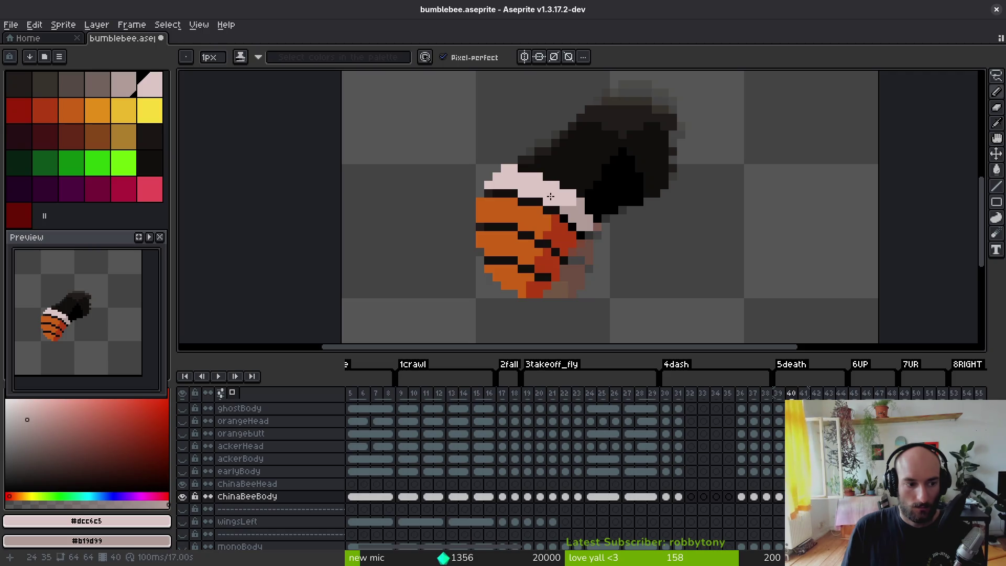
left_click(620, 199)
scroll(621, 200, "up", 2)
scroll(624, 204, "up", 1)
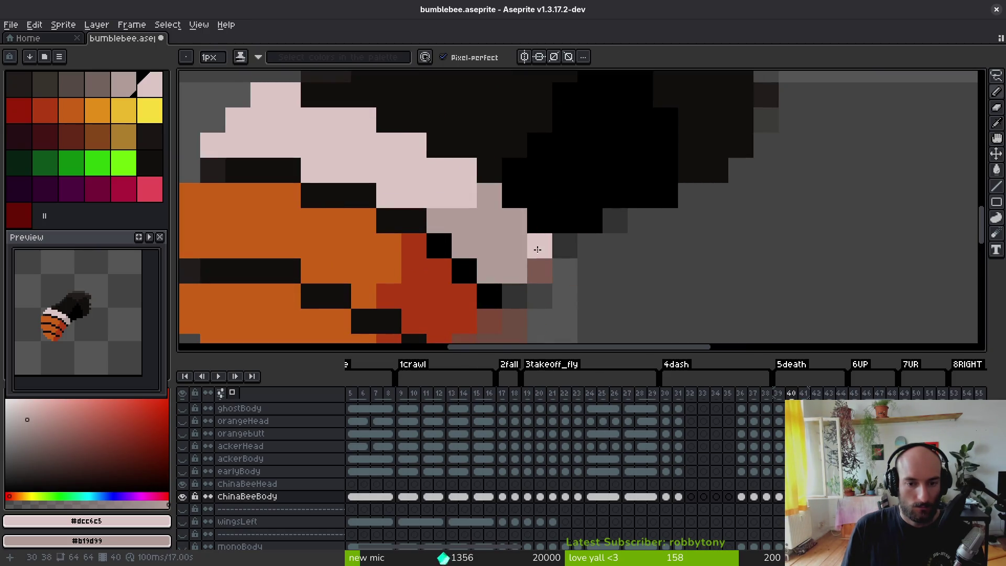
key("ctrl+z")
scroll(591, 254, "down", 5)
- Eyedrop a colour and paint a pink edge pixel and short end stroke, undoing the stray pixel
key("alt")
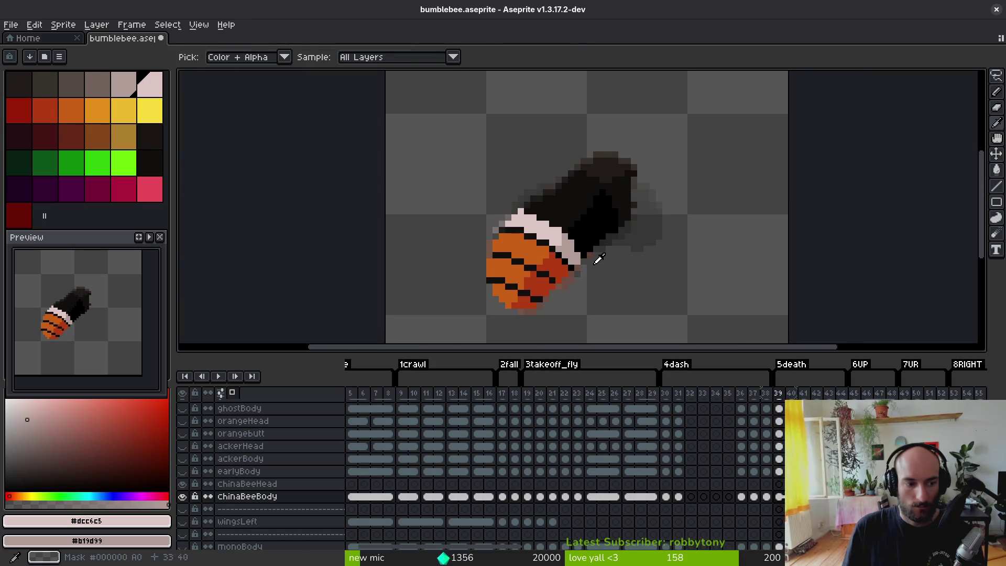
scroll(592, 258, "up", 3)
left_click(355, 253)
mouse_move(372, 210)
left_mouse_down()
mouse_move(511, 169)
mouse_move(540, 186)
mouse_move(433, 186)
mouse_move(408, 207)
mouse_move(437, 202)
left_mouse_up()
key("ctrl+z")
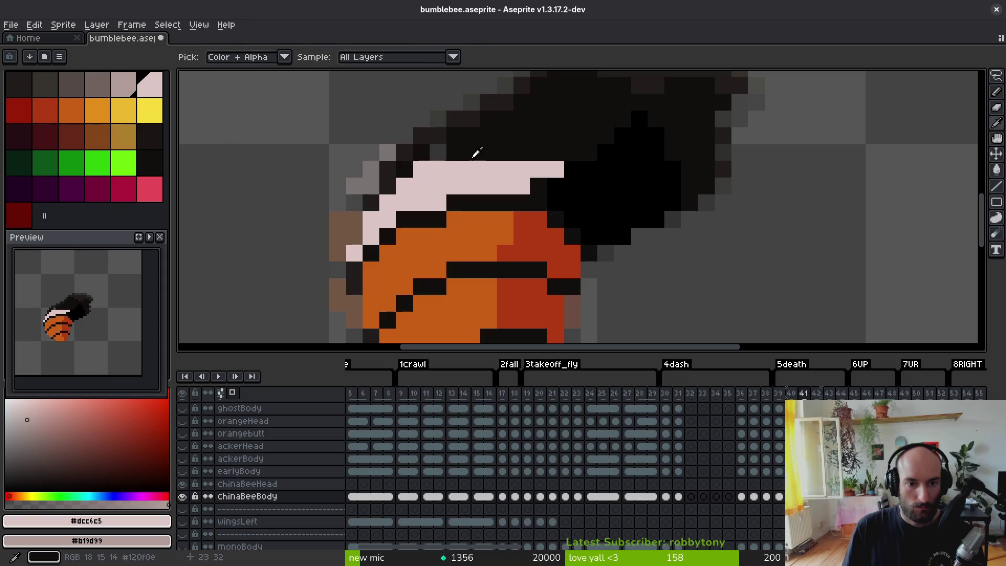
- Darken the two pink pixels at the band's left and add pink pixels to the second row
left_click(446, 153, "alt")
left_click_drag(434, 168, 419, 168)
left_click(469, 171, "alt")
left_click(539, 186)
left_click(569, 188)
- Shade the band's right end and the pixels beneath it greyish-pink #b19d99
right_click(574, 218)
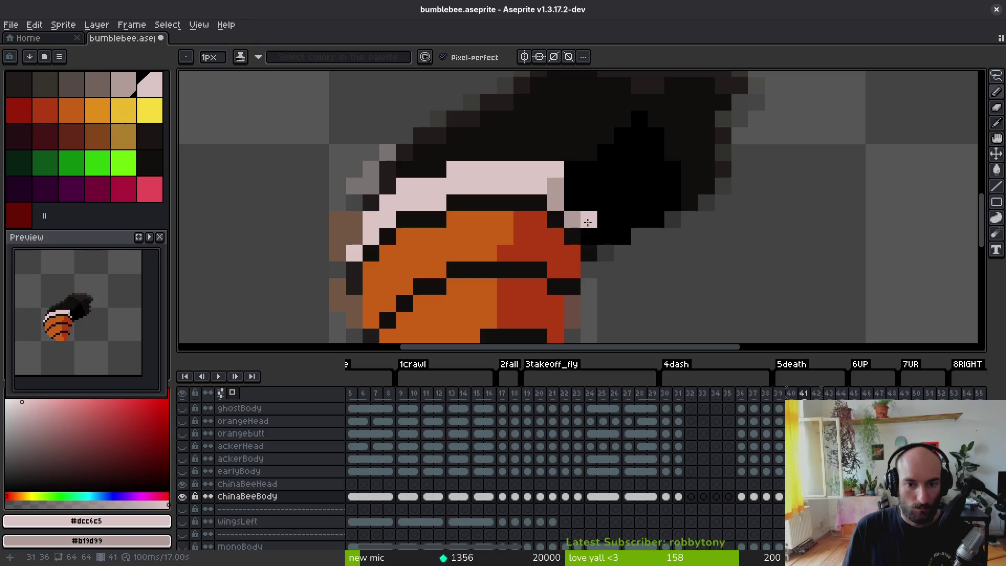
right_click(598, 236)
right_click(605, 219)
right_click(573, 202)
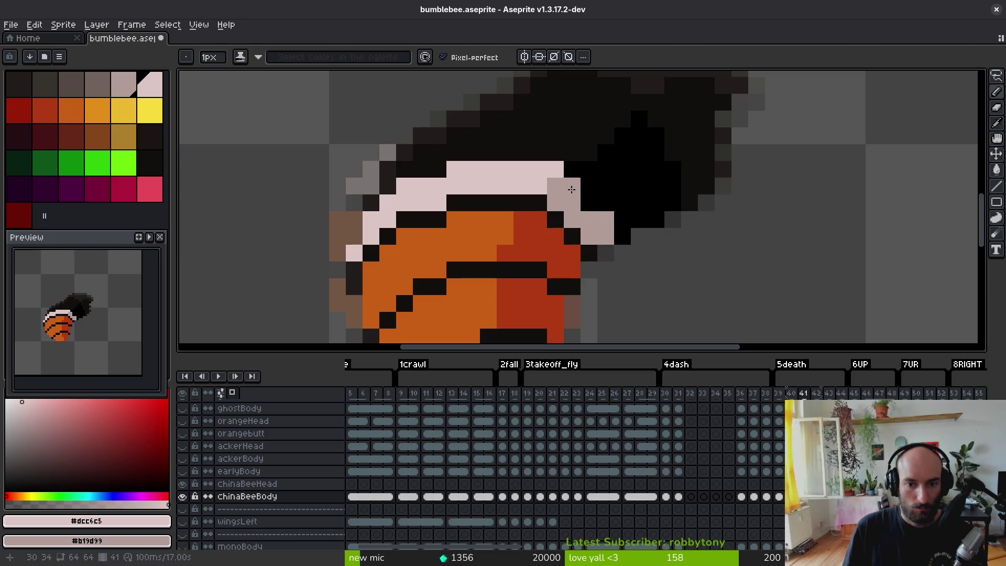
scroll(648, 280, "down", 5)
scroll(650, 284, "up", 3)
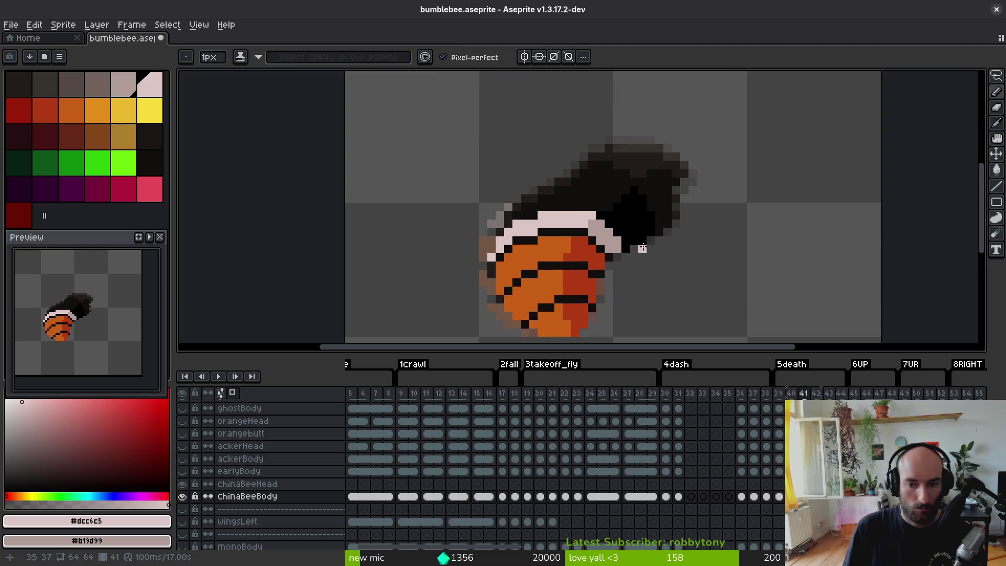
- Blacken the top row's right-end pixel, paint its left neighbour pink, and save bumblebee.aseprite
left_click(623, 241, "alt")
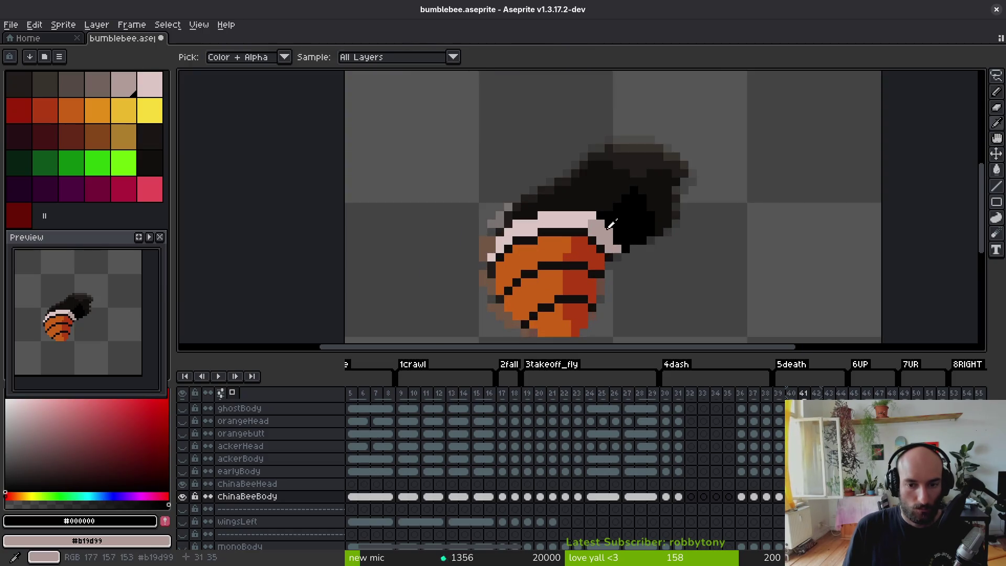
left_click(540, 220, "alt")
scroll(540, 220, "up", 3)
left_click(709, 178, "alt")
left_click(699, 209)
left_click(722, 247, "alt")
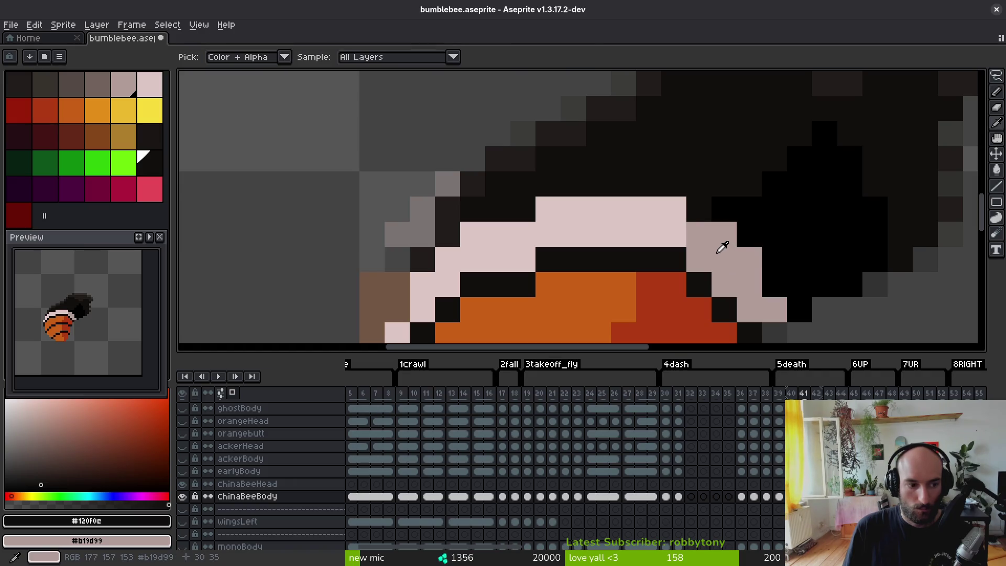
left_click(586, 220, "alt")
left_click(520, 216)
scroll(574, 239, "down", 1)
key("ctrl+s")
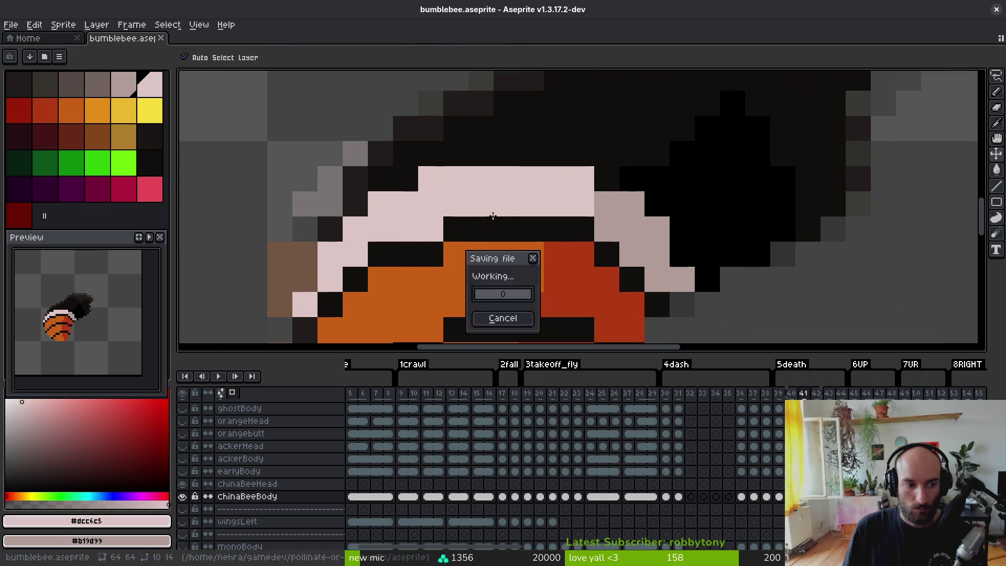
- Add a pale pink pixel on the band, save again, and undo a stray painted pixel
scroll(406, 206, "down", 3)
scroll(416, 238, "up", 3)
left_click(416, 229)
scroll(465, 217, "down", 3)
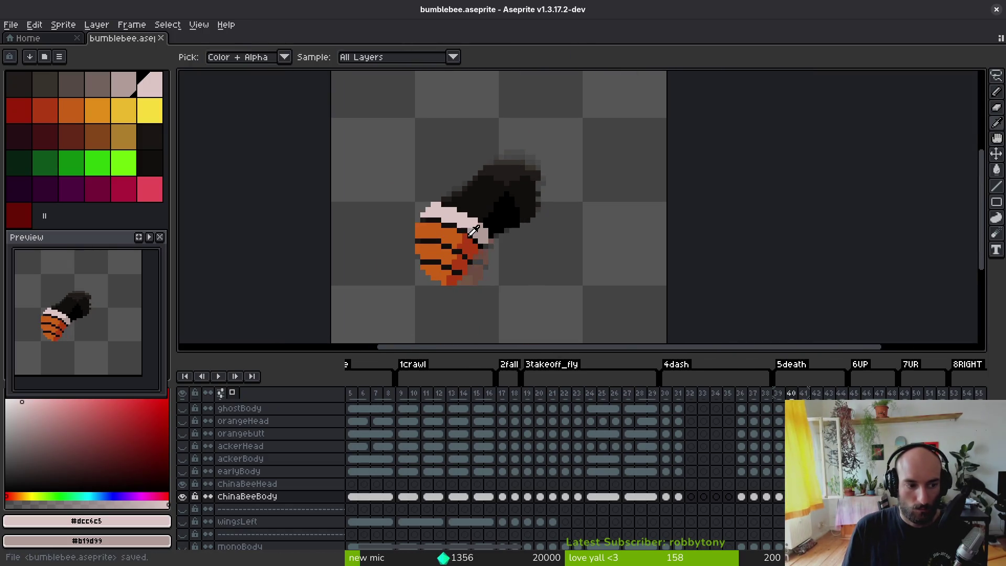
key("ctrl+s")
scroll(445, 230, "up", 2)
left_click(397, 204)
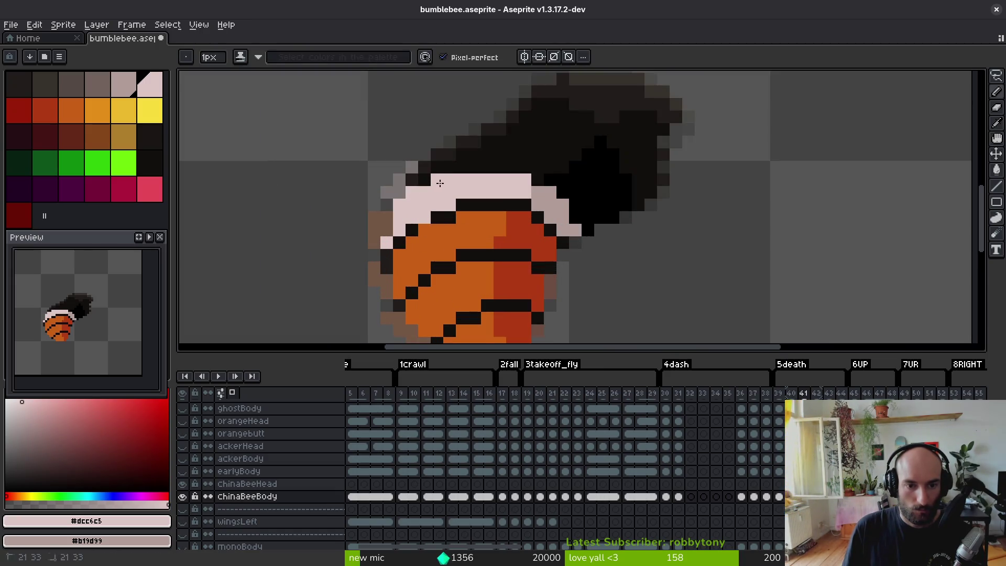
key("ctrl+z")
key("ctrl+z")
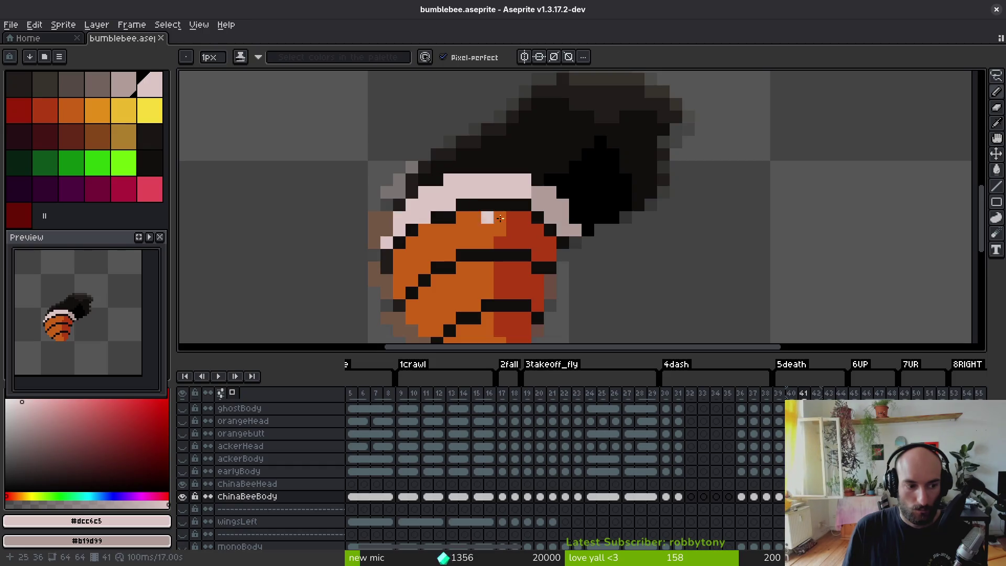
key("Right")
- On frame 42, pencil the pale pink #dcc6c5 band along the body's left edge and top
key("i")
key("f")
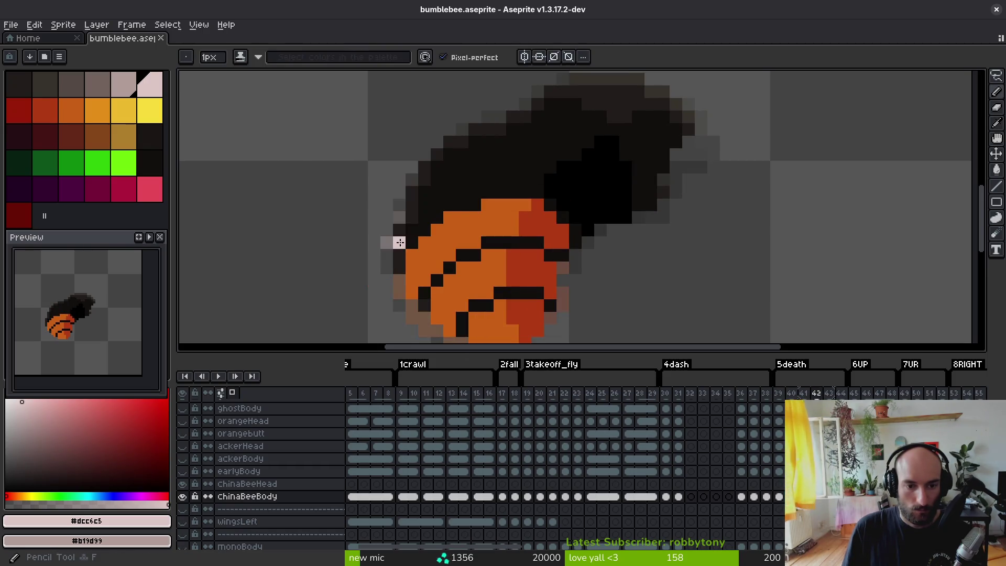
left_click_drag(410, 230, 404, 229)
left_click(437, 195)
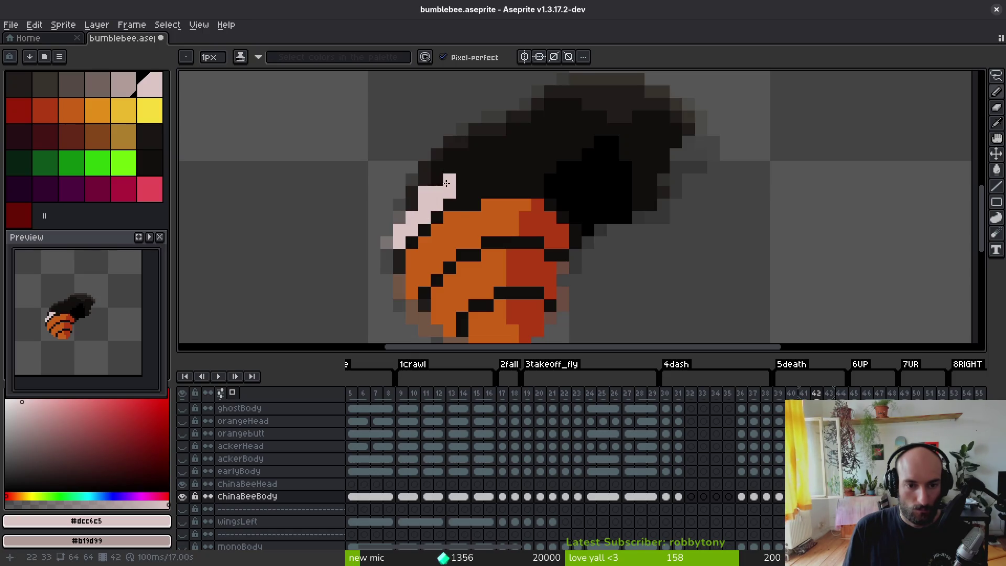
mouse_move(447, 182)
left_mouse_down()
mouse_move(474, 192)
mouse_move(535, 169)
left_mouse_up()
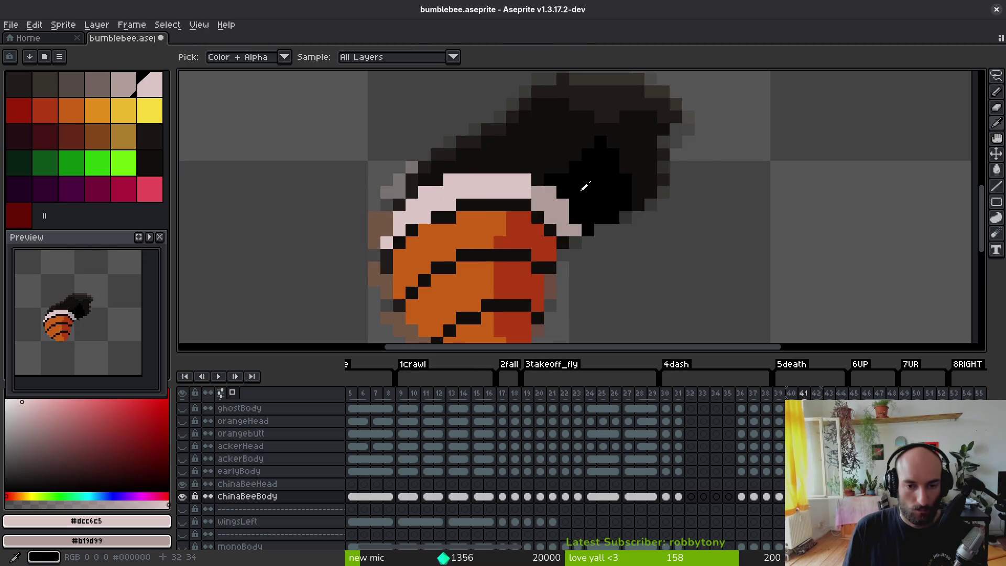
- Shade the band's right end and right side in greyish-pink #b19d99
right_click(553, 193)
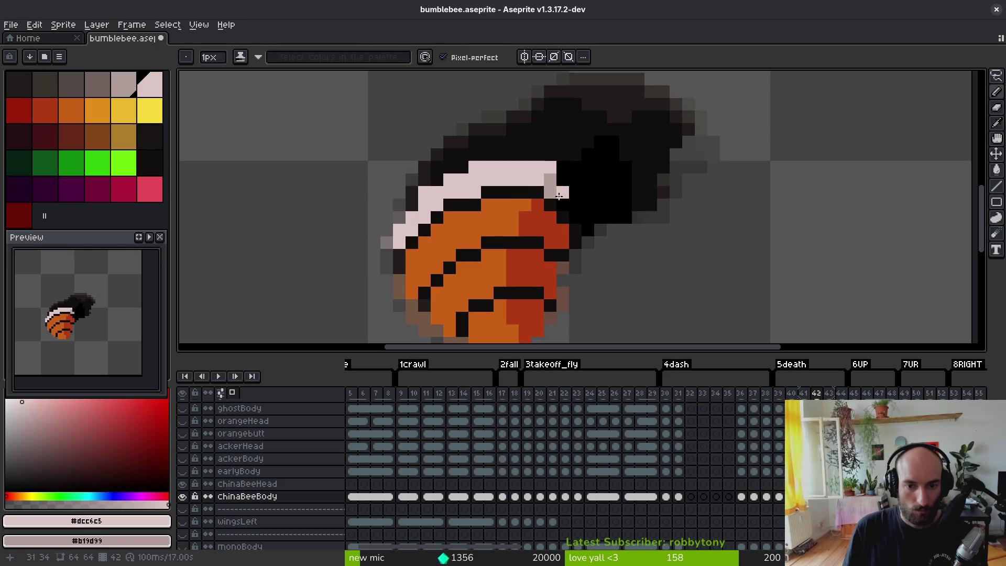
right_click(587, 208)
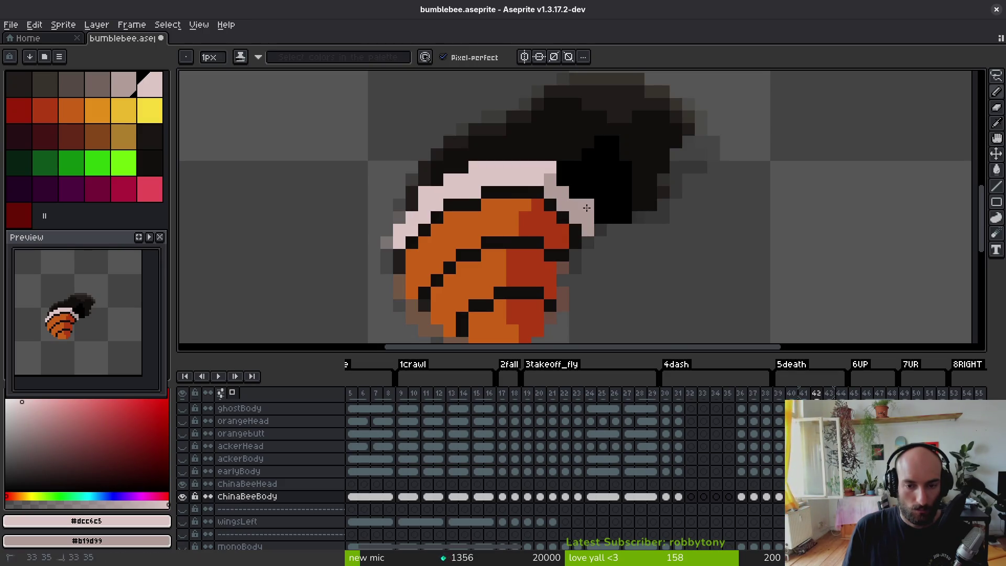
right_click(575, 192)
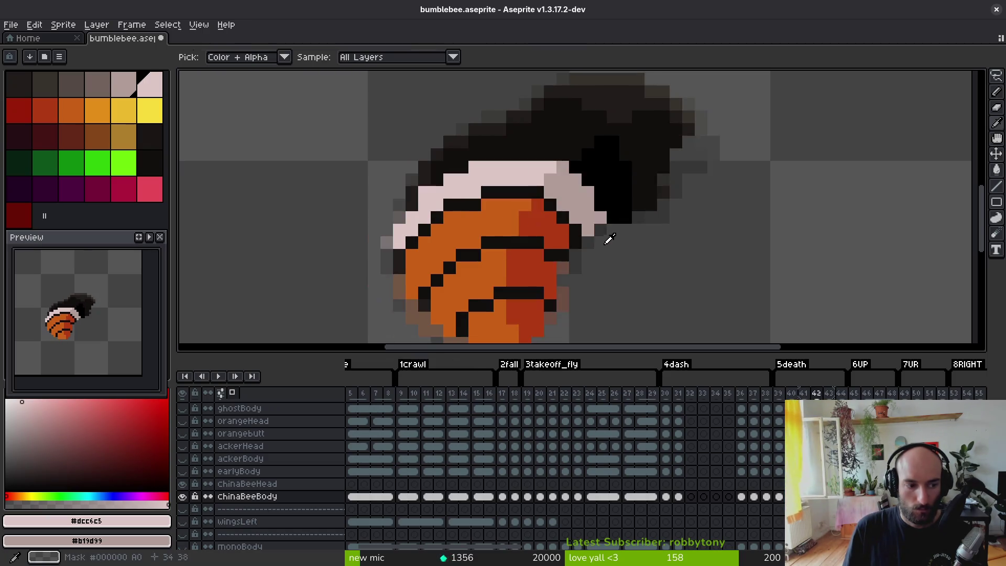
- Blacken the stray greyish-pink pixels in the band's outline and below it
scroll(597, 231, "up", 2)
left_click(560, 172, "alt")
left_click(531, 159)
left_click(514, 137)
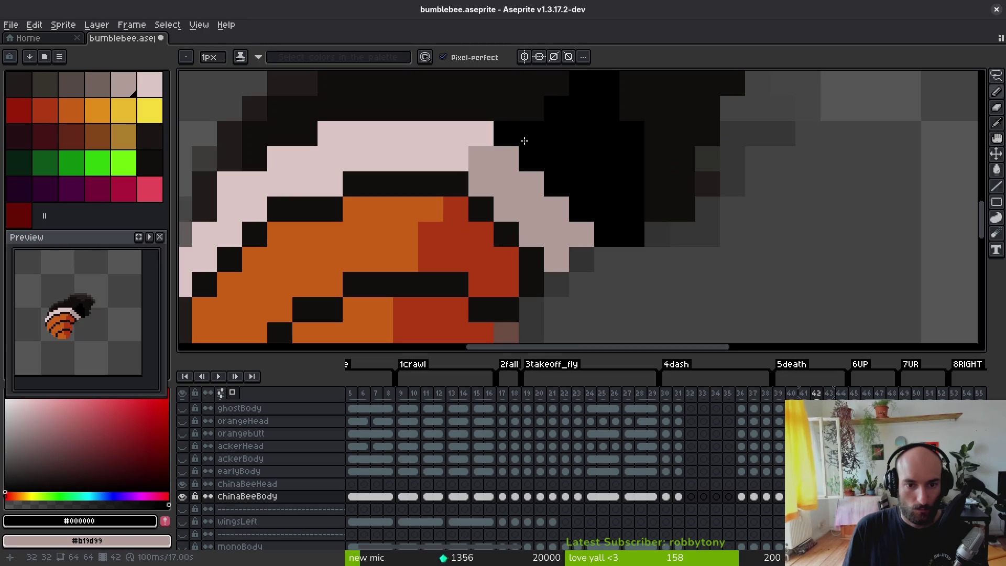
left_click(582, 229)
scroll(611, 250, "down", 4)
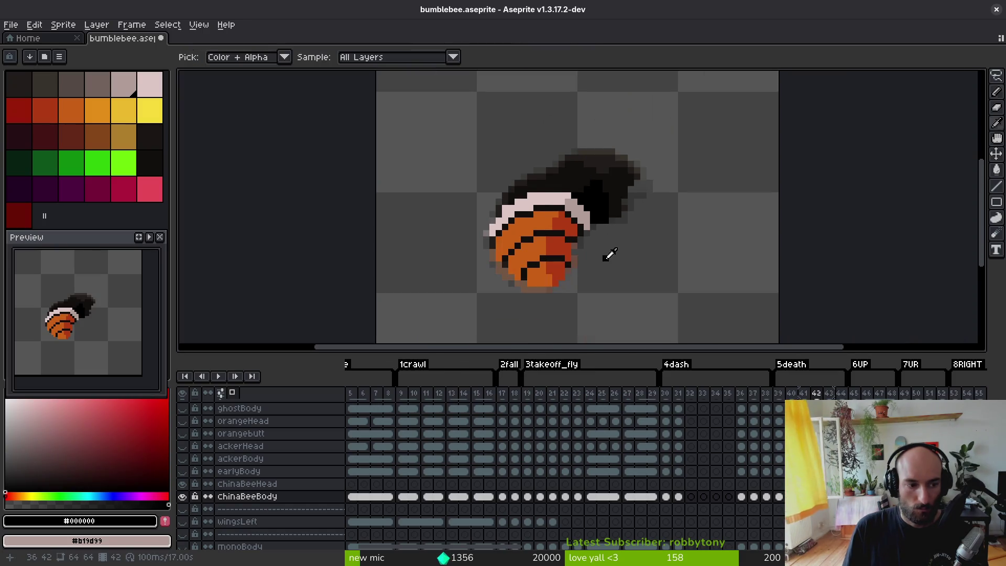
scroll(603, 233, "up", 2)
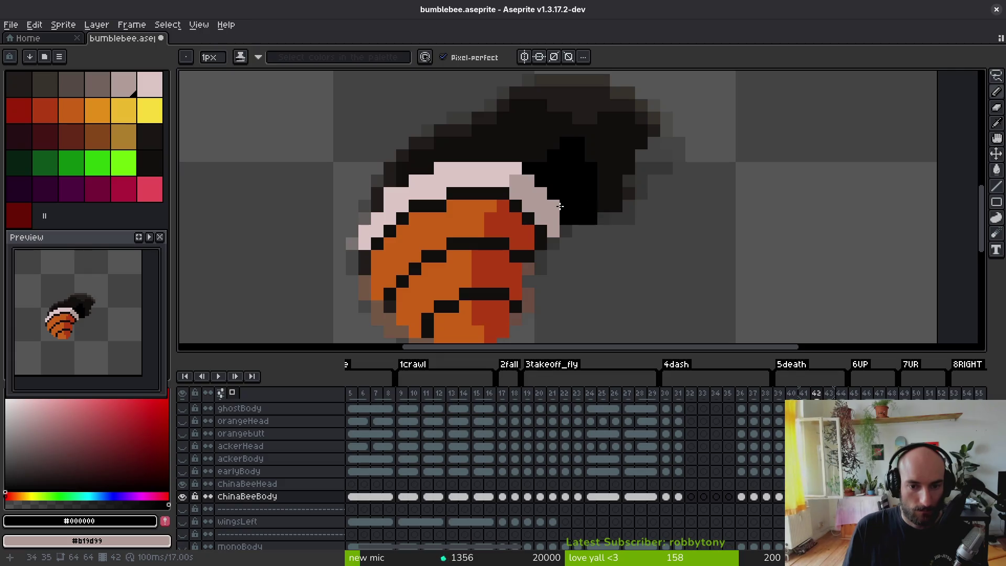
scroll(579, 210, "down", 4)
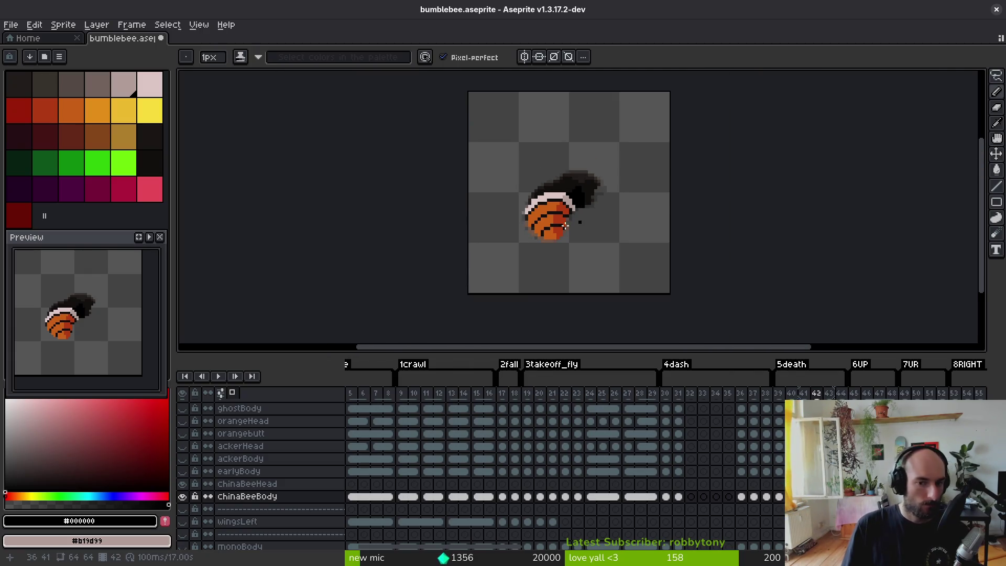
scroll(547, 218, "up", 2)
- On frame 43, draw the pale pink band up the left edge and along the top
left_click(526, 216, "alt")
key("Right")
scroll(525, 235, "right", 2)
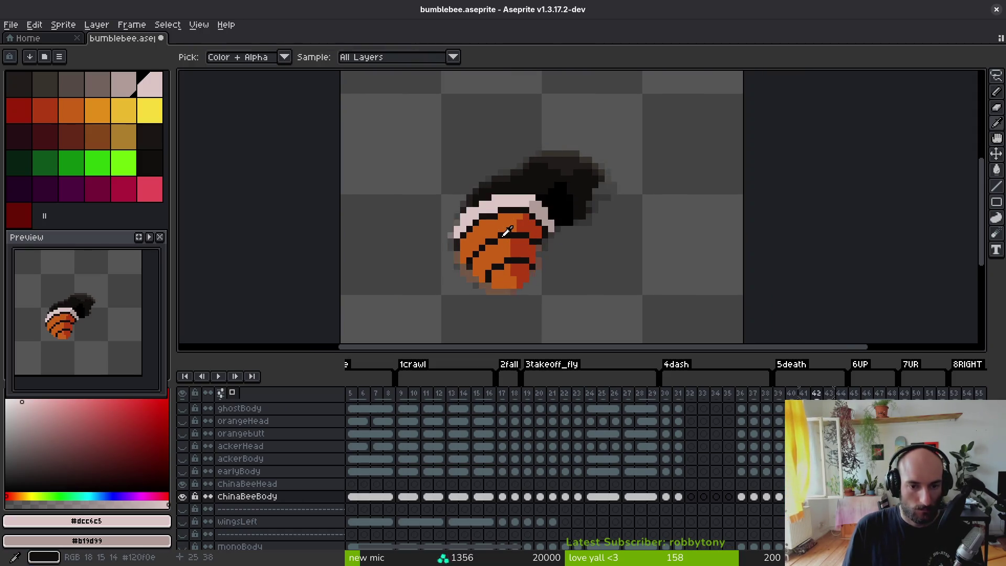
scroll(525, 235, "up", 3)
mouse_move(429, 257)
left_mouse_down()
mouse_move(473, 181)
mouse_move(482, 186)
mouse_move(347, 207)
left_mouse_up()
mouse_move(377, 206)
left_mouse_down()
mouse_move(480, 209)
mouse_move(501, 225)
left_mouse_up()
key("Left")
left_click(488, 225, "alt")
key("Right")
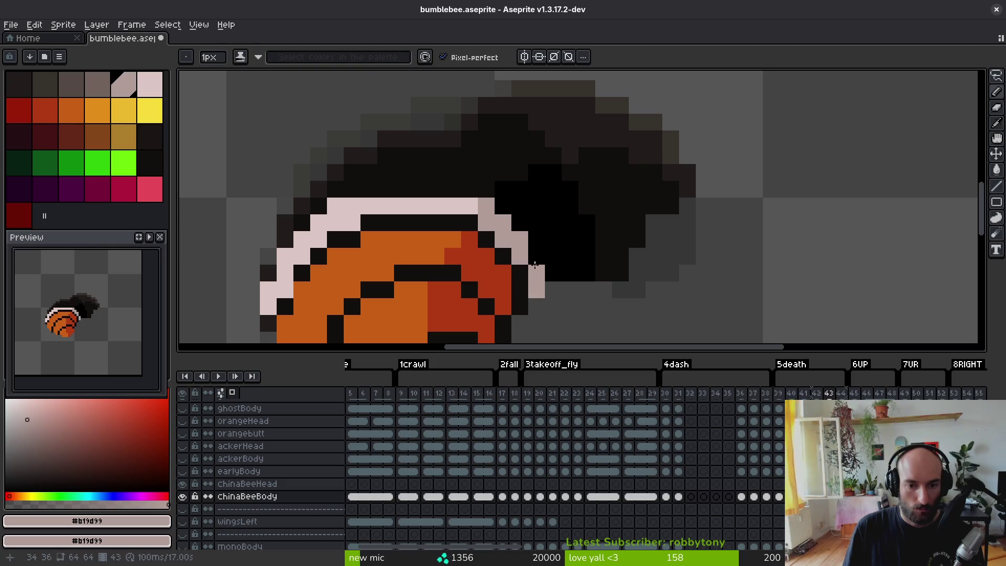
- Extend frame 43's pale pink top row across the whole body
left_click(477, 203, "alt")
left_click(478, 189)
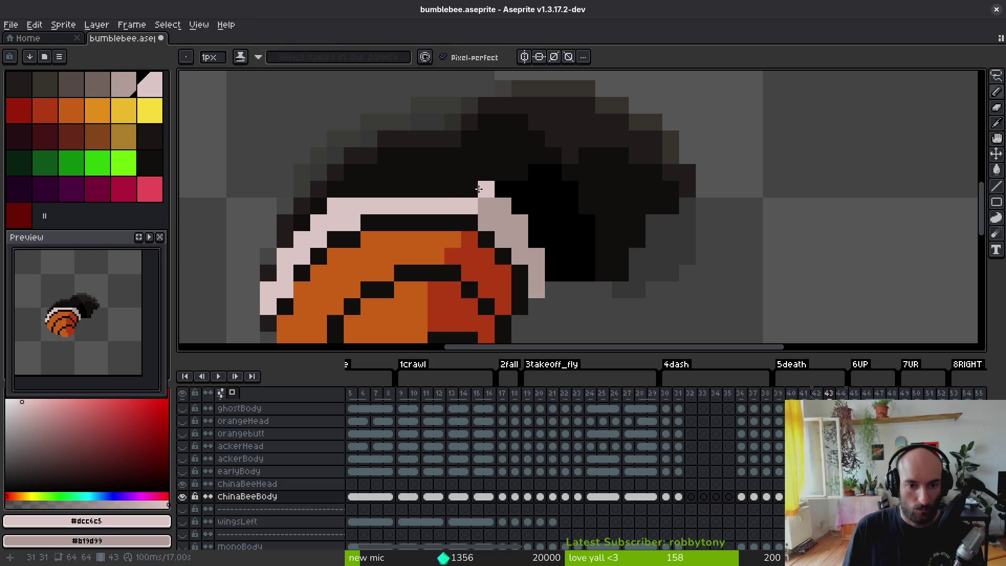
left_click_drag(477, 190, 378, 193)
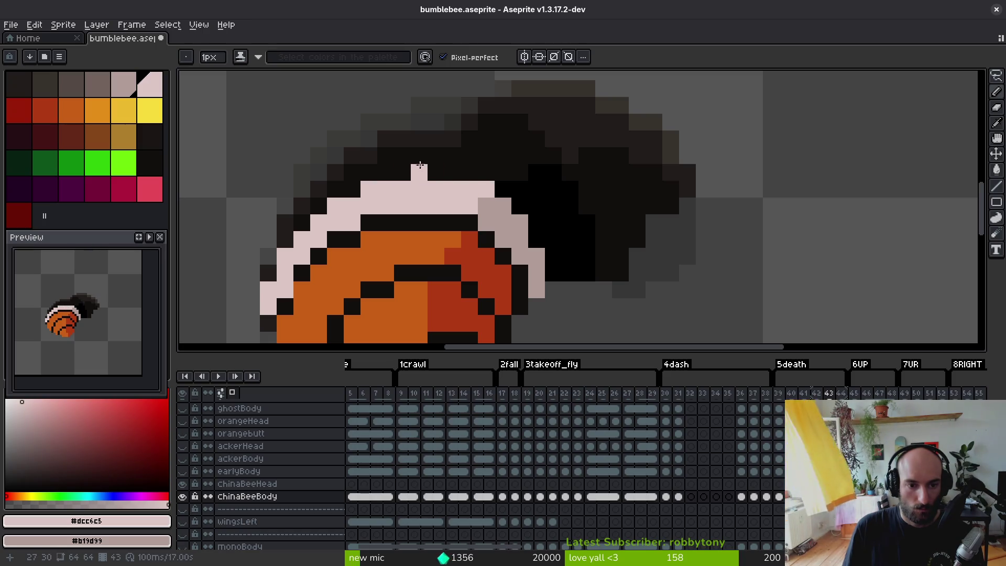
scroll(451, 226, "down", 5)
scroll(455, 217, "up", 3)
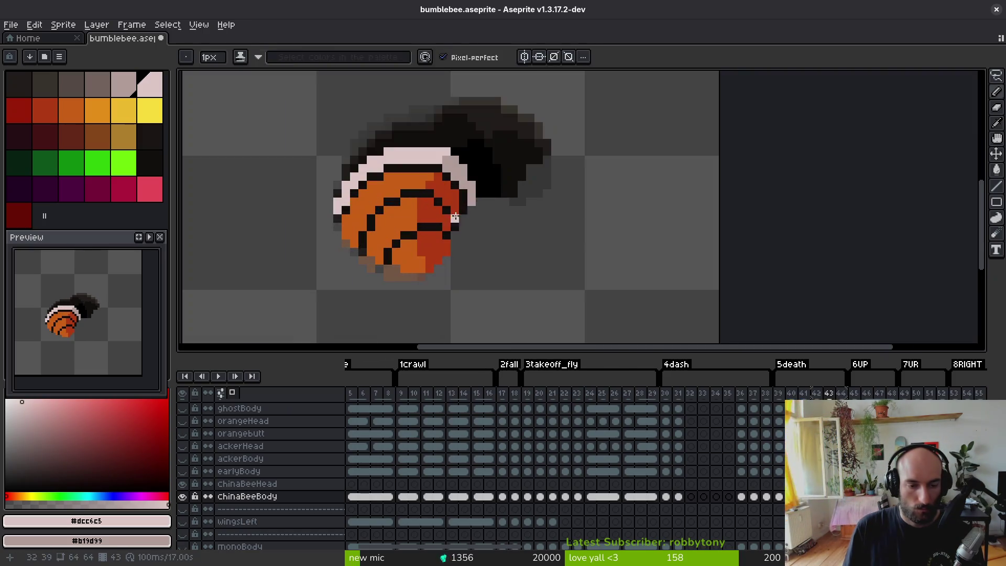
- Pick the dark stripe colour and save the sprite
left_click(461, 130, "alt")
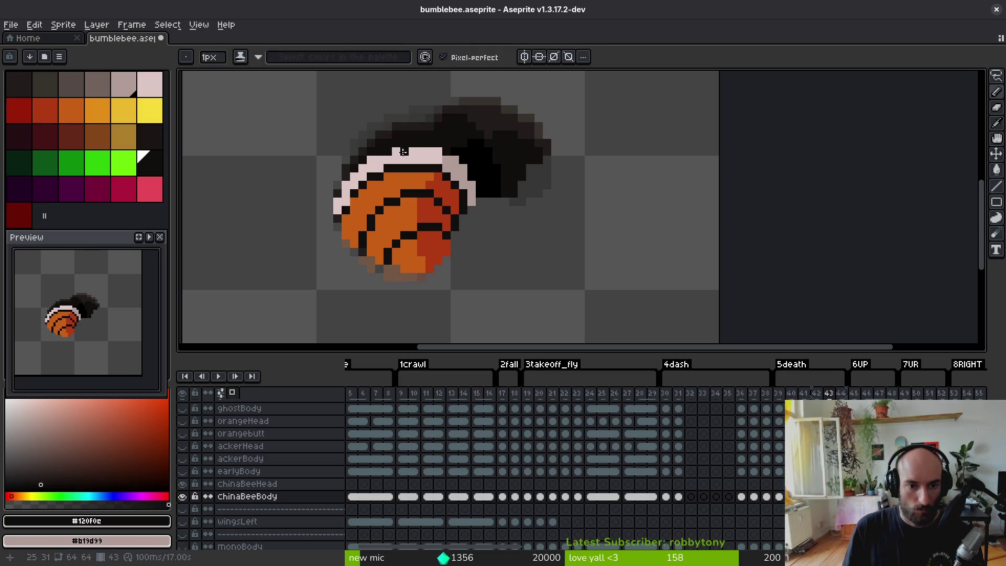
scroll(398, 151, "up", 3)
key("alt")
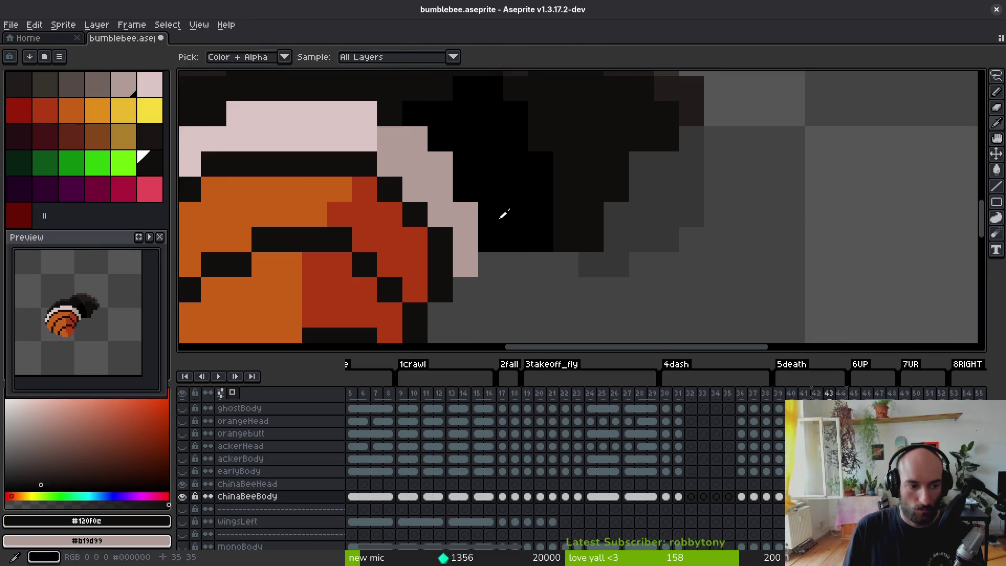
scroll(416, 243, "down", 2)
key("ctrl+s")
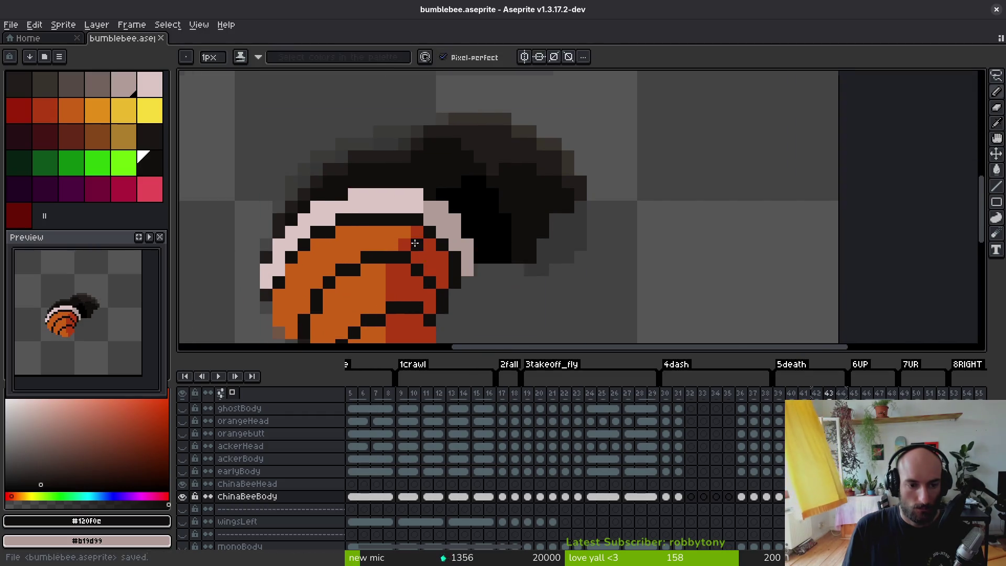
- Compare frames 43 and 44, ending on frame 44
scroll(416, 243, "down", 2)
key("Right")
key("Left")
key("Right")
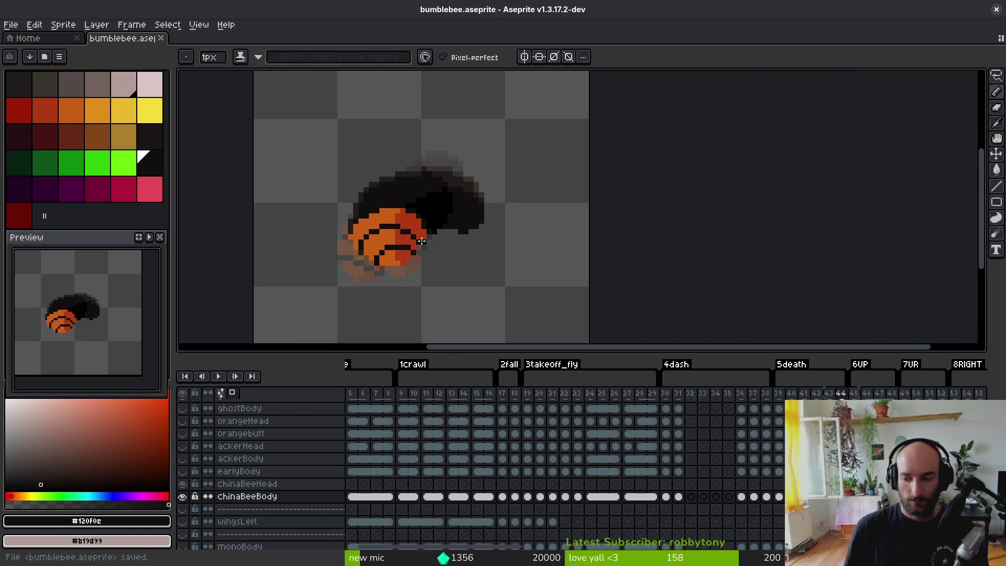
key("Left")
key("Right")
key("Left")
key("Right")
key("Left")
key("Right")
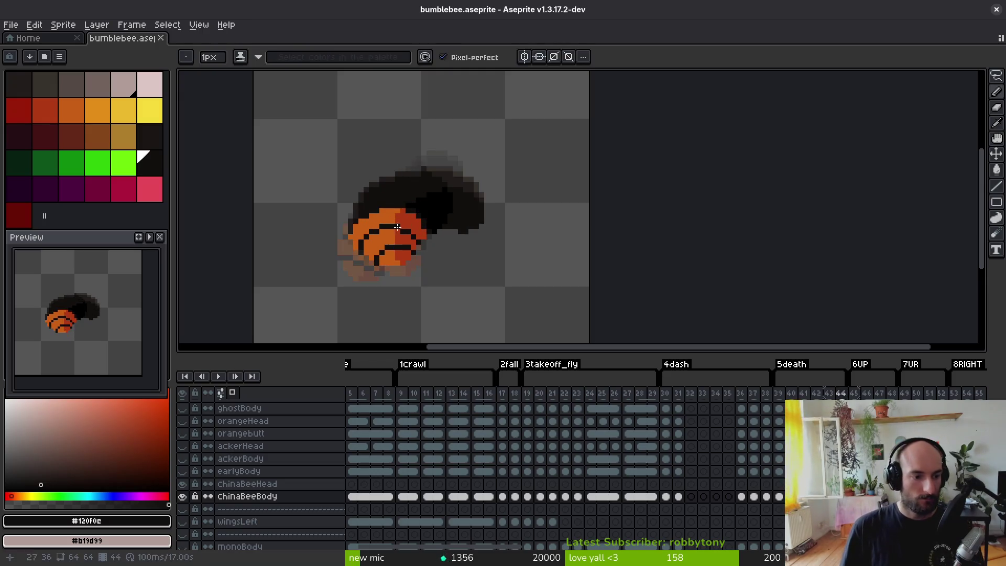
scroll(397, 226, "up", 3)
- On frame 44, draw the pale pink band diagonally up across the abdomen's top edge
key("Left")
left_click(285, 235, "alt")
key("Right")
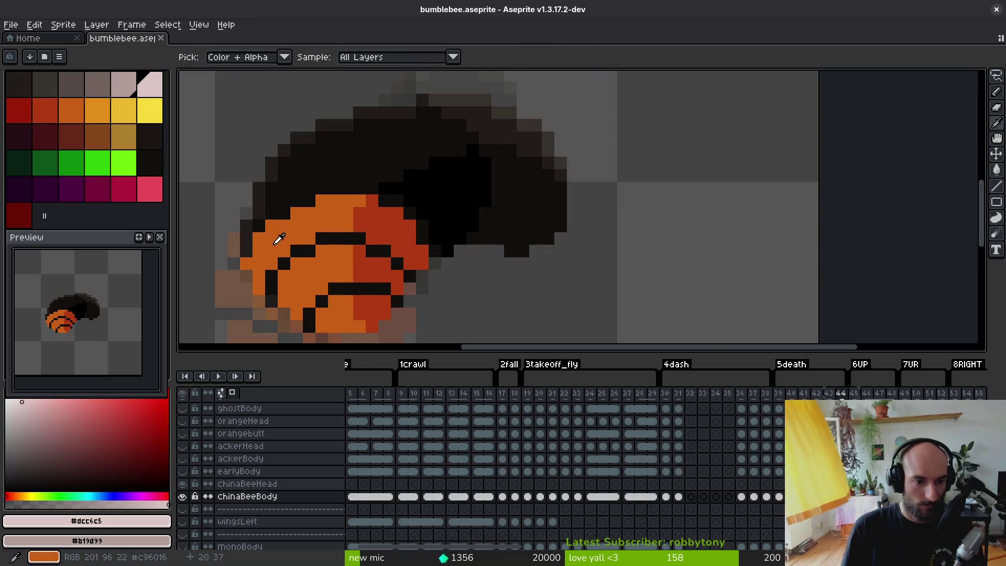
left_click(247, 236)
left_click_drag(246, 226, 281, 187)
left_click(294, 183)
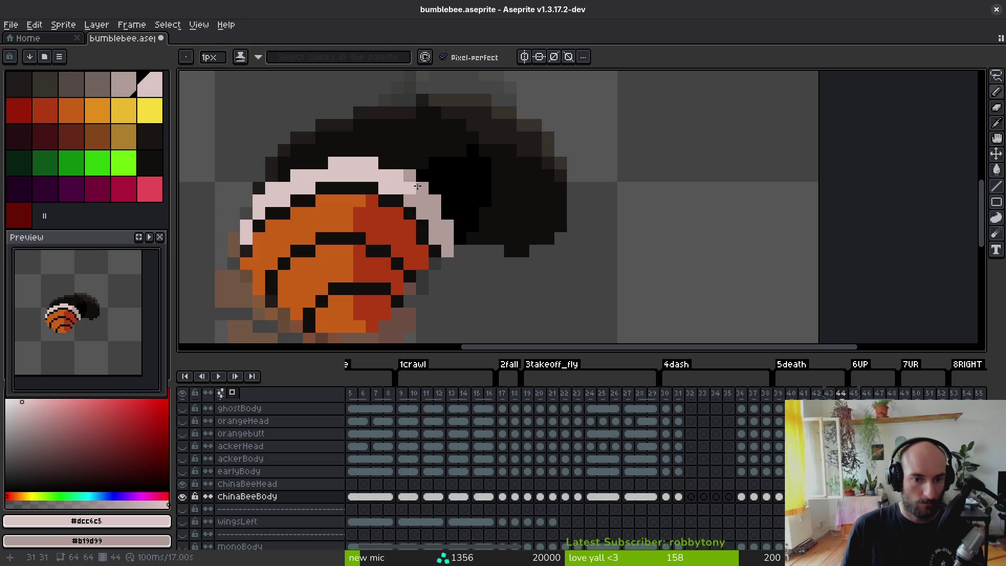
scroll(419, 199, "down", 6)
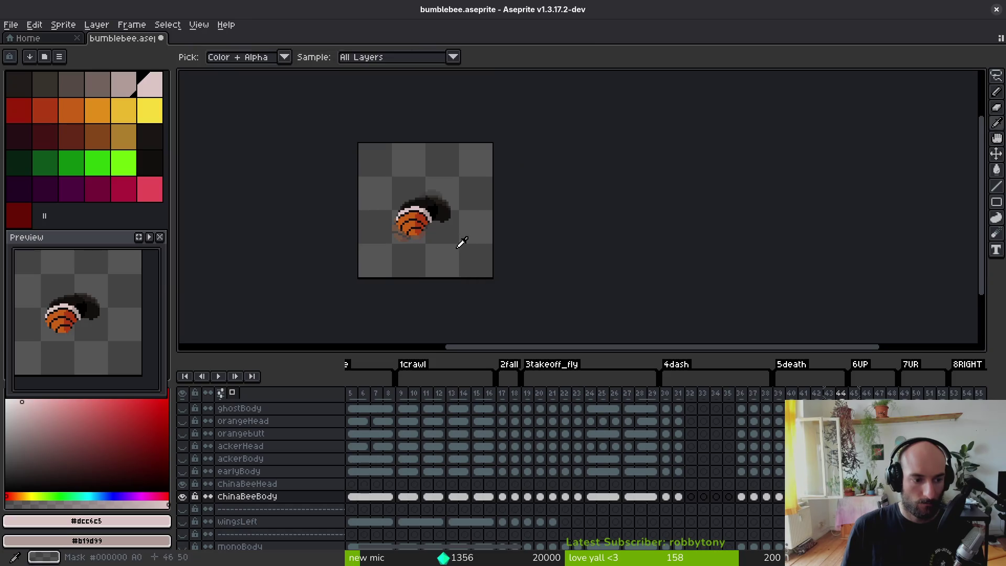
scroll(433, 212, "up", 4)
- On frame 47, paint orange pixels and columns along the abdomen's upper edge
key("period")
key("period")
key("period")
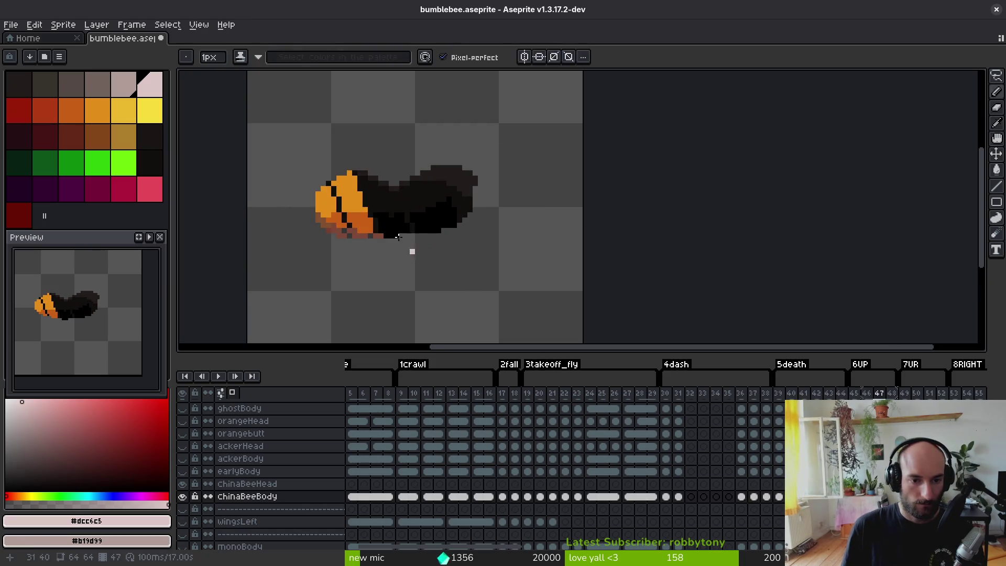
scroll(408, 249, "up", 3)
left_click(422, 218, "alt")
right_click(451, 251, "alt")
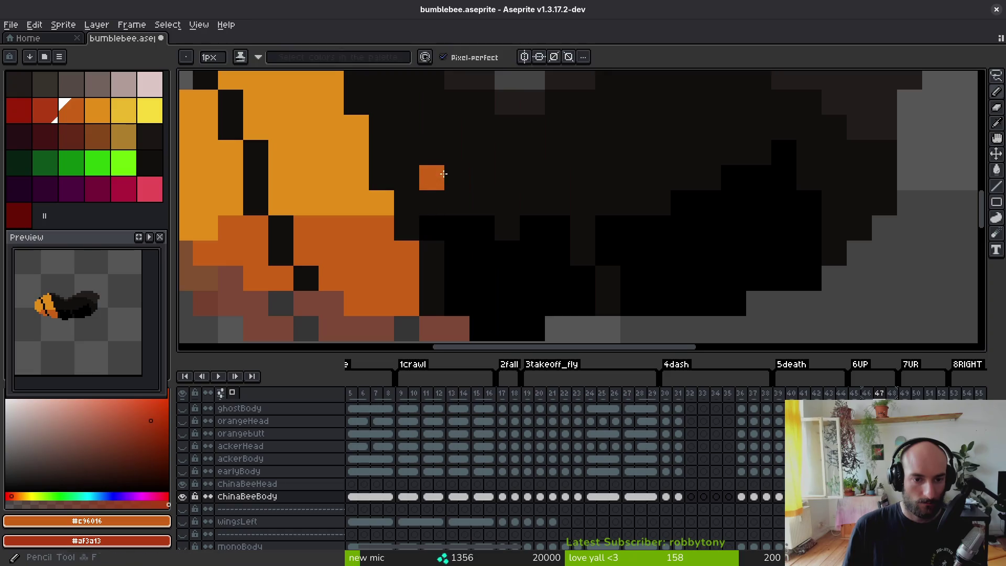
left_click_drag(442, 177, 456, 262)
left_click(370, 112)
mouse_move(395, 187)
left_mouse_down()
mouse_move(396, 140)
mouse_move(420, 192)
mouse_move(387, 141)
mouse_move(388, 211)
left_mouse_up()
left_click(395, 111)
left_click(420, 137)
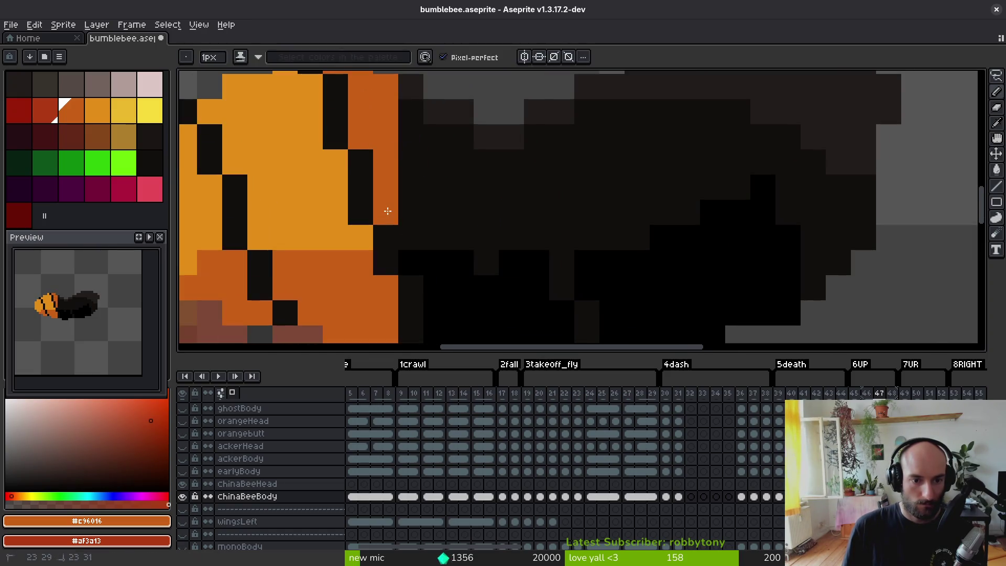
left_click(410, 237)
mouse_move(411, 136)
left_mouse_down()
mouse_move(415, 108)
mouse_move(411, 212)
left_mouse_up()
left_click(436, 211)
- Paint the red shaded column down the abdomen's side and touch up two pixels orange
scroll(432, 195, "down", 3)
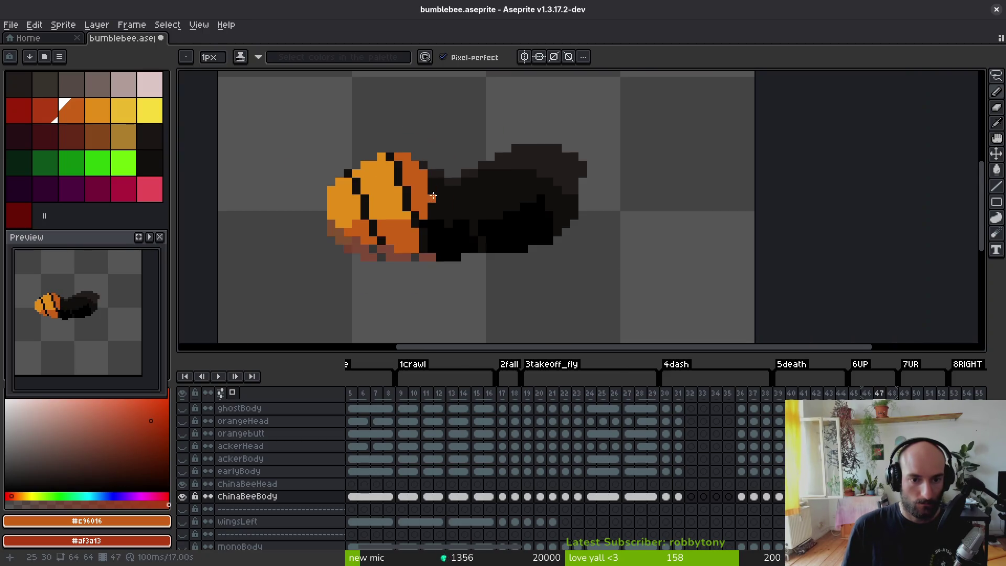
scroll(436, 214, "up", 5)
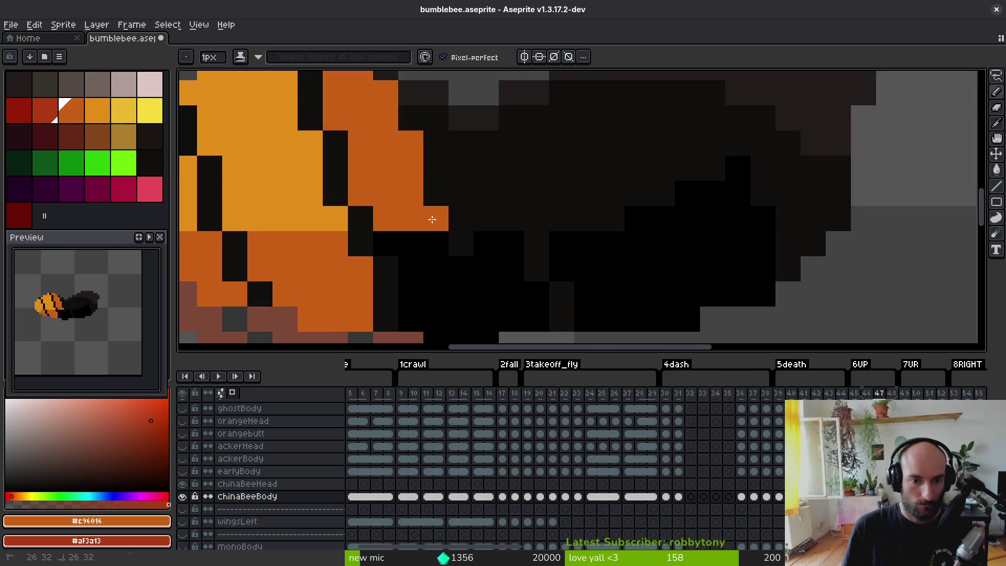
mouse_move(406, 205)
left_mouse_down()
mouse_move(390, 202)
mouse_move(408, 268)
left_mouse_up()
left_click(406, 279)
mouse_move(454, 301)
left_mouse_down()
mouse_move(431, 220)
mouse_move(456, 257)
mouse_move(434, 300)
left_mouse_up()
left_click_drag(456, 257, 456, 231)
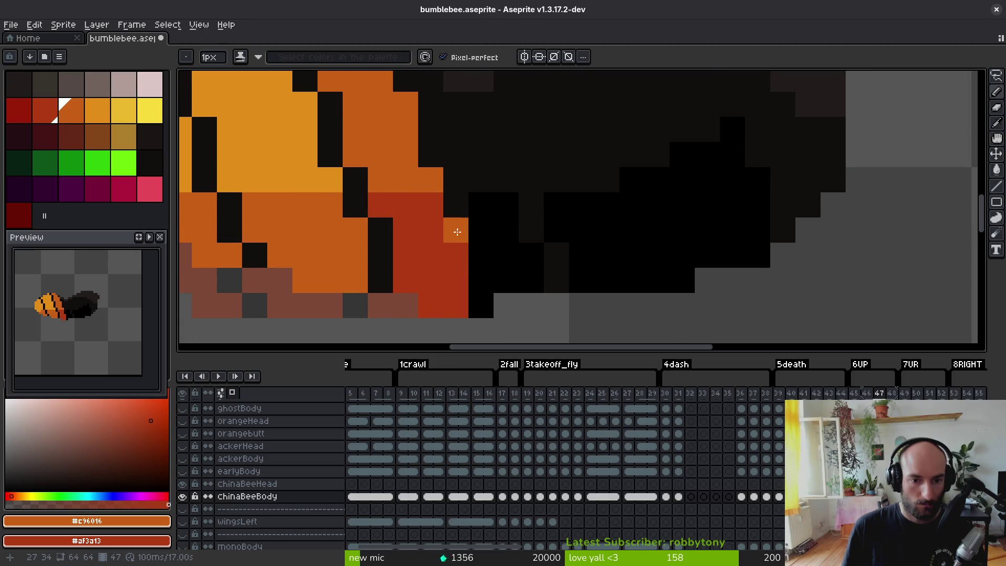
- Compare frame 47 with the previous frame and resample the abdomen orange
scroll(456, 233, "down", 5)
scroll(468, 241, "up", 5)
scroll(468, 242, "down", 5)
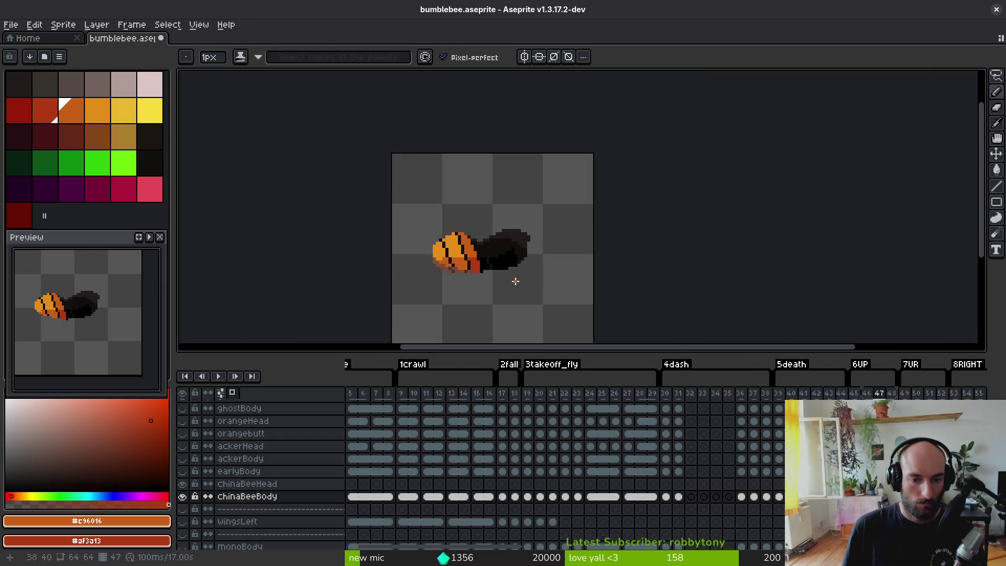
key("Left")
key("Right")
key("Left")
scroll(488, 268, "up", 5)
key("Right")
left_click(451, 221, "alt")
scroll(451, 222, "down", 2)
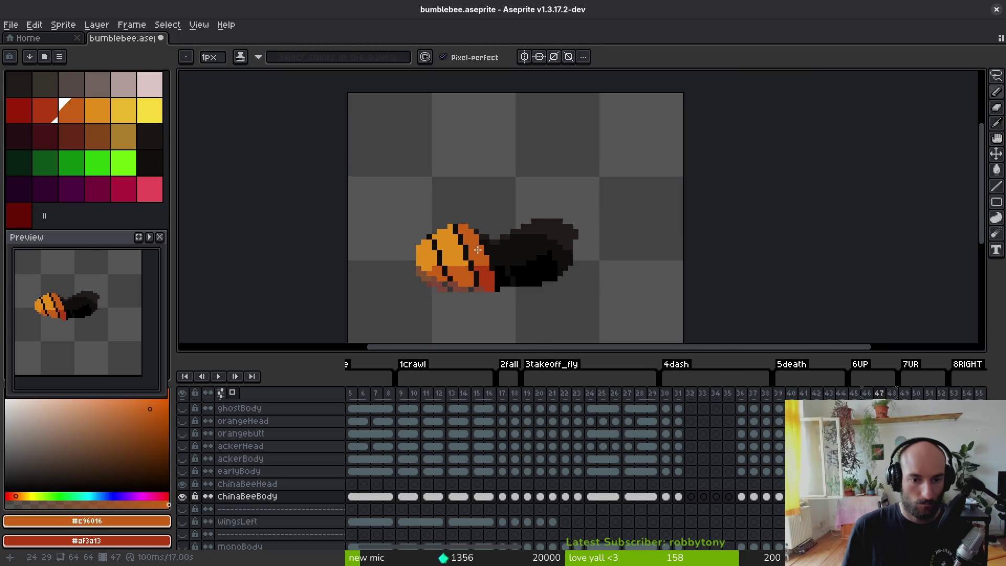
scroll(446, 209, "up", 4)
scroll(481, 280, "down", 5)
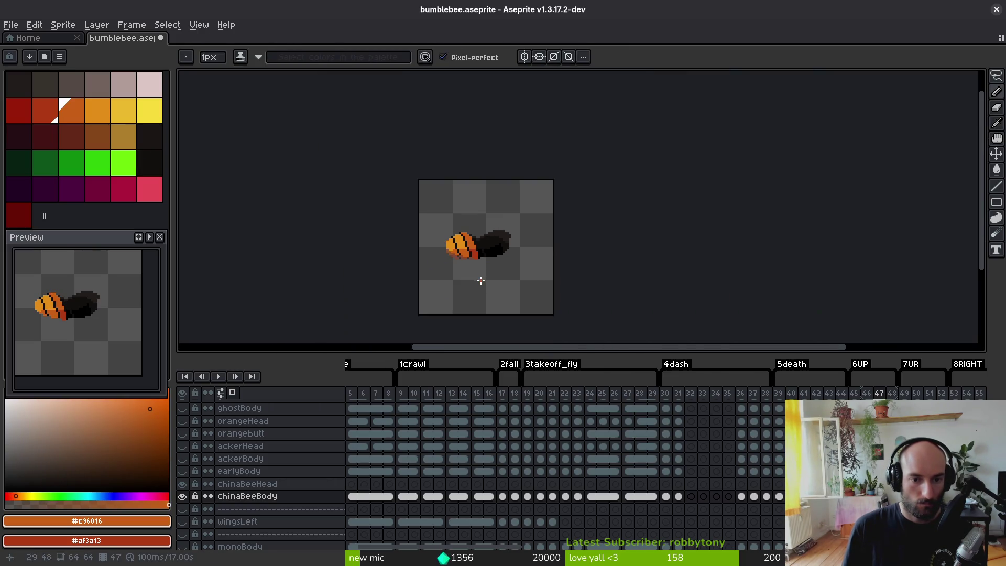
scroll(478, 257, "up", 5)
scroll(472, 157, "down", 4)
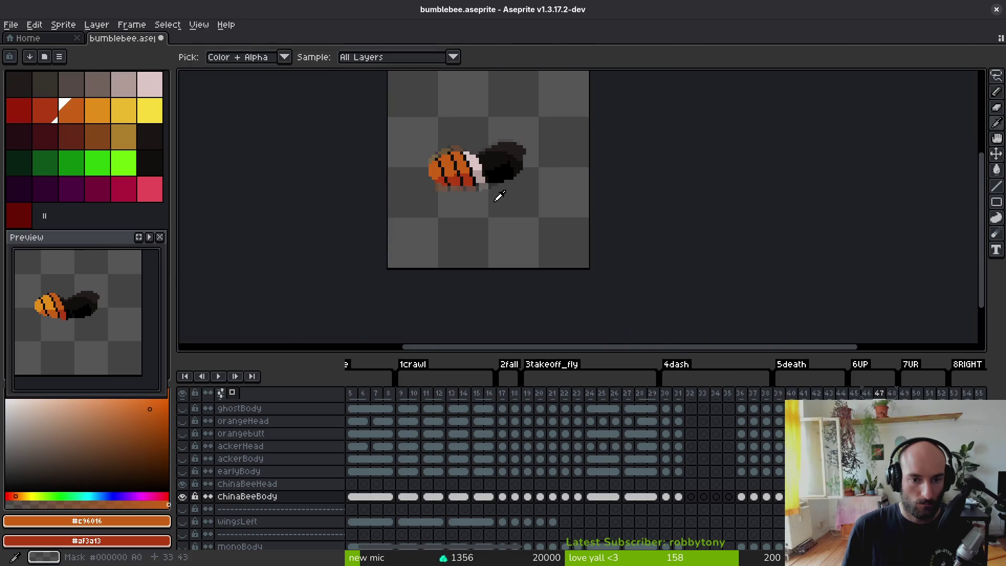
scroll(469, 150, "up", 5)
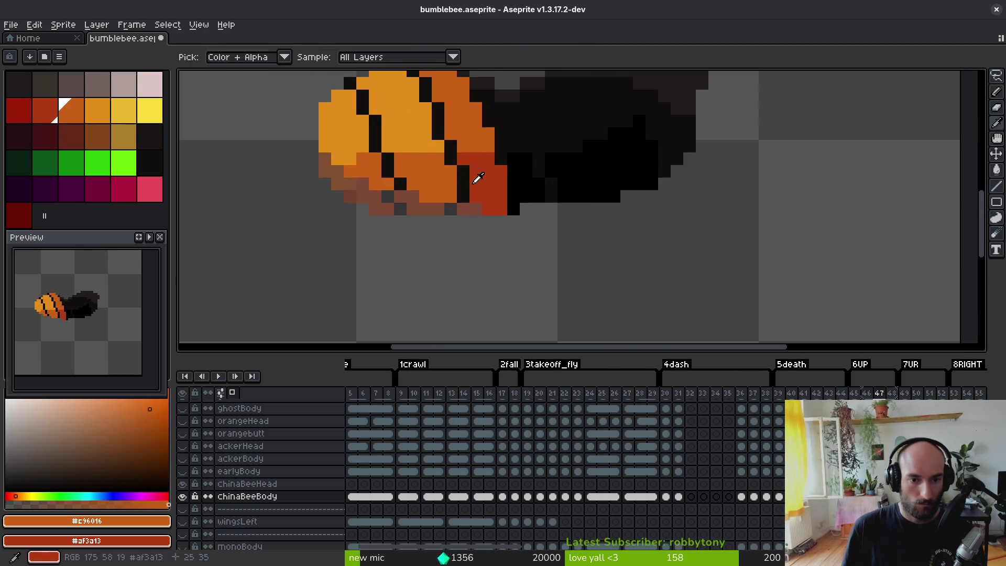
- Fix a stripe pixel, trying red then repainting it orange, and pick the black stripe colour
left_click(431, 106, "alt")
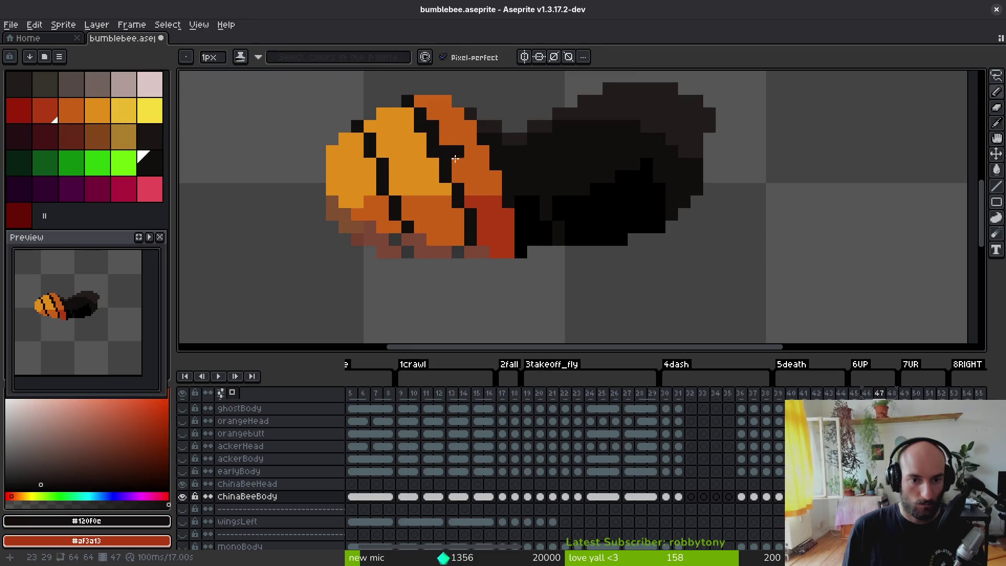
left_click(488, 217, "alt")
left_click(445, 150)
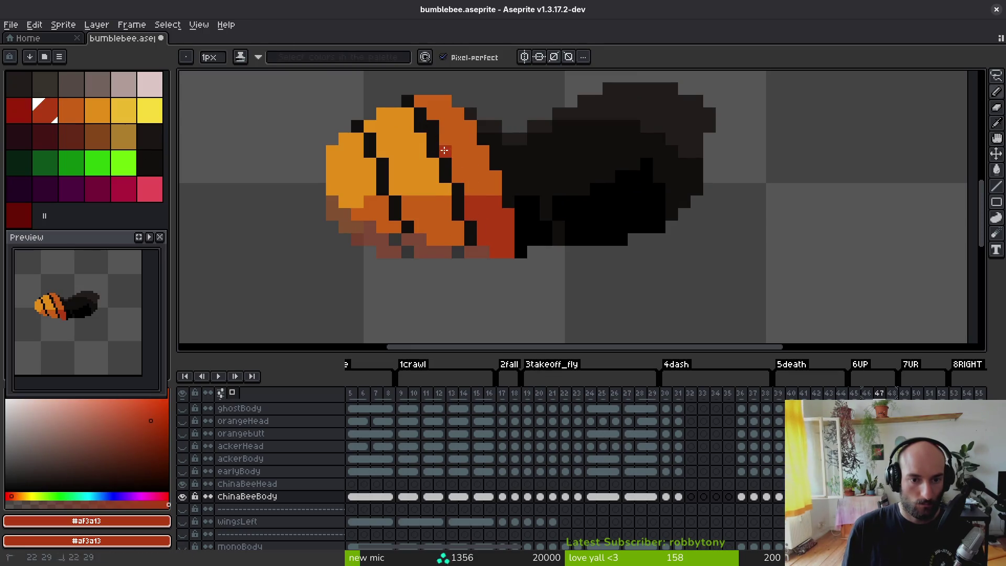
left_click(454, 151, "alt")
left_click(446, 151)
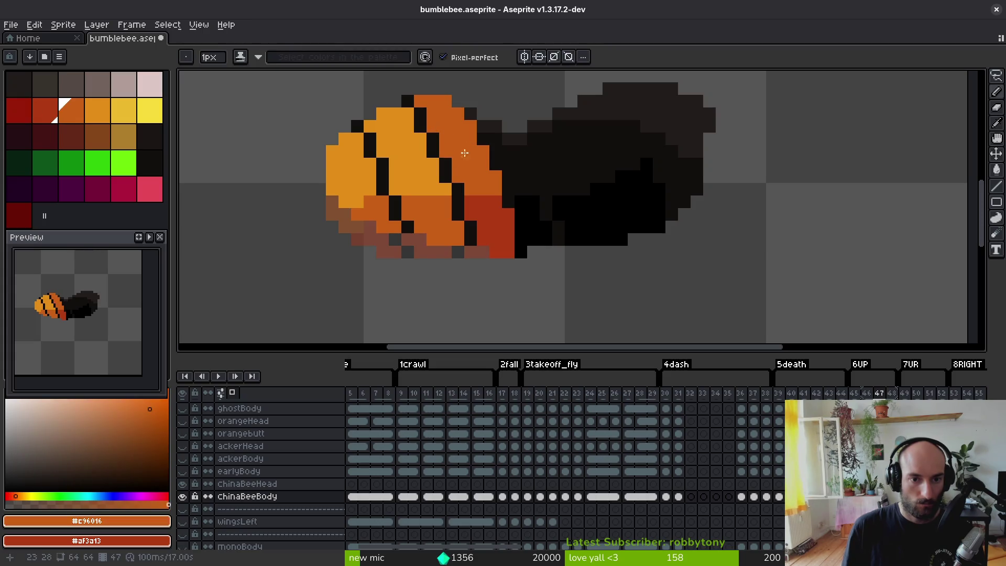
key("alt")
left_click(446, 193, "alt")
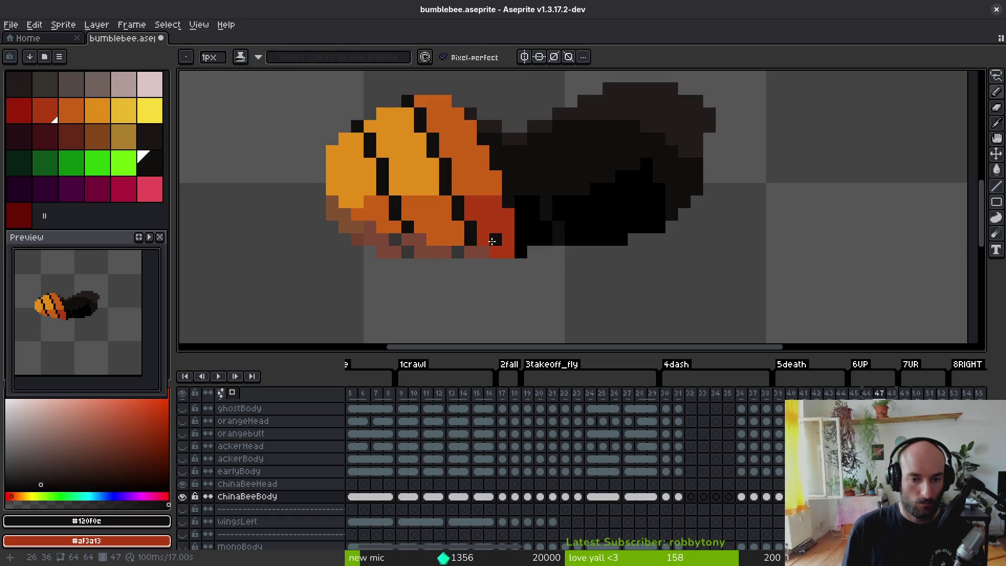
- Save the file, then fill frame 47's underside red and the light-orange and yellow areas orange
key("ctrl+s")
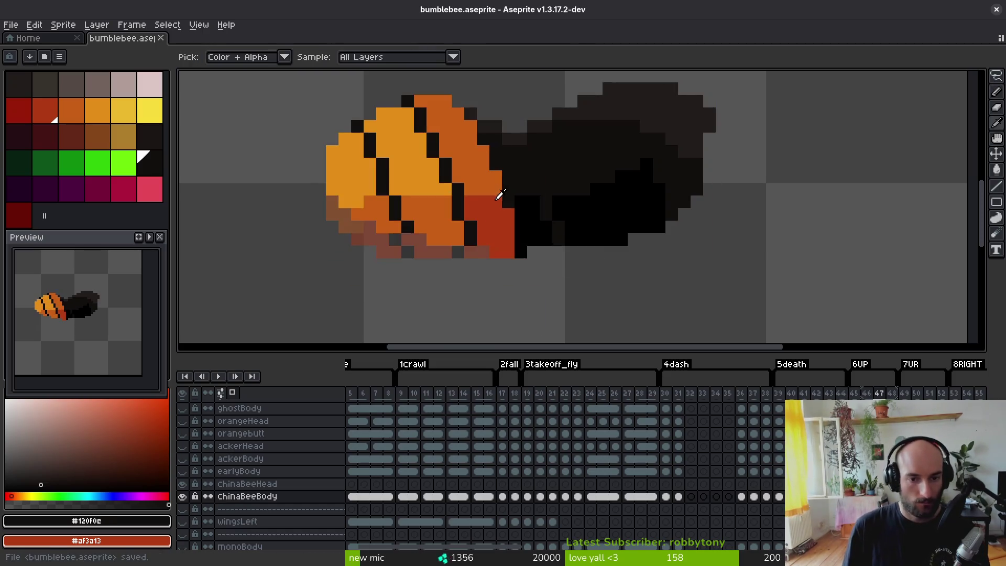
left_click(471, 173, "alt")
key("g")
right_click(430, 220)
left_click(350, 177)
left_click(404, 183)
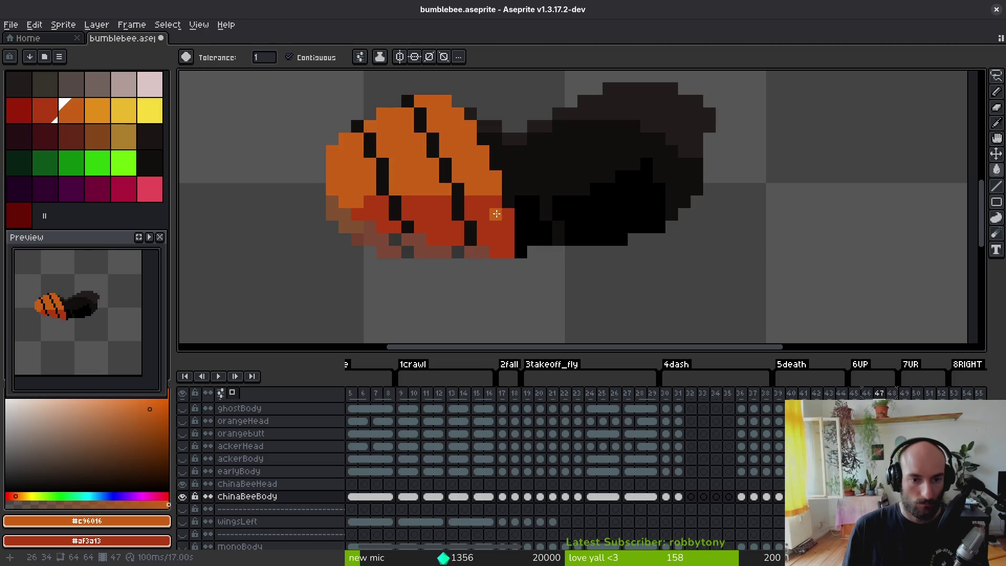
- Take the pale pink from the neighbouring frame and draw a pale pink band behind the stripes
key("i")
key("Left")
key("Right")
key("Left")
left_click(509, 151)
key("Right")
key("b")
left_click_drag(496, 127, 534, 173)
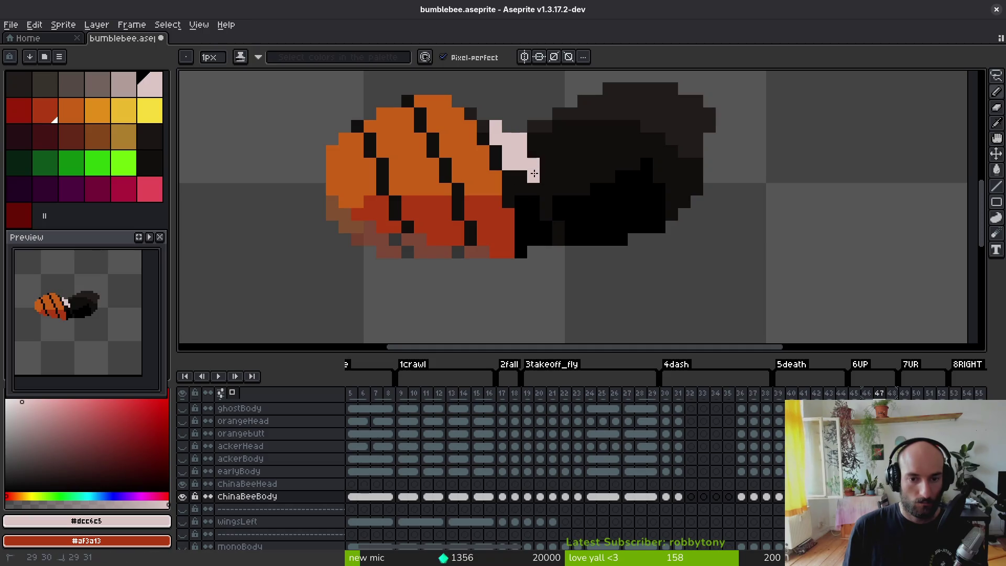
- Shade the band with greyish pink and extend the pale band toward the underside
key("i")
key("Left")
right_click(524, 204)
key("Right")
key("b")
right_click(529, 206)
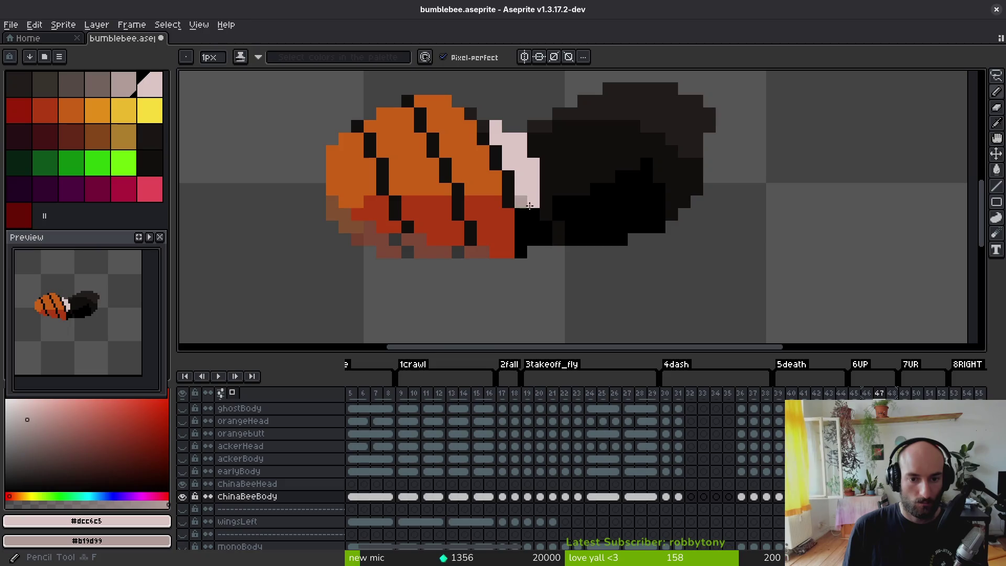
mouse_move(536, 232)
left_mouse_down()
mouse_move(559, 231)
mouse_move(559, 239)
left_mouse_up()
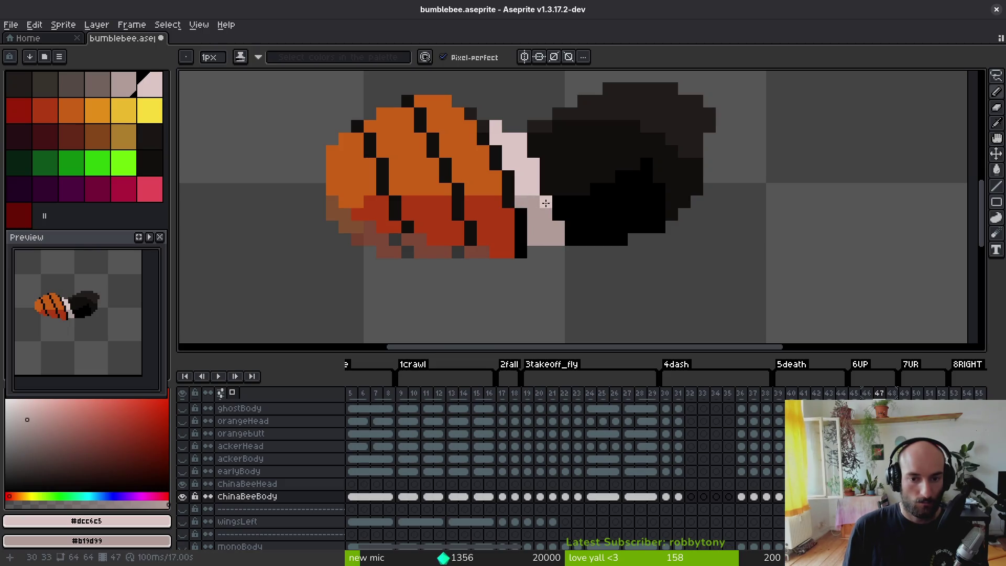
key("i")
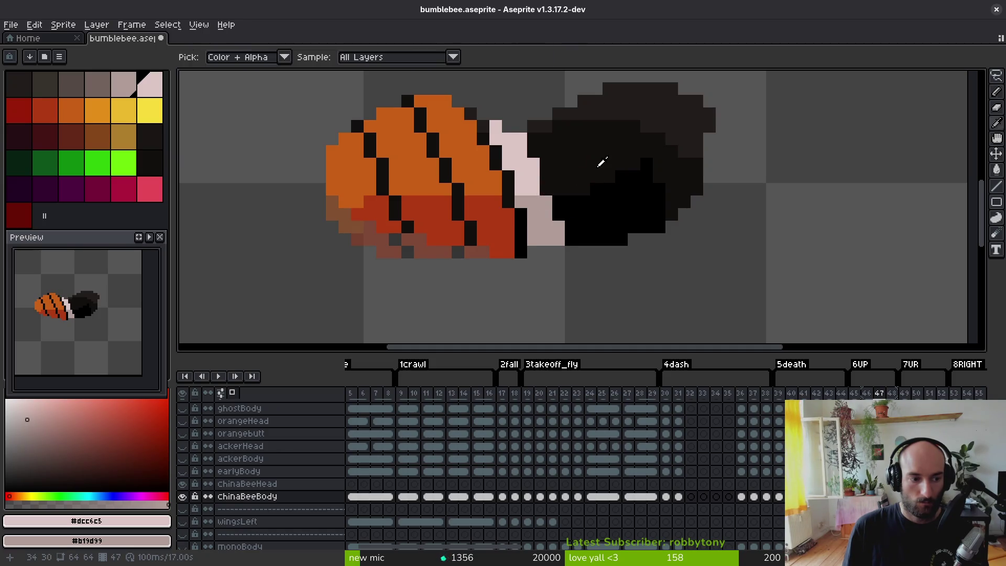
key("b")
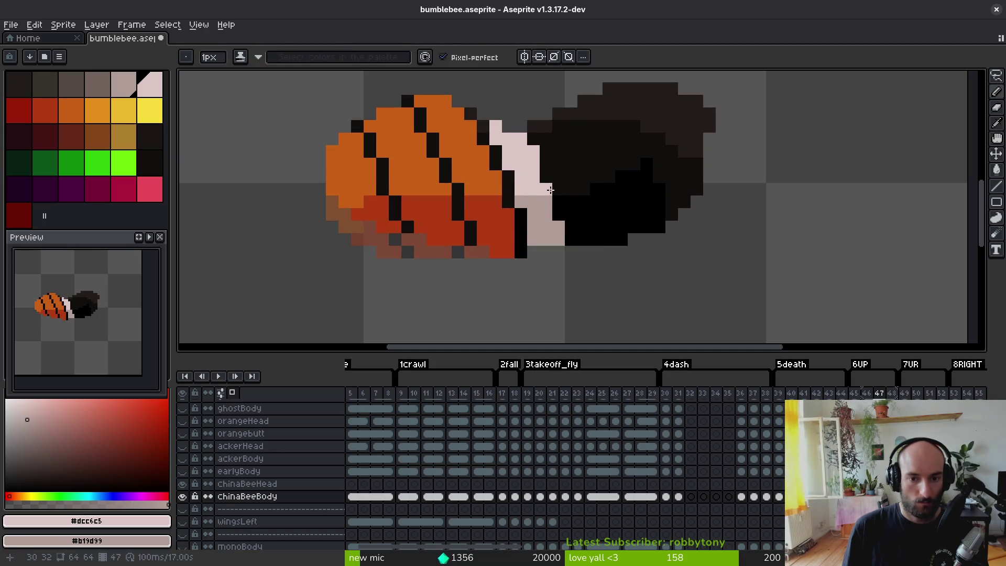
scroll(562, 260, "down", 3)
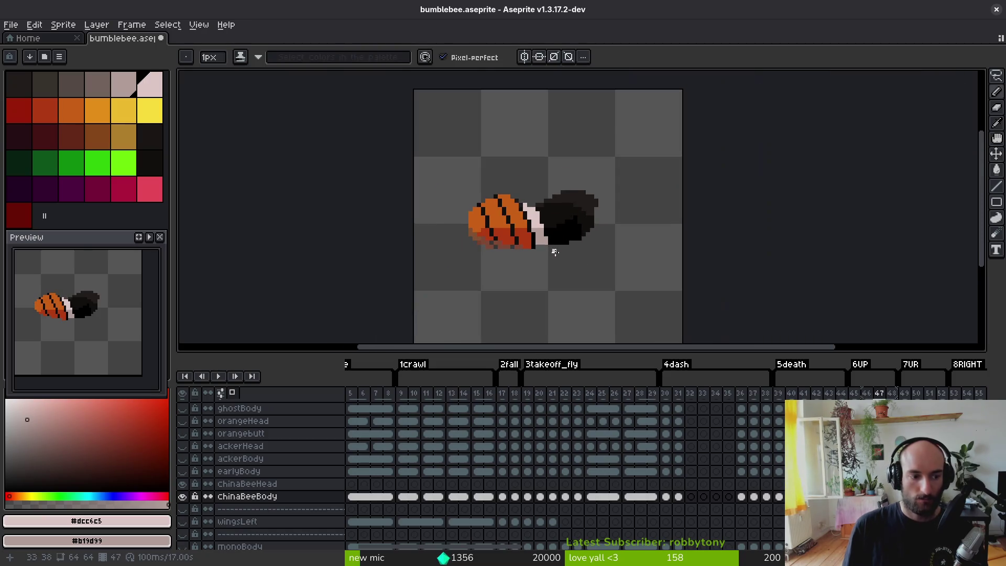
- Move through the frames to reach frame 50, checking it against frame 49
key("i")
key("b")
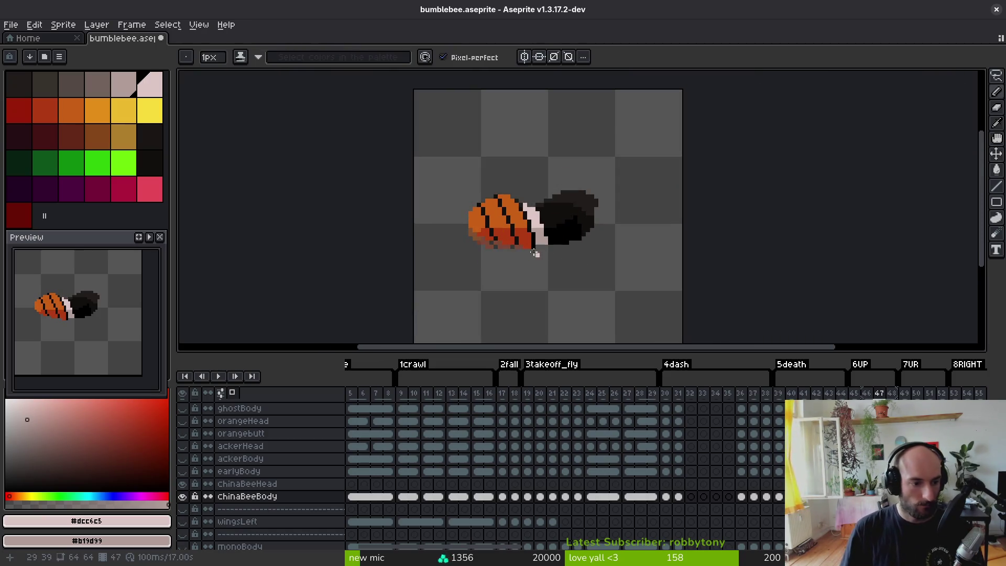
key("Return")
key("i")
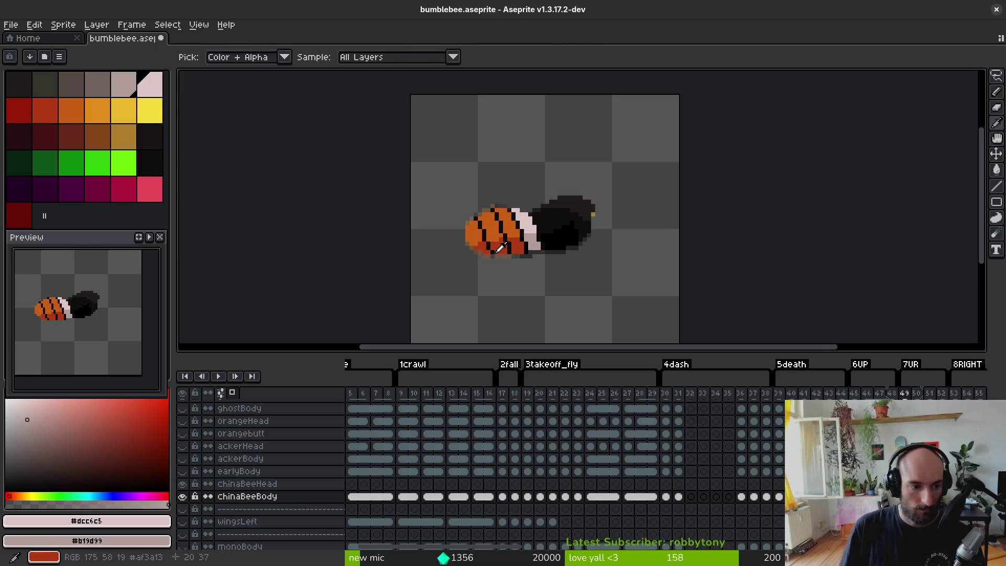
key("b")
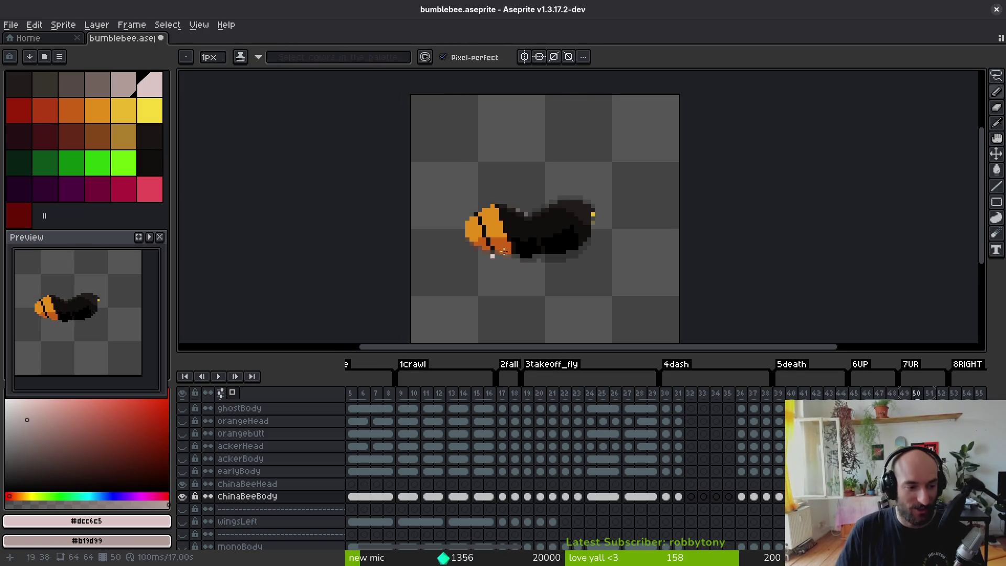
key("Left")
scroll(558, 243, "up", 2)
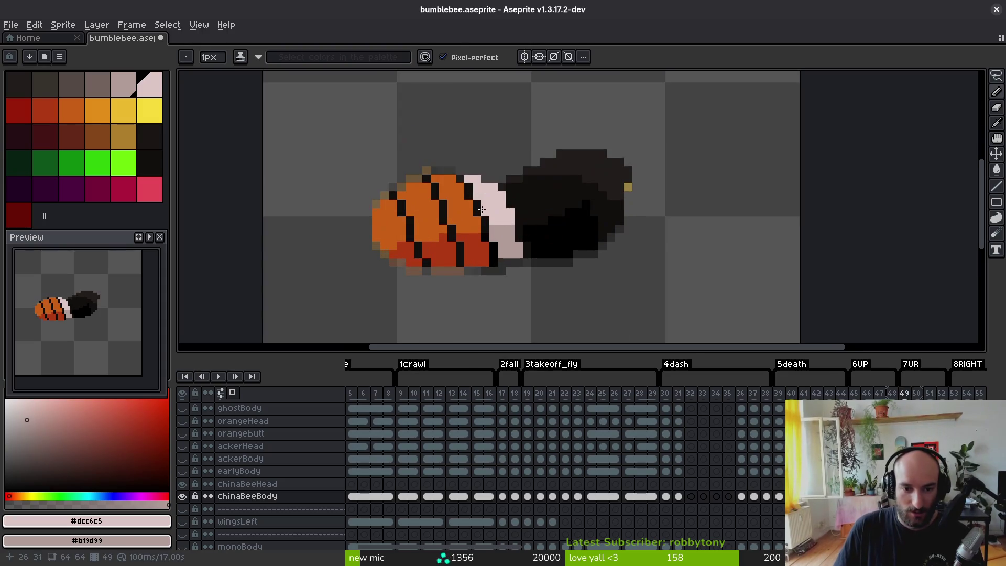
- Sample the orange stripe colour and red as the secondary colour, then settle on frame 50
key("i")
left_click(461, 222)
right_click(478, 238)
key("b")
key("Right")
key("i")
key("Left")
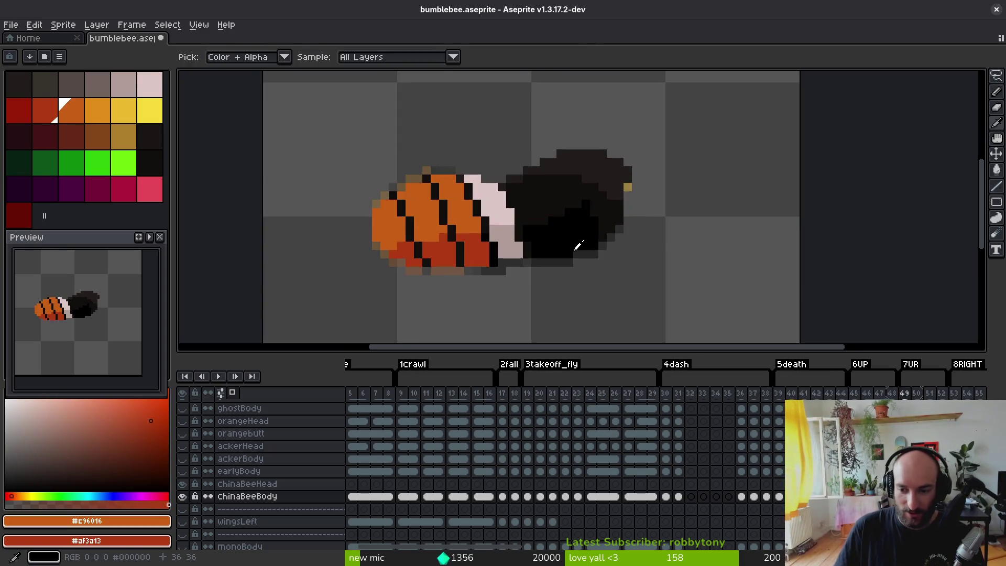
key("b")
key("Right")
scroll(468, 195, "up", 5)
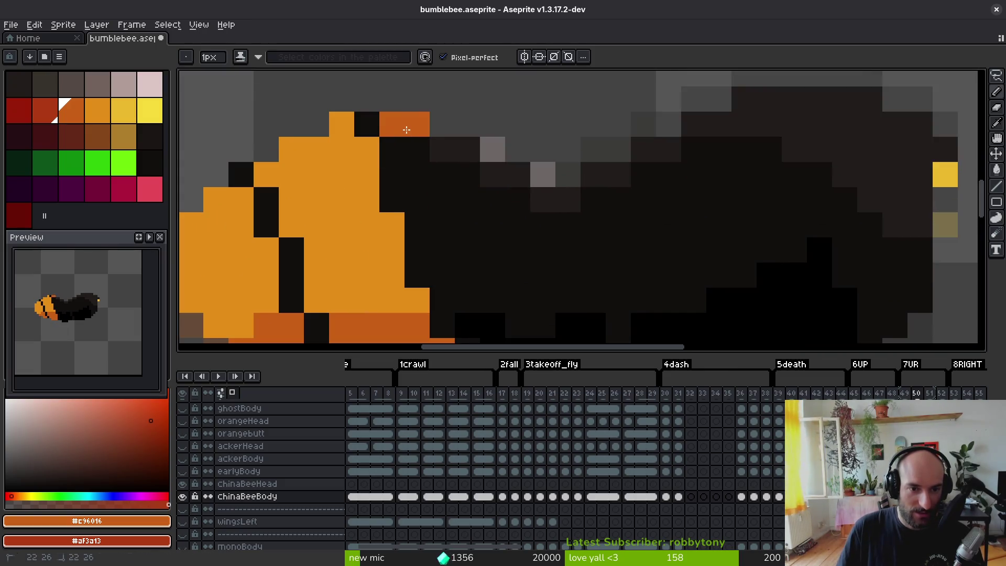
- Extend the orange stripe pixels down toward the black rear
mouse_move(421, 158)
left_mouse_down()
mouse_move(430, 215)
mouse_move(454, 215)
mouse_move(453, 157)
left_mouse_up()
left_click(434, 112)
left_click_drag(435, 112, 434, 147)
left_click_drag(433, 147, 446, 199)
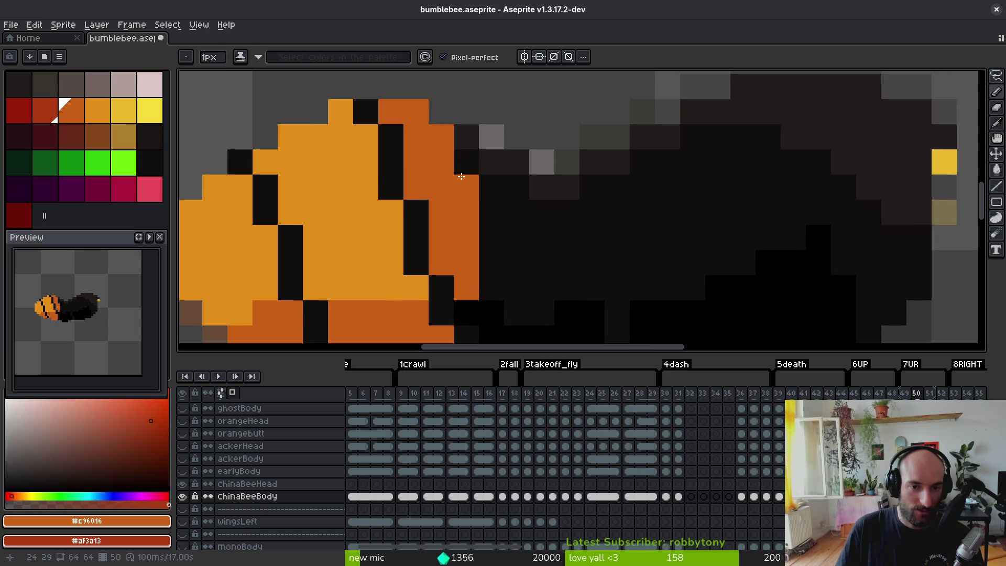
left_click(479, 239)
scroll(478, 238, "down", 5)
scroll(484, 244, "up", 4)
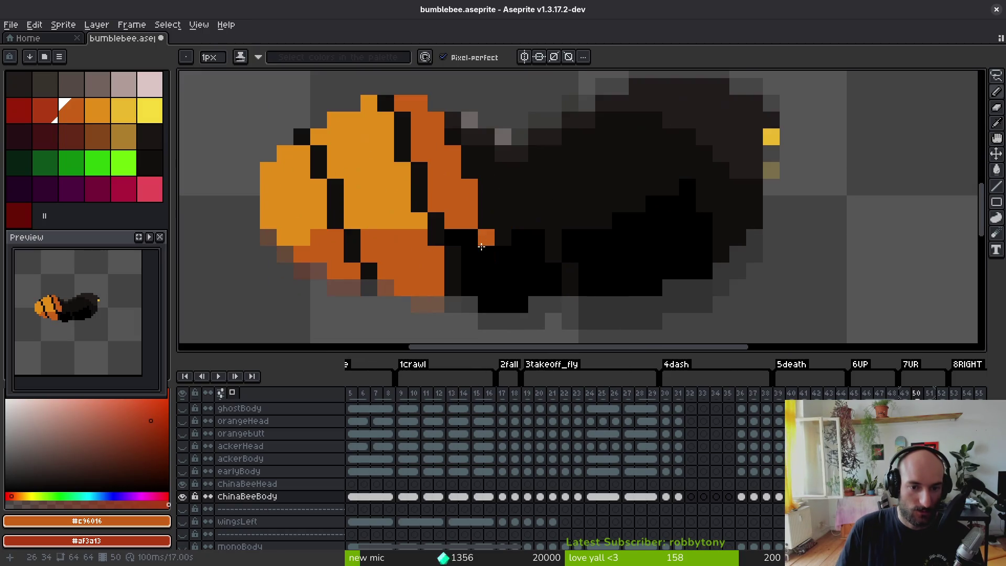
scroll(488, 254, "up", 5)
- Paint the bee's underside dark red up to the black rear
mouse_move(393, 152)
left_mouse_down()
mouse_move(343, 146)
mouse_move(400, 280)
left_mouse_up()
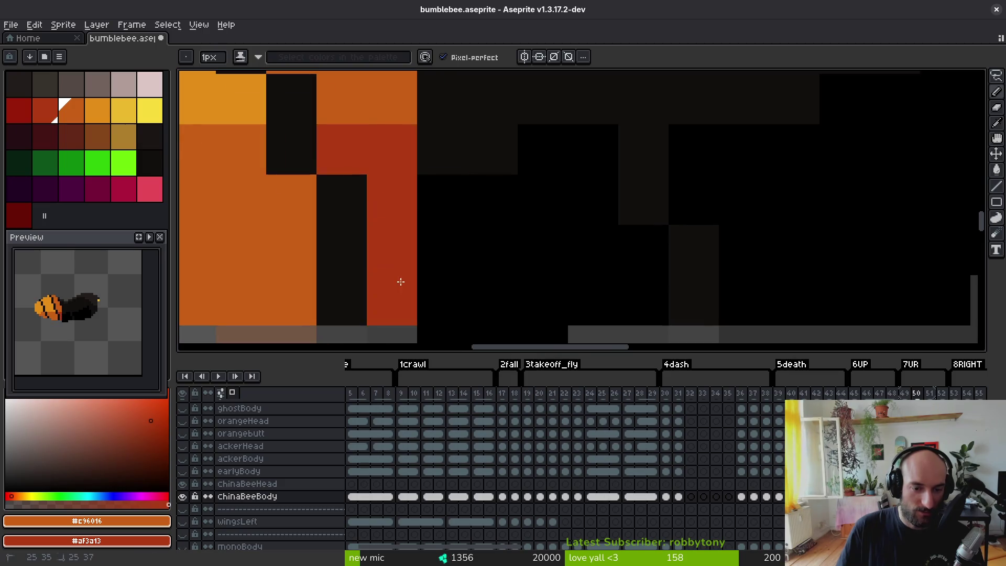
left_click_drag(453, 330, 431, 205)
scroll(485, 218, "up", 2)
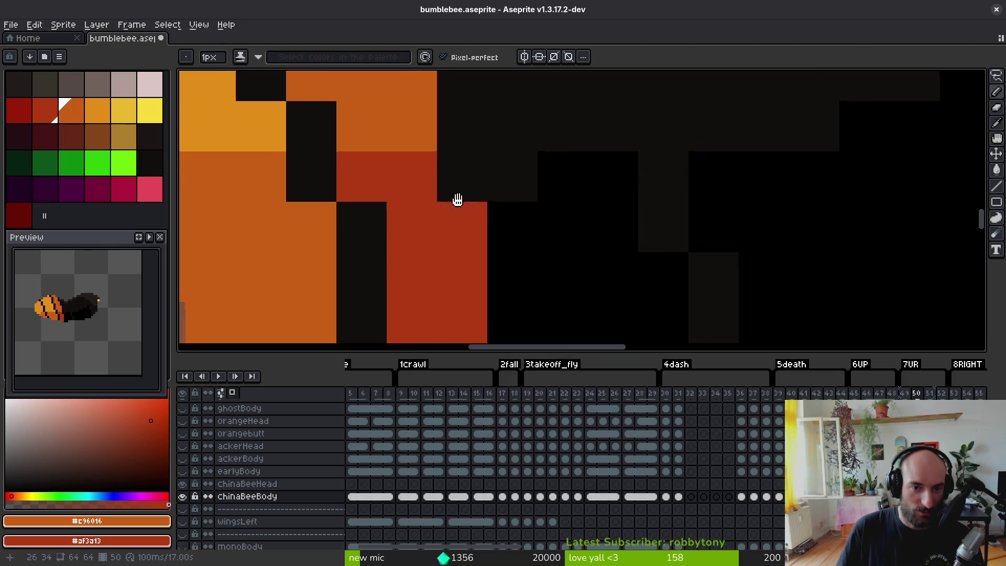
scroll(453, 210, "down", 3)
right_click(489, 260)
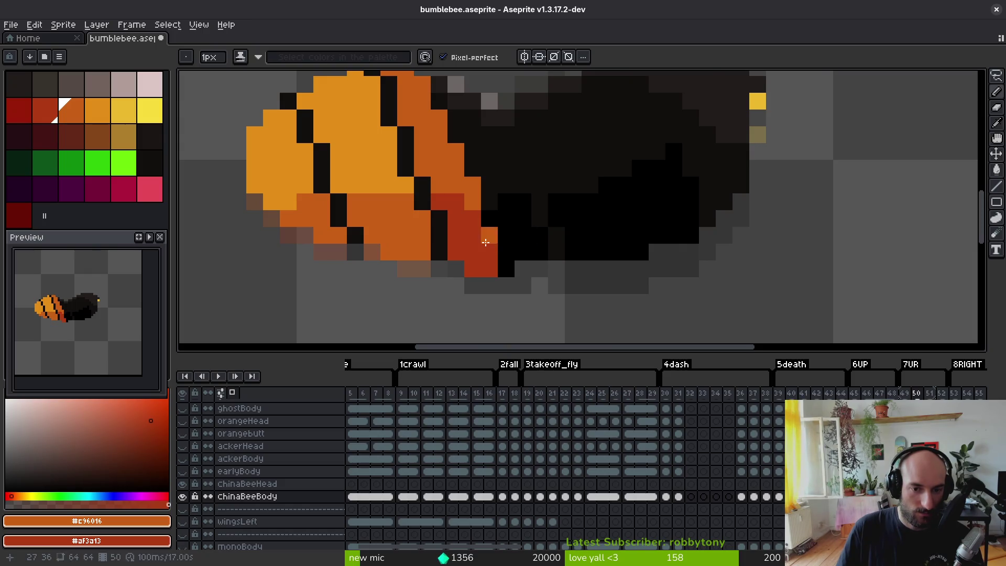
scroll(511, 244, "down", 2)
scroll(503, 249, "up", 1)
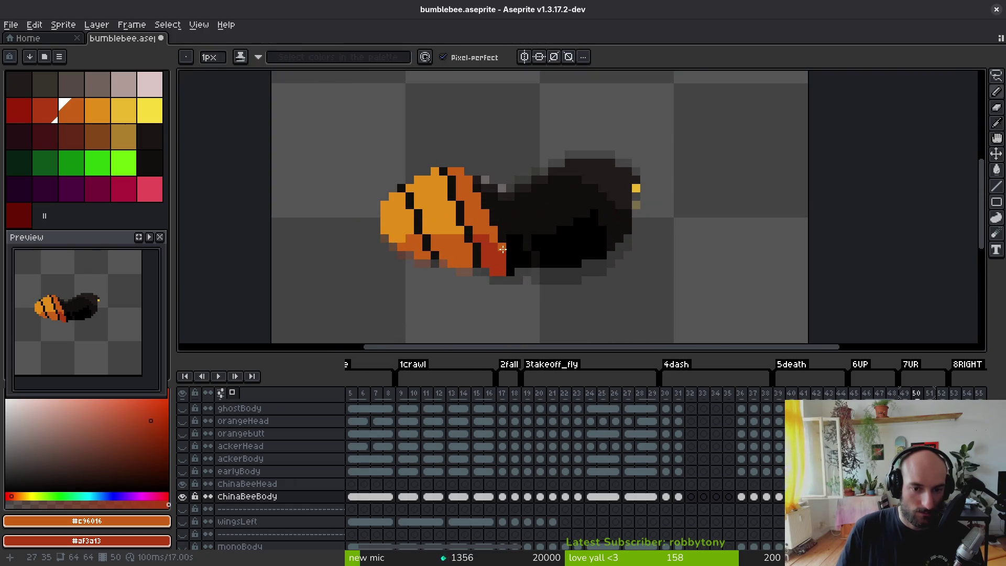
scroll(518, 259, "up", 2)
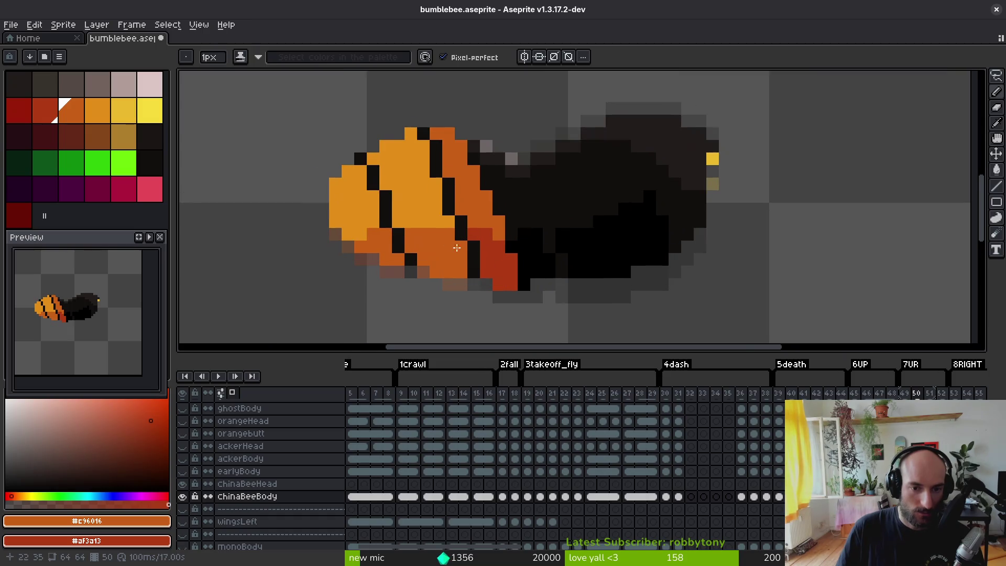
- Lower the dark stripe by one pixel and cover its old pixel with orange
key("alt")
left_click(535, 232, "alt")
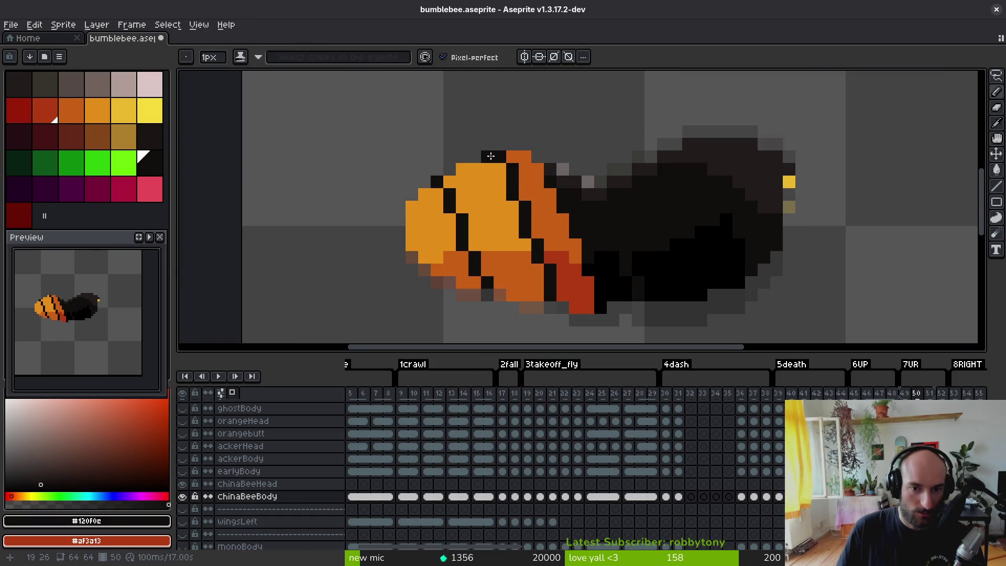
left_click(540, 265)
left_click(550, 246, "alt")
left_click(537, 245)
left_click(524, 207)
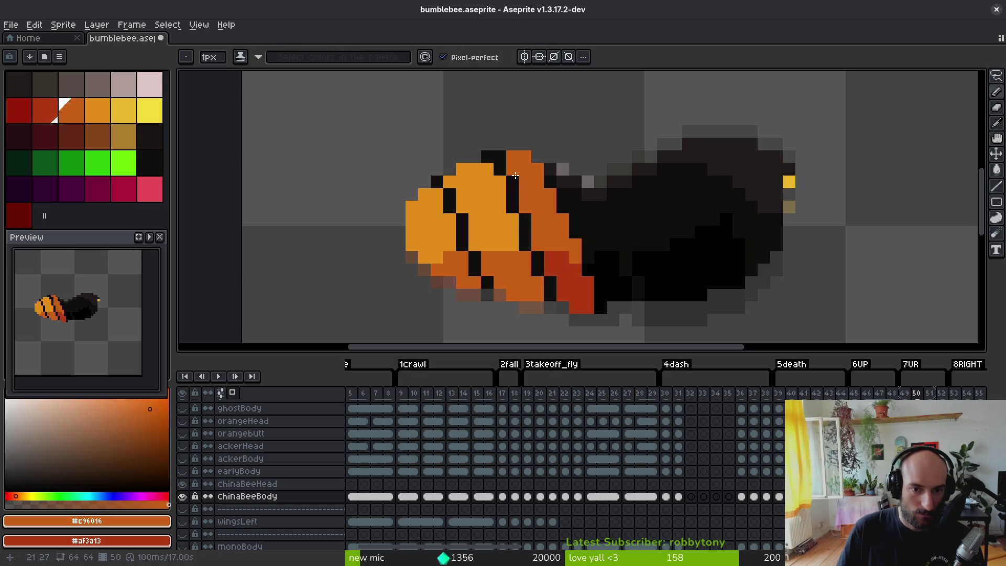
left_click(520, 191, "alt")
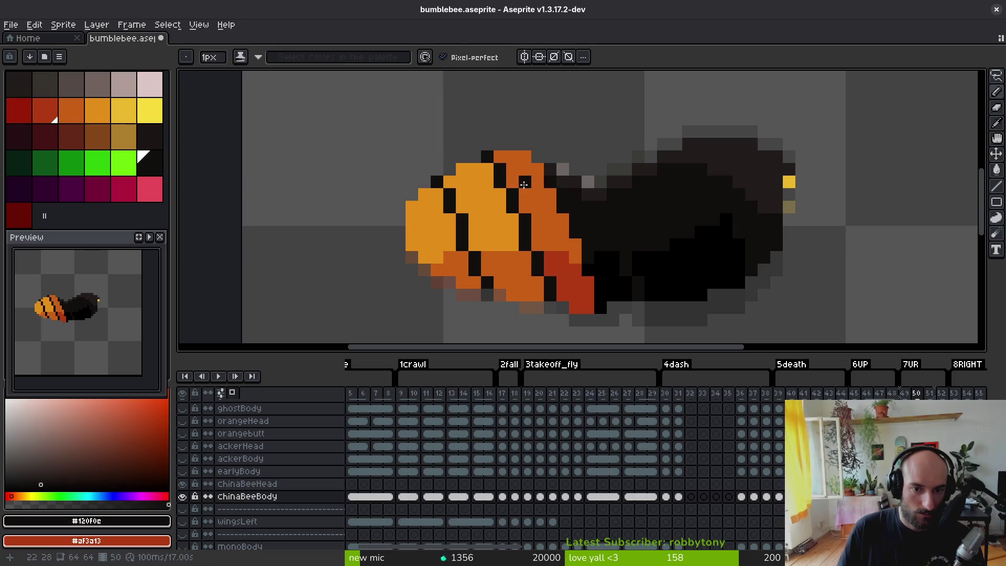
scroll(521, 191, "down", 4)
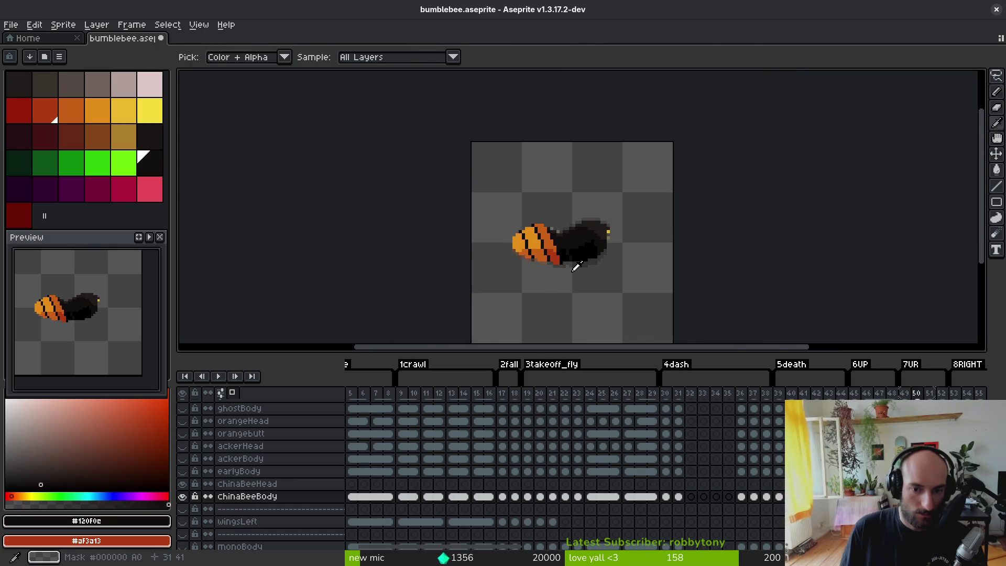
- Draw a pale pink band diagonally before the black thorax on frame 50
scroll(567, 245, "up", 4)
left_click(528, 195, "alt")
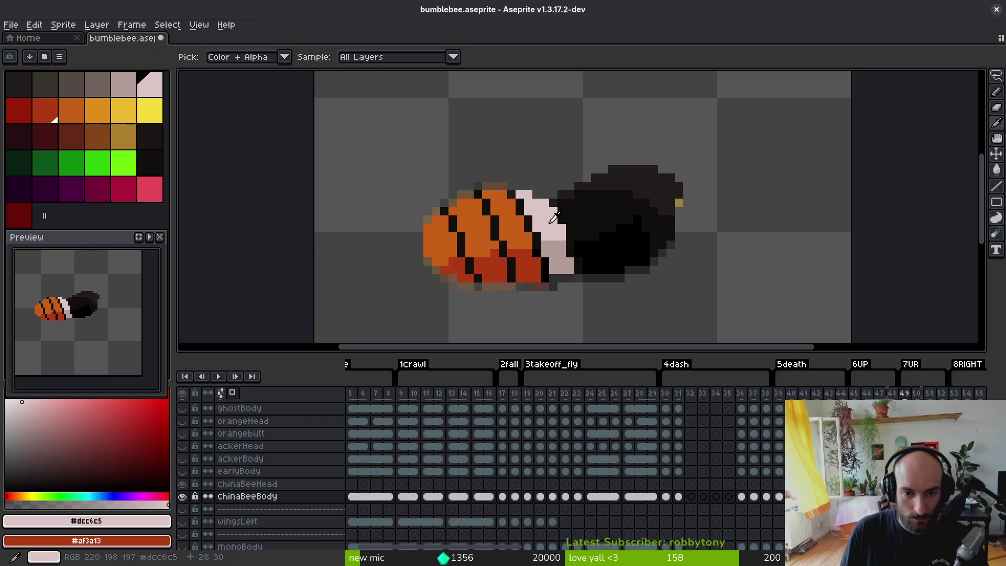
scroll(524, 194, "up", 3)
left_click(499, 181)
mouse_move(502, 184)
left_mouse_down()
mouse_move(527, 195)
mouse_move(530, 222)
mouse_move(550, 229)
mouse_move(547, 245)
mouse_move(573, 270)
mouse_move(567, 239)
left_mouse_up()
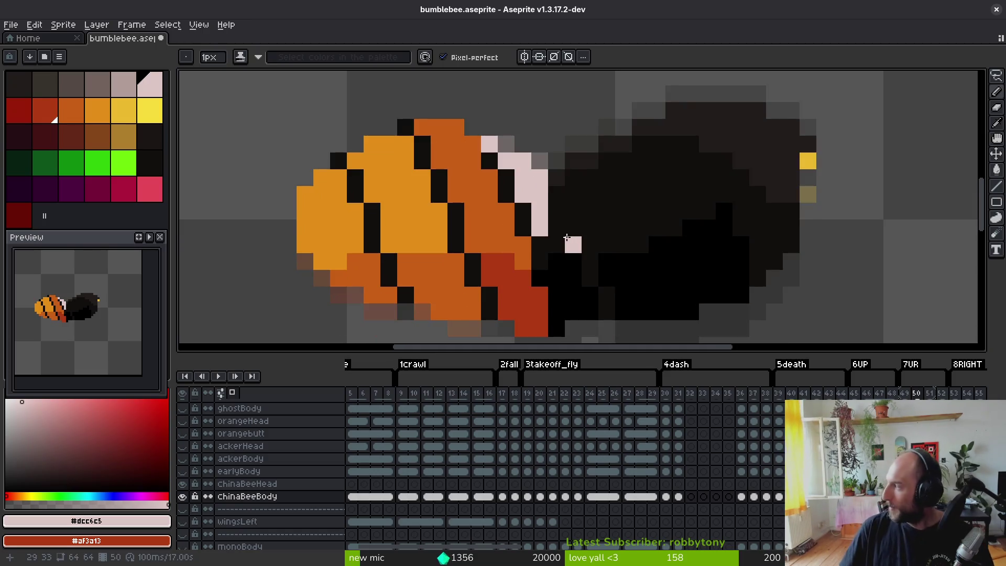
scroll(510, 186, "up", 1)
left_click(485, 185)
- Add red and greyish-pink shading pixels beneath the pale pink band
right_click(488, 223)
right_click(484, 209)
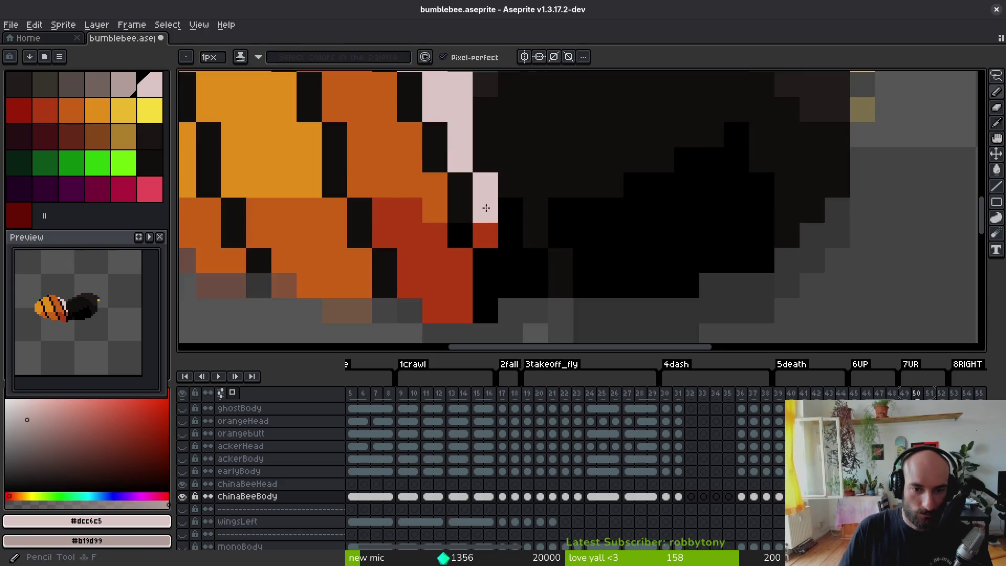
left_click(505, 220)
right_click(510, 234)
left_click(535, 258)
right_click(535, 283)
- Touch up the band's pixels with pale pink and greyish pink
left_click_drag(532, 237, 532, 279)
right_click(532, 279)
left_click(535, 300)
right_click(535, 300)
left_click(511, 226)
left_click(511, 176)
left_click(481, 148)
left_click(486, 190)
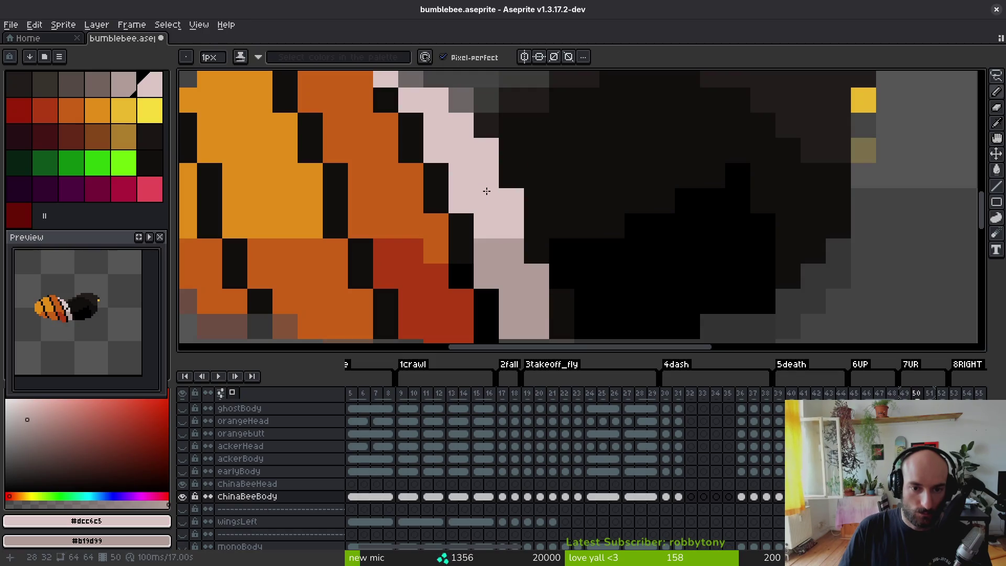
left_click(511, 176)
- Fill the lower stripes with red #af3a13 and the light-orange area with dark orange #c96016
scroll(575, 280, "down", 5)
scroll(512, 212, "up", 3)
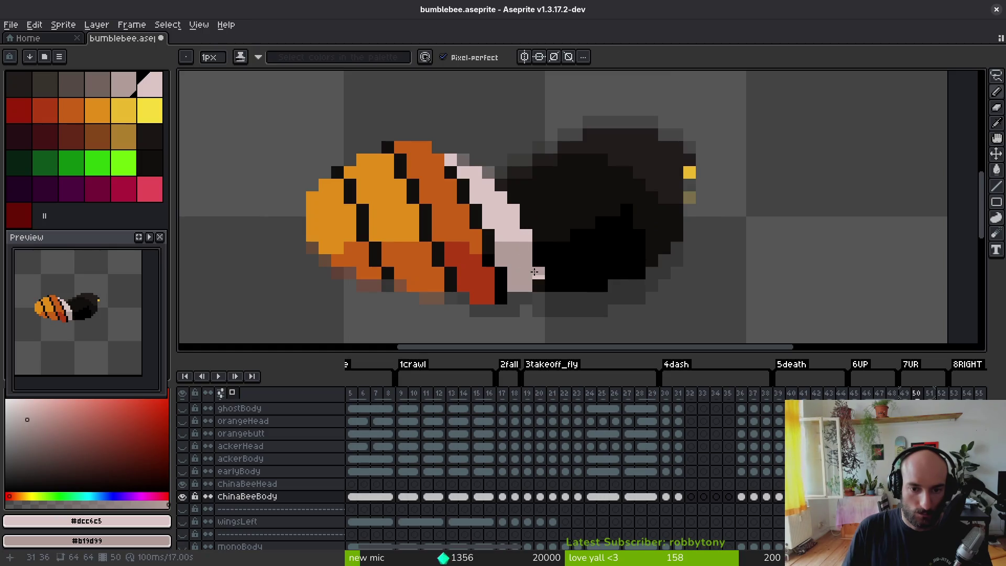
scroll(582, 280, "down", 5)
scroll(572, 262, "up", 3)
scroll(571, 262, "up", 4)
scroll(506, 256, "down", 4)
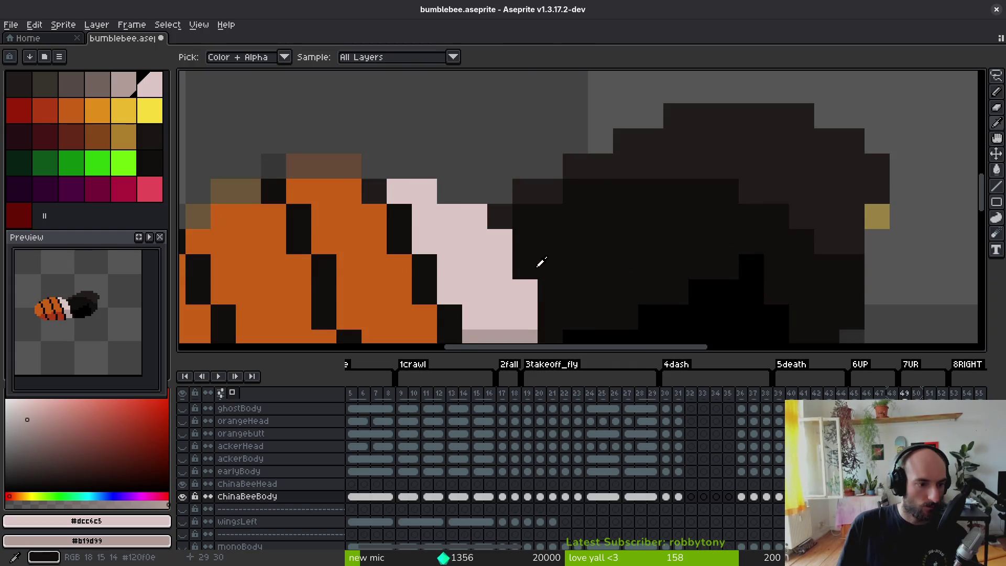
scroll(538, 263, "up", 2)
left_click(489, 270, "alt")
right_click(488, 304)
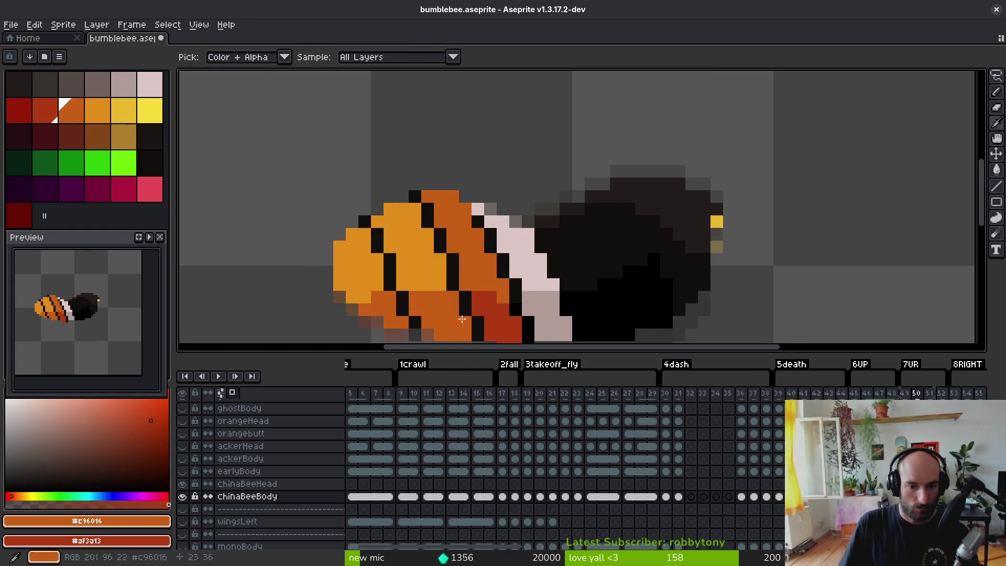
key("g")
right_click(440, 315)
right_click(383, 312)
left_click(430, 266)
scroll(430, 266, "down", 3)
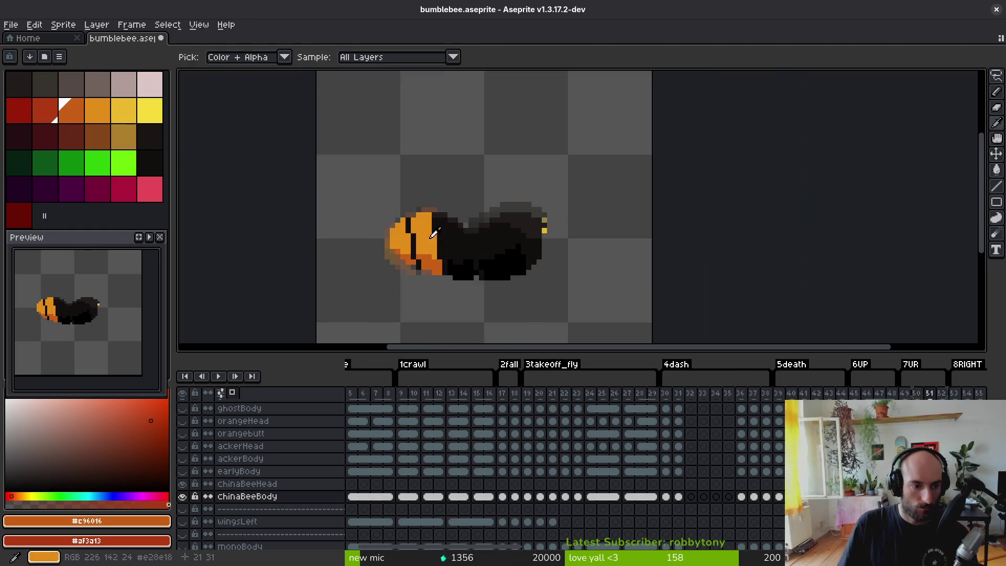
- Sample the dark body colour and paint dark pixels near the bee's eye on the following frames
key("Left")
left_click(543, 209)
scroll(543, 210, "up", 2)
scroll(543, 210, "up", 2)
left_click(543, 210, "alt")
key("b")
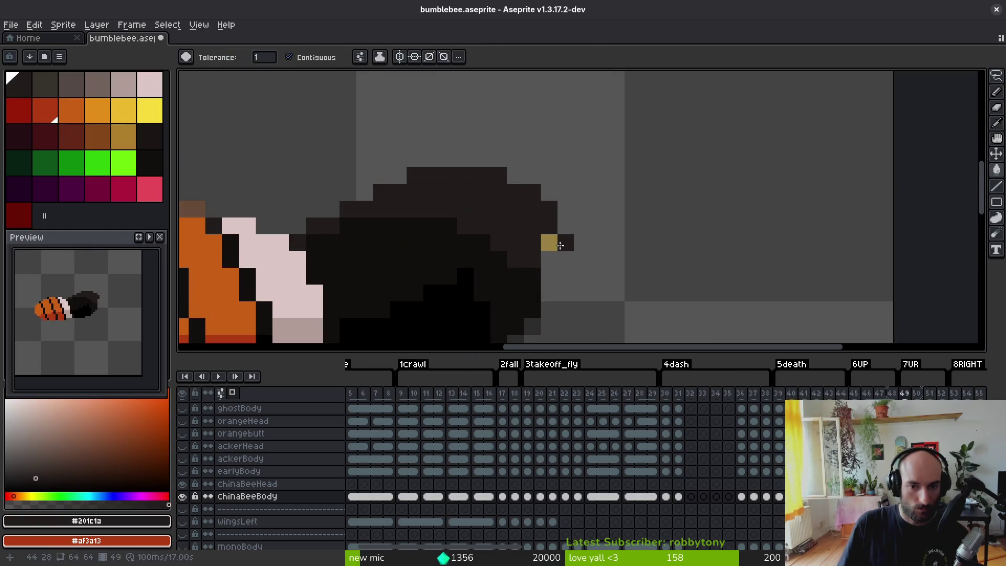
key("Right")
left_click(549, 252)
key("Right")
left_click(549, 276)
- Step through the frames, recentre the bee and return to frame 51
scroll(603, 275, "down", 2)
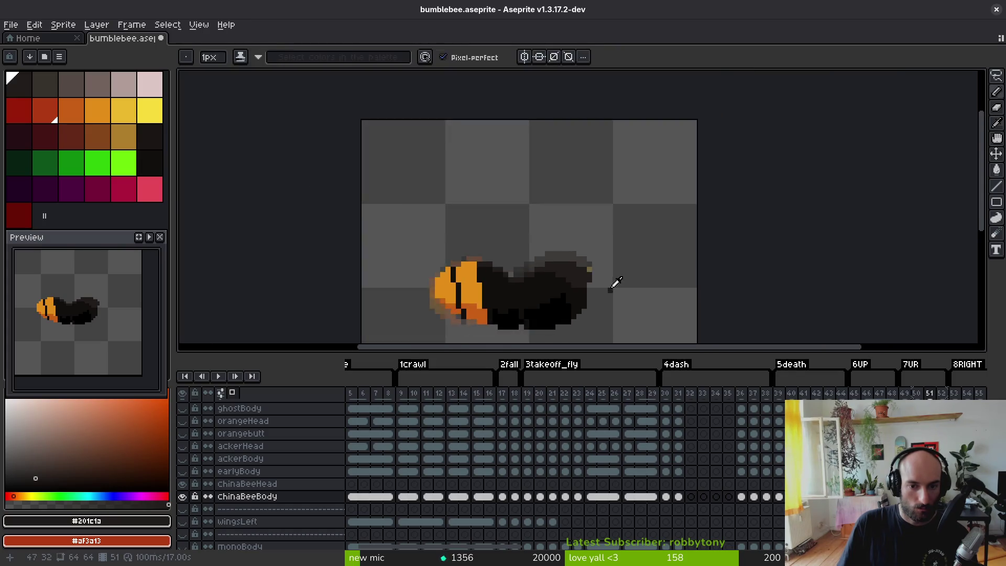
key("Right")
scroll(603, 275, "up", 2)
key("Right")
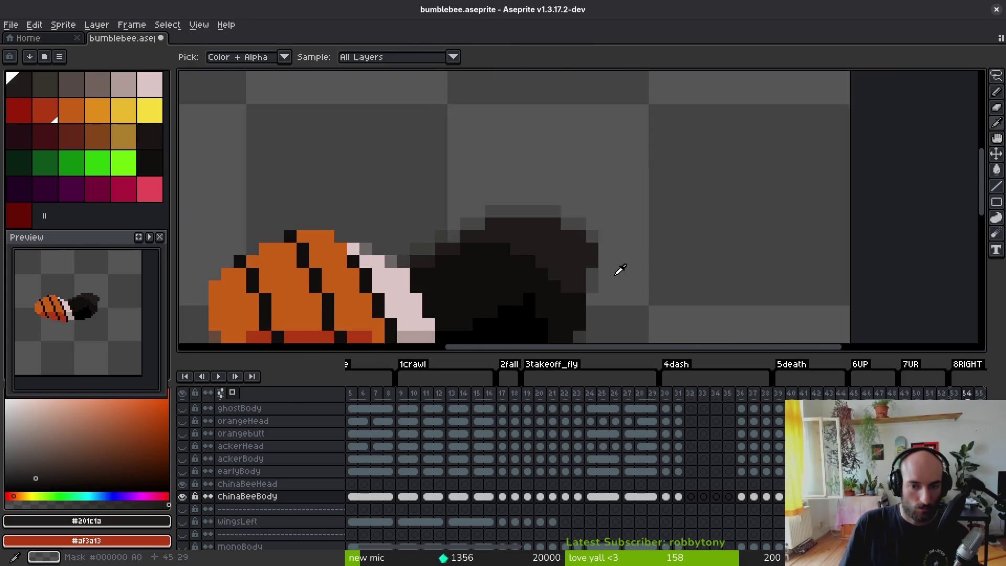
key("Left")
key("Left")
key("Left")
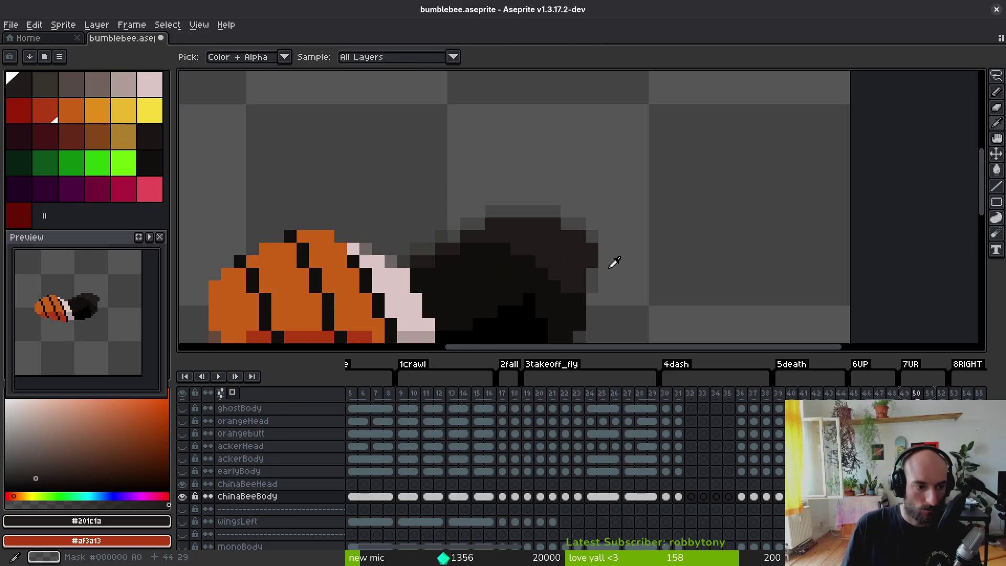
left_click_drag(532, 262, 559, 195)
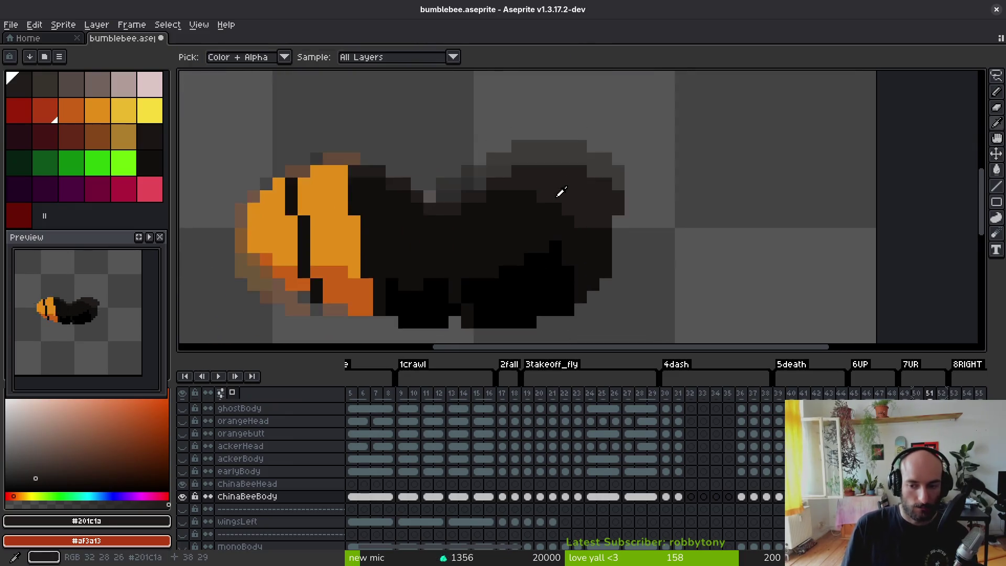
key("Left")
- On frame 51, paint red pixels in a column along the dark orange stripe
left_click(408, 241)
key("Right")
key("Right")
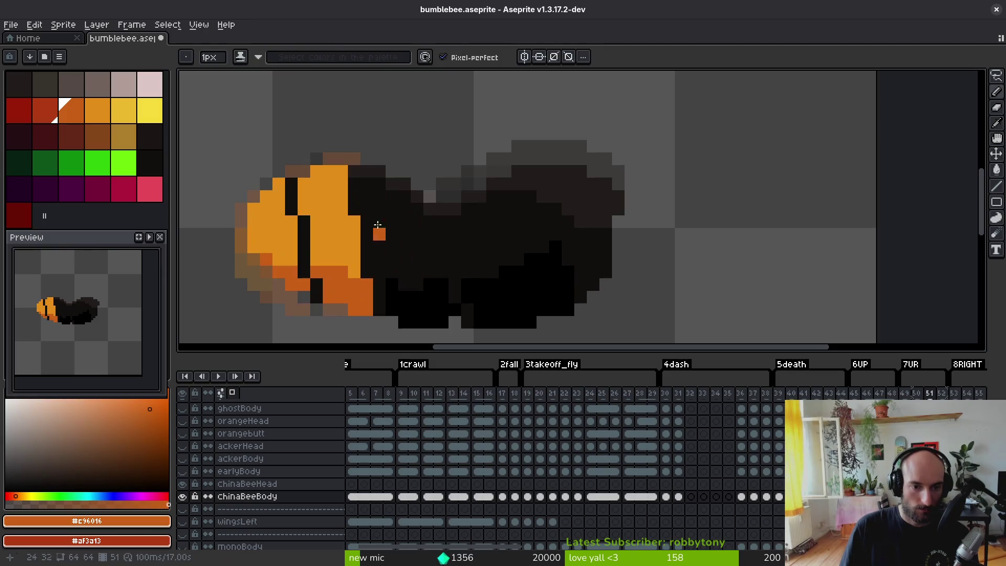
scroll(379, 219, "up", 2)
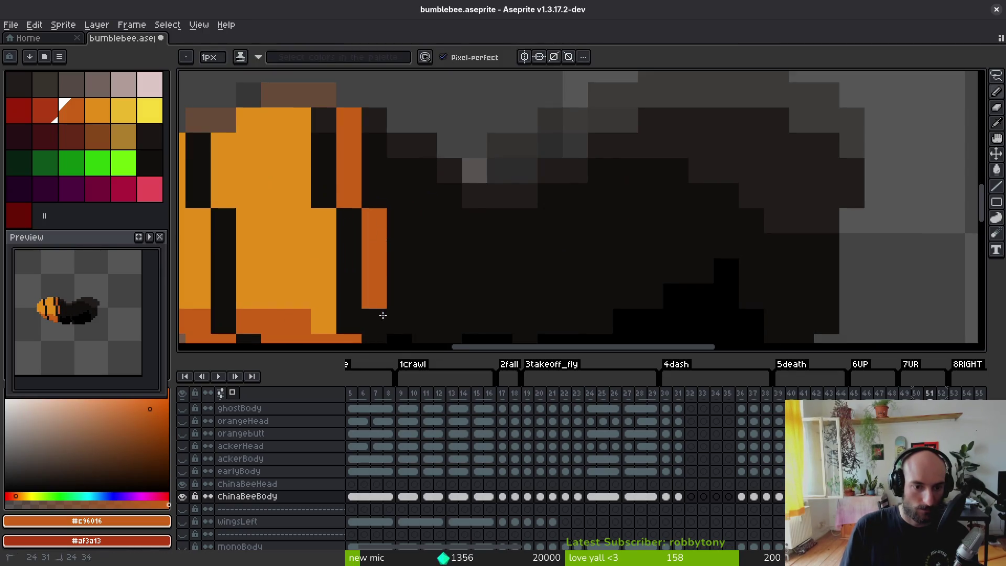
mouse_move(401, 262)
left_mouse_down()
mouse_move(407, 313)
mouse_move(427, 336)
mouse_move(438, 240)
left_mouse_up()
mouse_move(469, 278)
left_mouse_down()
mouse_move(466, 230)
mouse_move(447, 182)
mouse_move(456, 252)
mouse_move(451, 220)
mouse_move(438, 234)
mouse_move(418, 135)
mouse_move(434, 146)
mouse_move(430, 172)
left_mouse_up()
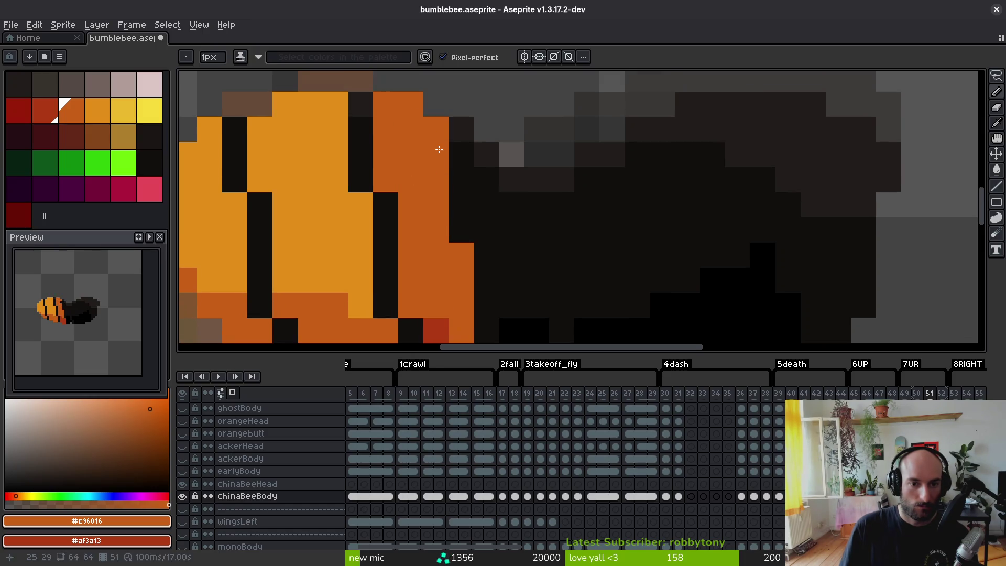
scroll(483, 300, "down", 5)
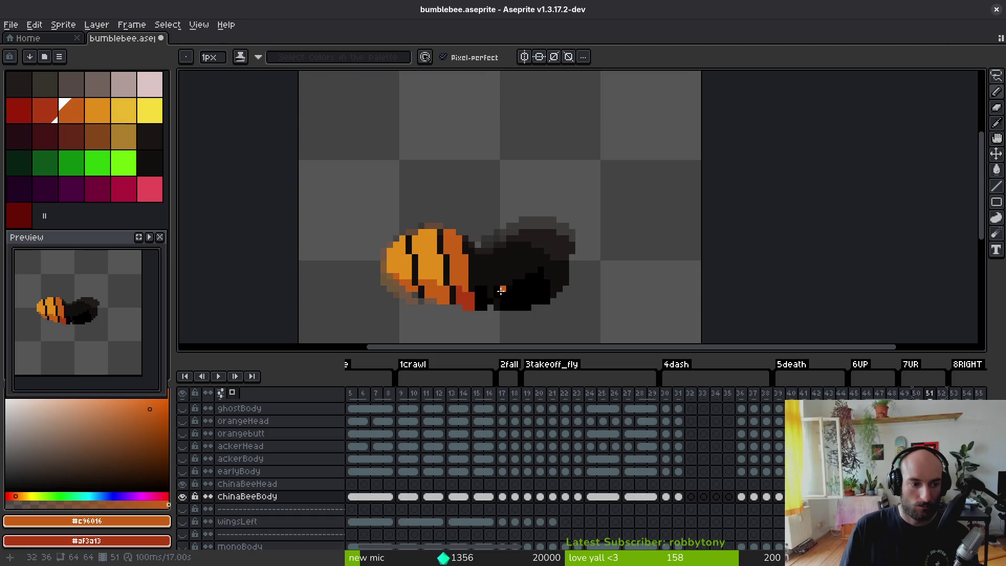
- Paint a pale pink band down the body, shading its lower pixel greyish pink
left_click(500, 231)
scroll(485, 222, "up", 3)
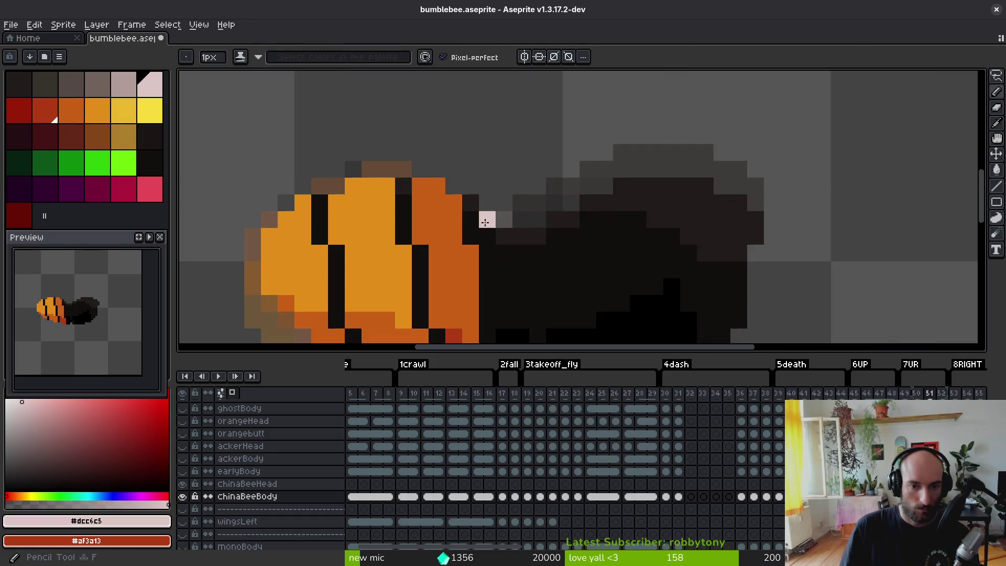
left_click_drag(531, 274, 509, 226)
mouse_move(482, 192)
left_mouse_down()
mouse_move(499, 288)
mouse_move(480, 222)
mouse_move(475, 267)
mouse_move(491, 259)
mouse_move(475, 162)
left_mouse_up()
right_click(485, 201)
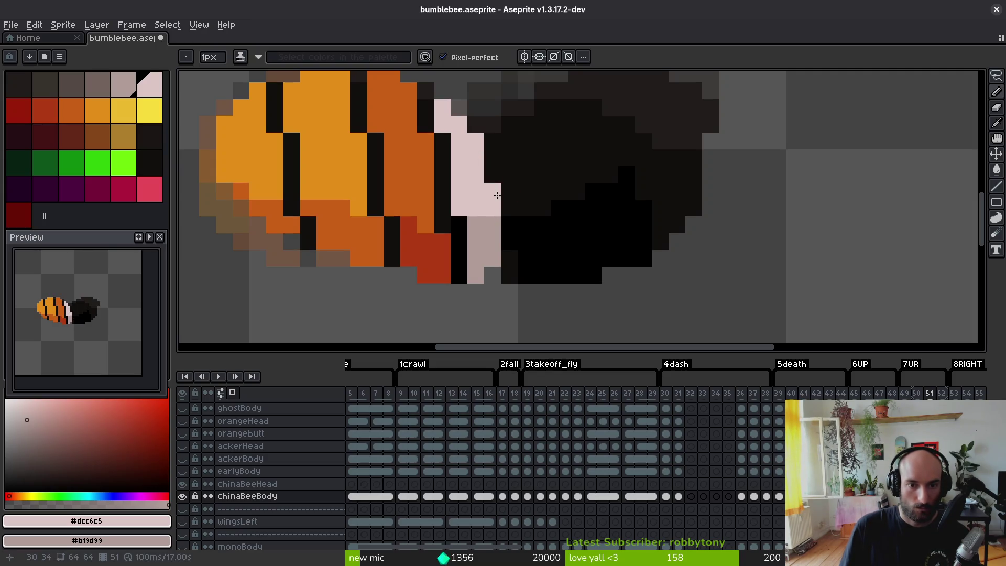
scroll(512, 258, "down", 6)
scroll(507, 243, "up", 2)
scroll(507, 242, "up", 4)
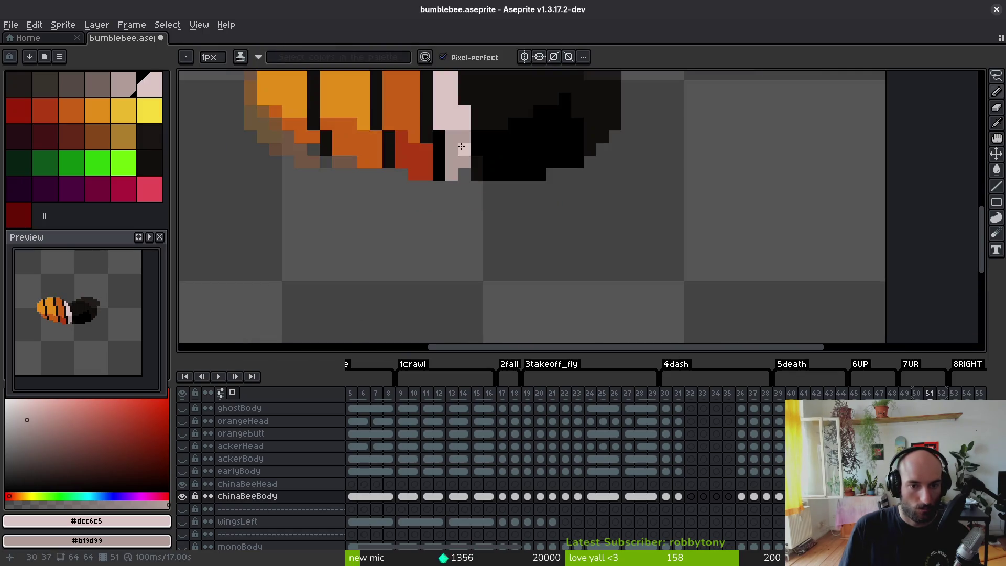
scroll(482, 210, "down", 4)
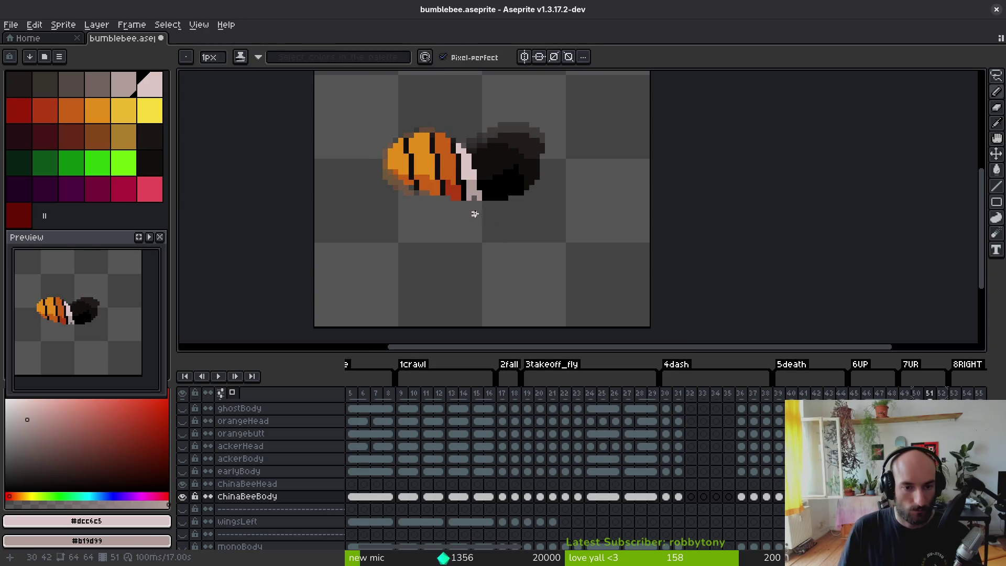
scroll(475, 215, "up", 3)
- Bucket-fill frame 51's light-orange stripes with dark orange #c96016, keeping red as secondary colour
left_click(442, 187, "alt")
right_click(393, 179)
key("g")
left_click(346, 173)
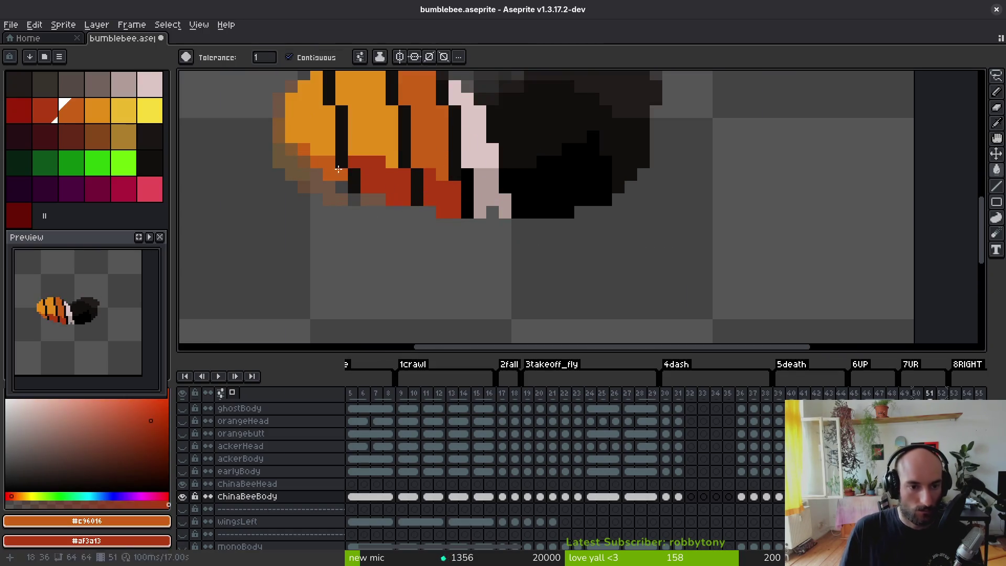
left_click(302, 138)
left_click(367, 136)
scroll(425, 239, "down", 3)
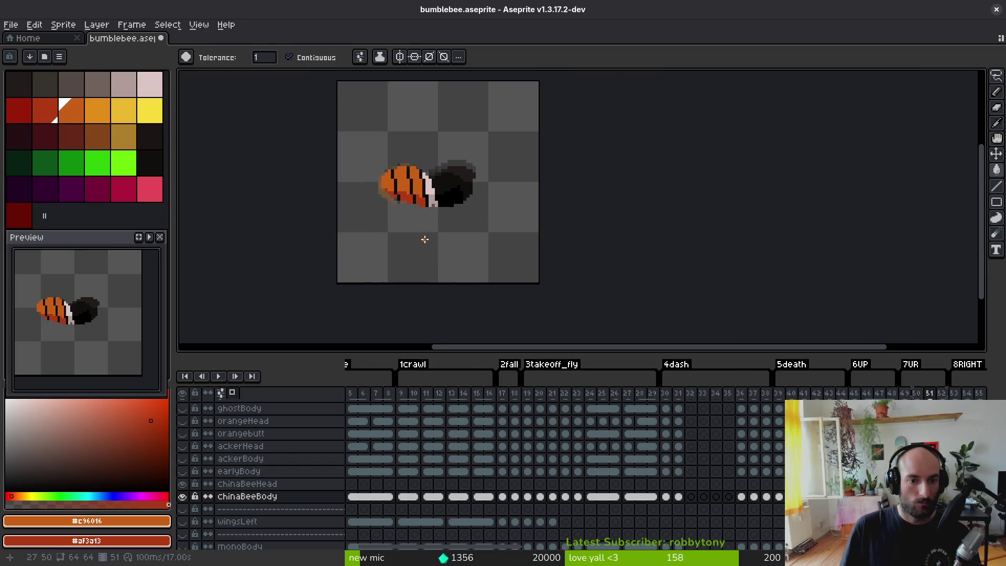
- On frame 52, draw a diagonal dark orange stripe line across the body
key("Right")
scroll(422, 199, "up", 2)
left_click(406, 185, "alt")
left_click(406, 185, "alt")
left_click(409, 186)
scroll(367, 157, "up", 3)
key("b")
left_click(325, 114)
mouse_move(325, 114)
left_mouse_down()
mouse_move(366, 214)
mouse_move(406, 254)
mouse_move(435, 322)
mouse_move(461, 272)
left_mouse_up()
scroll(405, 254, "down", 1)
- Paint red and orange pixels along frame 52's lower stripe
left_click(425, 221)
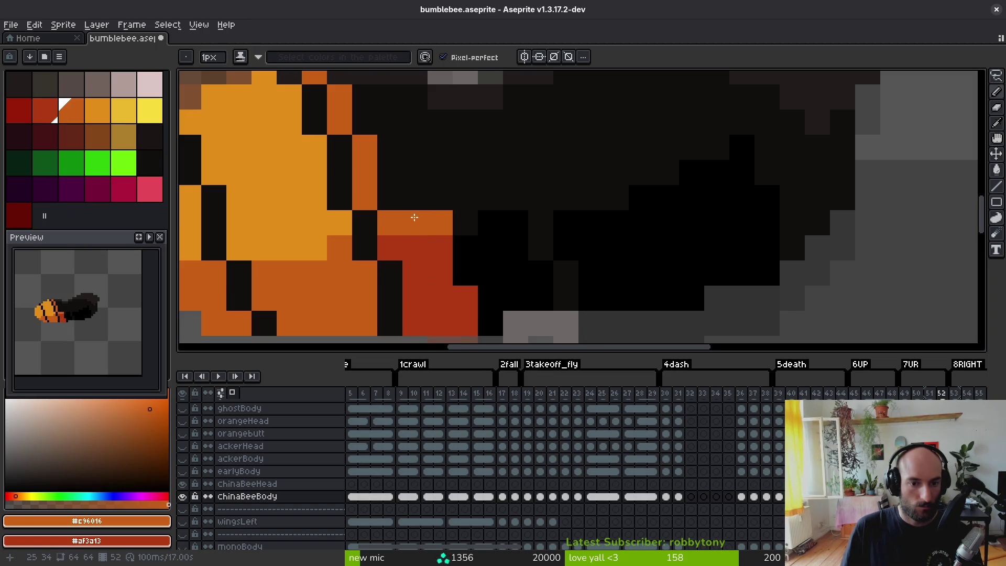
scroll(416, 225, "up", 2)
mouse_move(416, 237)
left_mouse_down()
mouse_move(426, 213)
mouse_move(381, 135)
left_mouse_up()
left_click(373, 112)
left_click(351, 113)
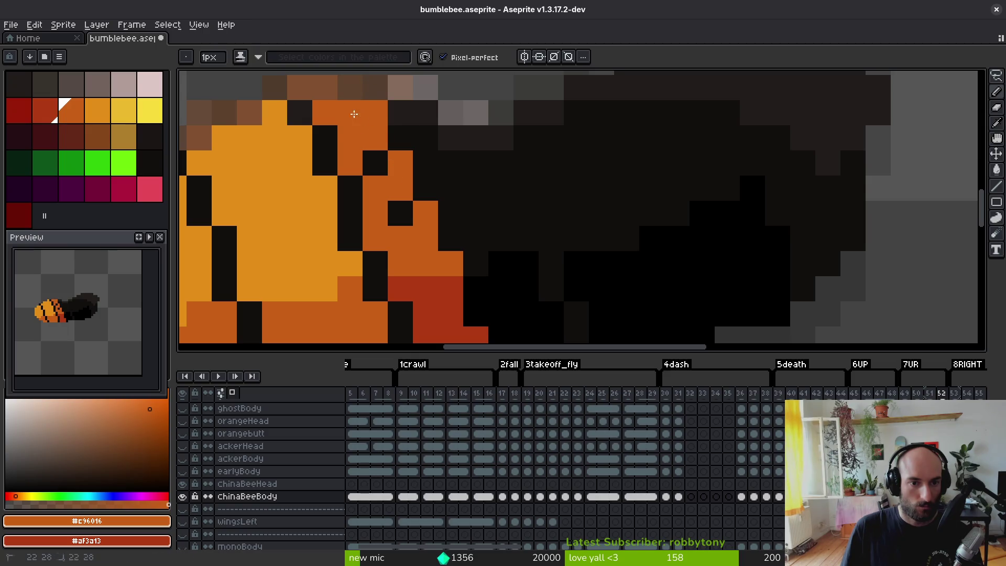
left_click(375, 162)
left_click(400, 137)
left_click(425, 188)
left_click(400, 212)
scroll(429, 253, "down", 4)
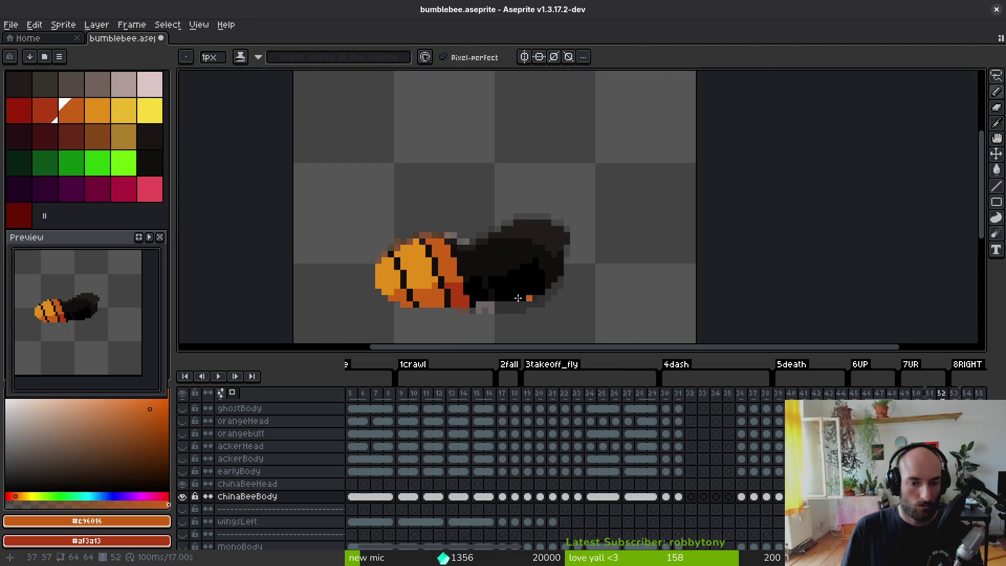
scroll(442, 300, "up", 3)
scroll(403, 238, "down", 4)
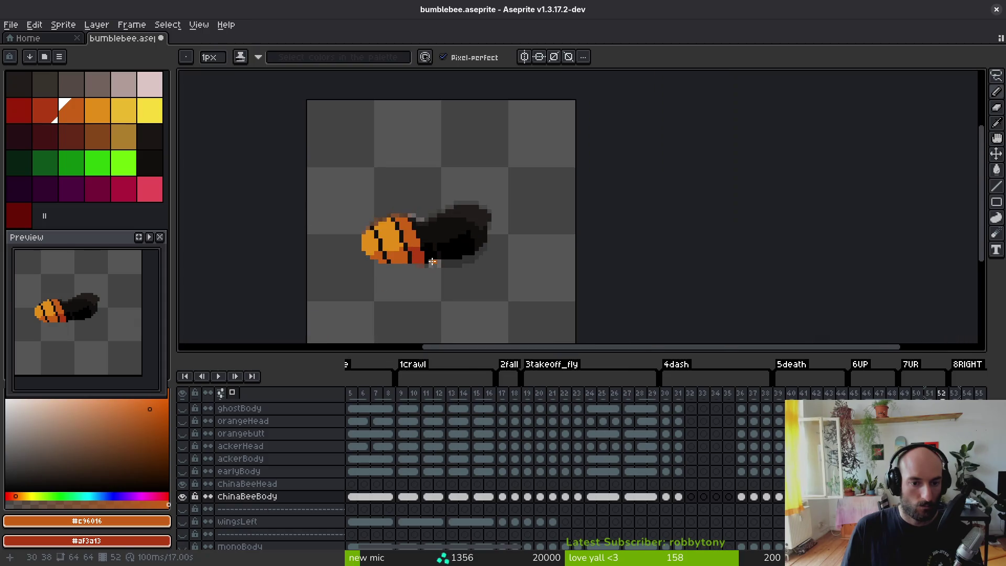
scroll(434, 260, "up", 3)
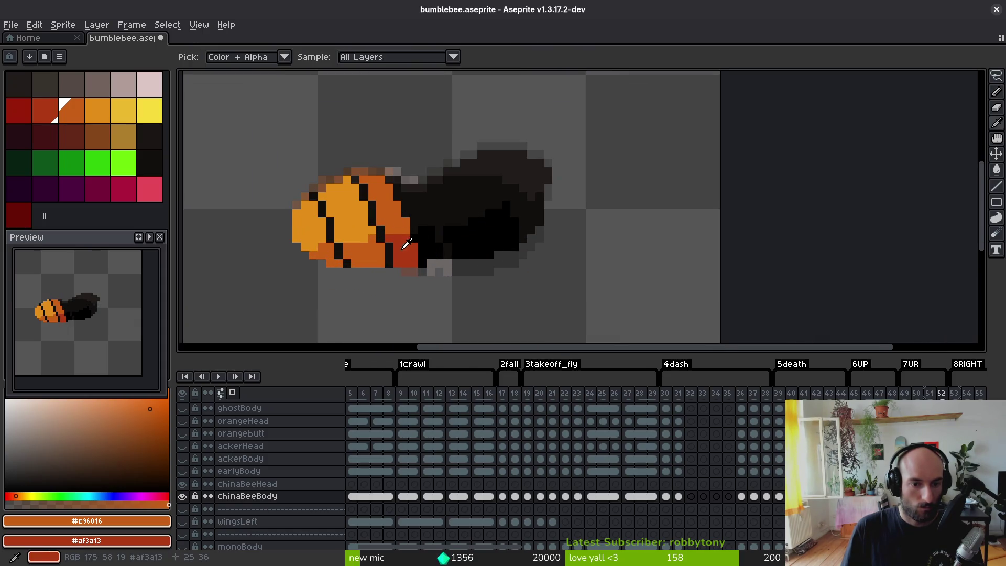
- Save the sprite and flip between frames 51 and 52 to compare them
left_click(408, 246, "alt")
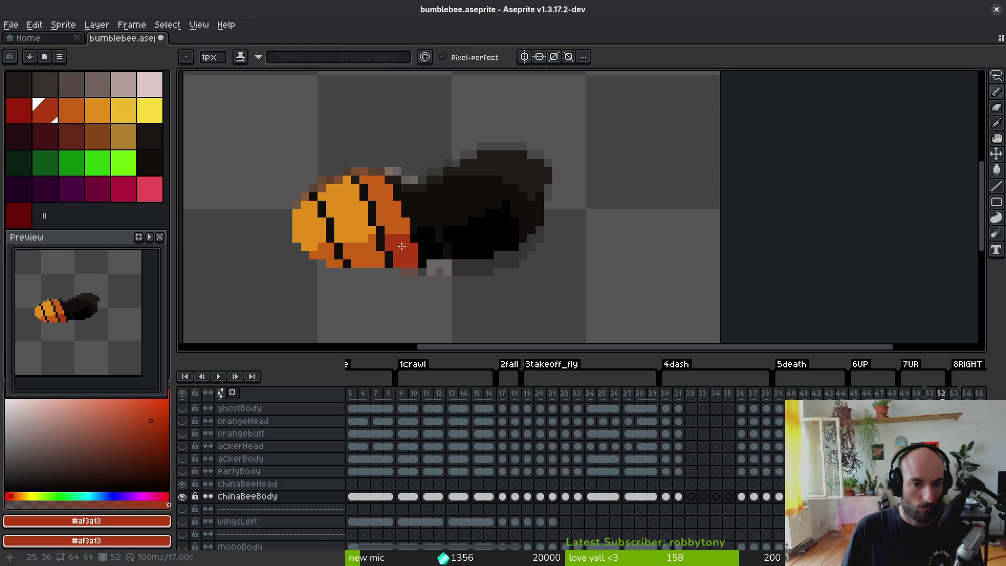
left_click_drag(394, 240, 464, 264)
key("ctrl+s")
key("Left")
key("Right")
key("Left")
- Paint frame 52's pale pink band using colours picked from frame 51
left_click(498, 237, "alt")
right_click(508, 272, "alt")
key("Right")
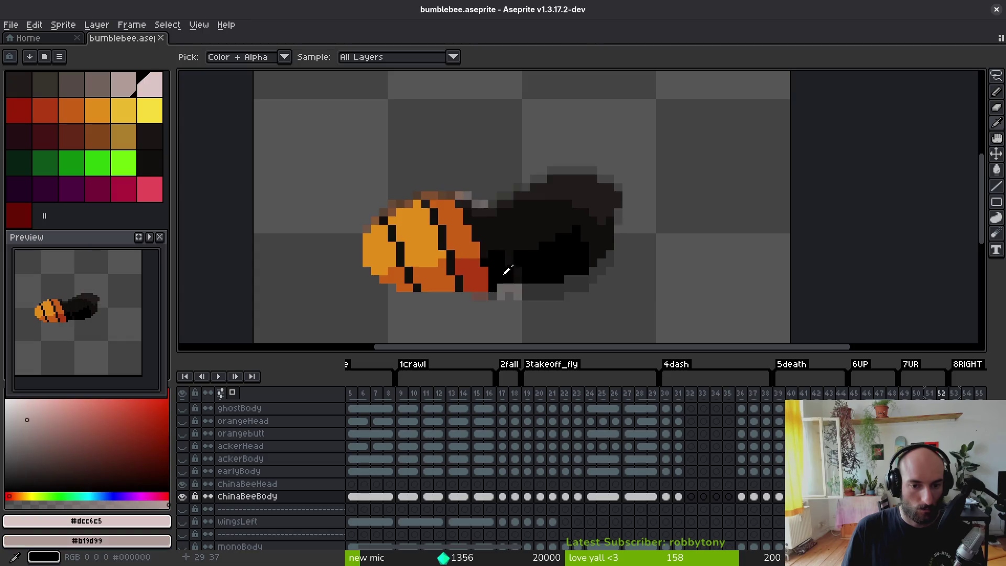
scroll(477, 235, "up", 3)
left_click(458, 172)
left_click(475, 206)
left_click_drag(482, 220, 470, 209)
left_click(463, 177)
left_click_drag(529, 231, 522, 219)
left_click(521, 219)
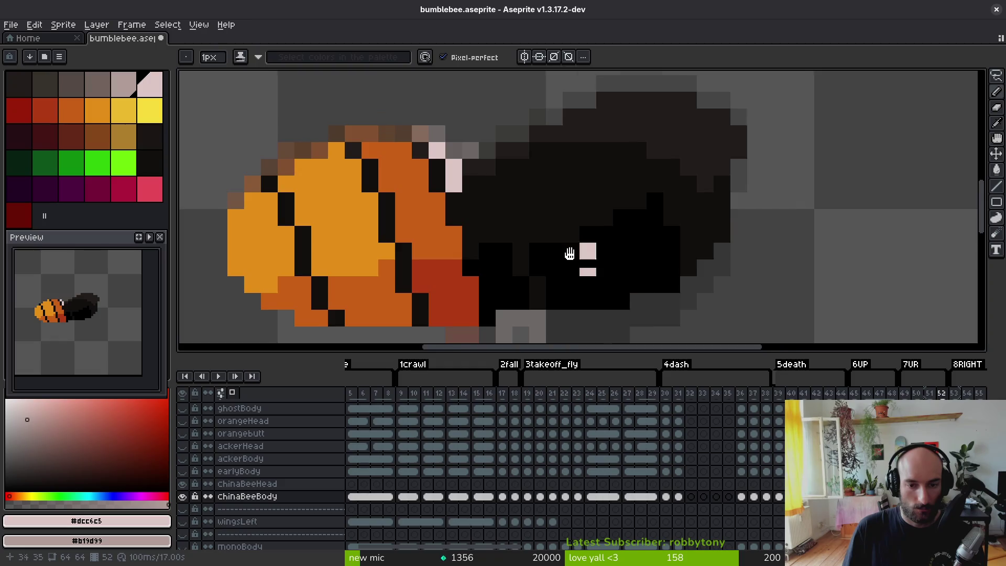
left_click_drag(586, 266, 518, 222)
left_click(401, 170)
left_click(418, 188)
- Shade the band's lower edge greyish pink and add a diagonal pale pink strip
right_click(419, 204)
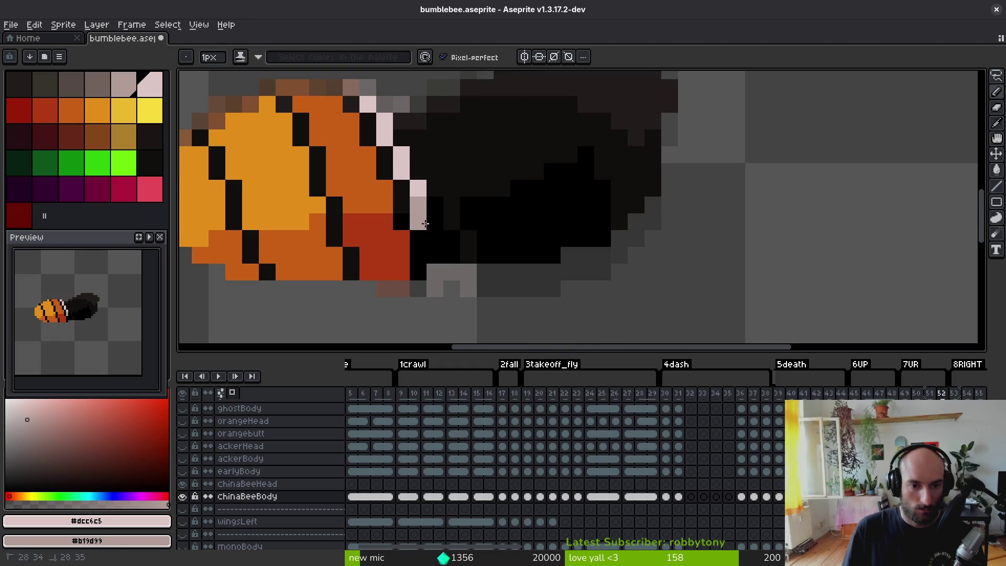
right_click(418, 221)
right_click(435, 221)
right_click(434, 239)
right_click(435, 255)
right_click(451, 238)
right_click(452, 255)
left_click_drag(447, 224, 455, 258)
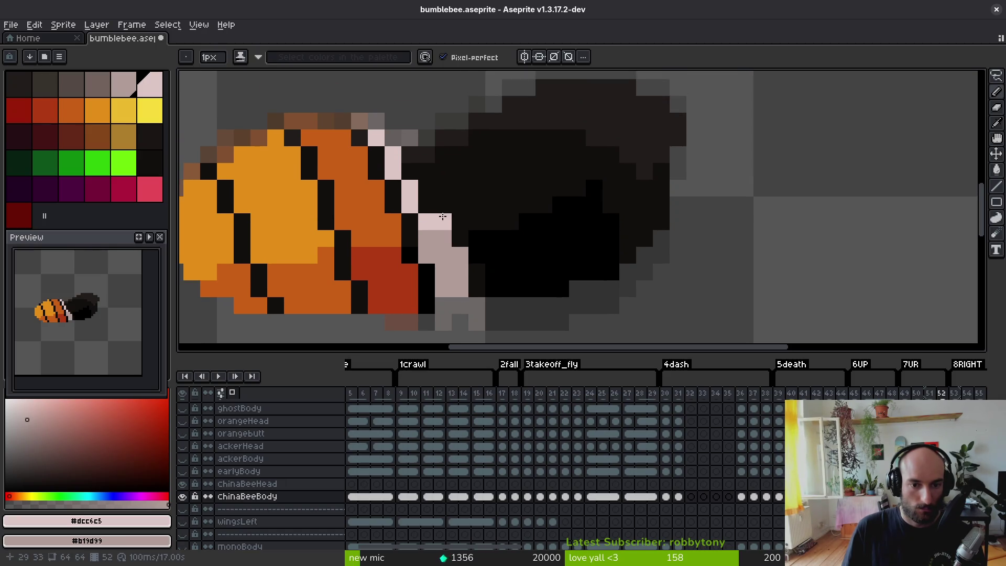
left_click_drag(414, 175, 440, 218)
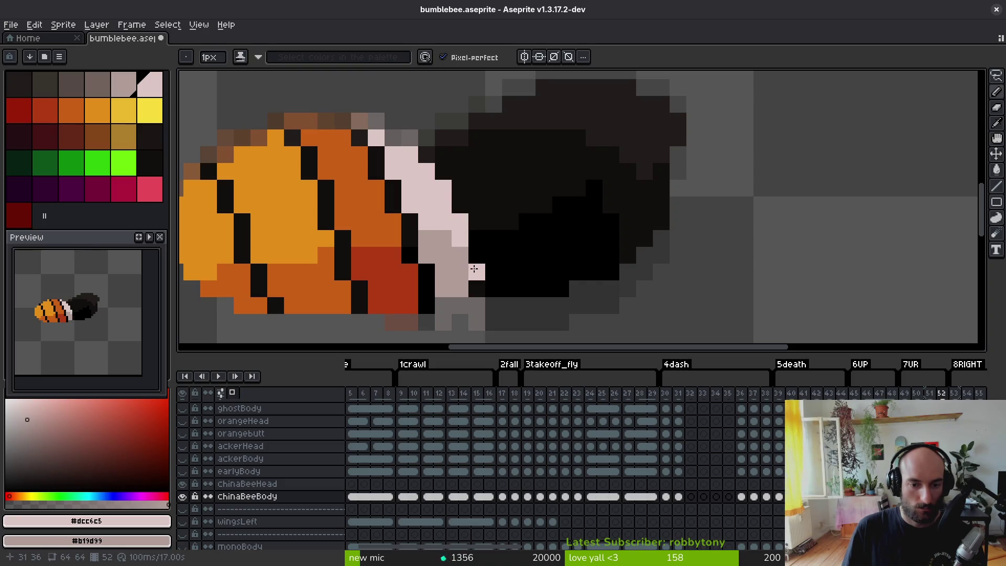
scroll(517, 273, "down", 8)
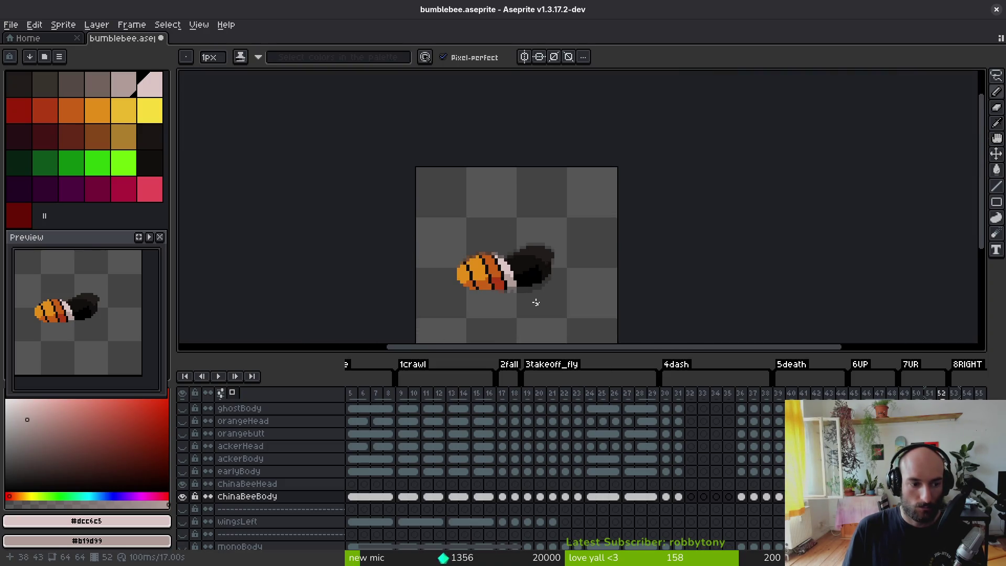
scroll(536, 302, "up", 3)
- Bucket-fill orange areas darker, lower bands red and yellow orange, then save
left_click(461, 273, "alt")
right_click(501, 277, "alt")
key("g")
left_click(470, 286)
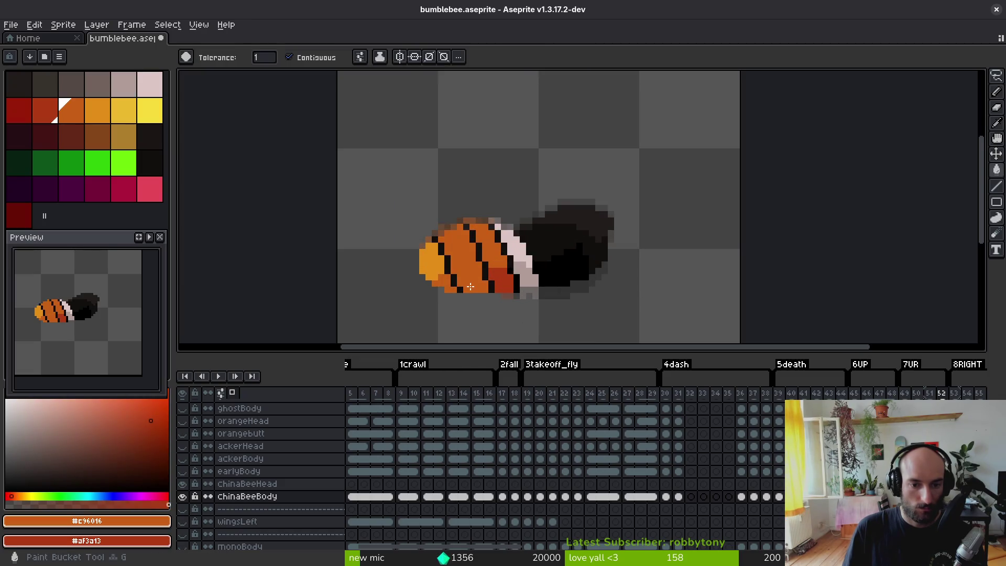
right_click(470, 286)
right_click(445, 286)
left_click(427, 262)
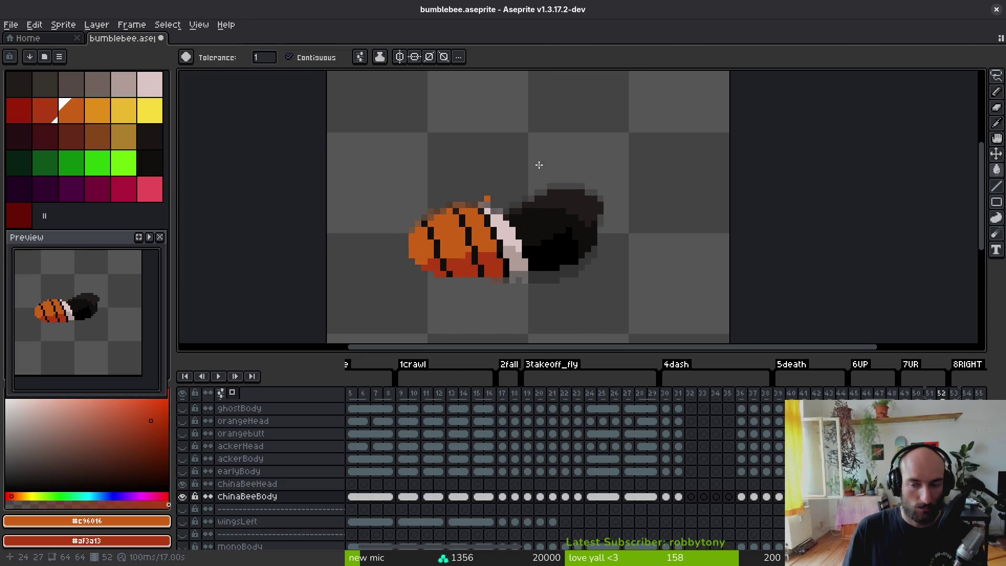
key("ctrl+s")
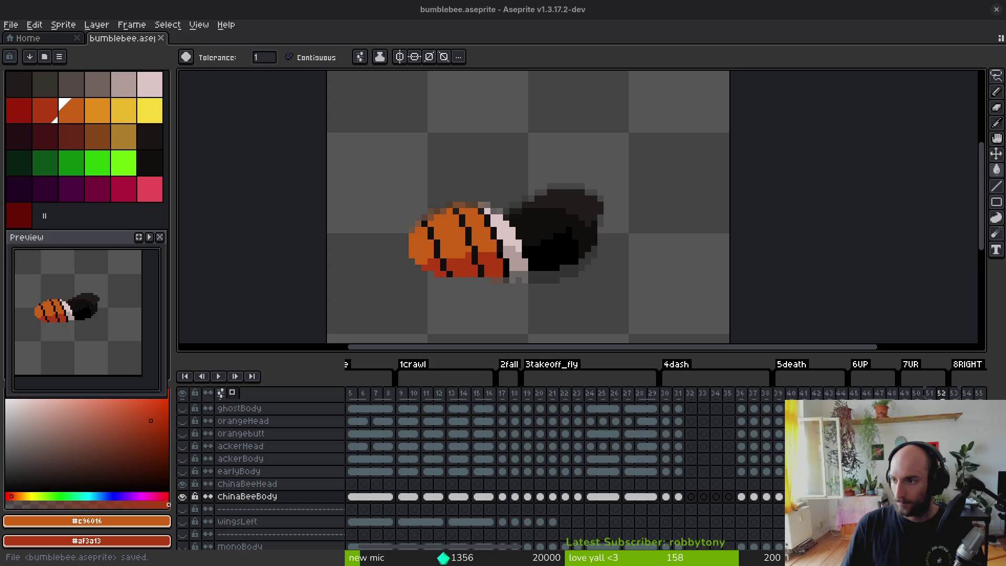
scroll(625, 265, "left", 2)
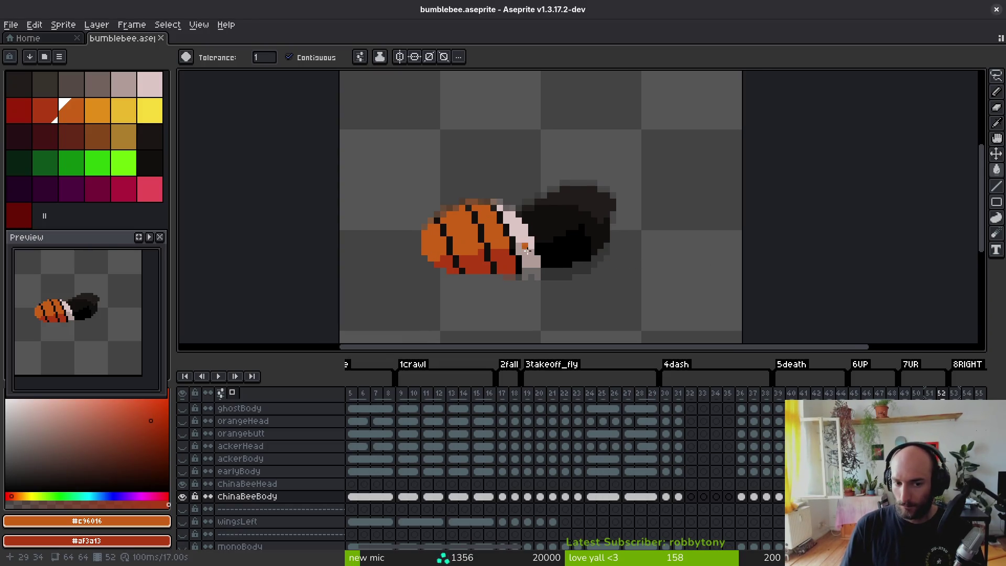
scroll(566, 299, "down", 2)
- On frame 61, paint orange pixels over the dark stripe edges
key("i")
key("Right")
key("Right")
key("Right")
key("Right")
key("Right")
key("Right")
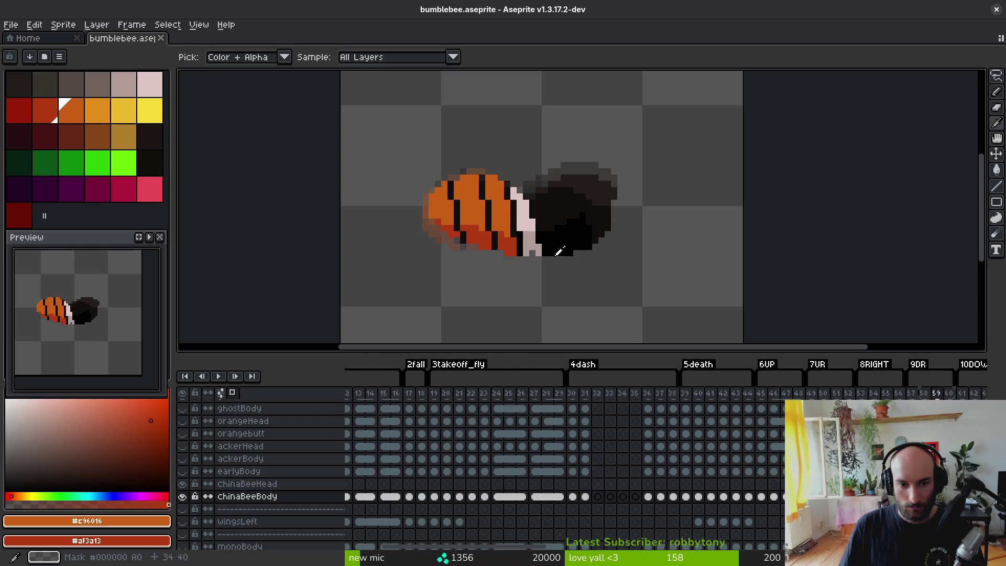
key("Right")
key("w")
key("Right")
scroll(500, 202, "up", 2)
key("b")
mouse_move(460, 162)
left_mouse_down()
mouse_move(499, 212)
mouse_move(487, 209)
mouse_move(519, 288)
mouse_move(538, 278)
mouse_move(477, 165)
mouse_move(496, 176)
left_mouse_up()
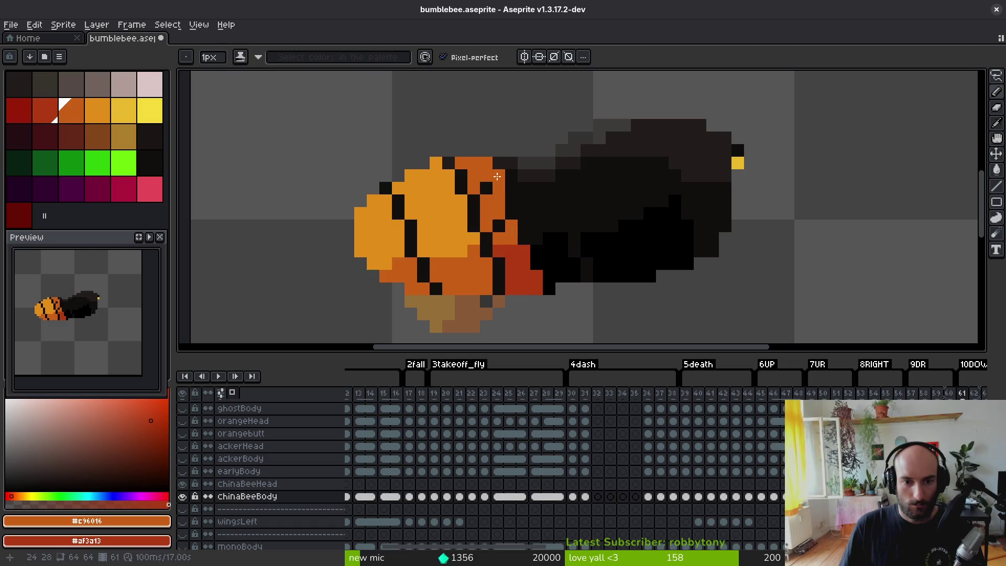
left_click_drag(495, 219, 513, 198)
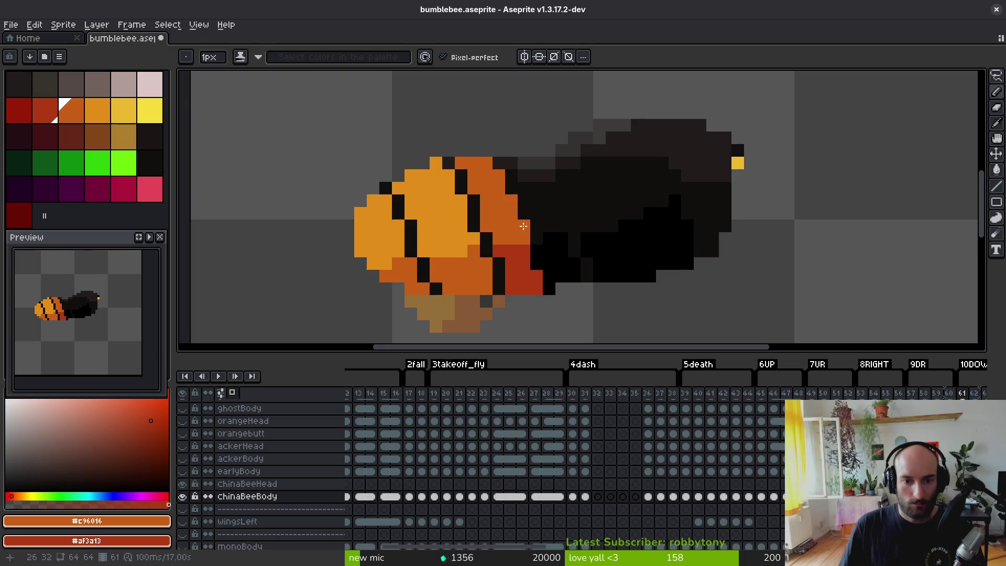
scroll(598, 257, "down", 5)
- Marquee-select frame 61's body, nudge it up one pixel and deselect
key("comma")
key("i")
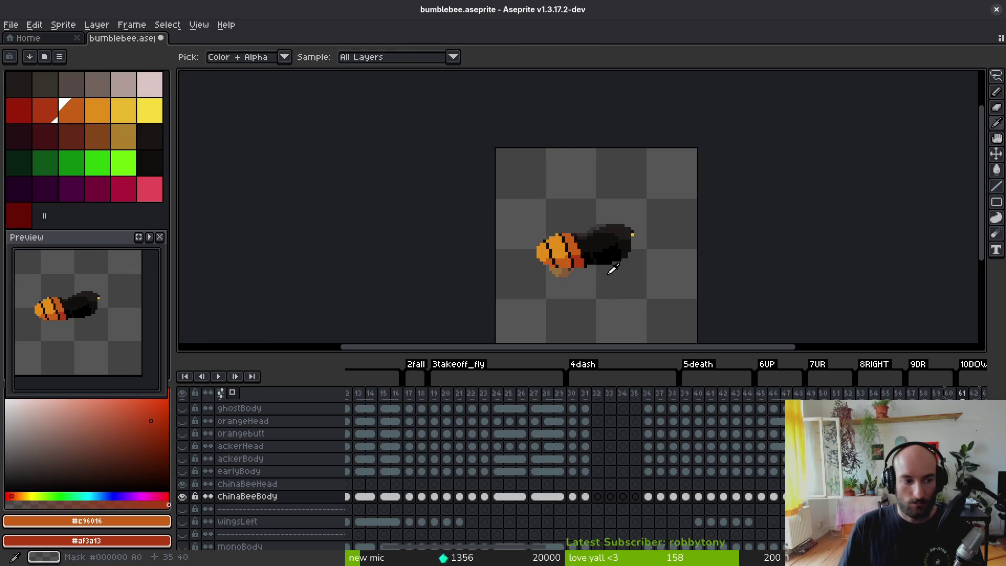
key("m")
left_click_drag(488, 175, 714, 309)
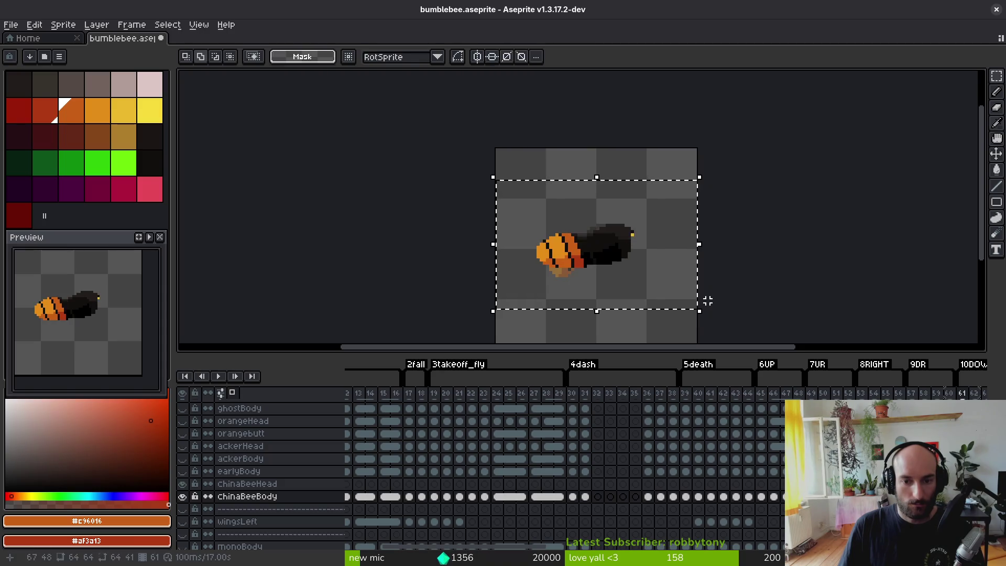
key("Up")
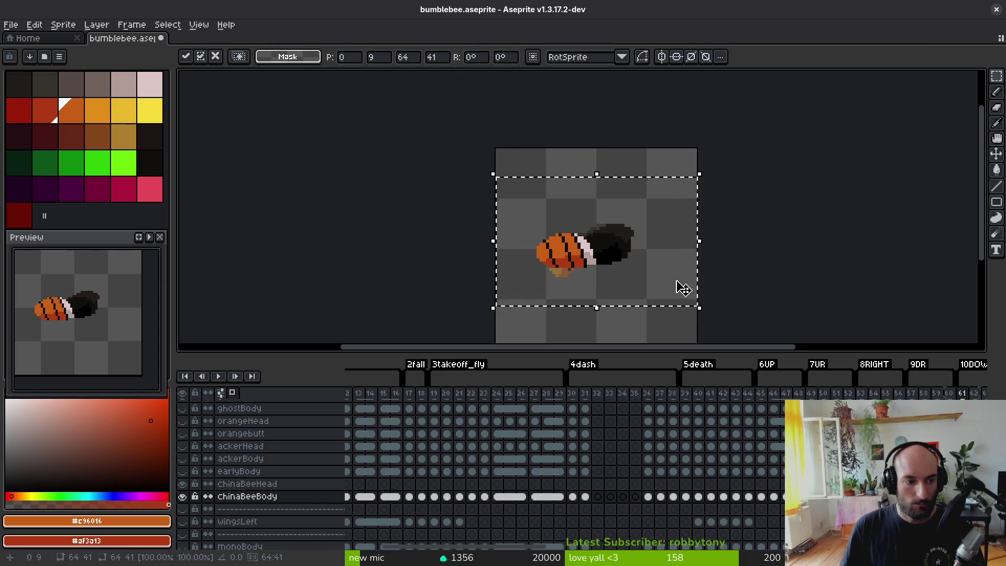
key("ctrl+d")
key("Right")
left_click_drag(669, 272, 630, 262)
- Go to frame 62 and paint orange pixels to the right of the bee's head
key("i")
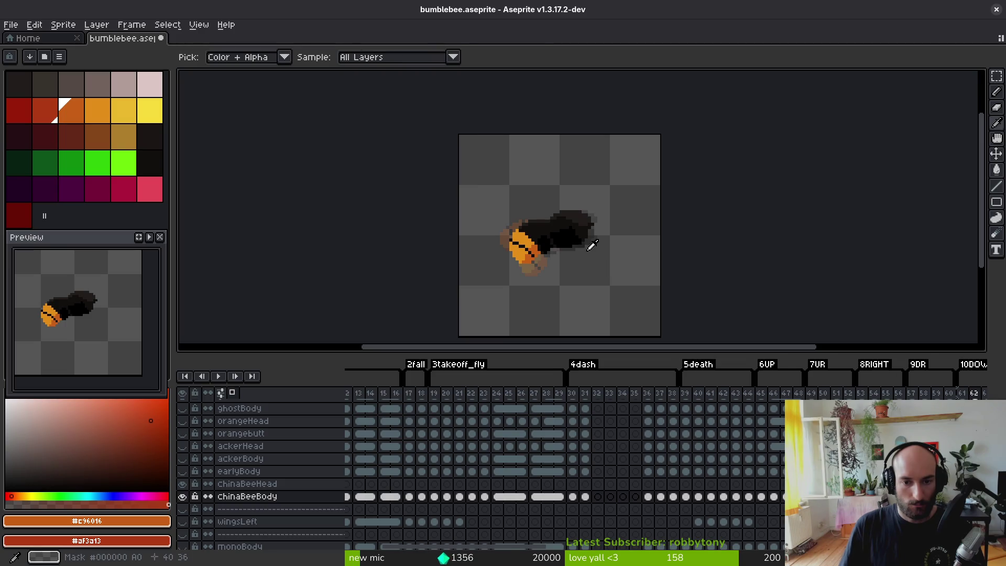
key("Right")
key("Left")
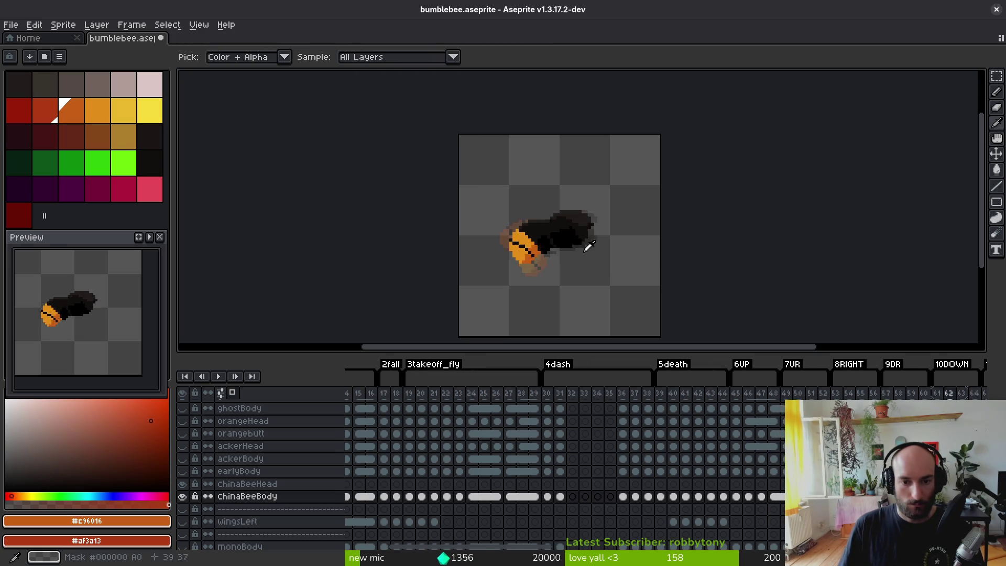
key("Left")
key("m")
scroll(538, 234, "up", 1)
key(".")
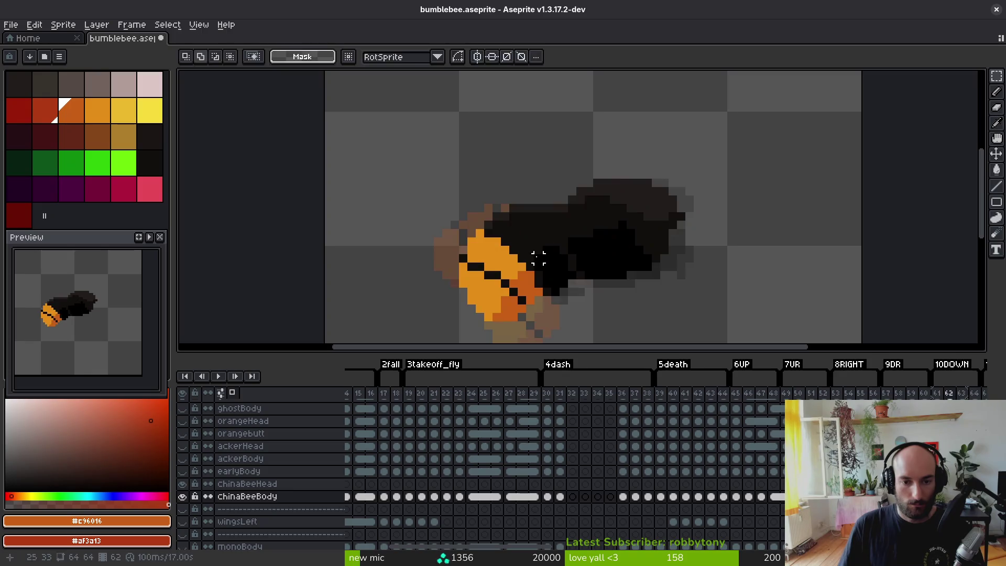
key("b")
scroll(512, 240, "up", 1)
left_click(498, 227)
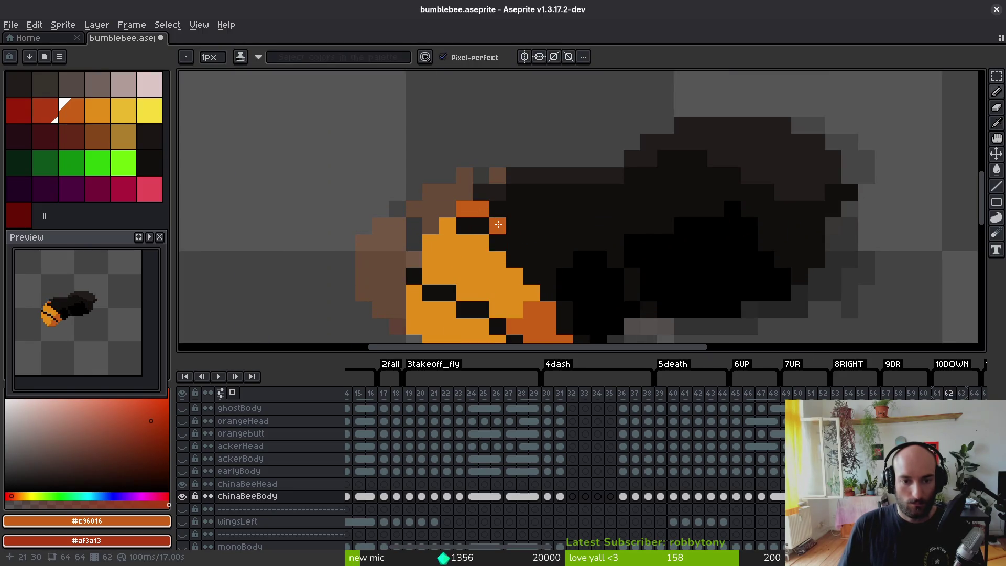
left_click(551, 228)
- Extend the orange stripe edge diagonally and paint a red stroke along the lower edge
left_click_drag(552, 228, 474, 148)
left_click(458, 176)
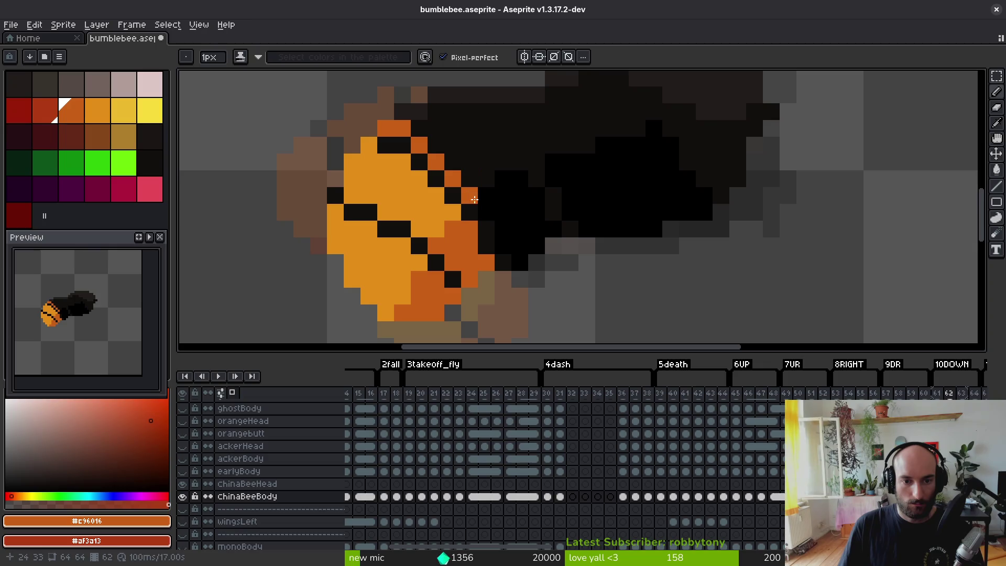
mouse_move(502, 228)
left_mouse_down()
mouse_move(520, 262)
mouse_move(502, 180)
mouse_move(461, 137)
mouse_move(417, 113)
mouse_move(419, 129)
mouse_move(466, 157)
left_mouse_up()
scroll(466, 158, "down", 2)
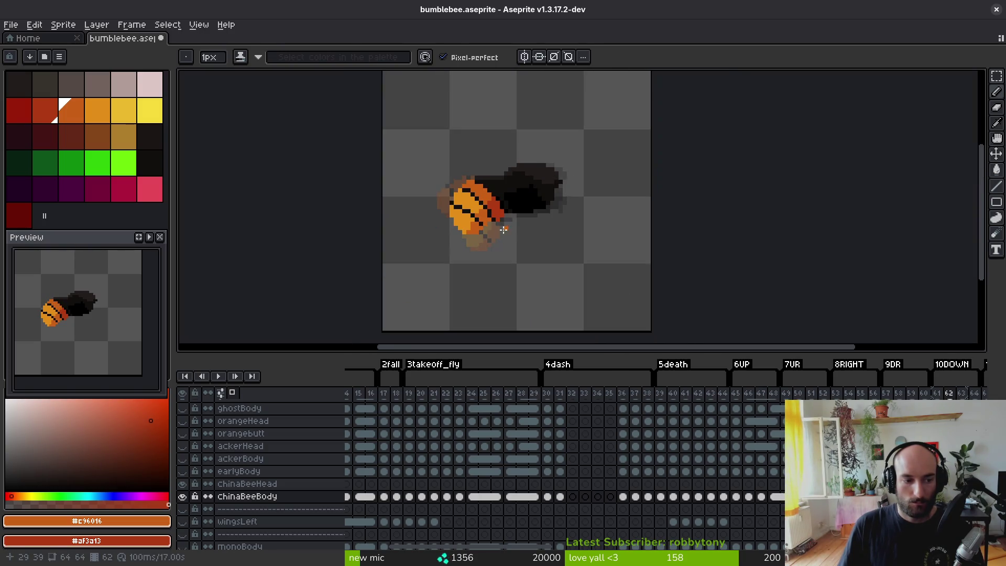
scroll(490, 208, "up", 2)
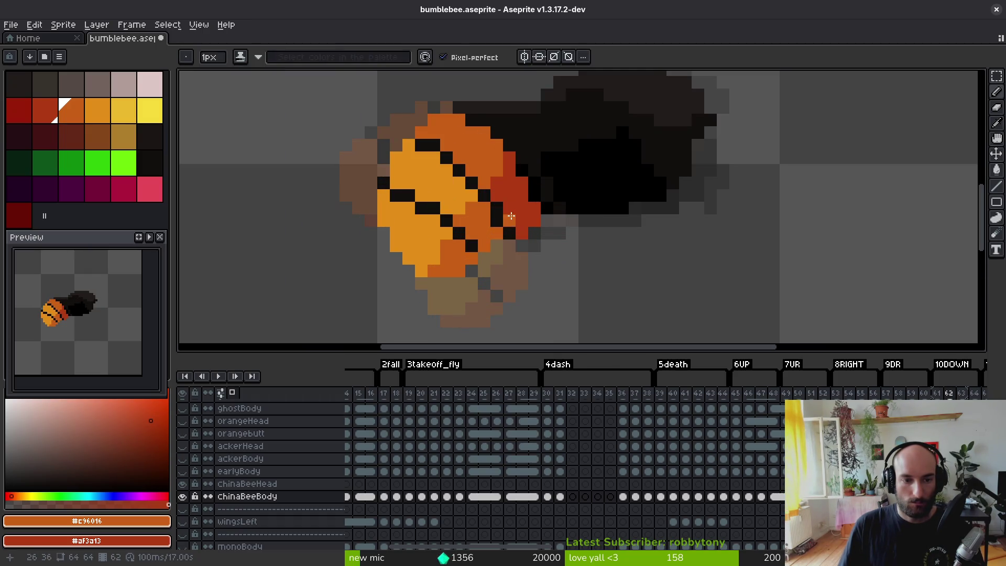
scroll(531, 195, "down", 3)
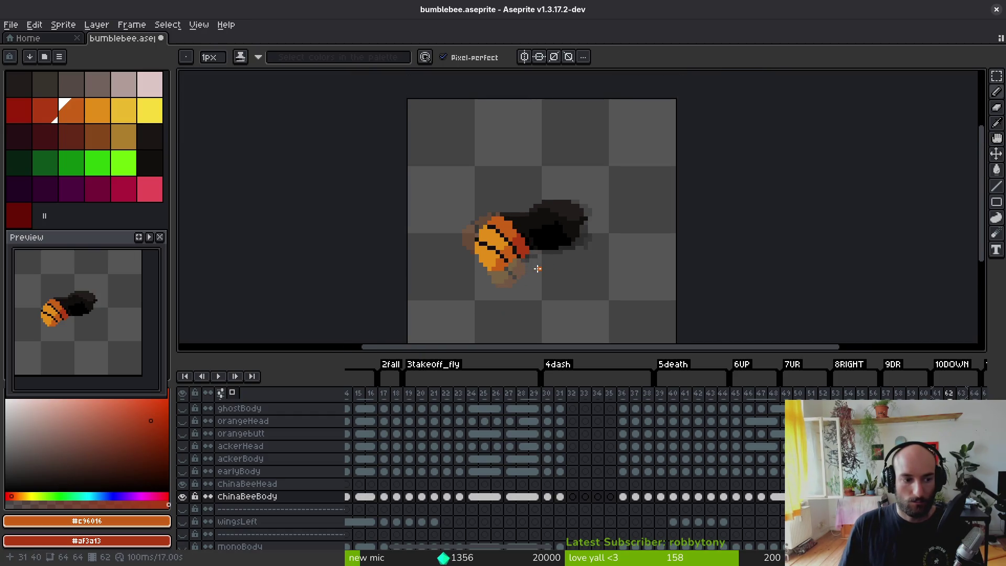
scroll(543, 255, "up", 5)
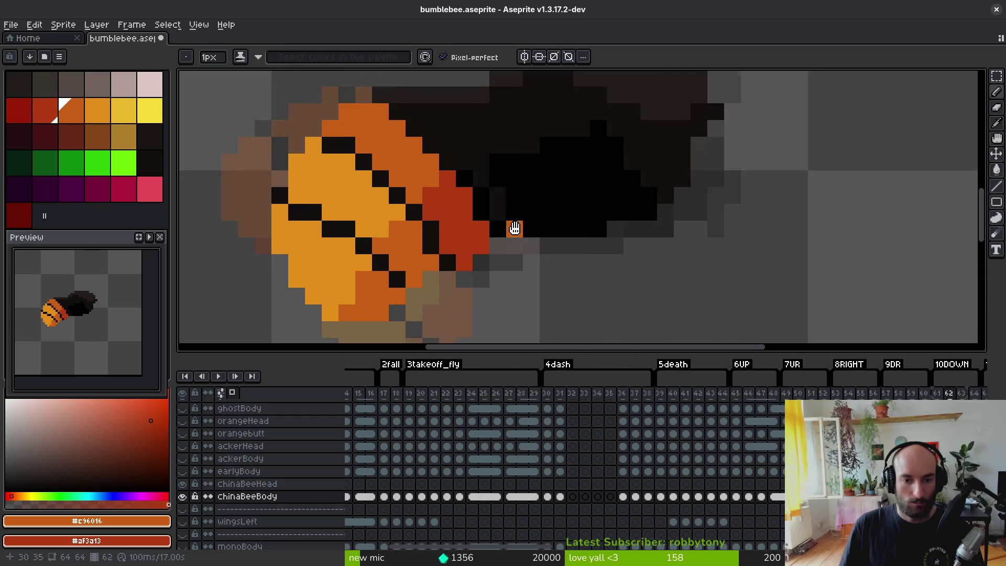
- Sample the two pale band shades and draw the pale band diagonal, widened with a second line
key("i")
left_click(494, 194)
right_click(512, 227)
key("Right")
key("f")
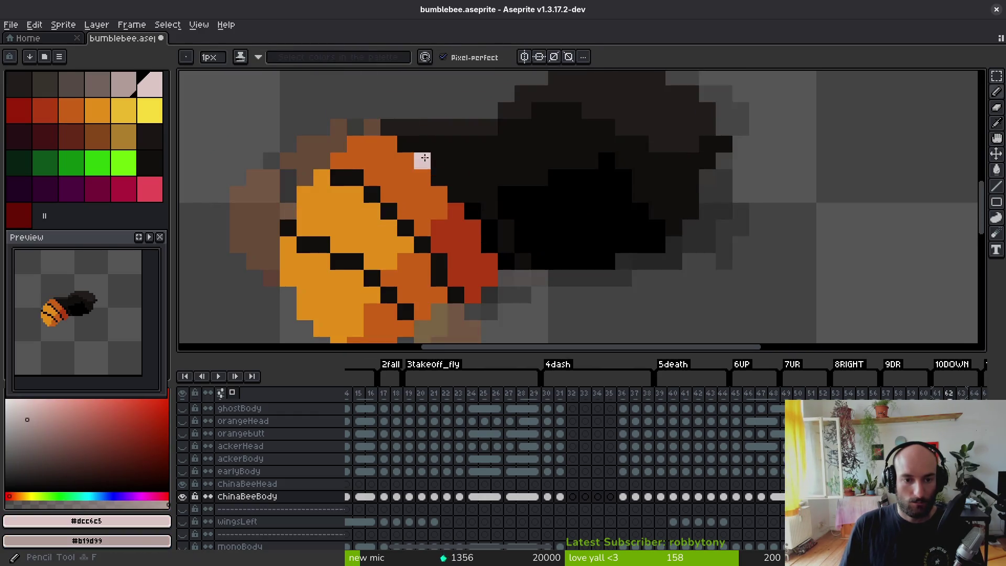
left_click_drag(401, 130, 533, 262)
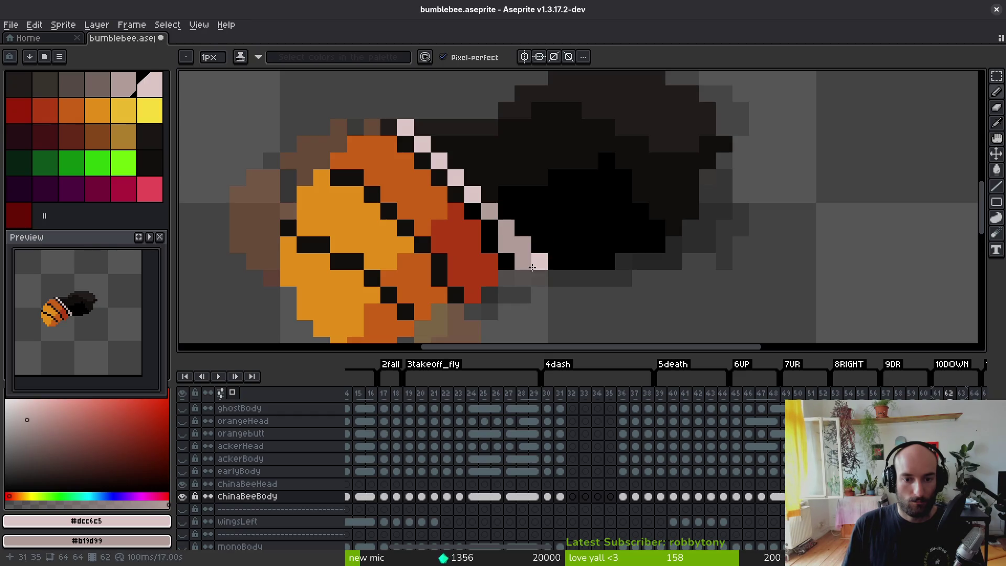
mouse_move(489, 178)
left_mouse_down()
mouse_move(423, 131)
mouse_move(495, 194)
mouse_move(504, 177)
mouse_move(470, 147)
left_mouse_up()
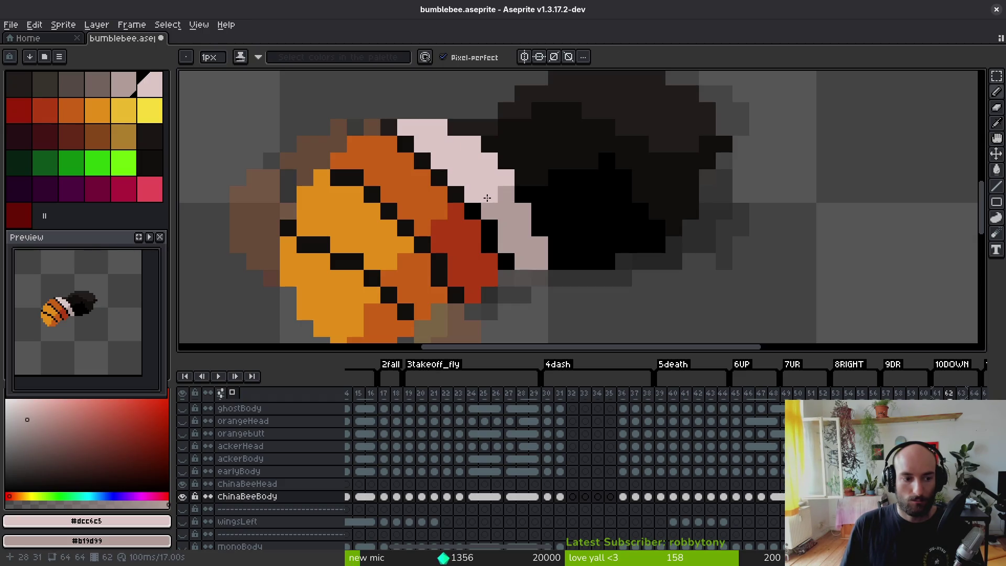
- Fill the lower orange patches red and turn two yellow stripes orange
key("g")
left_click(415, 208, "alt")
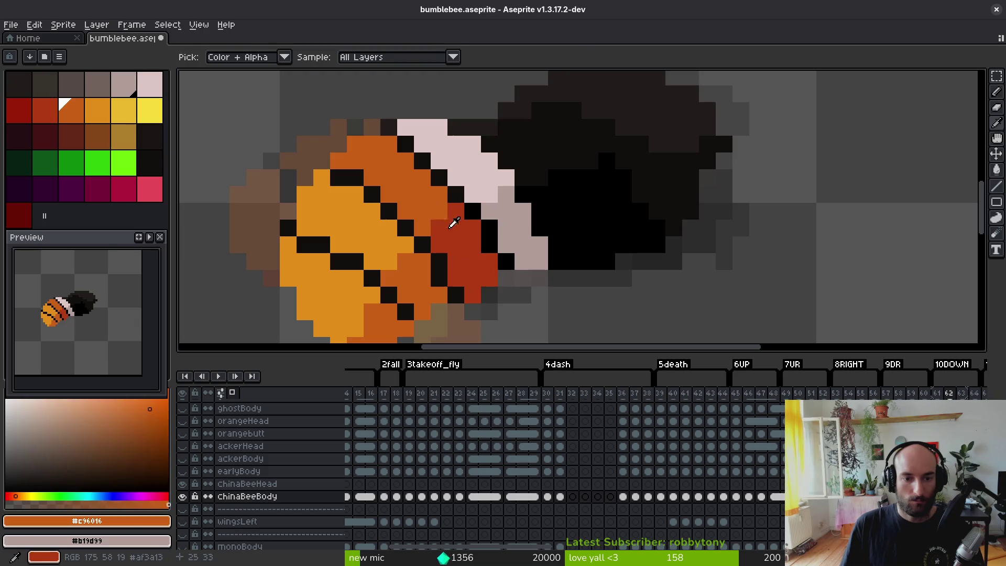
right_click(454, 224, "alt")
right_click(420, 285)
right_click(382, 325)
left_click(335, 294)
left_click(369, 233)
scroll(392, 235, "down", 2)
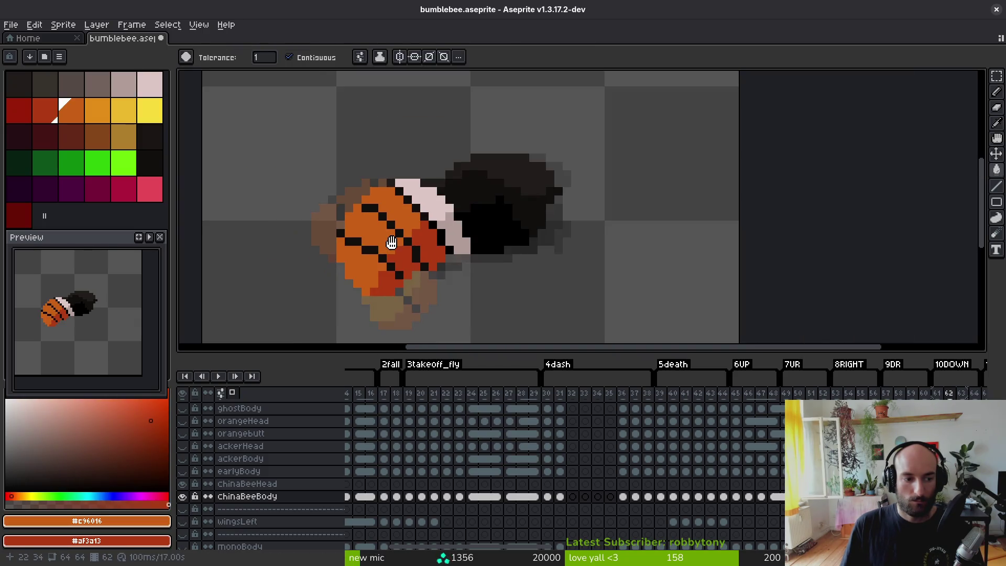
scroll(393, 242, "up", 2)
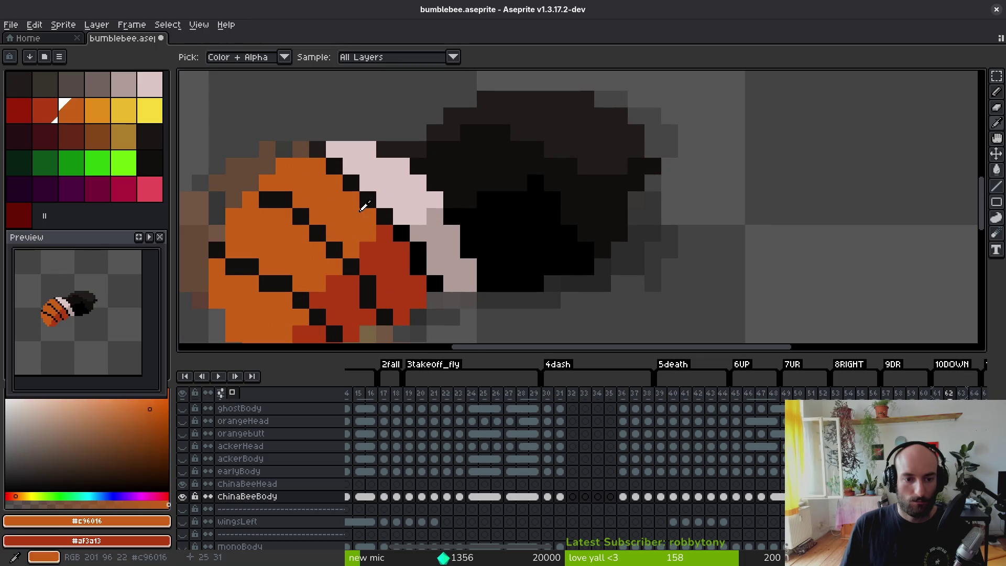
- On the next frame, paint orange pixels beside the head and along the diagonal
key("period")
left_click(333, 229)
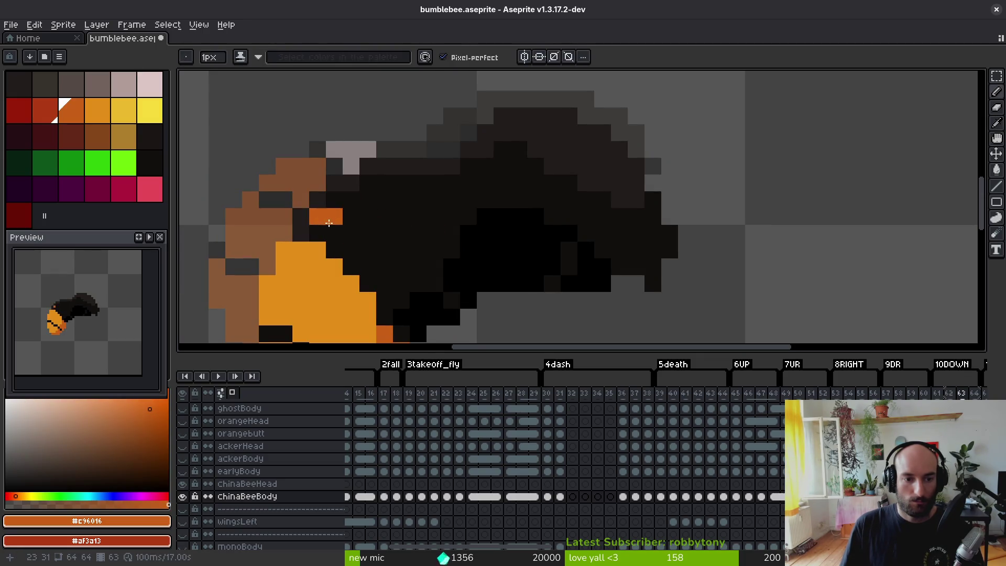
key("ctrl+z")
left_click(327, 229)
scroll(357, 247, "down", 2)
left_click(370, 204)
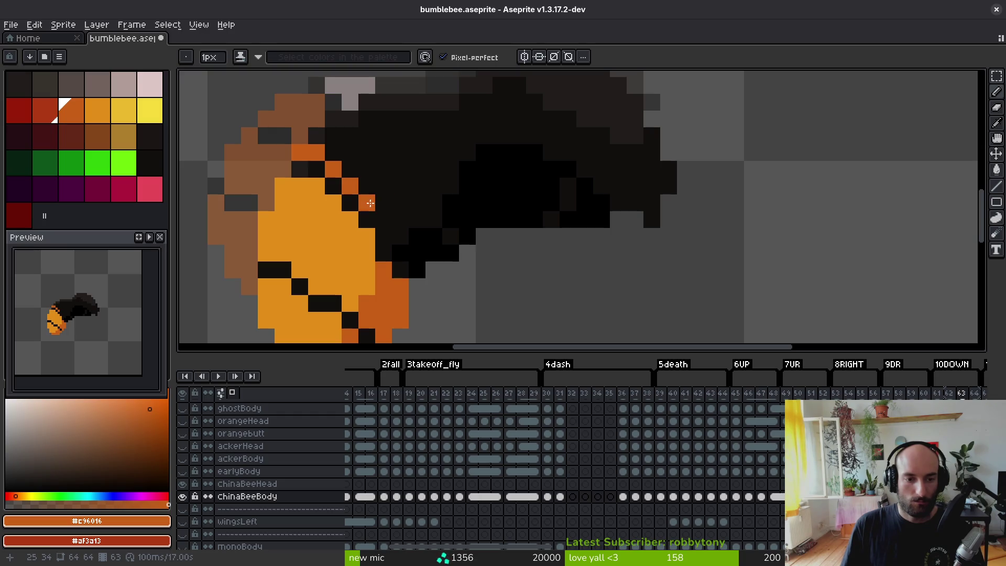
- Add dark red shading beside the diagonal and fill the band up to the head with orange
right_click(401, 254)
right_click(417, 253)
right_click(417, 237)
right_click(417, 271)
right_click(434, 237)
right_click(434, 254)
left_click(418, 220)
mouse_move(400, 218)
left_mouse_down()
mouse_move(398, 186)
mouse_move(325, 135)
mouse_move(397, 190)
left_mouse_up()
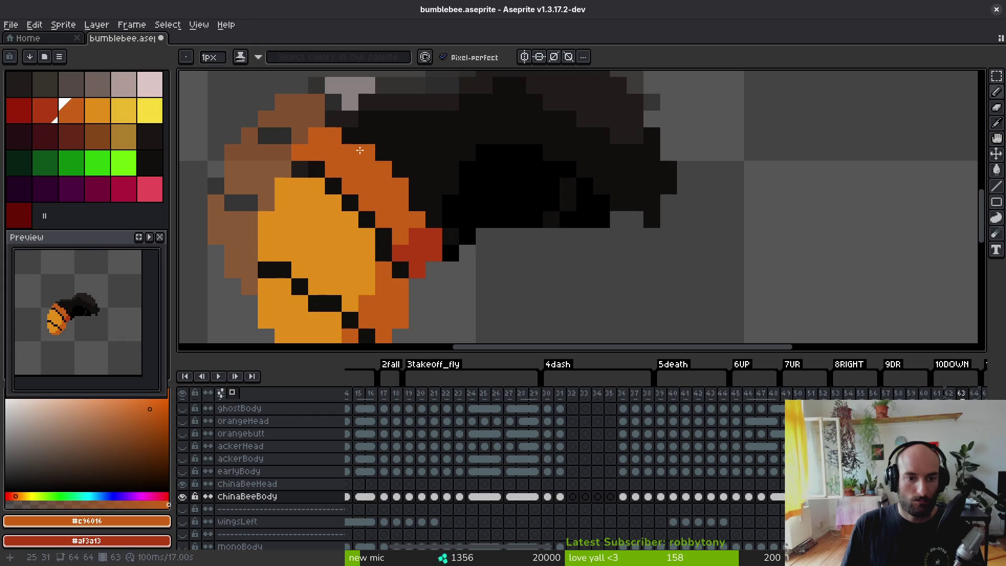
scroll(434, 220, "down", 6)
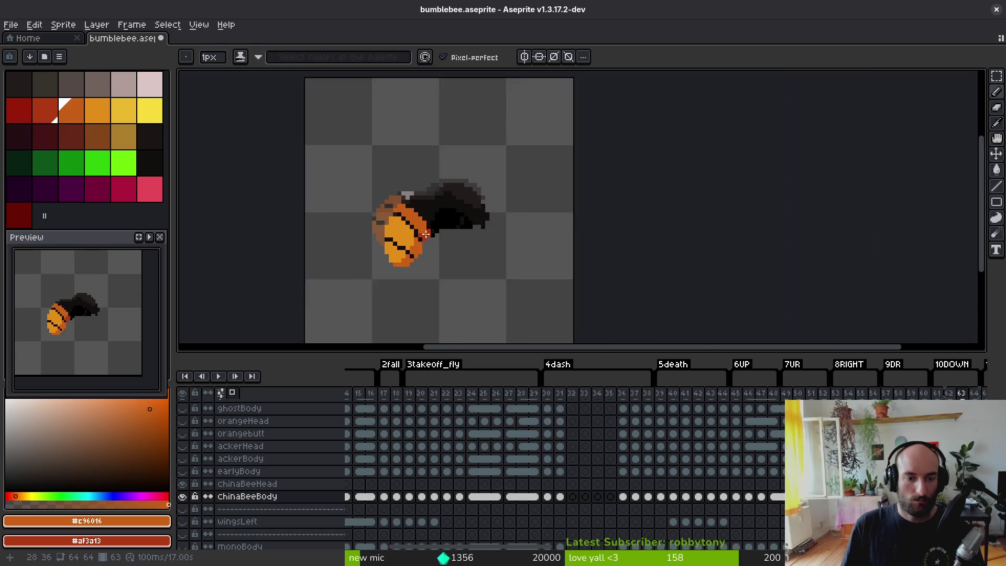
scroll(427, 209, "up", 3)
- Choose pale pink and greyish pink swatches and draw the pale pink band across the body
left_click(150, 84)
right_click(124, 84)
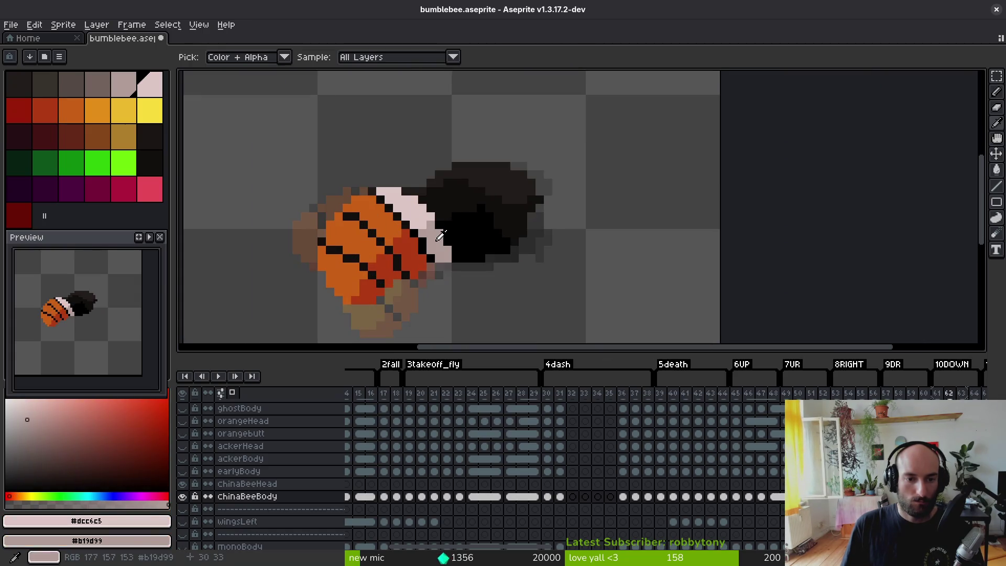
left_click(392, 211)
scroll(392, 212, "up", 1)
mouse_move(393, 210)
left_mouse_down()
mouse_move(478, 268)
mouse_move(446, 218)
mouse_move(397, 185)
left_mouse_up()
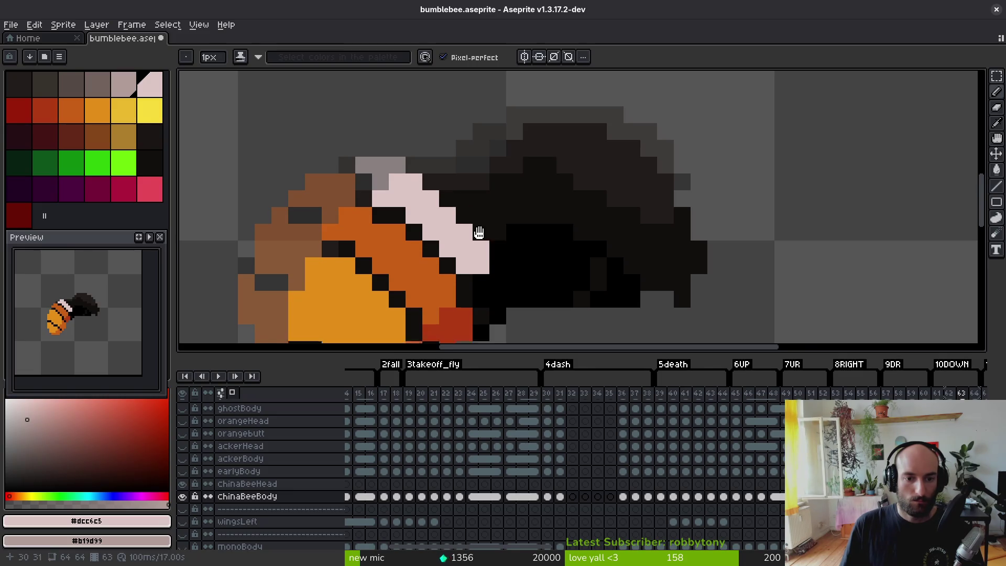
- Add grey-pink shading below the band's end and more pink pixels up-left along it
scroll(475, 235, "down", 1)
right_click(476, 248)
left_click_drag(493, 223, 489, 269)
left_click(490, 269)
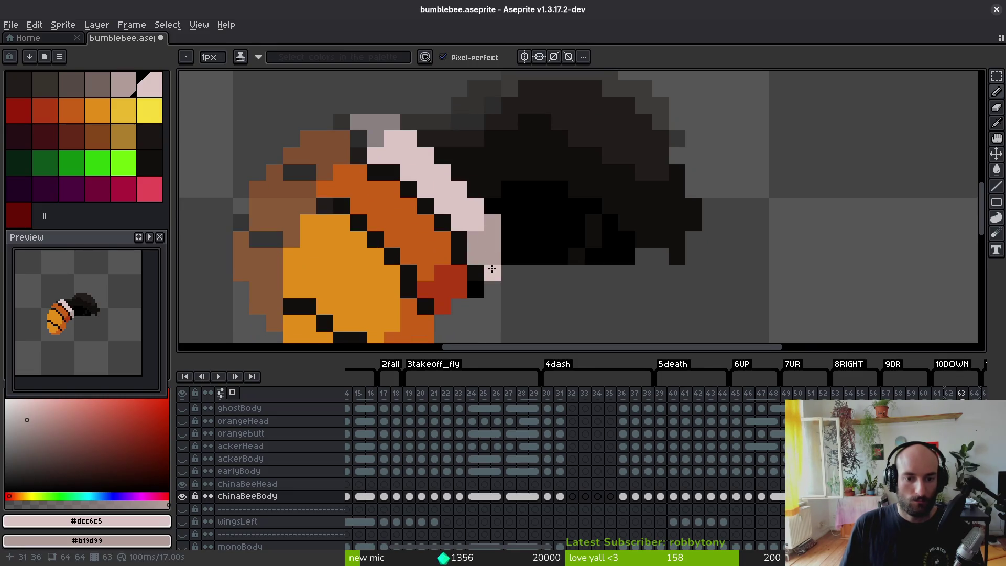
left_click_drag(488, 210, 443, 160)
scroll(462, 226, "down", 6)
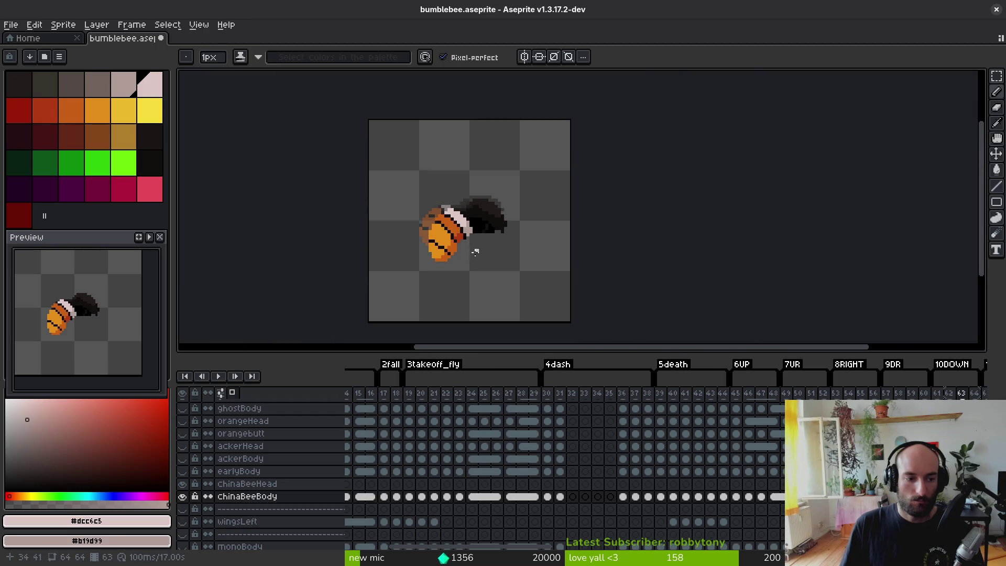
scroll(453, 255, "up", 1)
scroll(473, 261, "up", 1)
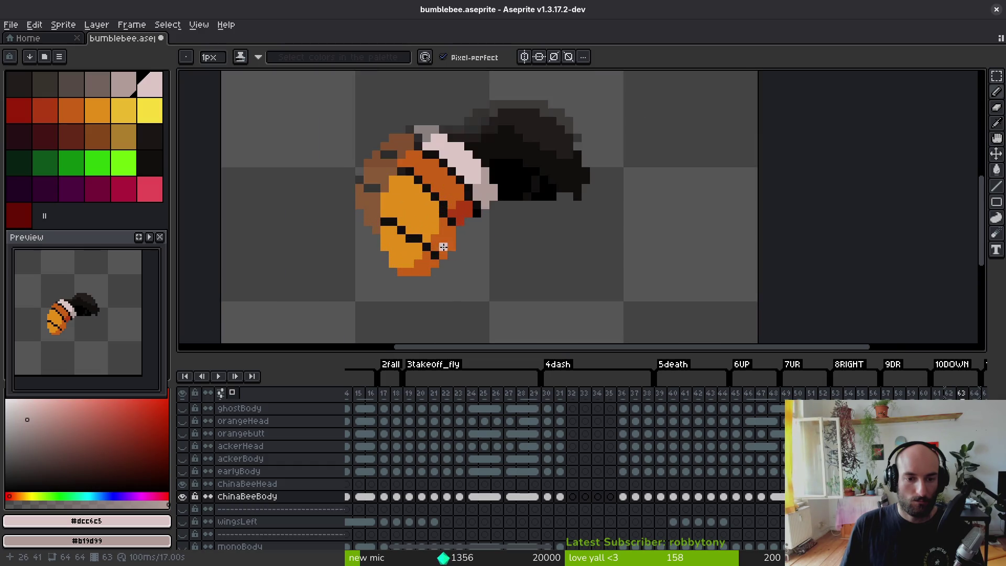
scroll(452, 219, "up", 3)
- Sample the near-black colour and draw a black stripe across the orange body
left_click(441, 213, "alt")
left_click_drag(431, 203, 391, 179)
left_click(390, 164, "alt")
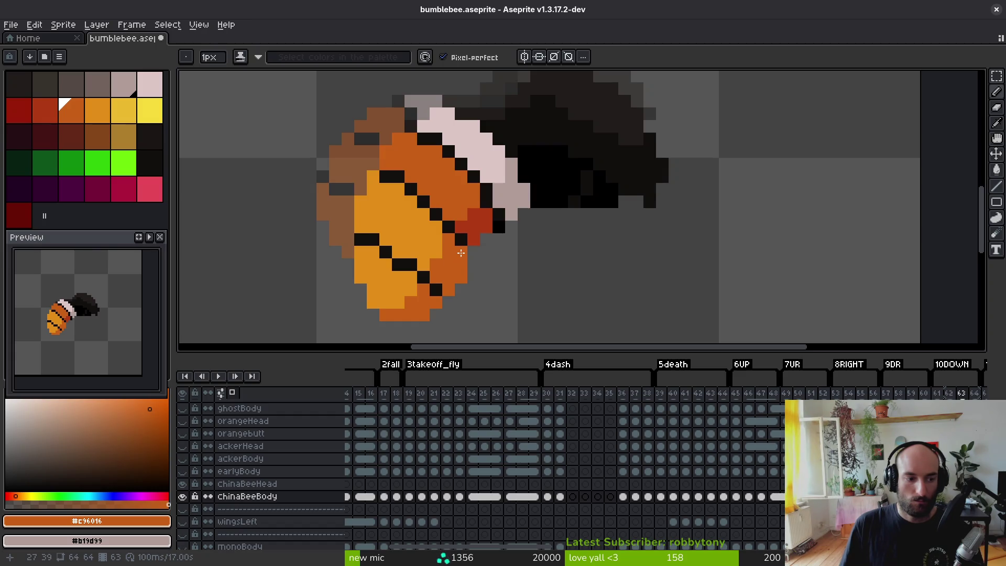
scroll(497, 255, "down", 5)
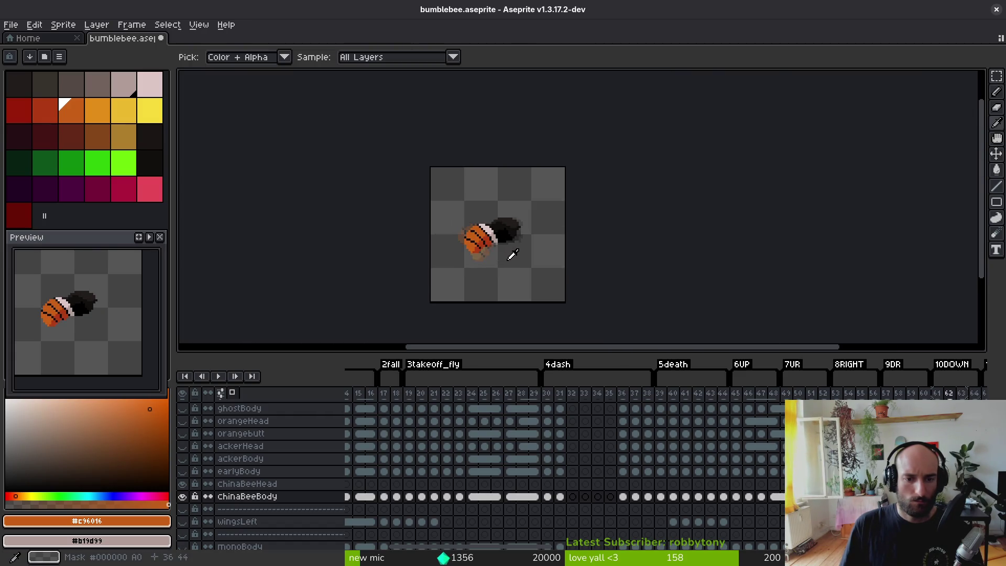
- On frame 63, lasso the bee's lower body, nudge it up one pixel, and check the motion
key("period")
key("shift+w")
scroll(503, 246, "up", 5)
mouse_move(501, 244)
left_mouse_down()
mouse_move(410, 209)
mouse_move(496, 249)
mouse_move(476, 253)
left_mouse_up()
key("ctrl+d")
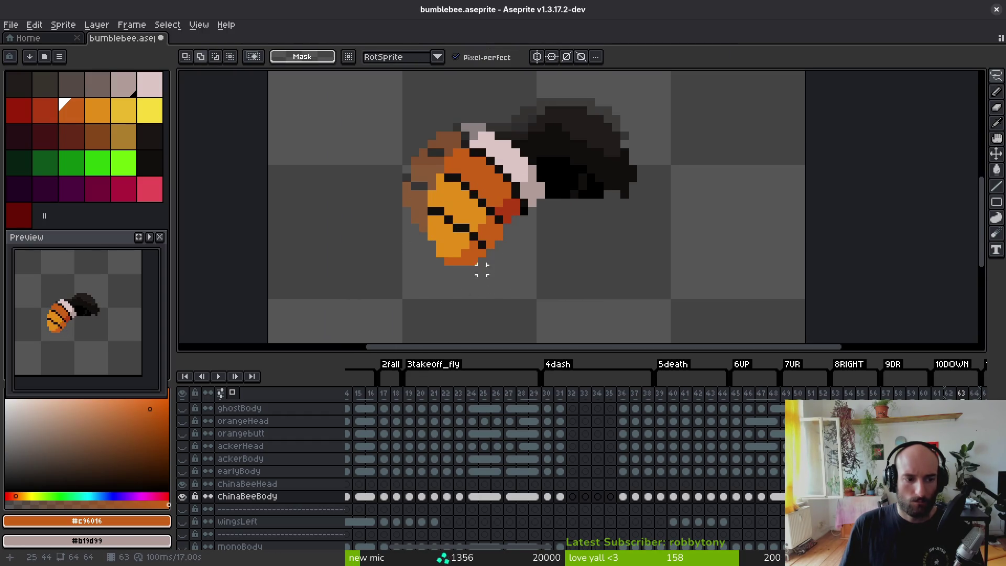
key("comma")
key("period")
key("comma")
key("period")
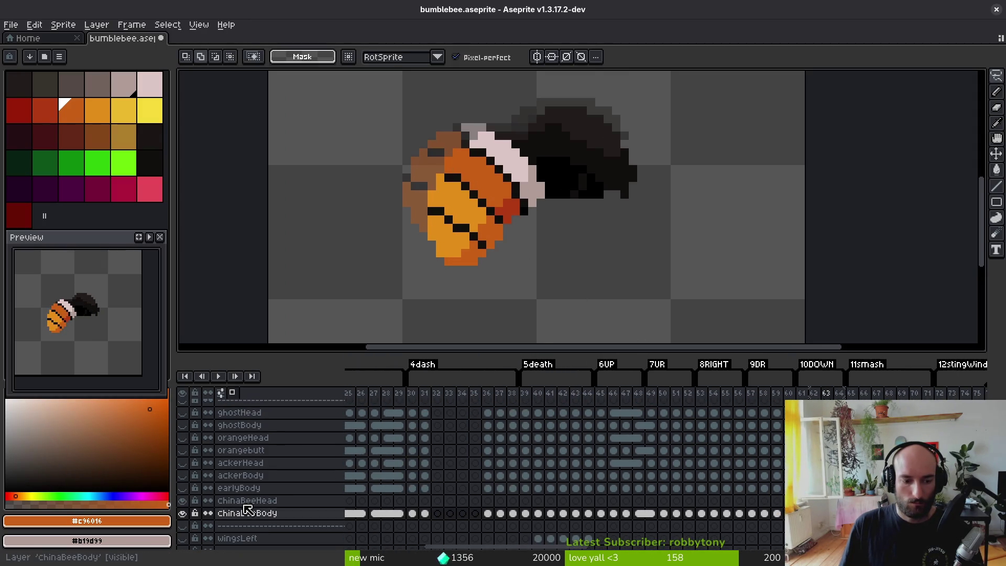
- Hide chinaBeeBody and try lower-body selections on the earlyBody layer without moving anything
left_click(187, 514)
left_click(186, 514)
mouse_move(527, 244)
left_mouse_down()
mouse_move(479, 223)
mouse_move(498, 286)
mouse_move(526, 262)
left_mouse_up()
key("ctrl+d")
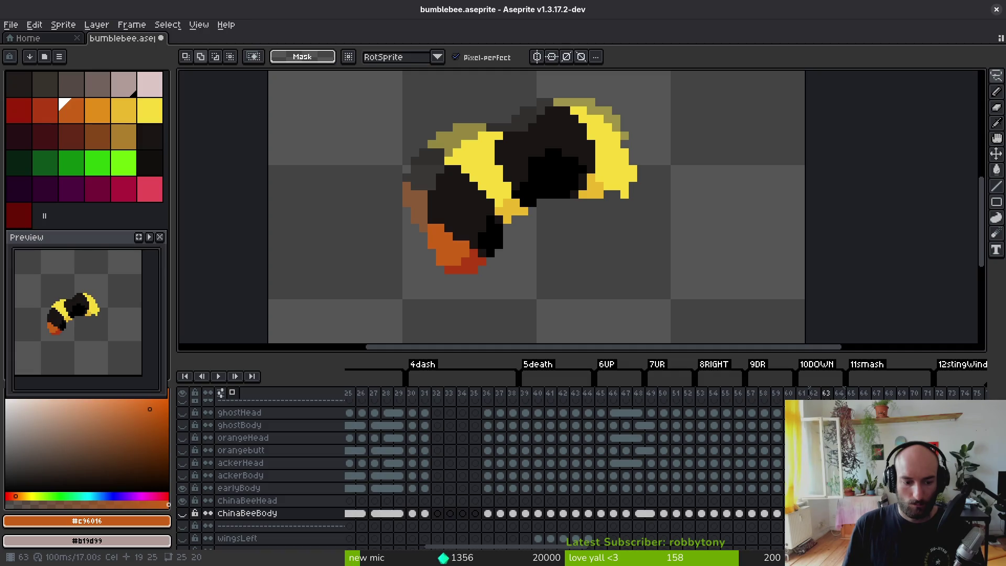
key("Up")
key("Up")
key("Up")
key("Down")
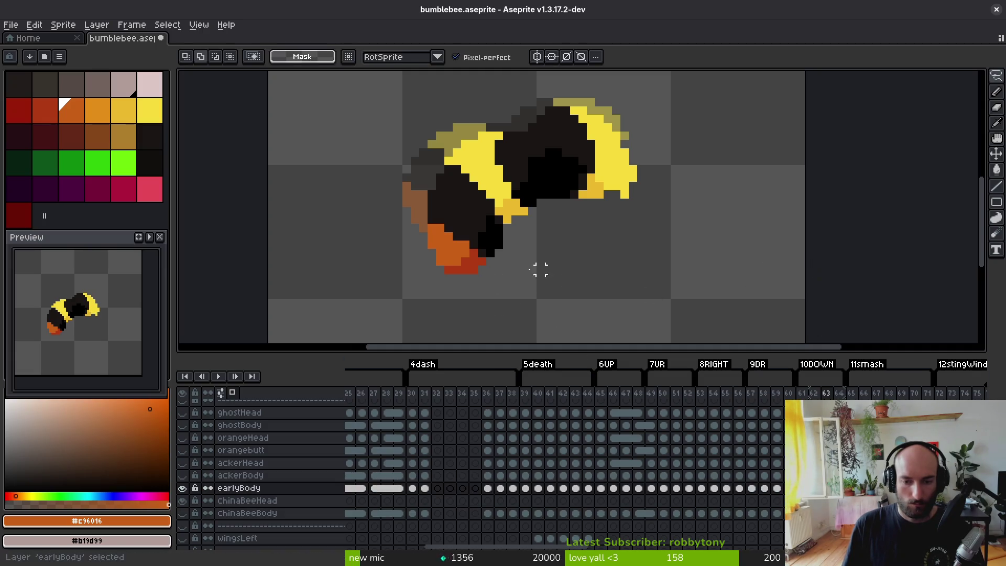
mouse_move(515, 245)
left_mouse_down()
mouse_move(394, 209)
mouse_move(548, 274)
left_mouse_up()
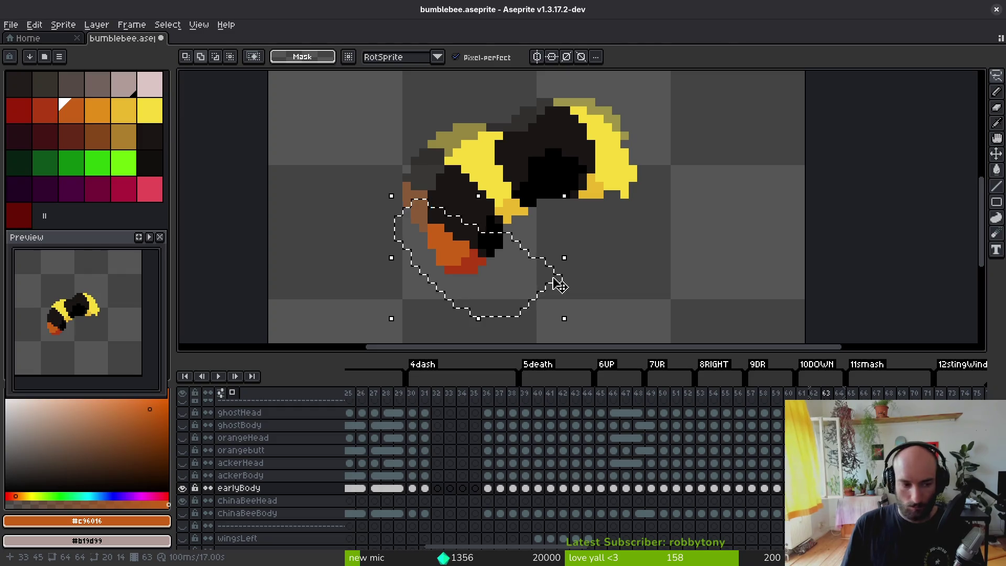
left_click(365, 169)
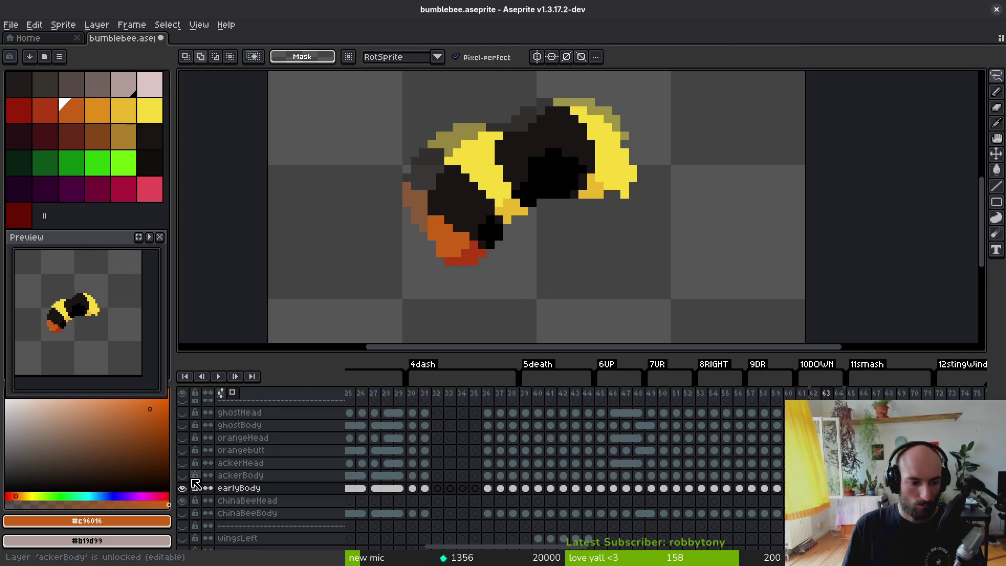
- Hide earlyBody and raise the lower body piece into place on the ackerBody layer
left_click(182, 487)
key("i")
key("Up")
key("Up")
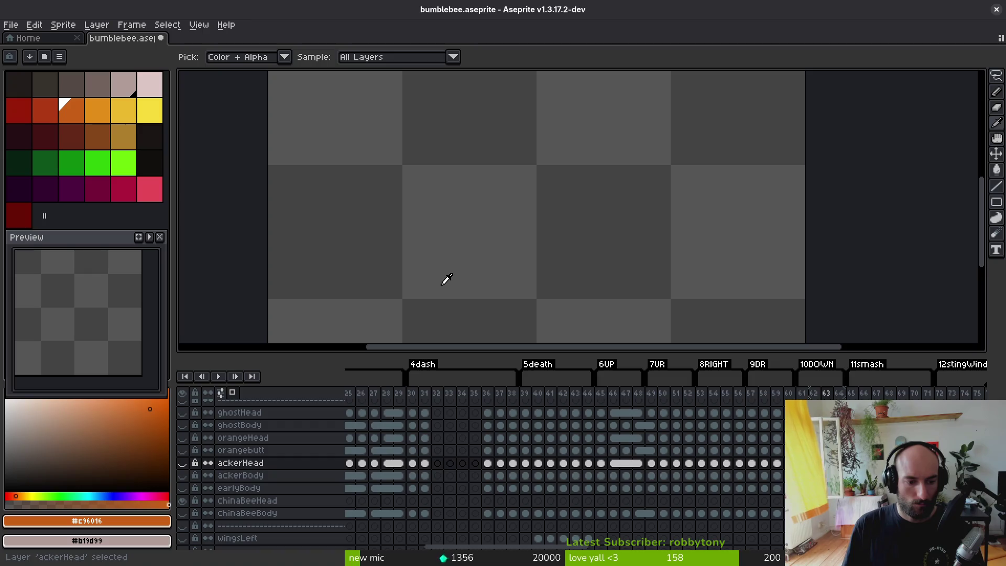
key("Down")
key("ctrl+v")
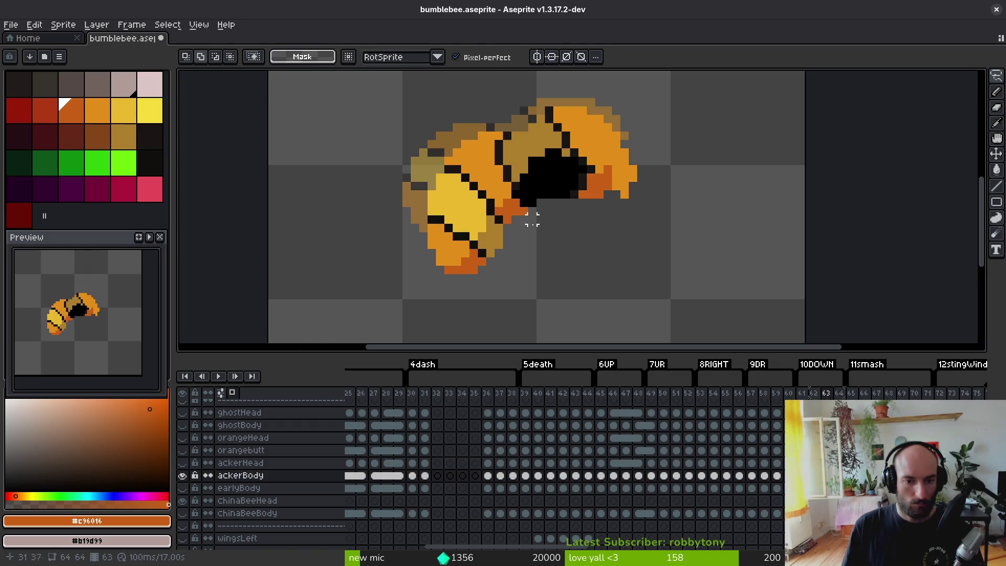
left_click_drag(522, 262, 507, 260)
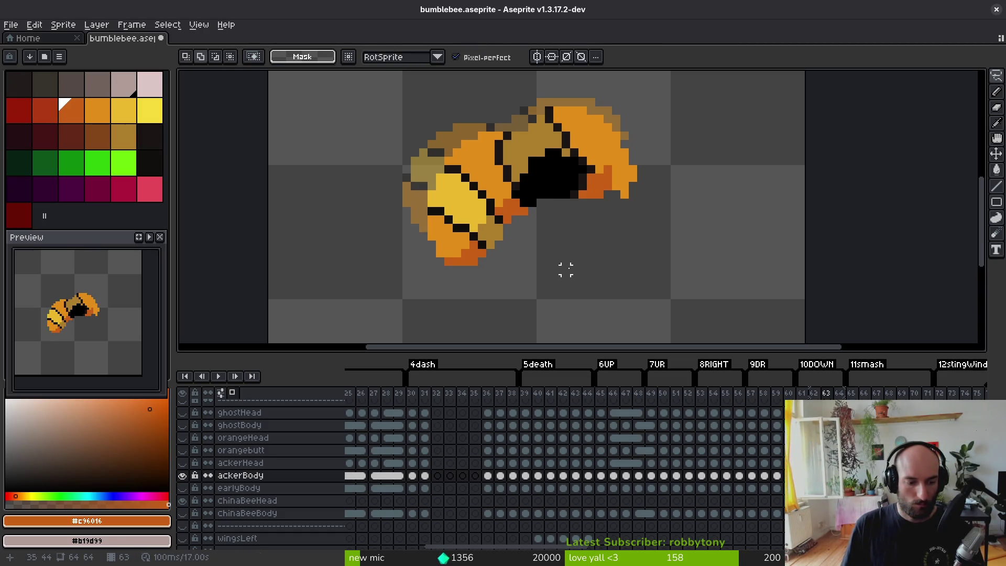
key("Escape")
- Raise the lower orange part into place on the orangebutt layer, then hide that layer
key("Up")
key("Up")
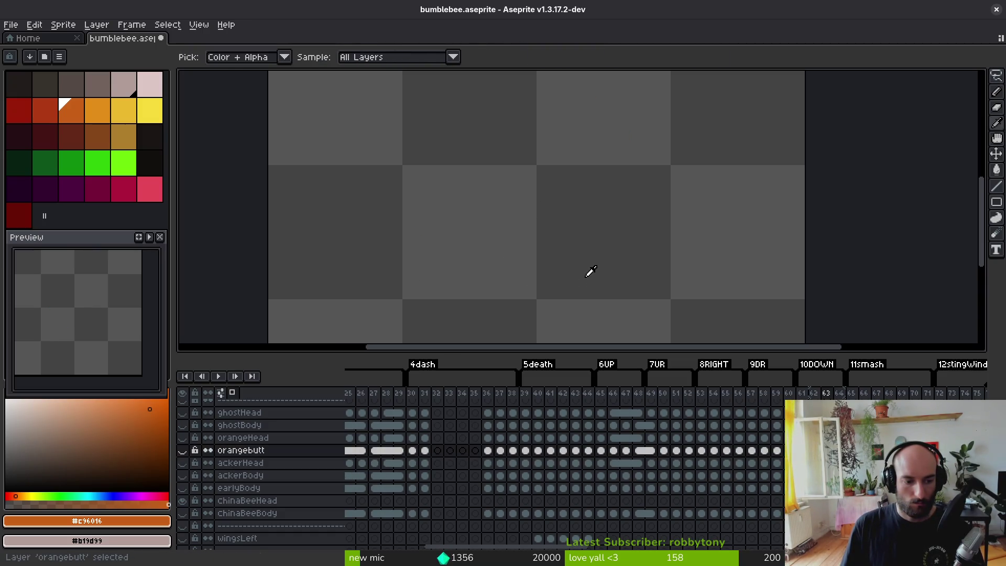
key("ctrl+v")
mouse_move(523, 241)
left_mouse_down()
mouse_move(430, 210)
mouse_move(537, 265)
left_mouse_up()
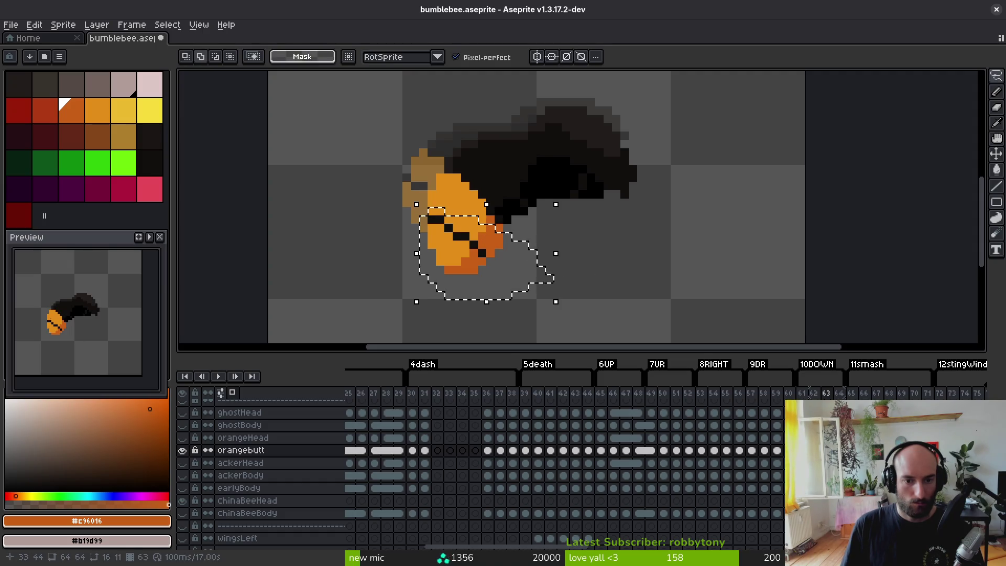
left_click(546, 276)
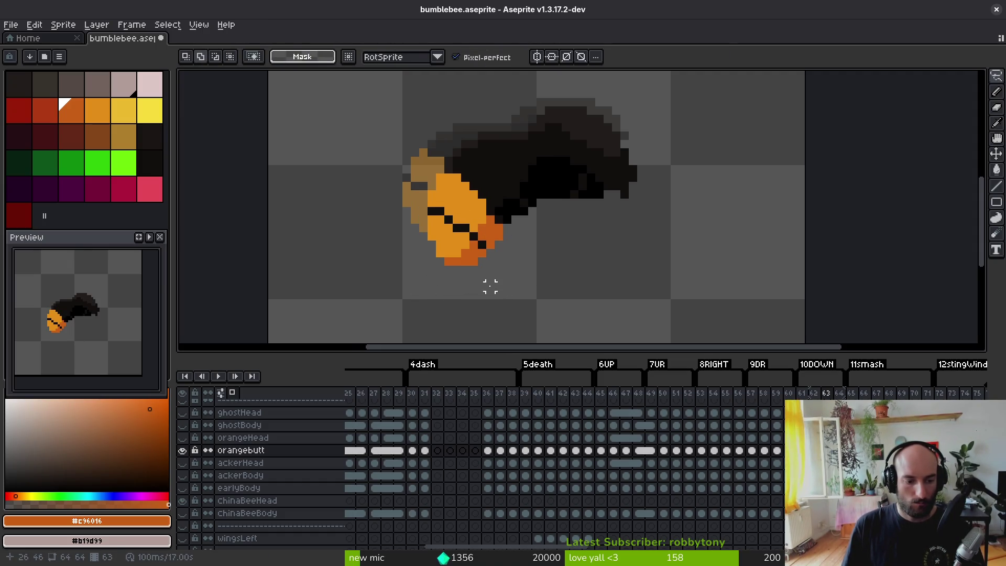
key("shift+x")
key("Up")
key("Up")
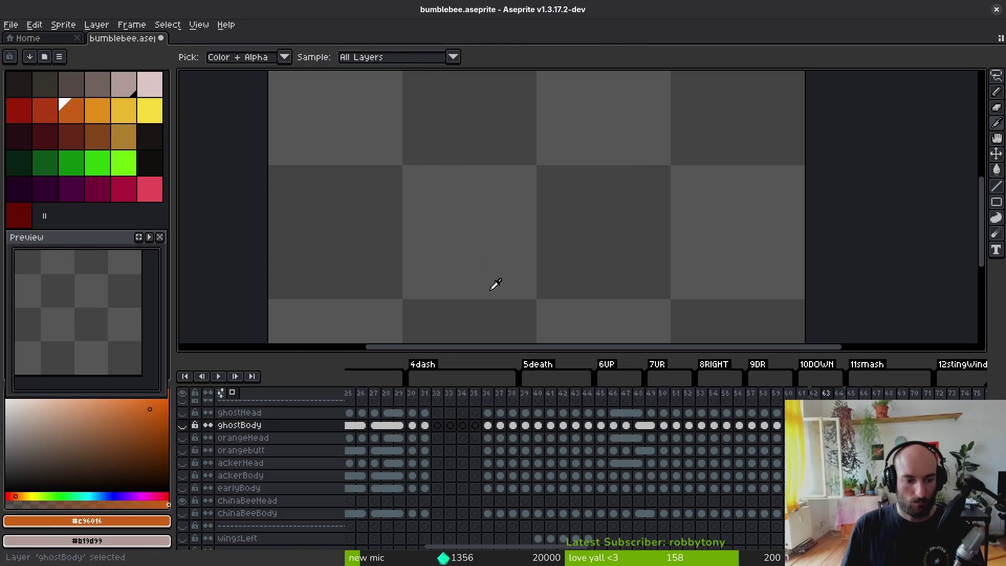
- Show the ghostBody layer and select the ghost bee's lower body for transforming
key("shift+x")
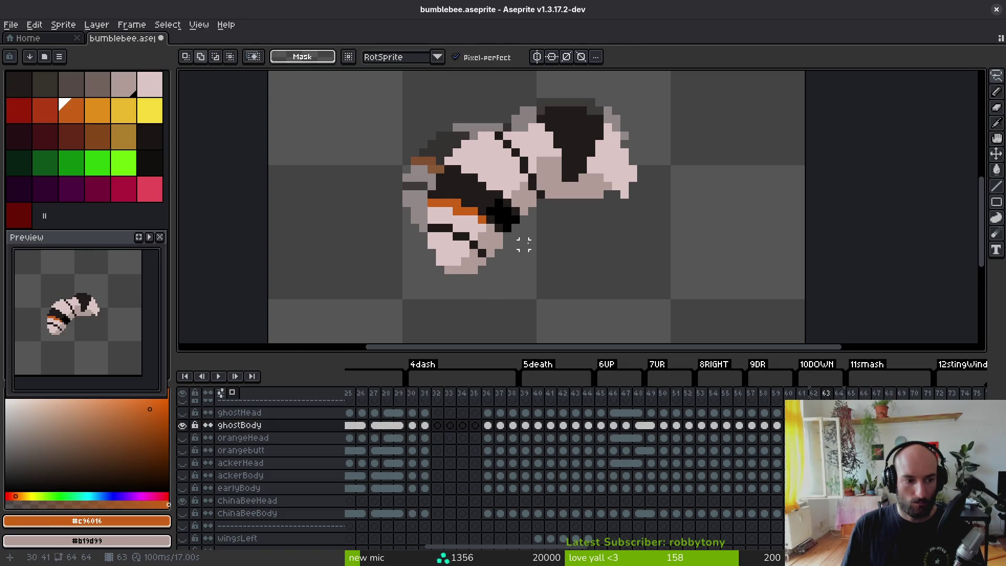
scroll(523, 245, "up", 2)
mouse_move(468, 229)
left_mouse_down()
mouse_move(340, 189)
mouse_move(445, 315)
mouse_move(524, 246)
left_mouse_up()
left_click(464, 274)
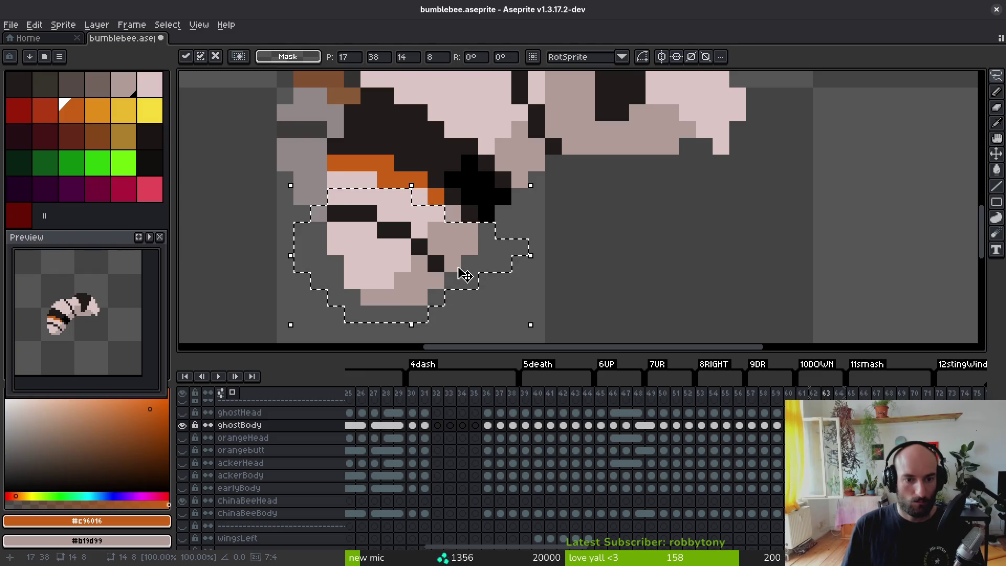
left_click(604, 263)
left_click_drag(502, 244, 439, 228)
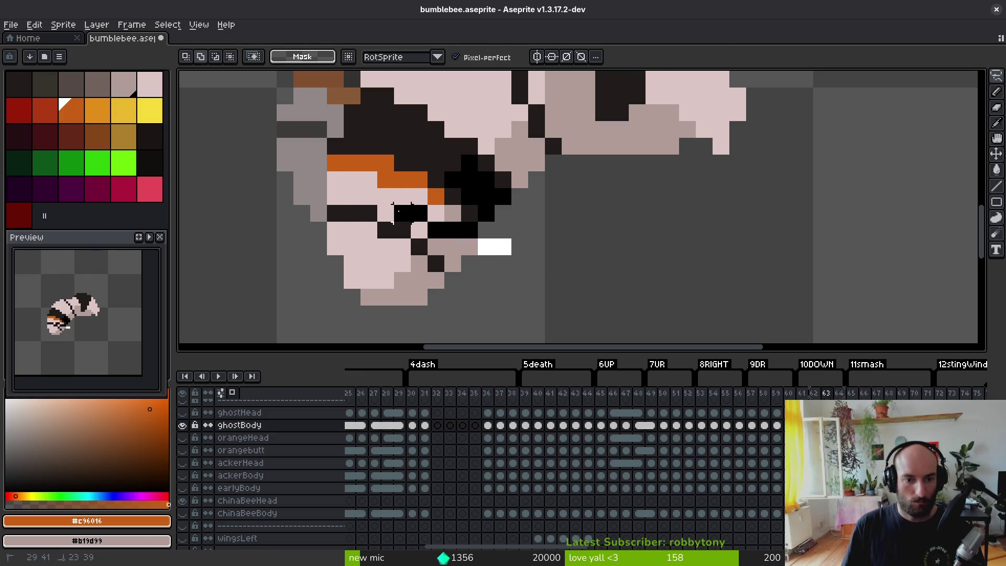
key("ctrl+z")
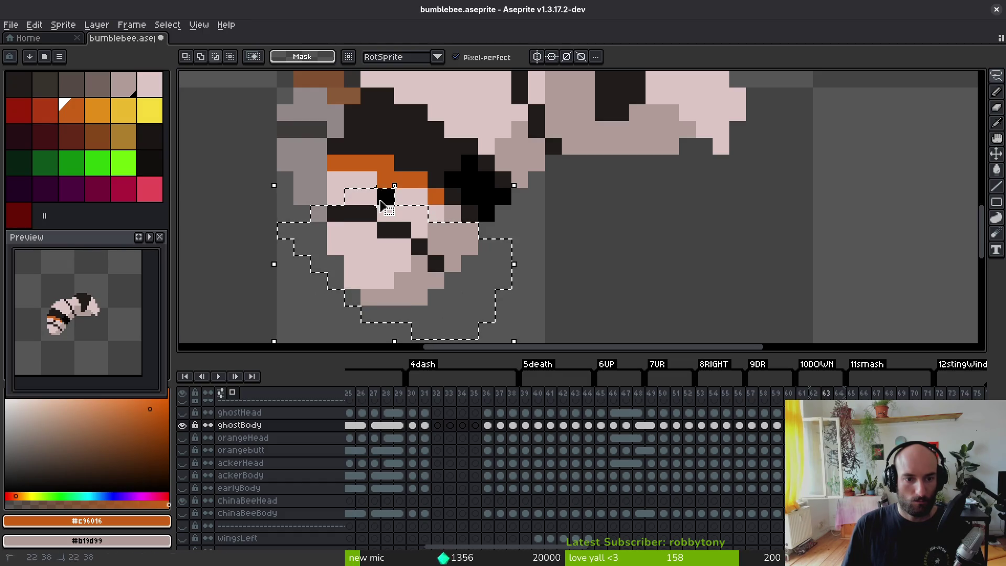
- Nudge the ghost bee's lower body up one pixel and commit the move
key("Up")
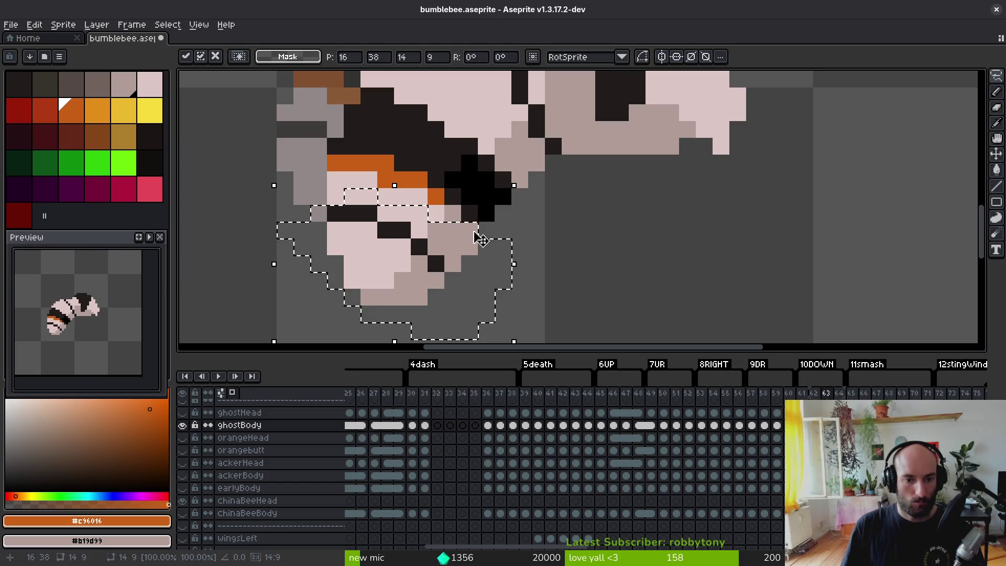
key("Return")
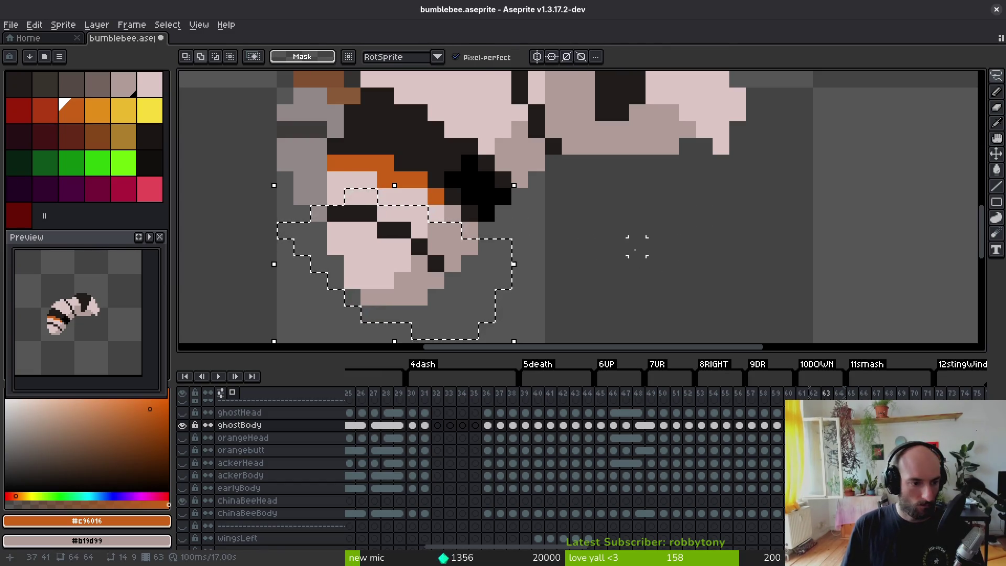
key("Up")
key("i")
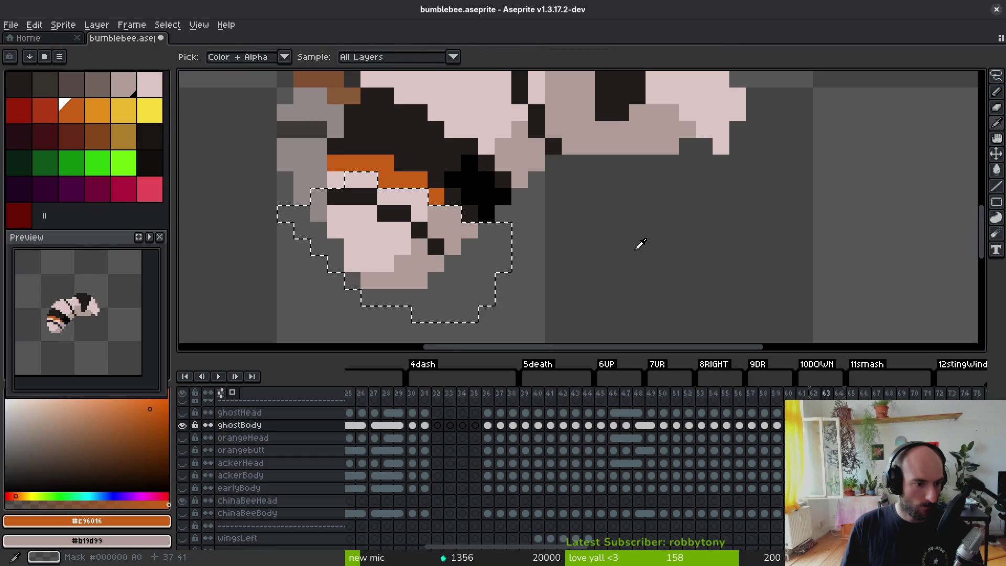
key("ctrl+z")
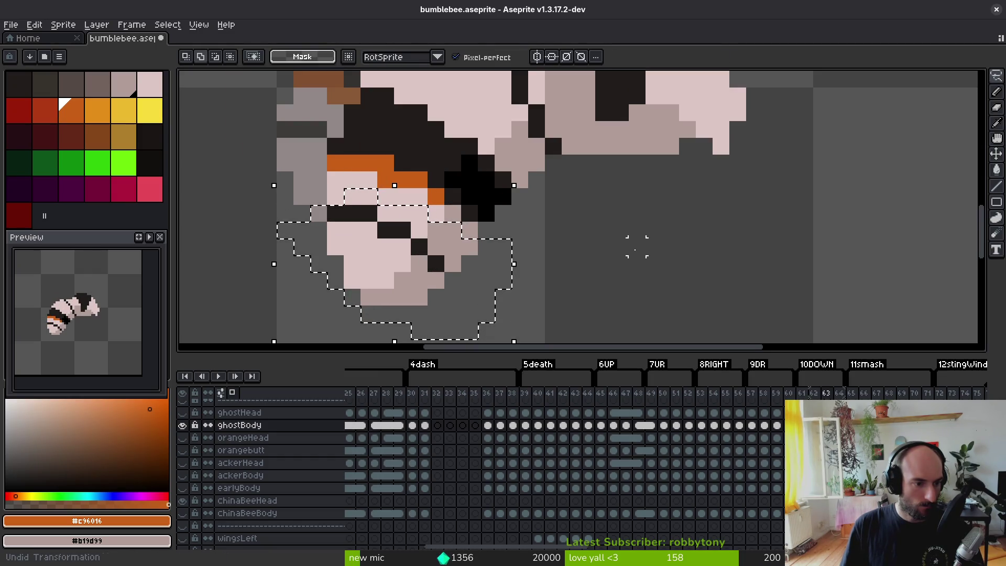
key("ctrl+y")
key("alt")
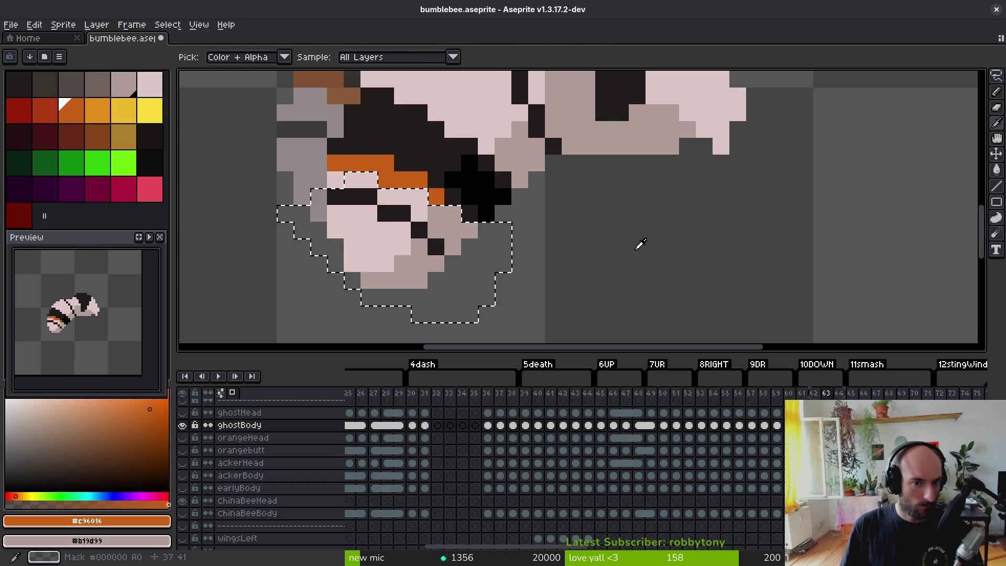
key("alt")
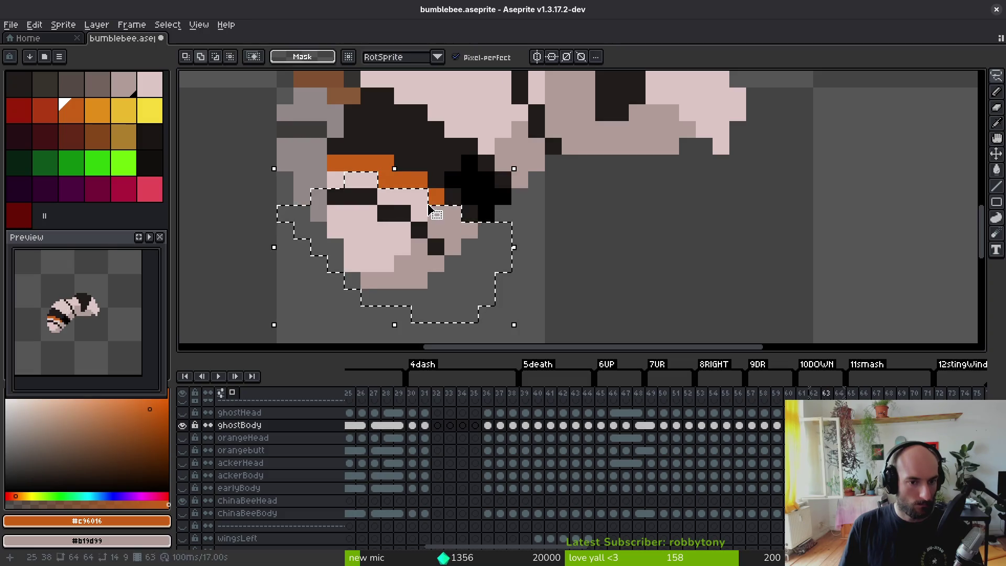
- Sample pale pink and orange from the bee and repaint three stray orange pixels pale pink
left_click(385, 181, "alt")
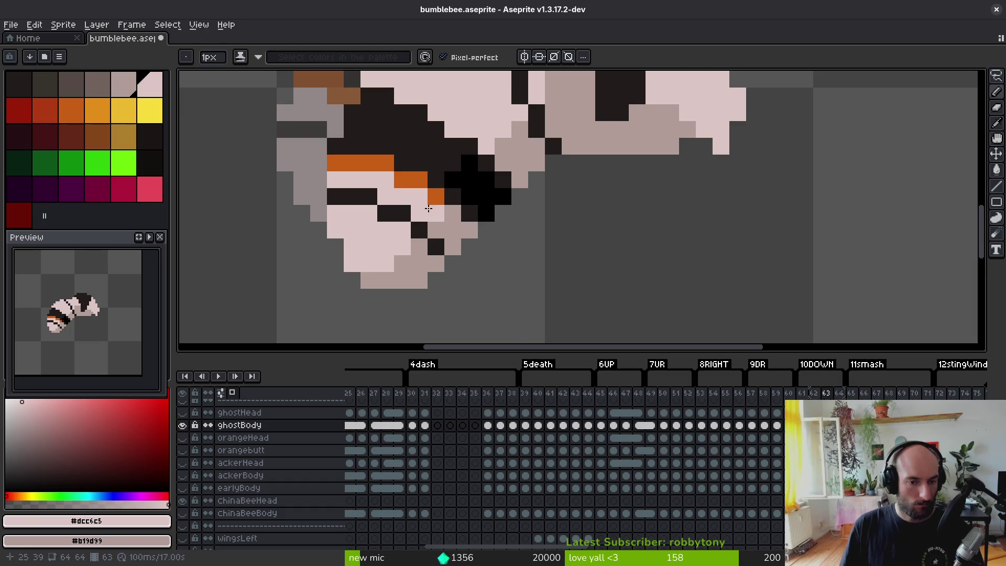
scroll(442, 234, "down", 4)
scroll(400, 182, "up", 3)
left_click(383, 178, "alt")
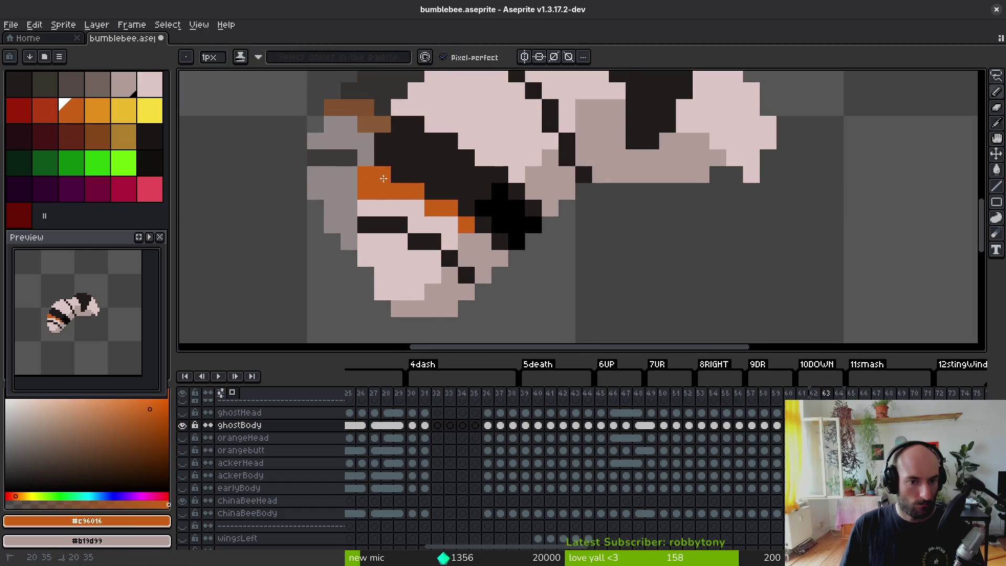
left_click(393, 201, "alt")
left_click(369, 194)
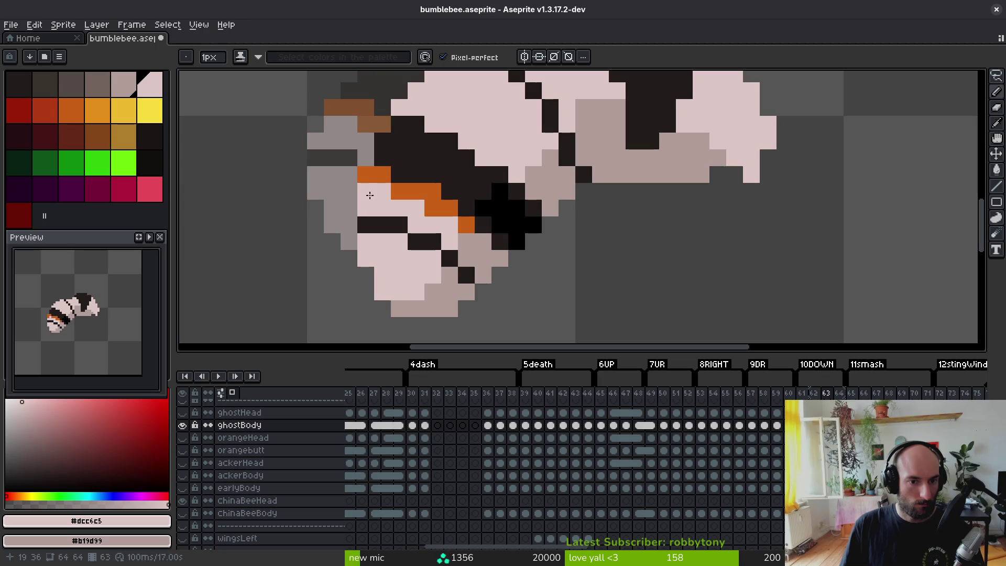
left_click(432, 207)
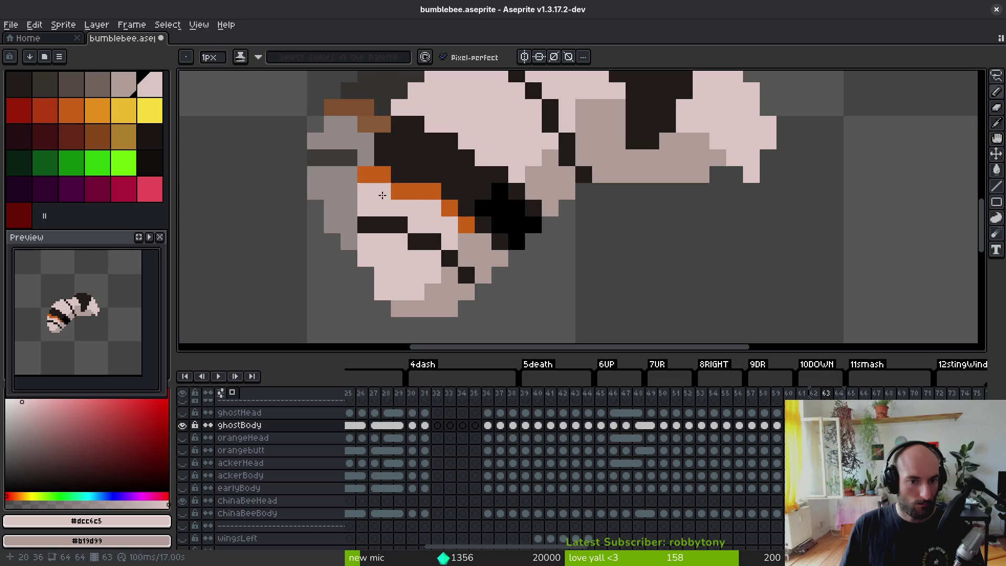
- Fill dark gaps in the stripe with orange, then step to frame 64
left_click(408, 189, "alt")
left_click(400, 175)
left_click(430, 242)
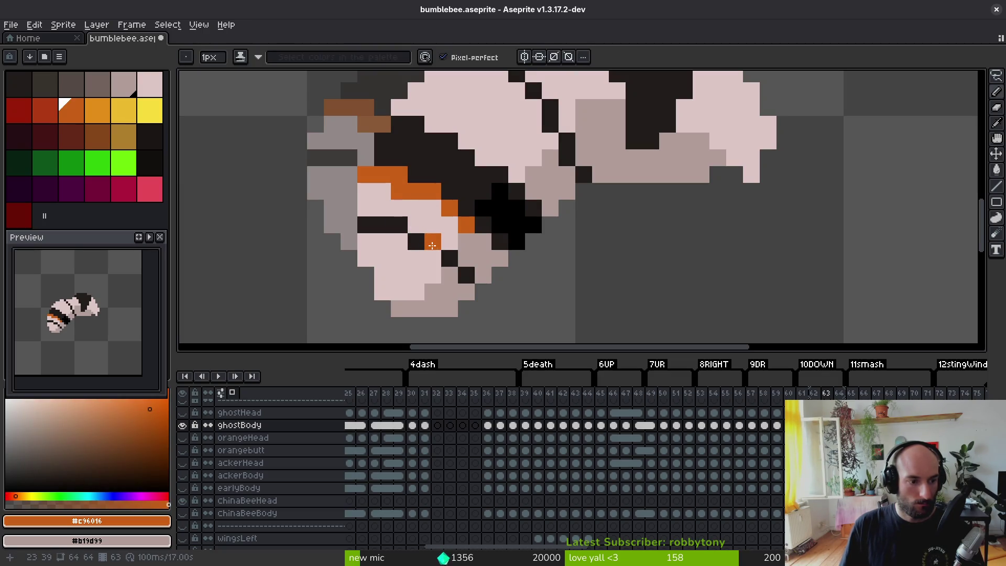
scroll(432, 245, "down", 3)
key("alt")
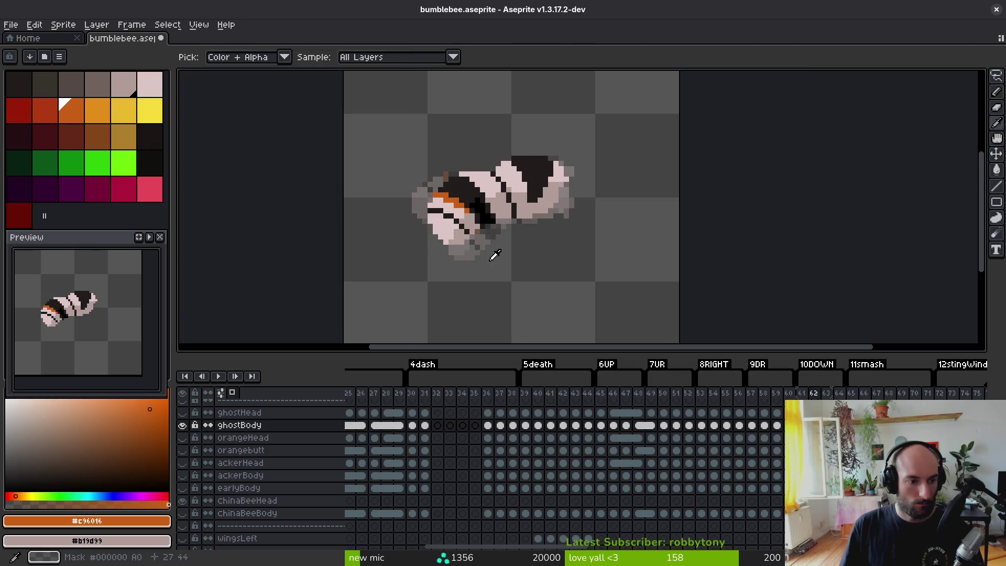
key("period")
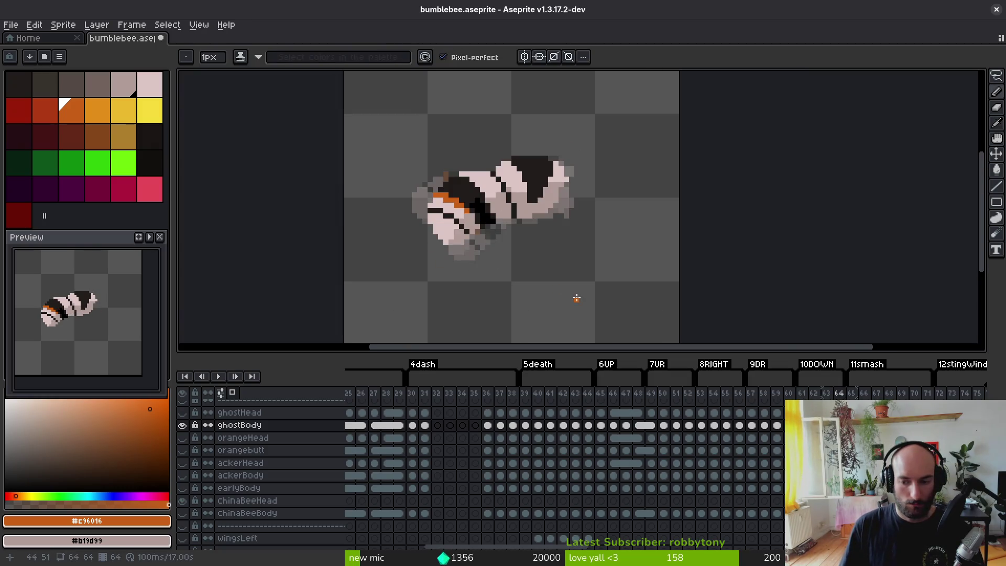
scroll(340, 475, "up", 1)
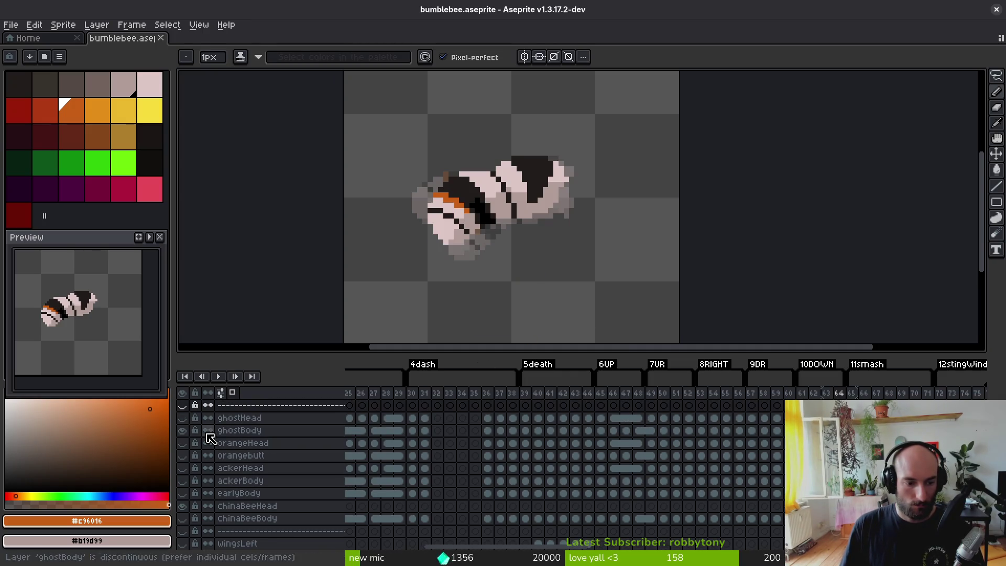
- Hide ghostBody, show the body layer, lasso the face area, and save the bumblebee file
left_click(181, 430)
scroll(458, 486, "up", 1)
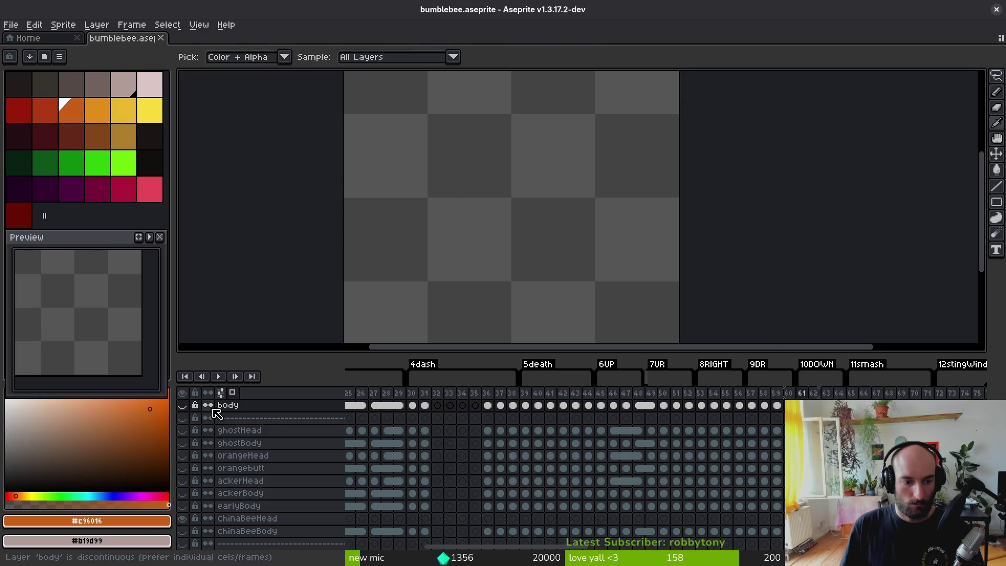
left_click(182, 405)
key("i")
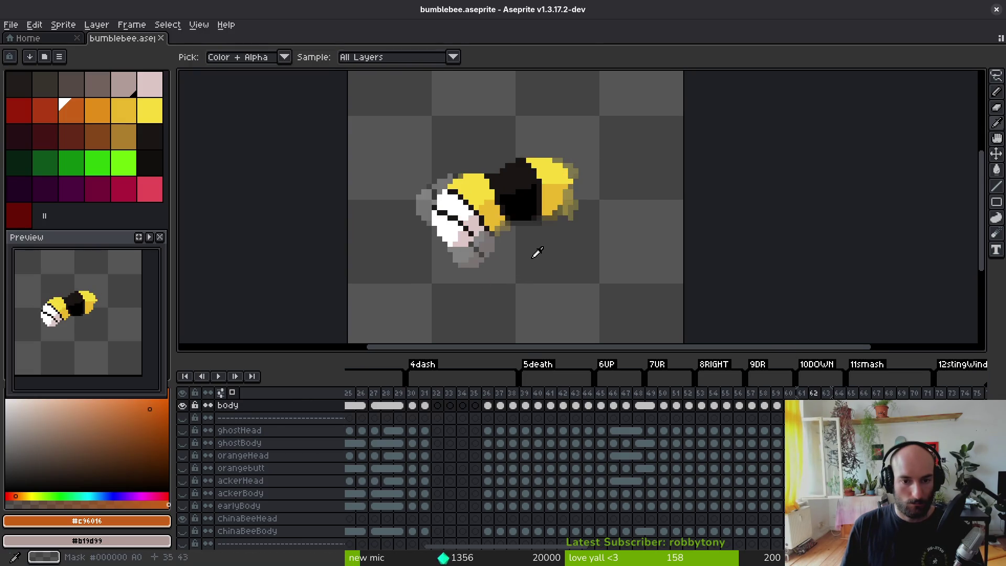
key("shift+w")
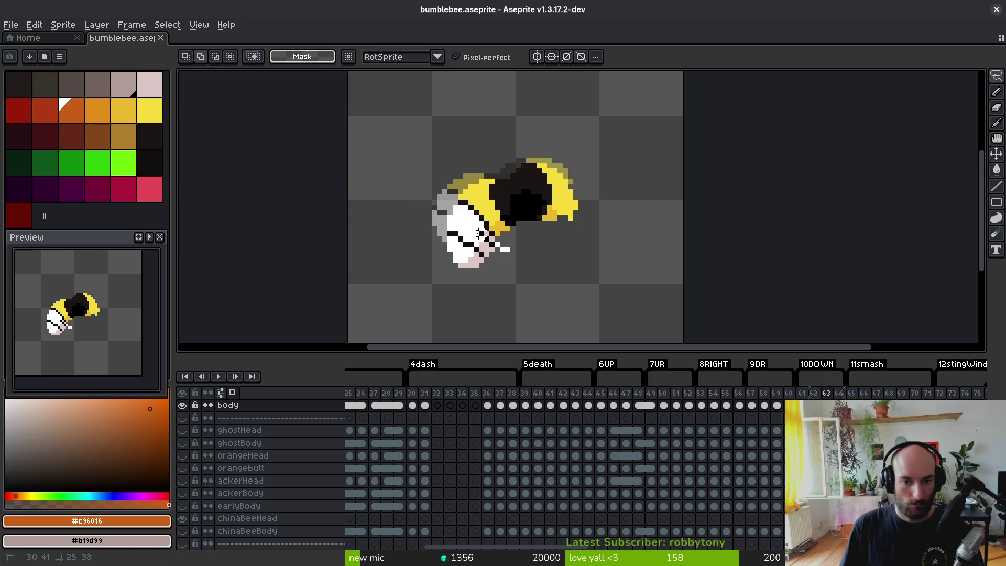
left_click_drag(433, 267, 431, 238)
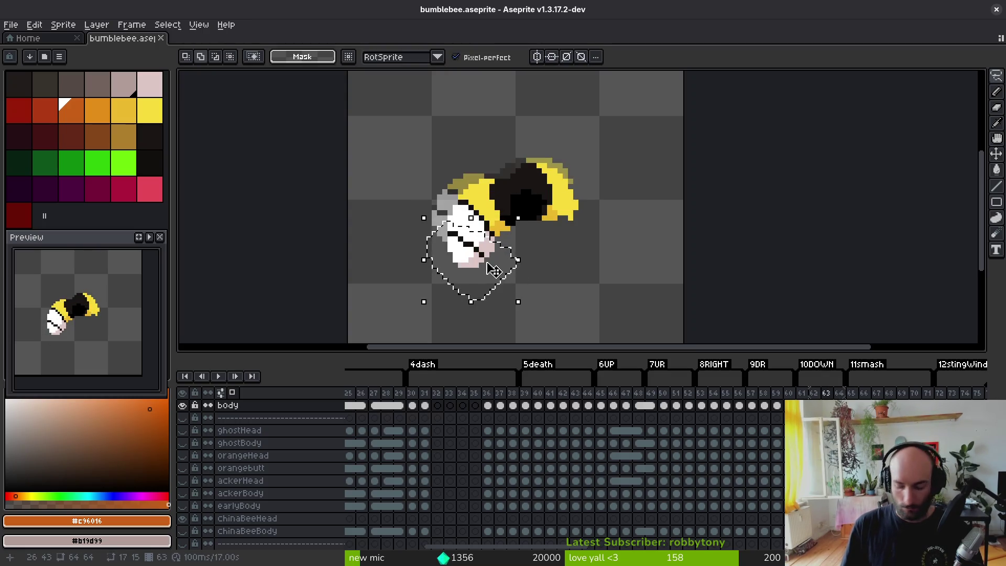
key("ctrl+d")
key("ctrl+s")
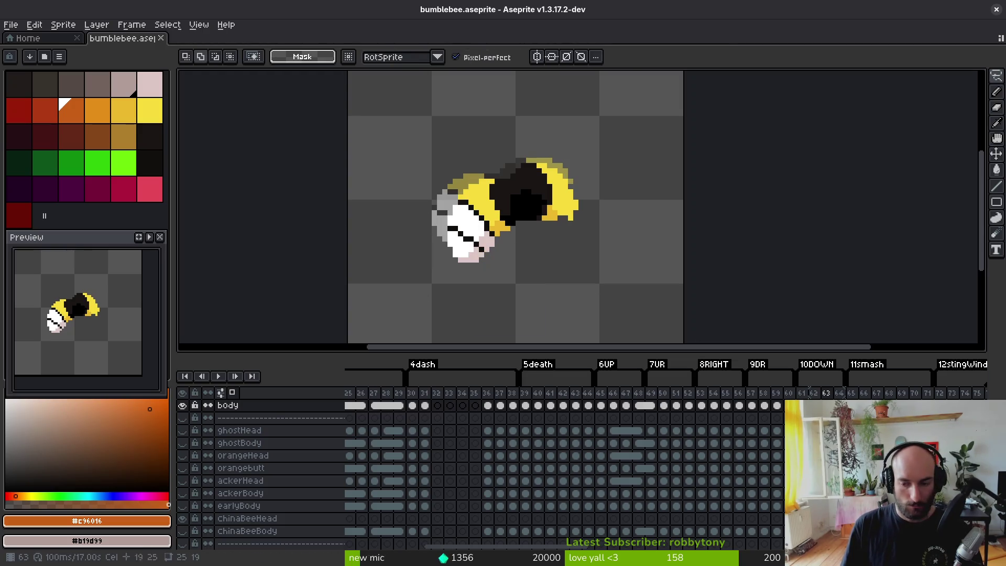
- Hide the body layer and show chinaBeeBody instead
key("i")
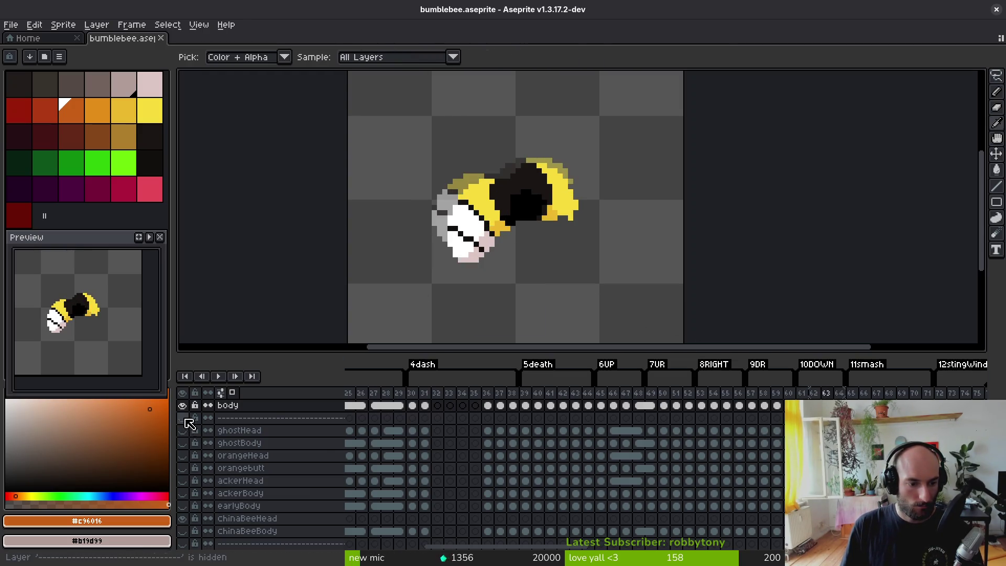
left_click(183, 406)
scroll(188, 456, "down", 2)
left_click(182, 480)
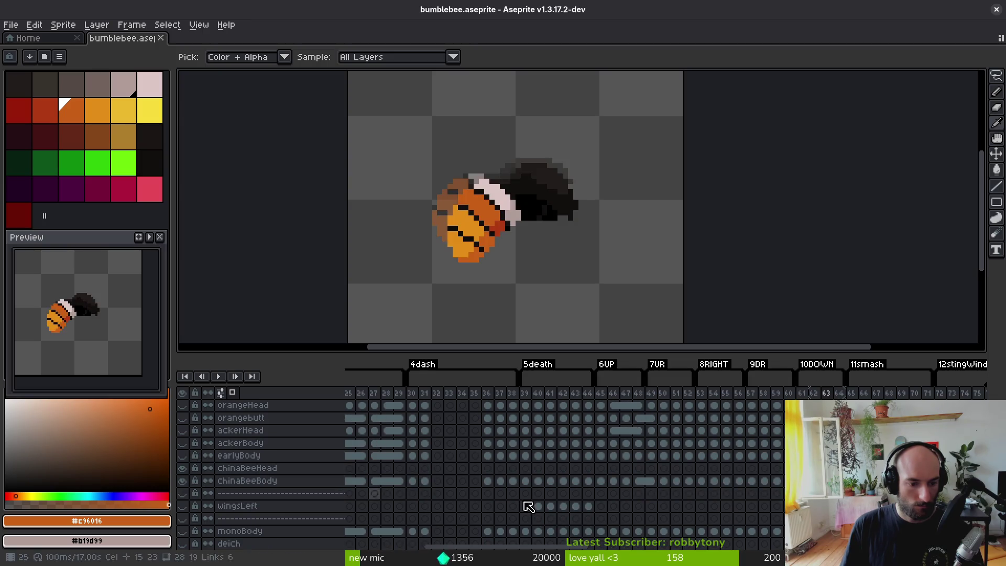
- On chinaBeeBody, bucket-fill the yellow stripes orange and two lower patches dark red
left_click(246, 481)
key("Right")
key("Right")
key("Left")
key("Left")
right_click(498, 220)
key("g")
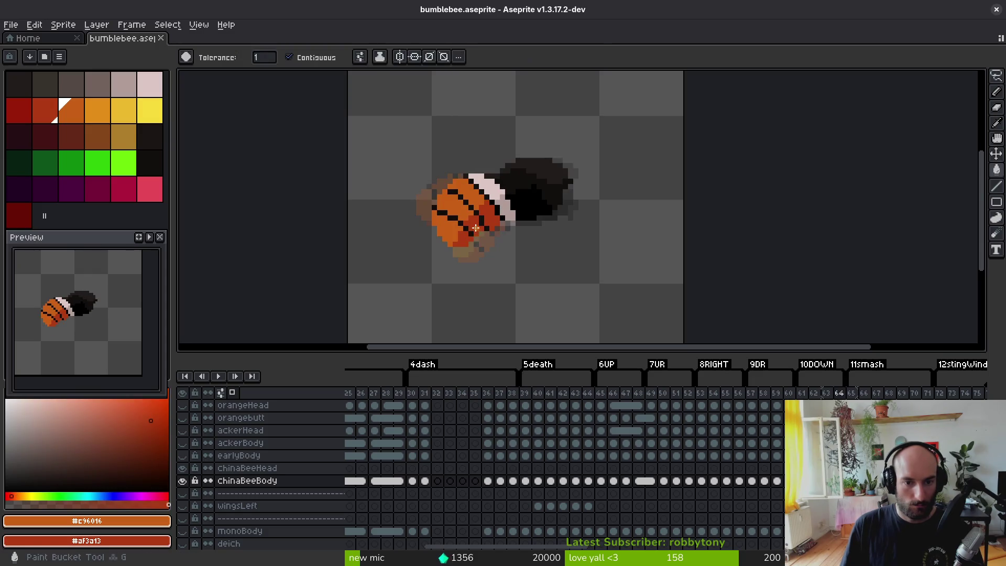
scroll(474, 224, "up", 3)
right_click(511, 257)
right_click(467, 304)
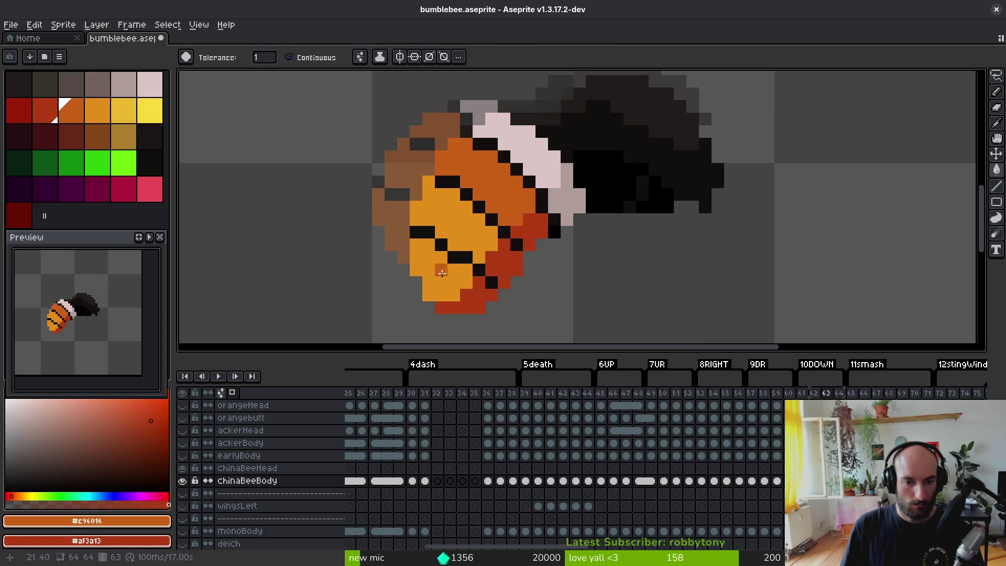
left_click(440, 273)
left_click(480, 232)
key("Right")
key("Right")
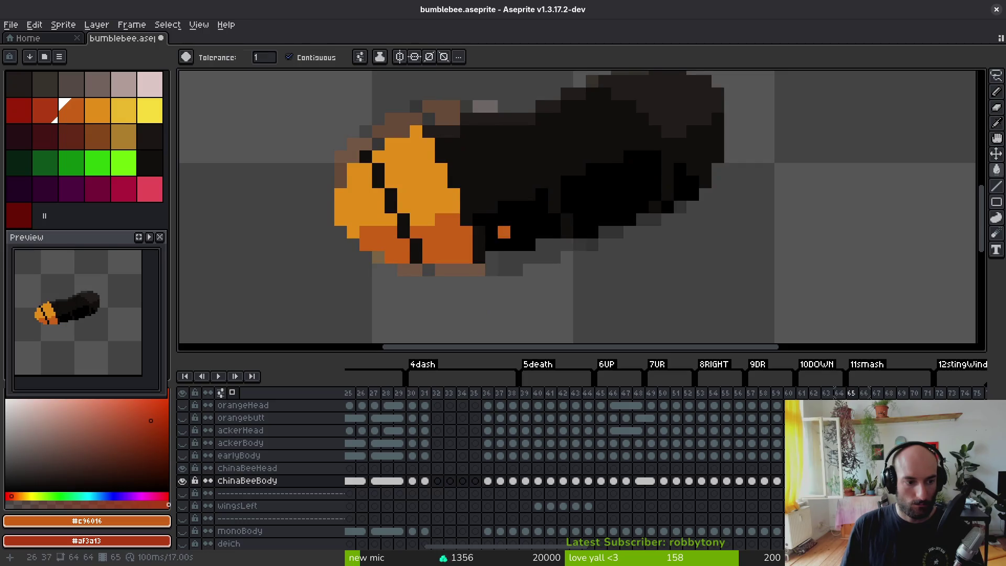
- On the next frame, pencil orange pixels along the stripe and extend the red shading
left_click(430, 143)
key("b")
left_click(435, 137)
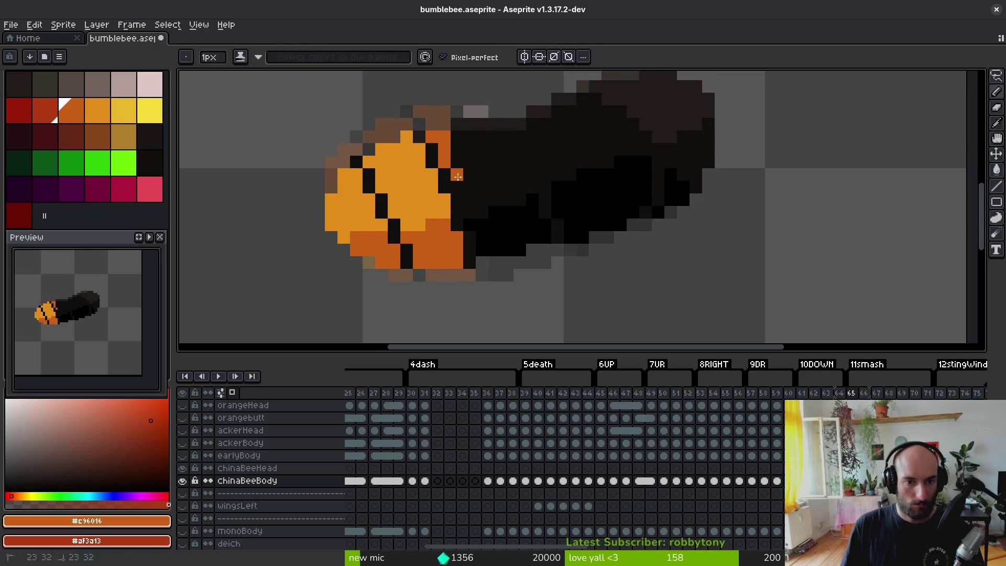
left_click(474, 212)
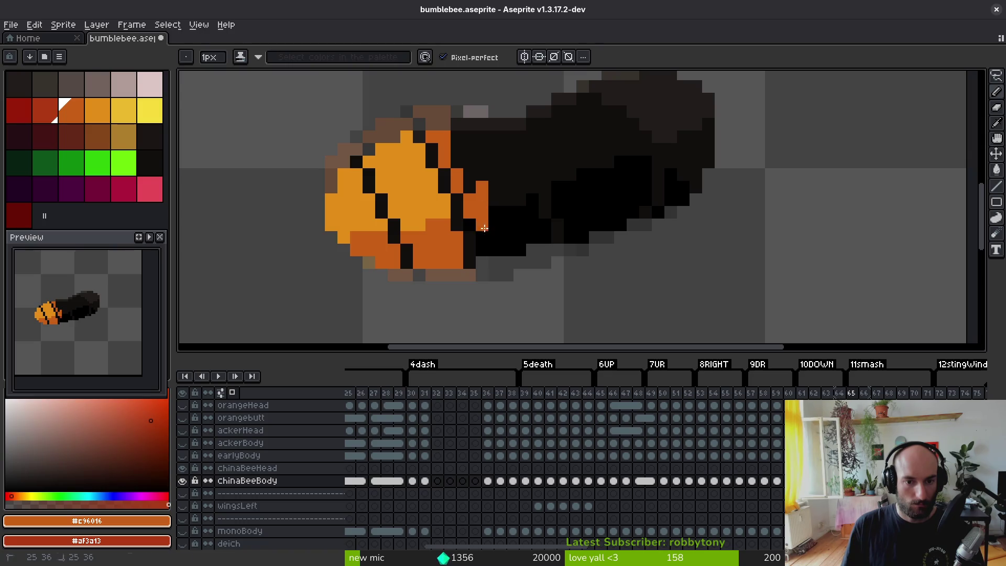
mouse_move(486, 236)
left_mouse_down()
mouse_move(495, 233)
mouse_move(505, 250)
mouse_move(503, 228)
left_mouse_up()
mouse_move(481, 183)
left_mouse_down()
mouse_move(457, 138)
mouse_move(470, 182)
left_mouse_up()
- Draw the pale pink band on the body and paint stray pink pixels black
scroll(502, 215, "down", 5)
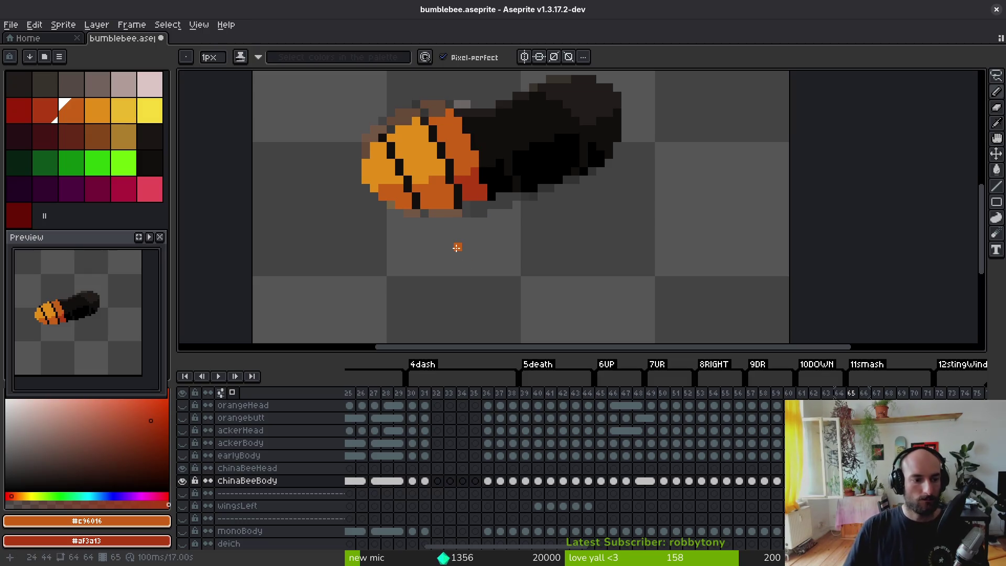
scroll(457, 247, "up", 1)
scroll(597, 246, "down", 3)
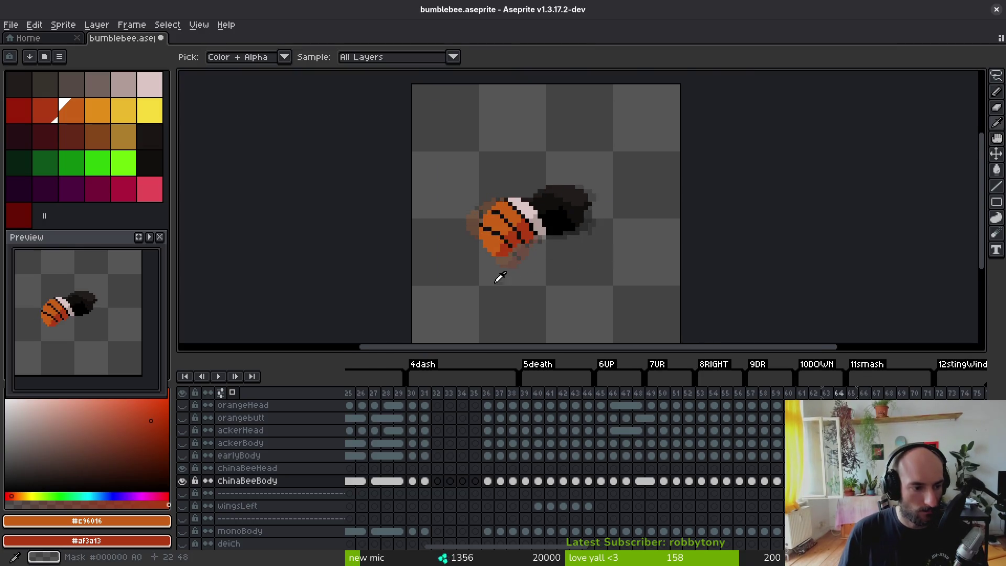
scroll(548, 238, "up", 5)
left_click(515, 173, "alt")
mouse_move(460, 138)
left_mouse_down()
mouse_move(475, 152)
mouse_move(485, 137)
mouse_move(497, 221)
mouse_move(510, 243)
mouse_move(510, 212)
mouse_move(523, 212)
mouse_move(523, 243)
mouse_move(535, 249)
mouse_move(515, 197)
mouse_move(522, 187)
mouse_move(511, 199)
mouse_move(514, 164)
mouse_move(518, 185)
left_mouse_up()
scroll(527, 164, "up", 2)
left_click(524, 162, "alt")
- Fill the light-orange body patches with darker orange, undoing an accidental background fill
scroll(528, 175, "down", 3)
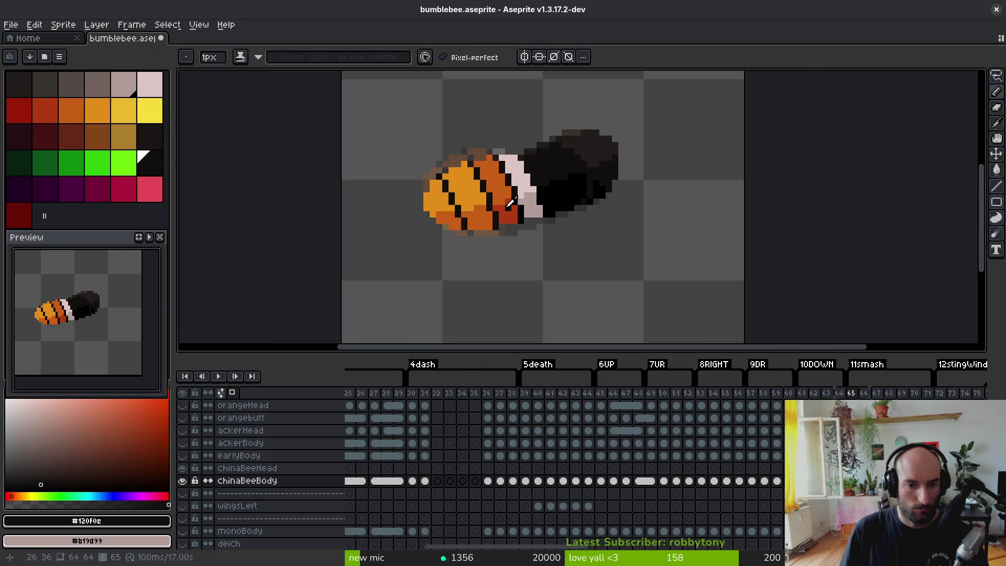
left_click(508, 203, "alt")
right_click(477, 222, "alt")
key("g")
left_click(477, 223)
key("ctrl+z")
left_click(448, 215)
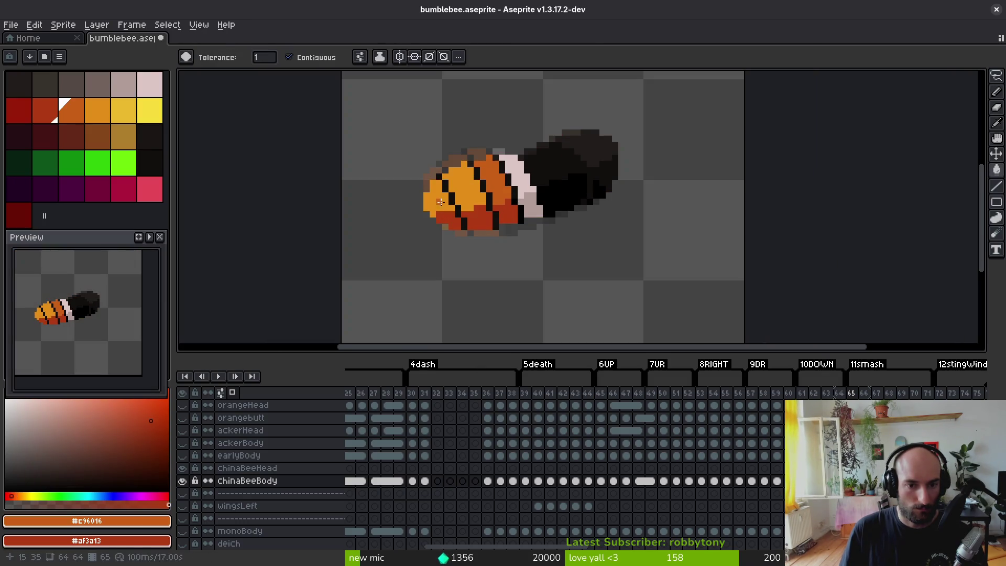
left_click(440, 198)
left_click(464, 184)
left_click(477, 204)
key("Right")
key("Right")
scroll(488, 215, "up", 3)
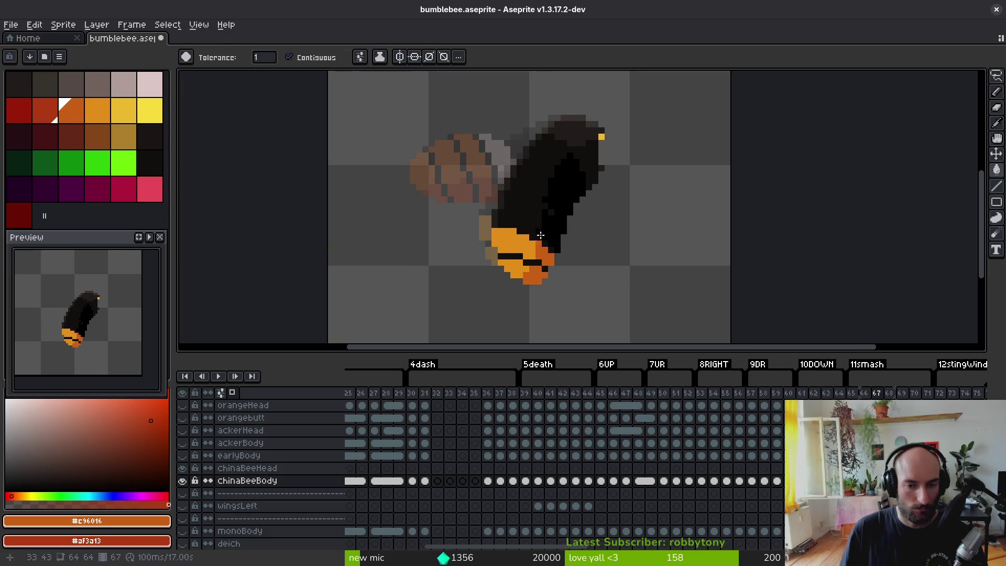
- Pencil an orange stroke along the stripe and reshape the body's top-right stripe
key("b")
left_click(461, 207)
left_click_drag(462, 208, 532, 231)
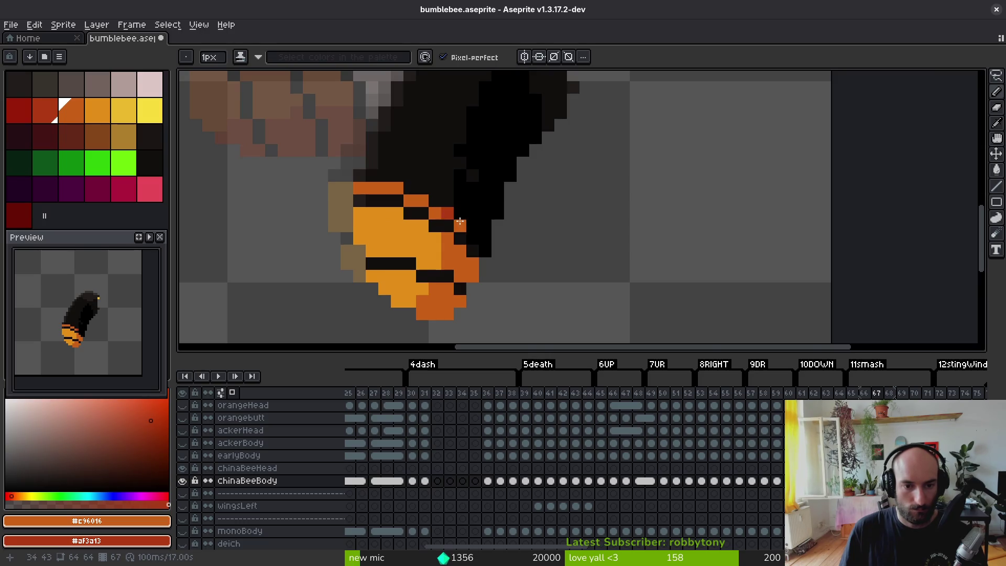
mouse_move(473, 220)
left_mouse_down()
mouse_move(443, 192)
mouse_move(370, 182)
left_mouse_up()
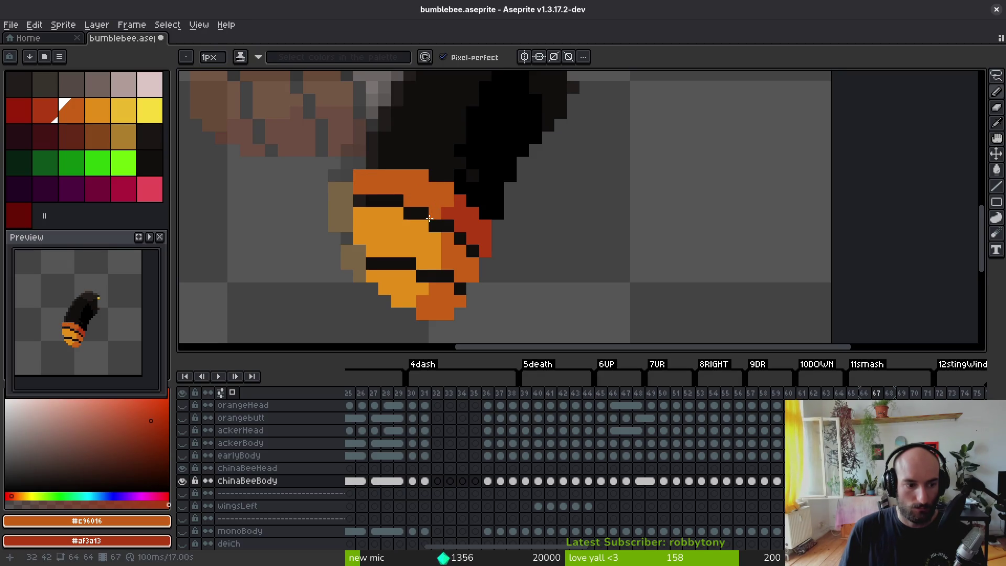
left_click_drag(438, 212, 448, 226)
left_click(416, 209, "alt")
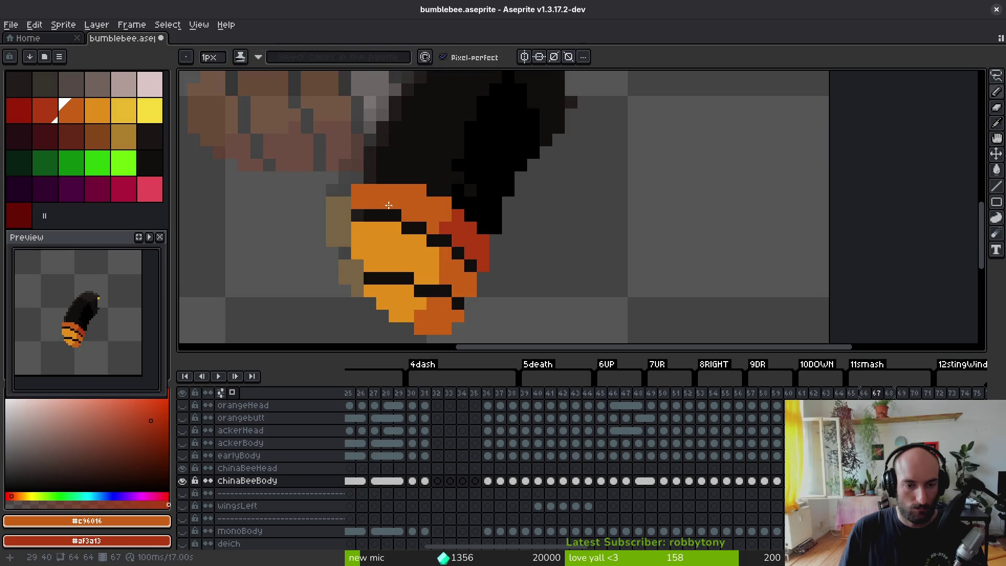
- Paint the pale pink band with greyish-pink shading, using colours from the previous frame
key("comma")
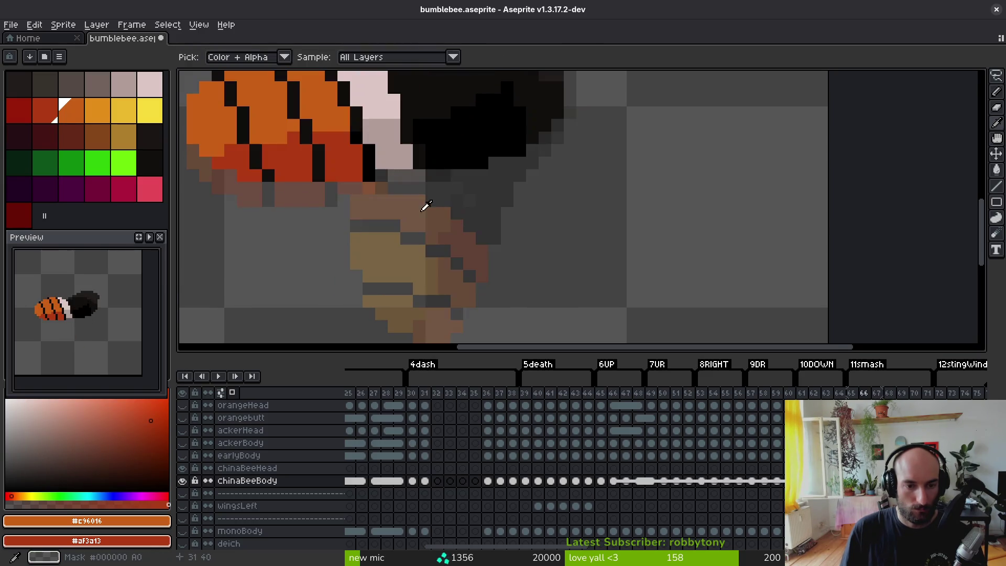
left_click(395, 116, "alt")
right_click(390, 136, "alt")
key("period")
mouse_move(375, 171)
left_mouse_down()
mouse_move(381, 153)
mouse_move(397, 166)
mouse_move(433, 163)
mouse_move(465, 201)
mouse_move(466, 188)
mouse_move(482, 226)
left_mouse_up()
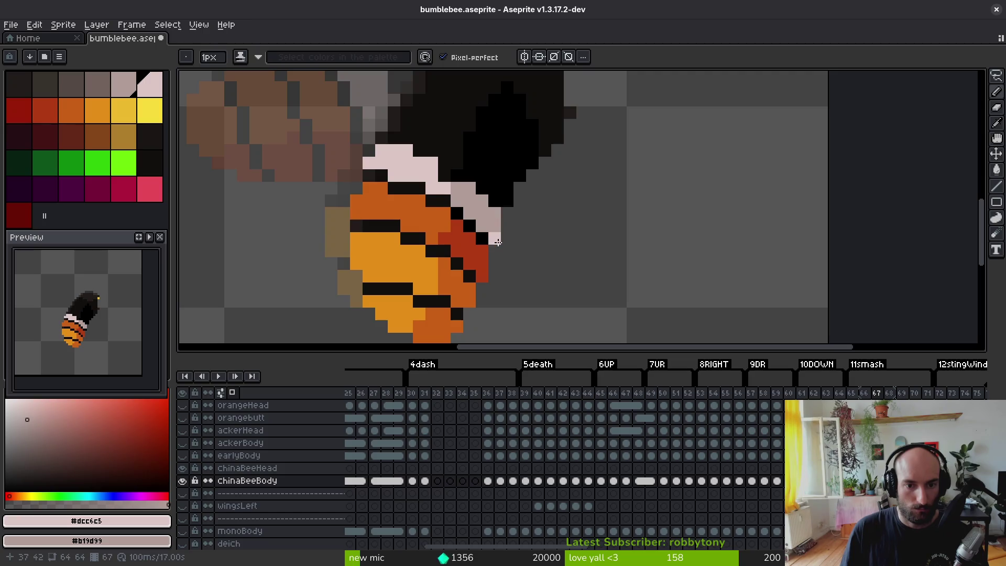
left_click_drag(464, 179, 473, 188)
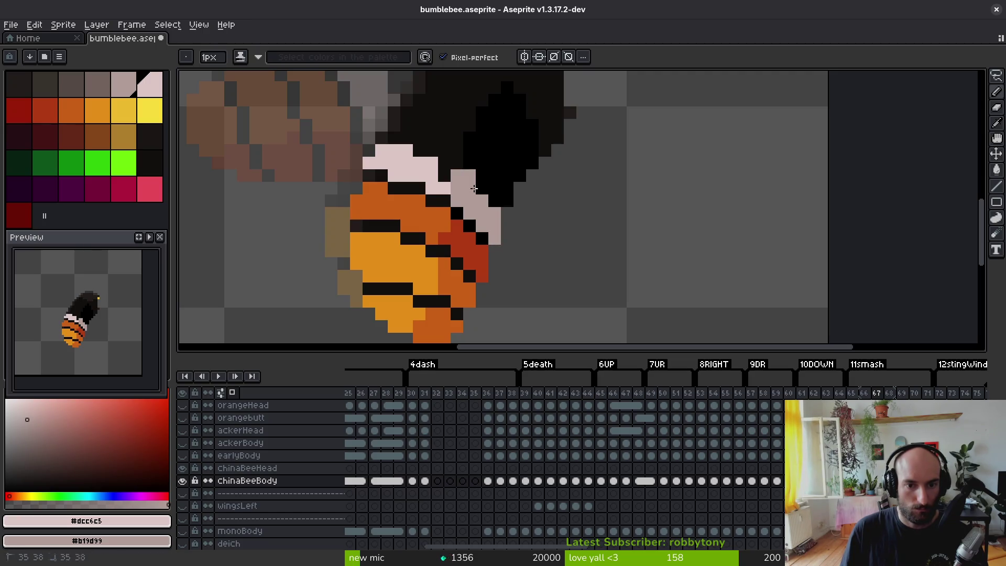
left_click(444, 163)
left_click(444, 176)
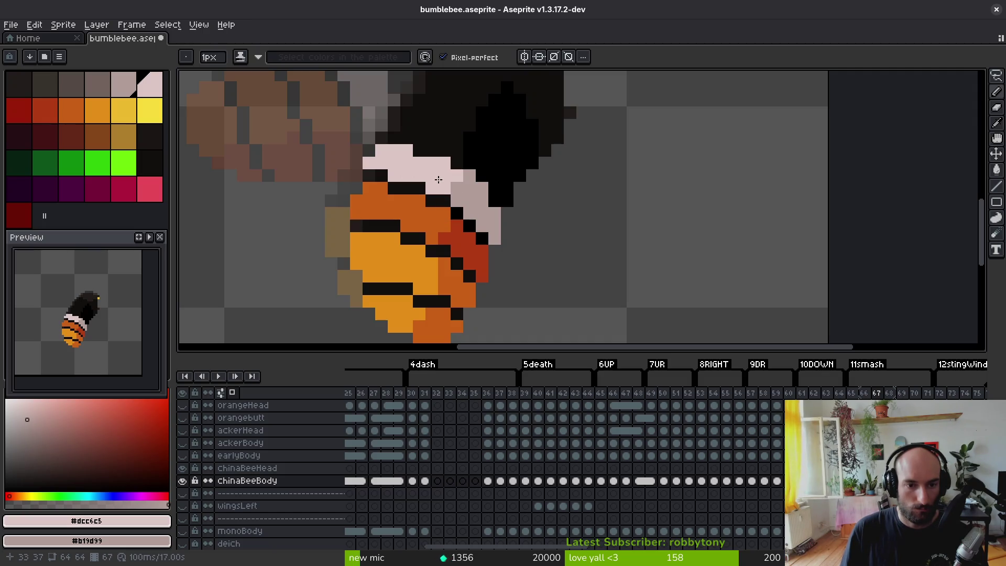
scroll(371, 155, "down", 2)
scroll(400, 173, "up", 2)
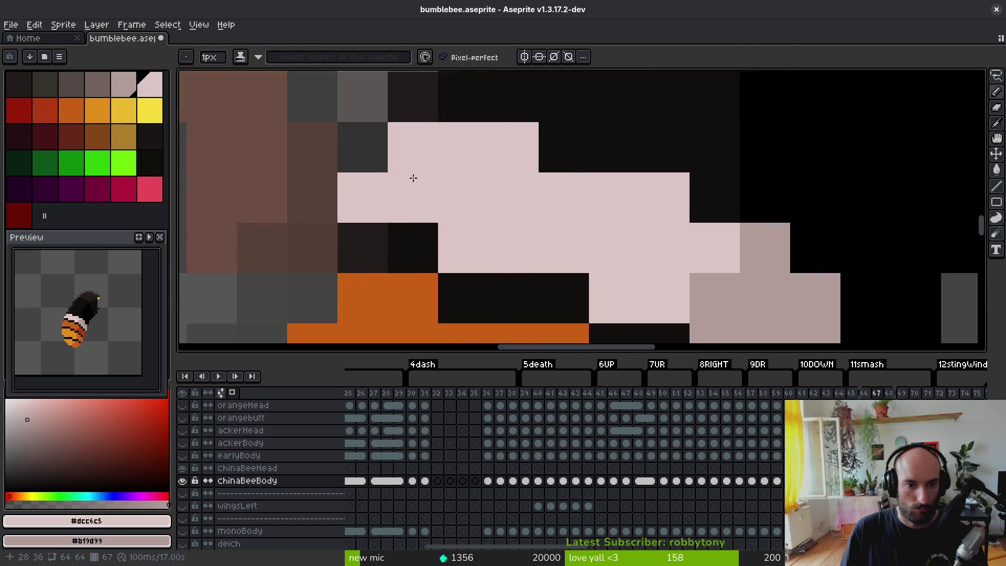
scroll(452, 231, "down", 2)
- Bucket-fill five body stripes with the sampled darker orange and red
key("i")
left_click(432, 223)
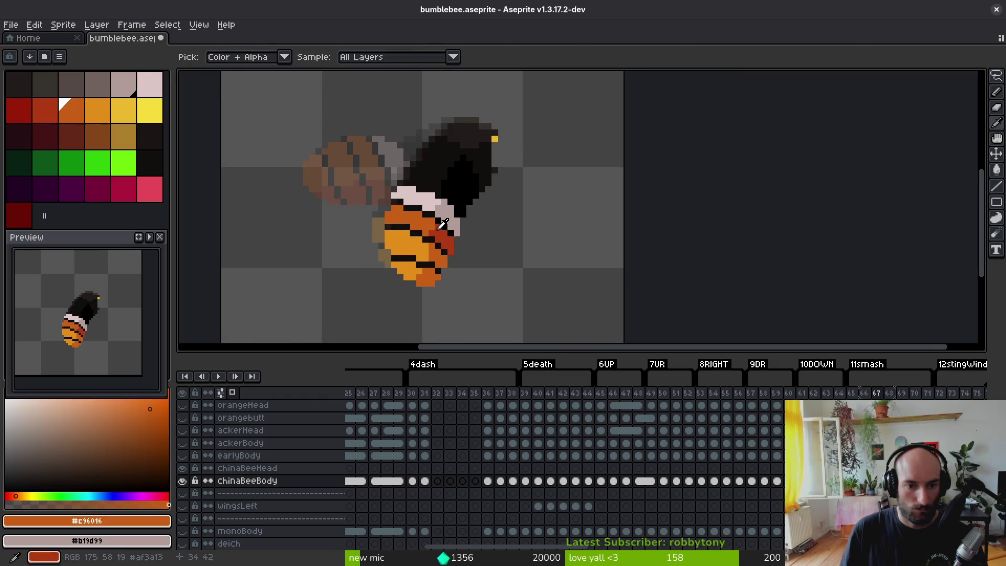
right_click(440, 239)
key("g")
left_click(438, 256)
left_click(425, 280)
left_click(406, 272)
left_click(406, 246)
left_click(418, 237)
- Compare frame 67 against frame 64 and sample the near-black colour
key("i")
key("Left")
key("Left")
key("Left")
key("Right")
key("Right")
key("Right")
key("Left")
key("Left")
key("Left")
key("Right")
key("Right")
key("Right")
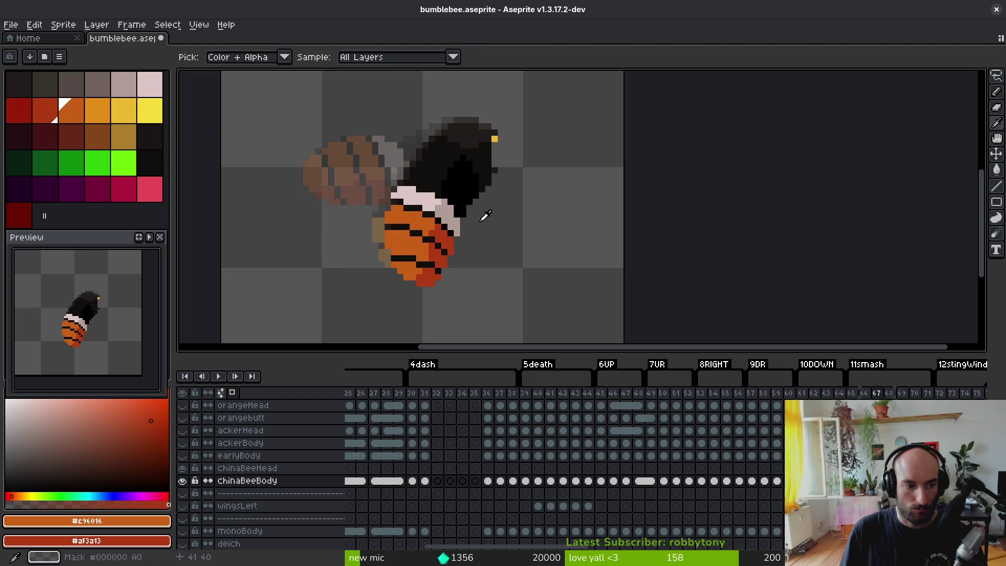
key("g")
scroll(486, 139, "up", 3)
left_click(485, 138, "alt")
key("Right")
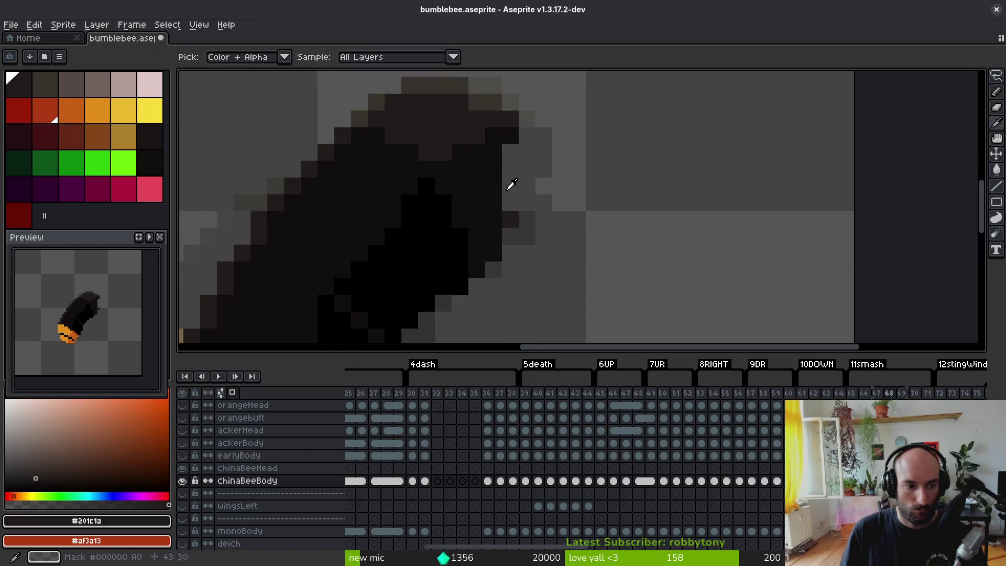
- On frame 68, pencil the orange body edge and upper body, fixing leftover black pixels
key("i")
key("Left")
left_click(423, 281)
key("Right")
key("b")
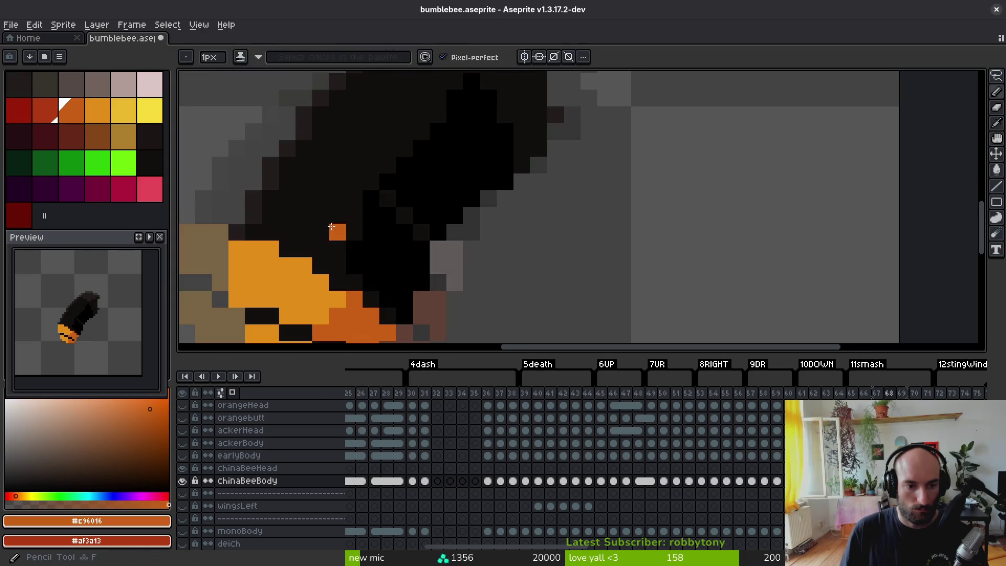
left_click(262, 216)
mouse_move(280, 219)
left_mouse_down()
mouse_move(373, 282)
mouse_move(387, 316)
mouse_move(403, 297)
mouse_move(364, 253)
left_mouse_up()
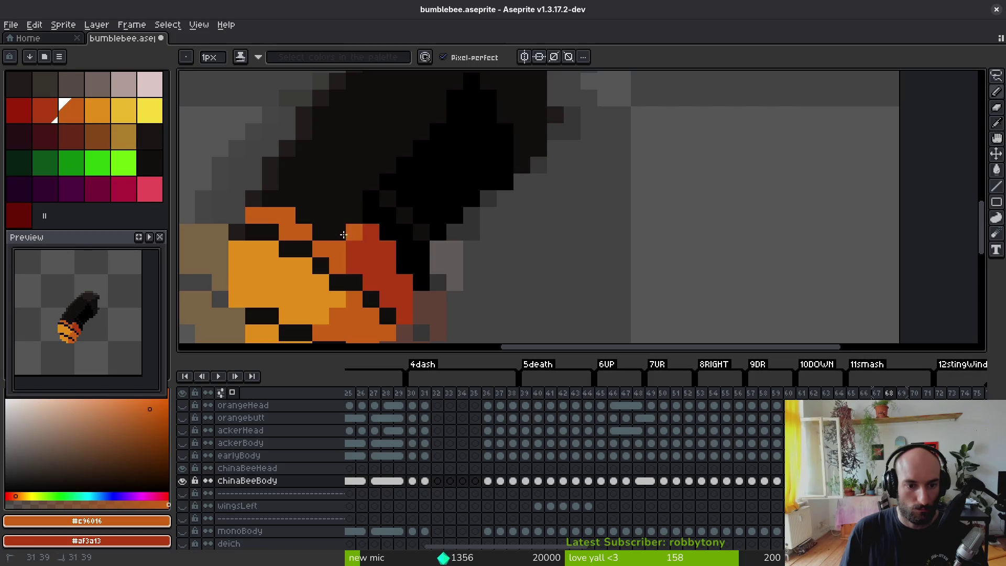
mouse_move(325, 227)
left_mouse_down()
mouse_move(336, 215)
mouse_move(304, 199)
mouse_move(257, 198)
mouse_move(284, 188)
left_mouse_up()
left_click(354, 216)
left_click(373, 297)
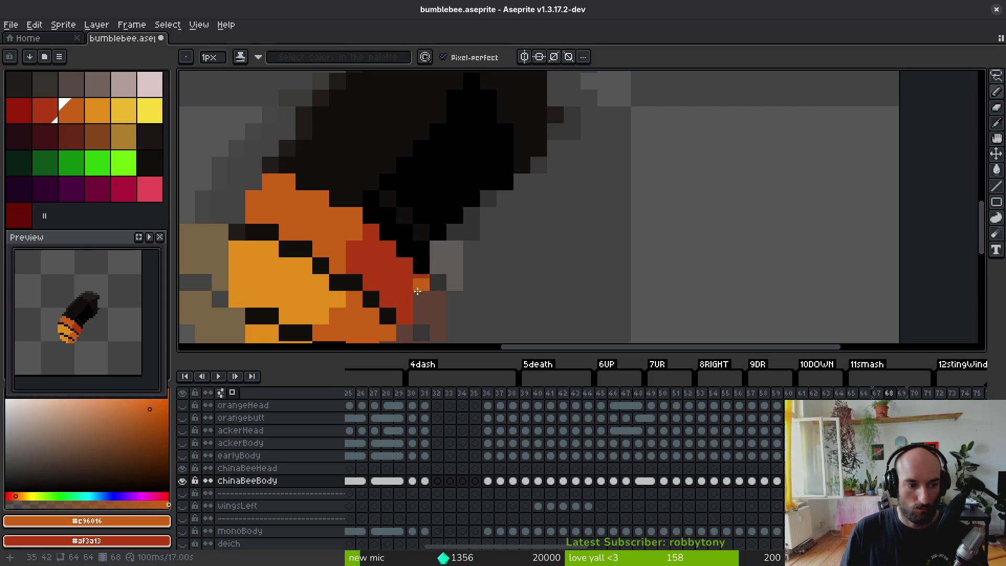
- Paint the pale pink band above the orange body in light and greyish pink
scroll(449, 275, "down", 5)
key("alt")
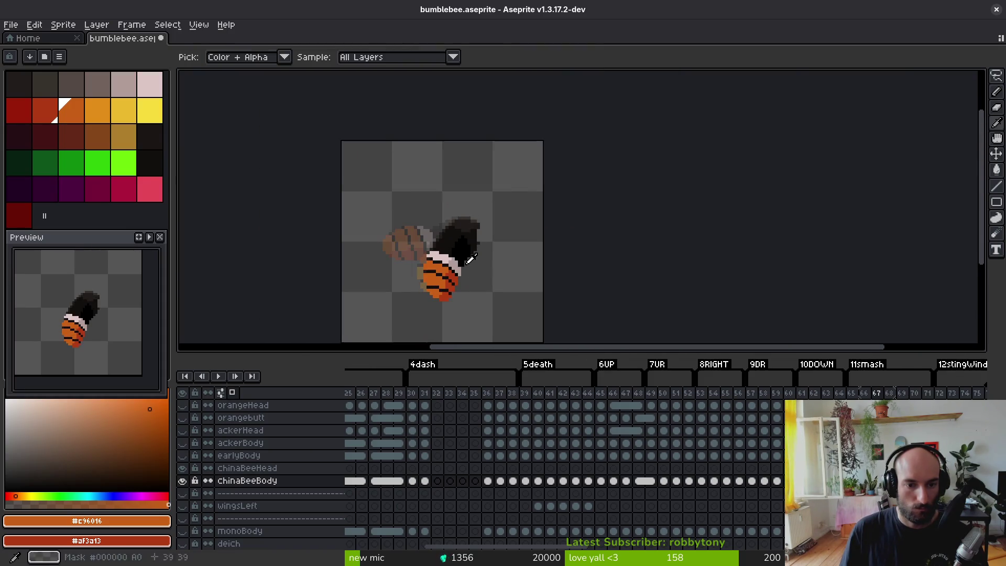
left_click(457, 254)
right_click(457, 254)
scroll(451, 256, "up", 5)
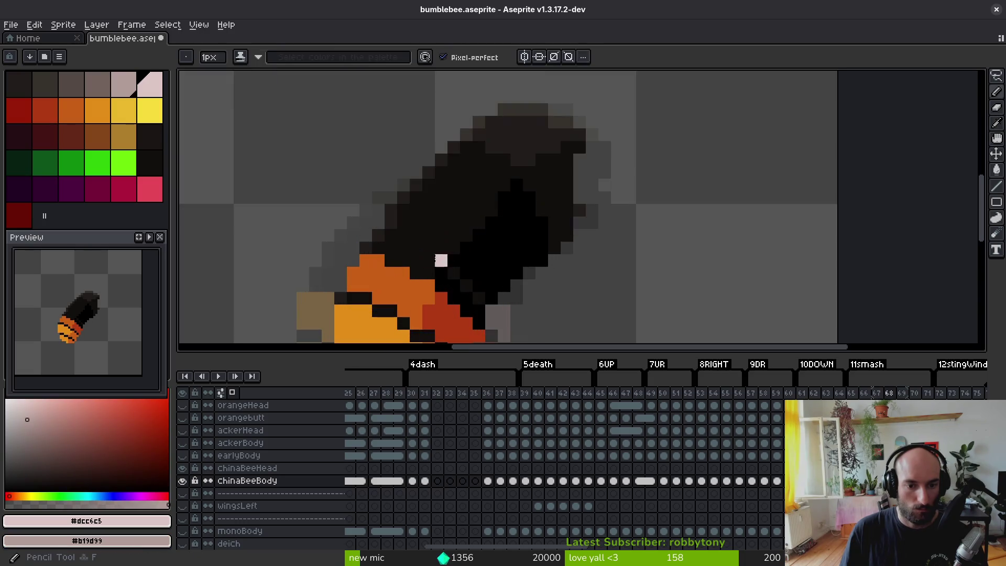
mouse_move(378, 236)
left_mouse_down()
mouse_move(392, 248)
mouse_move(351, 187)
mouse_move(373, 195)
mouse_move(414, 255)
mouse_move(434, 260)
mouse_move(432, 245)
left_mouse_up()
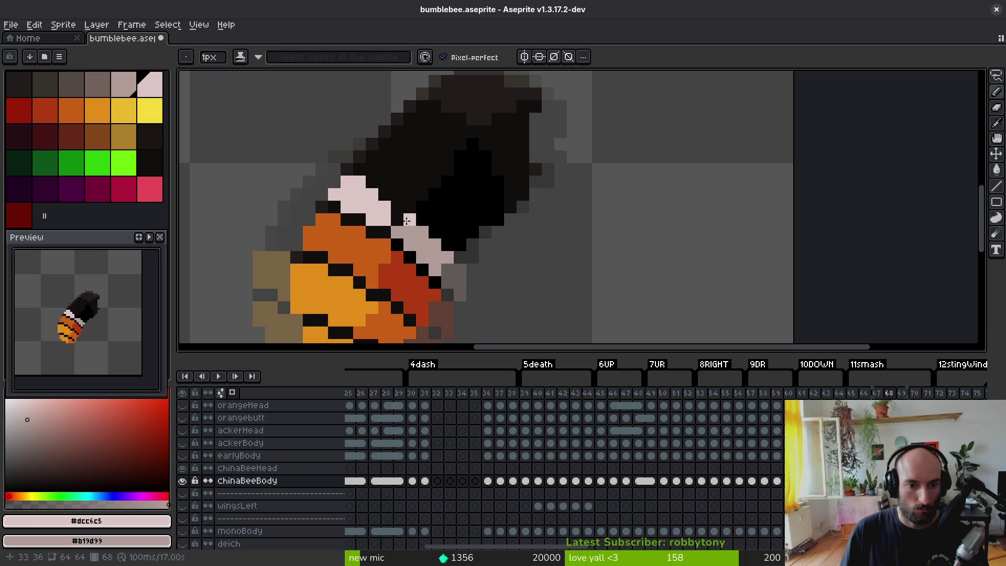
left_click_drag(390, 198, 407, 206)
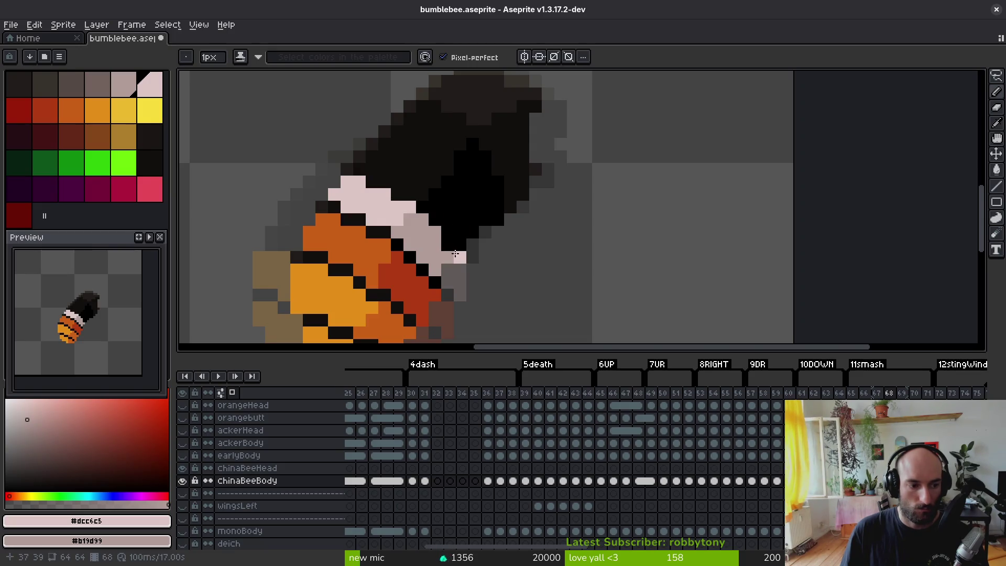
scroll(455, 253, "up", 2)
scroll(455, 253, "down", 3)
scroll(455, 253, "up", 3)
left_click(459, 227)
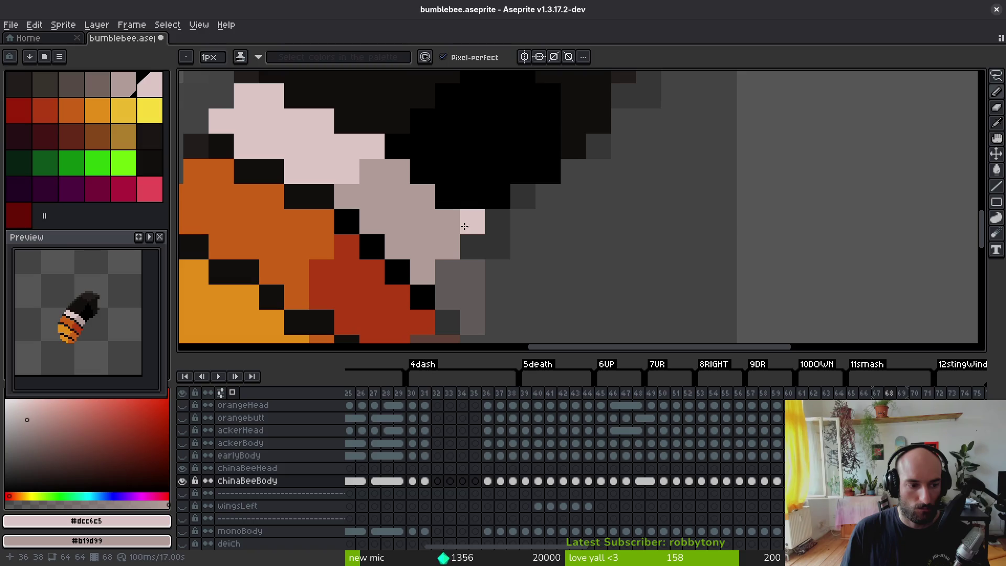
scroll(459, 227, "down", 2)
scroll(465, 163, "up", 1)
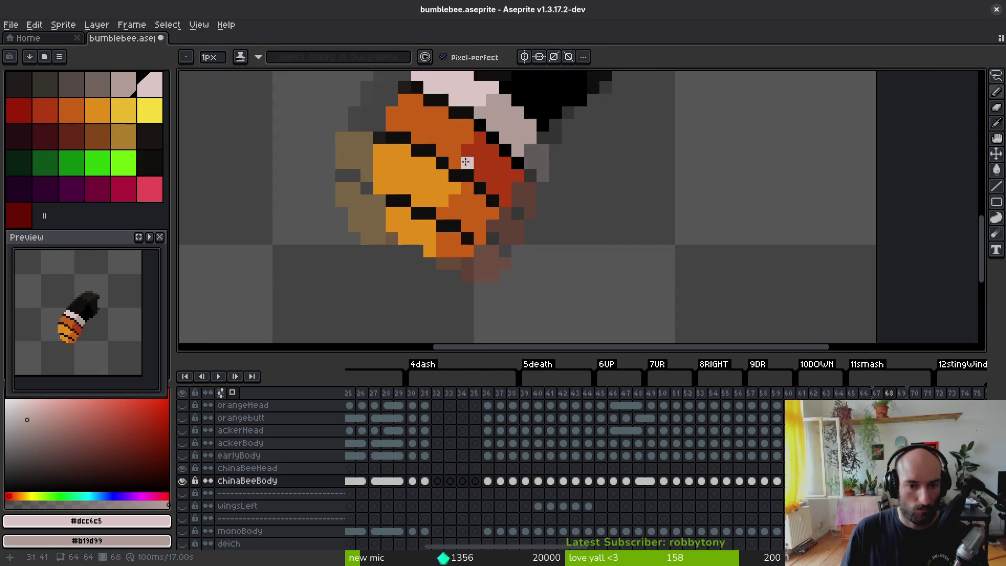
- Bucket-fill two shaded stripes dark red and two body stripes darker orange
right_click(466, 163, "alt")
left_click(459, 201, "alt")
key("g")
right_click(471, 215)
right_click(445, 247)
left_click(408, 231)
left_click(433, 180)
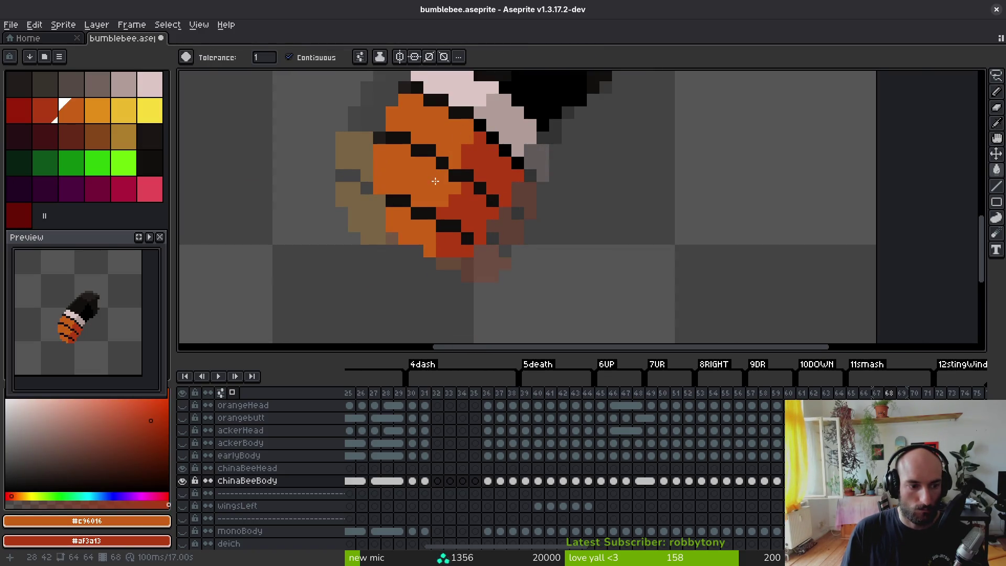
key("alt")
scroll(465, 198, "up", 1)
scroll(443, 198, "down", 1)
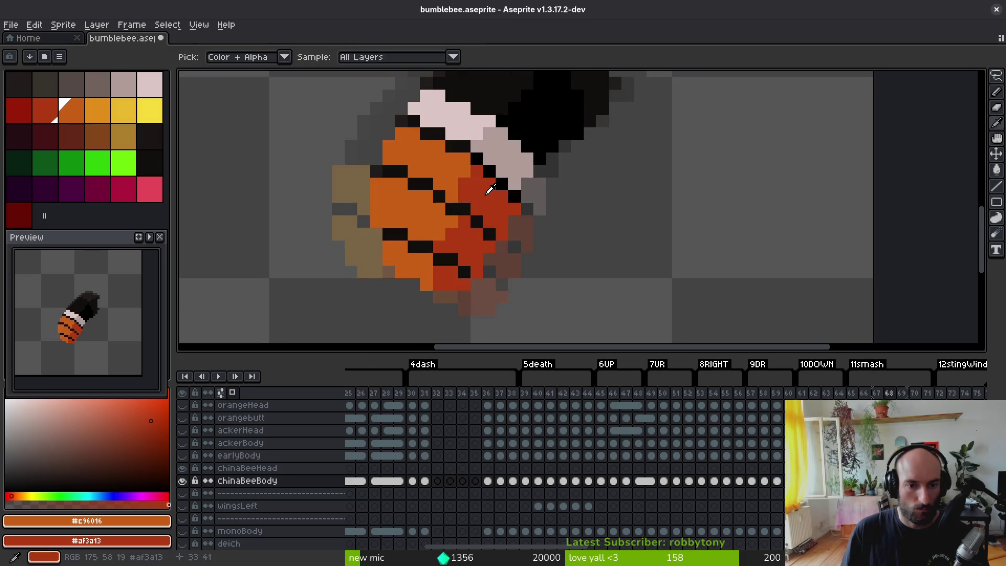
- On frame 69, draw the body's orange top edge and paint its shaded side dark red
key("period")
mouse_move(359, 152)
left_mouse_down()
mouse_move(414, 170)
mouse_move(440, 195)
mouse_move(450, 186)
mouse_move(414, 148)
mouse_move(367, 133)
mouse_move(407, 148)
left_mouse_up()
left_click(439, 159)
mouse_move(465, 190)
left_mouse_down()
mouse_move(464, 220)
mouse_move(453, 207)
mouse_move(452, 198)
mouse_move(475, 208)
mouse_move(476, 199)
mouse_move(454, 240)
left_mouse_up()
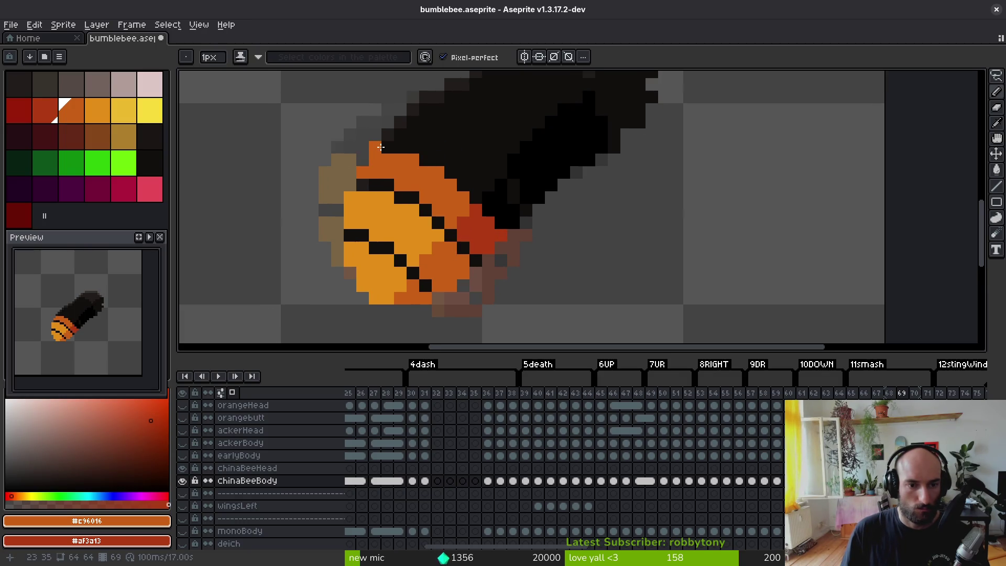
- Undo the stray orange pixels and flood-fill four body stripes on frame 69 with darker orange
key("ctrl+z")
key("ctrl+z")
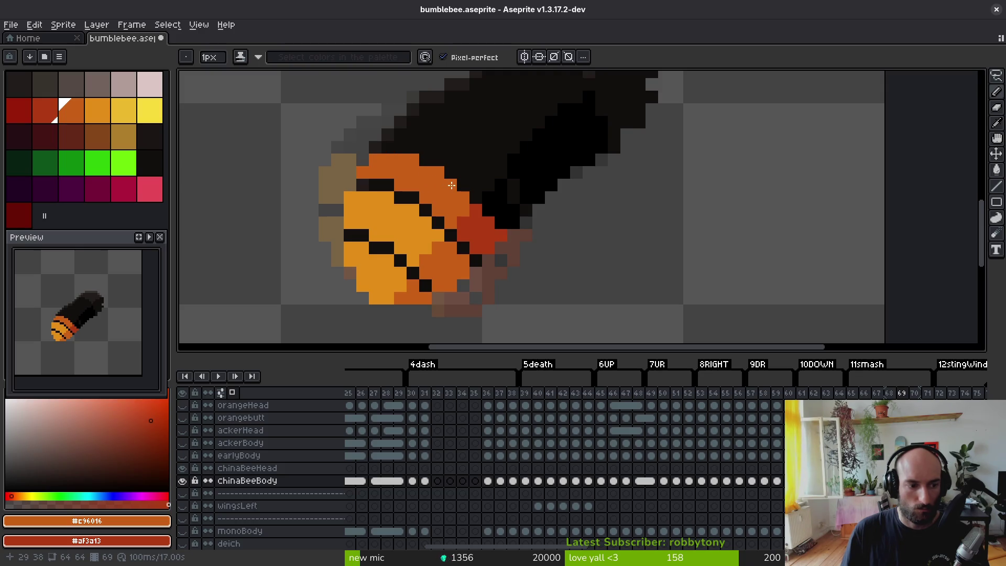
scroll(466, 194, "down", 3)
scroll(420, 180, "up", 2)
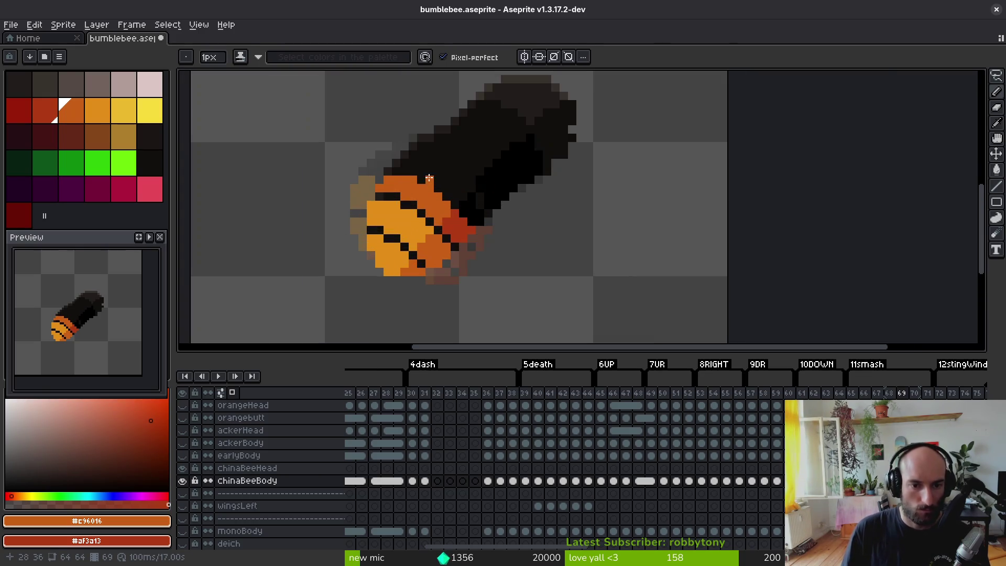
left_click(419, 179, "alt")
key("g")
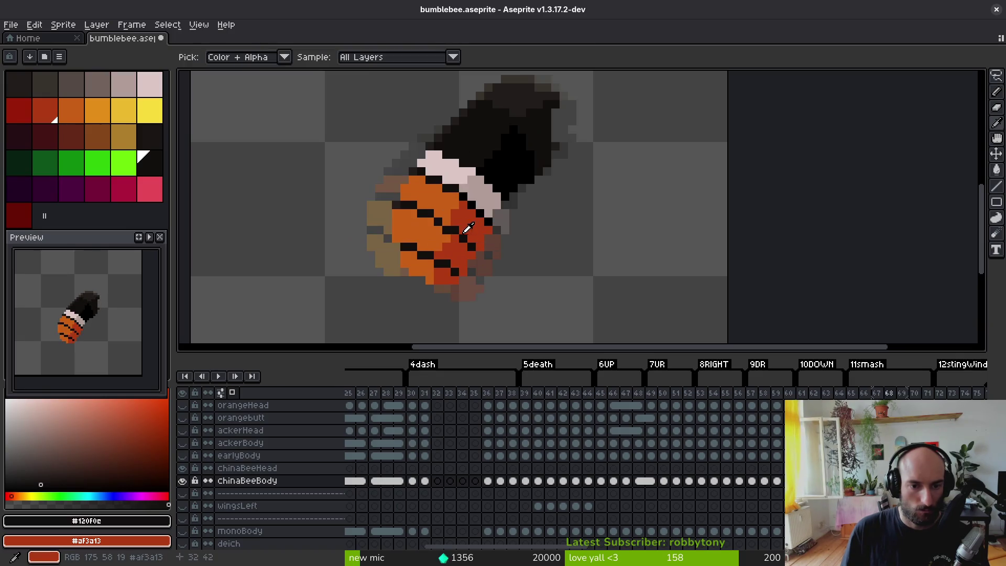
left_click(442, 197, "alt")
left_click(434, 256)
left_click(412, 270)
left_click(388, 256)
left_click(400, 225)
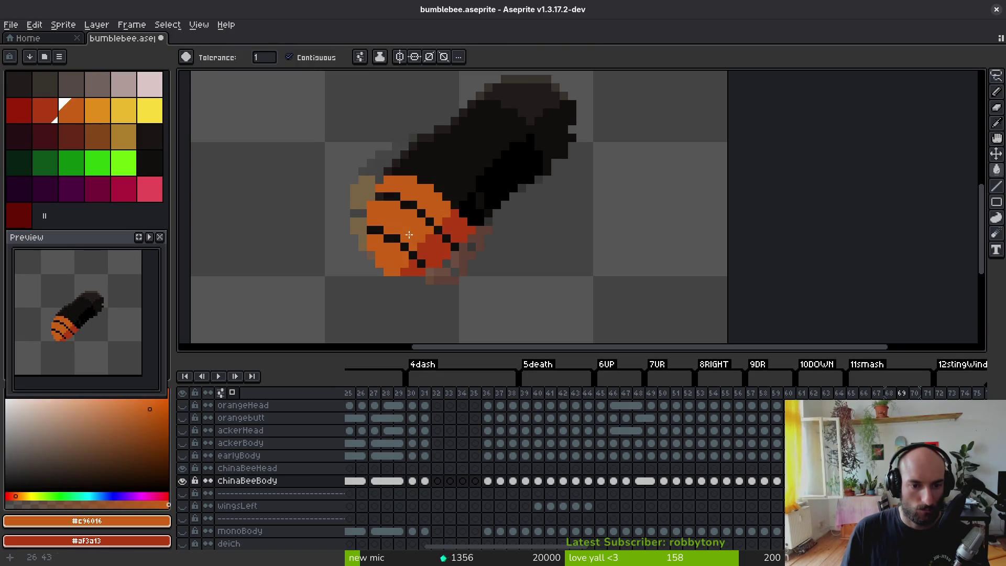
- Touch up orange pixels on the body's top edge and a dark stripe, then save the sprite
scroll(423, 202, "up", 2)
key("b")
left_click(367, 140)
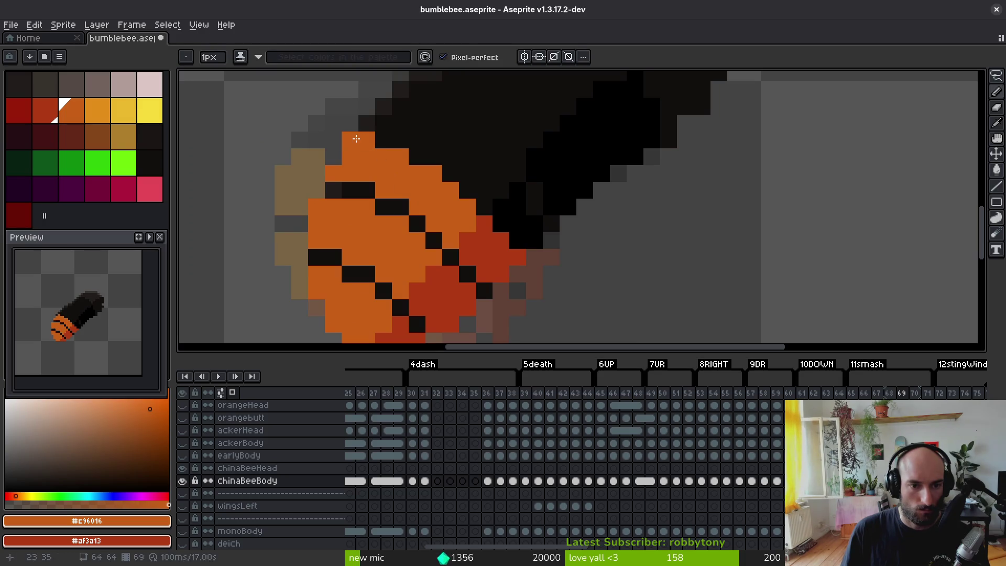
left_click(380, 138)
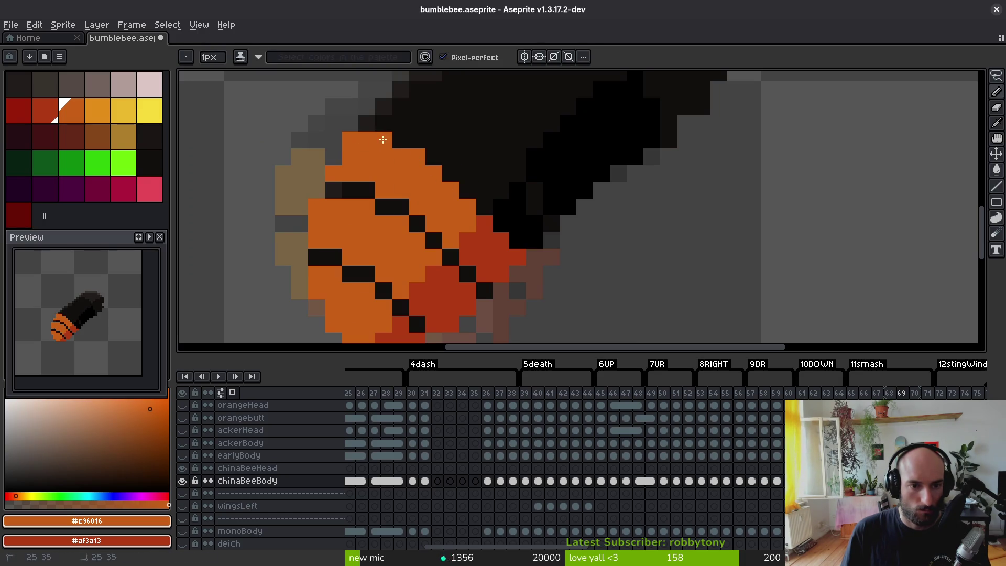
key("ctrl+z")
key("ctrl+z")
key("ctrl+z")
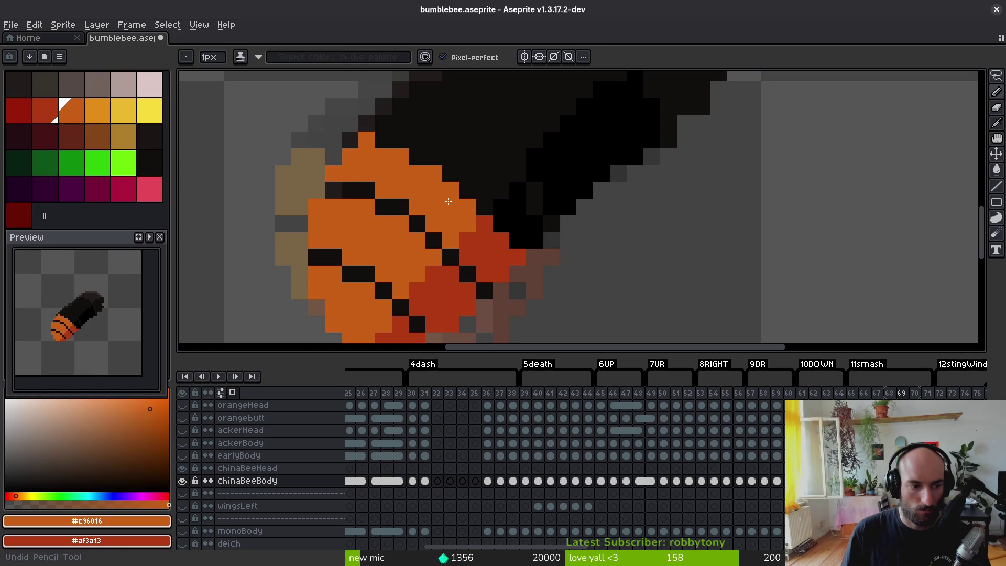
scroll(439, 239, "down", 4)
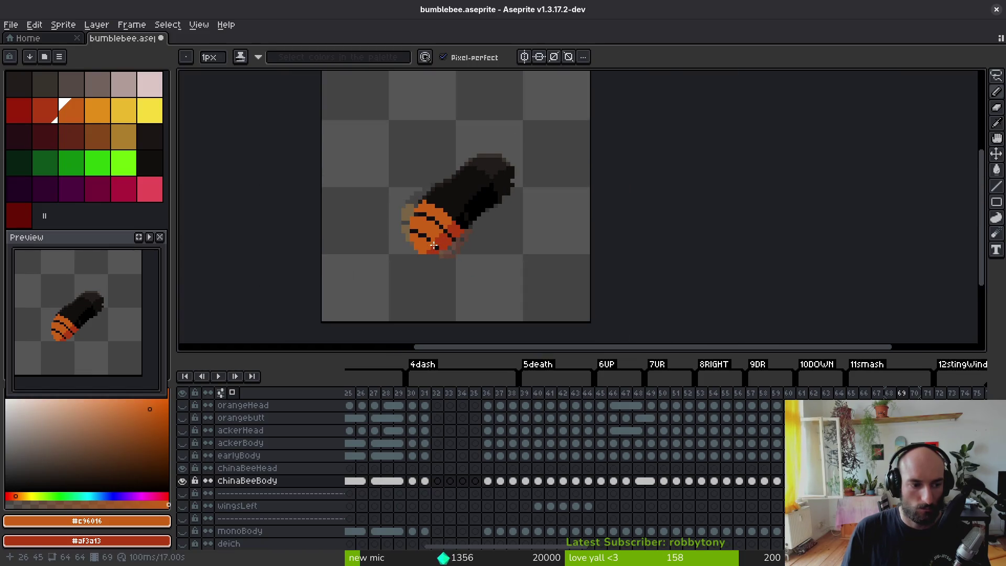
scroll(430, 215, "up", 3)
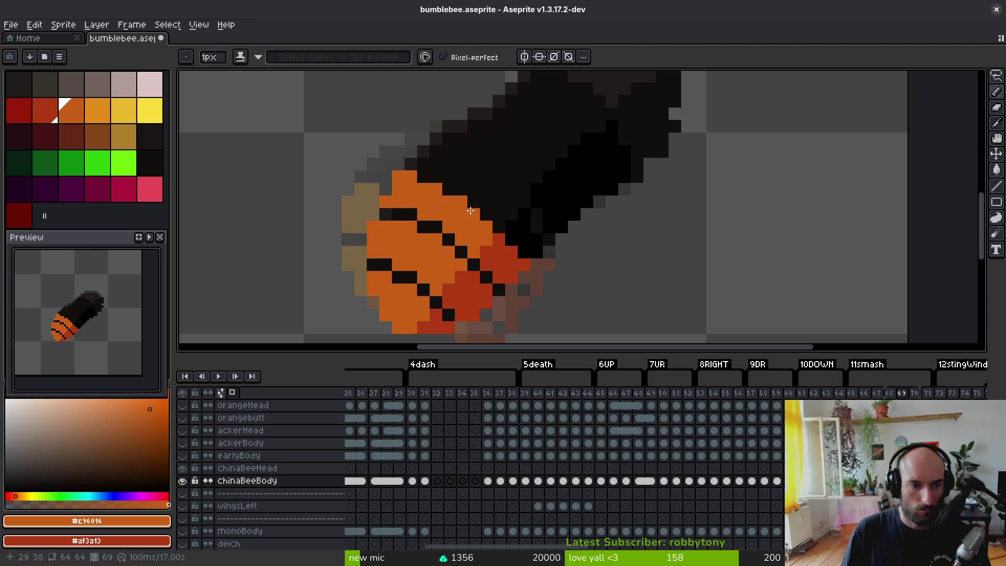
left_click(403, 215)
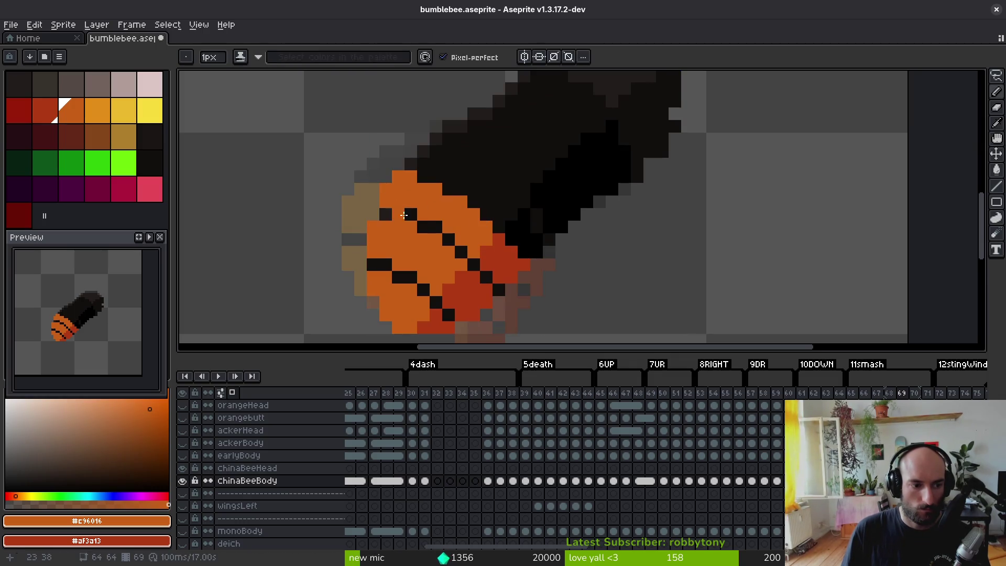
scroll(472, 231, "down", 4)
key("ctrl+s")
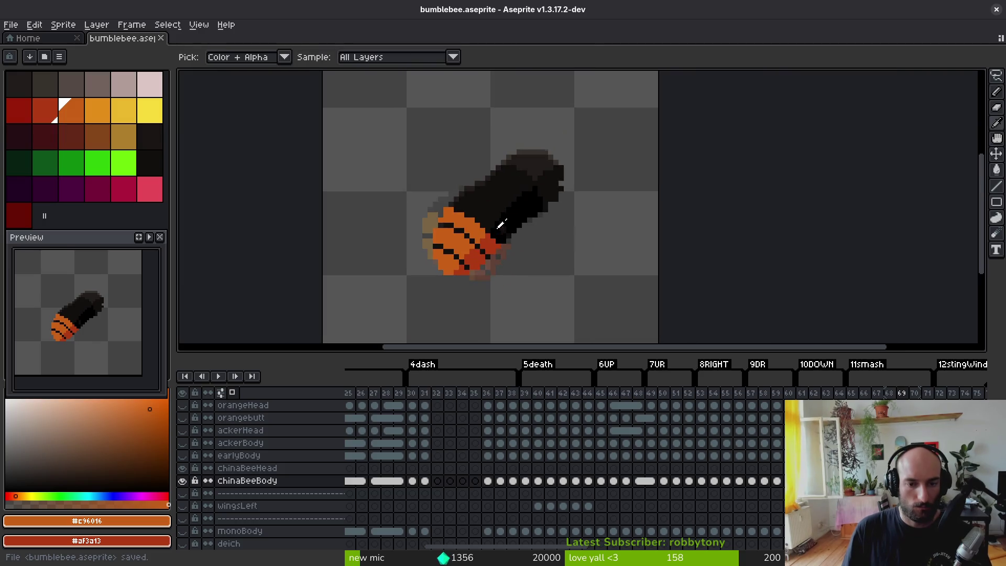
- Paint a #dcc6c5 pale pink band along frame 69's body edge
key("bracketleft")
key("bracketleft")
key("bracketleft")
key("b")
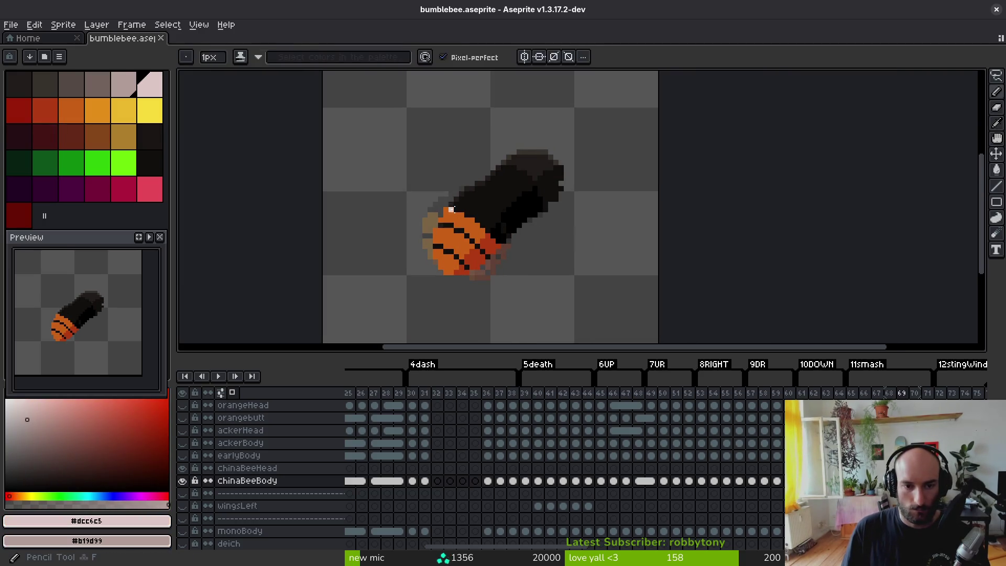
scroll(451, 209, "up", 2)
left_click(457, 197)
scroll(409, 207, "up", 2)
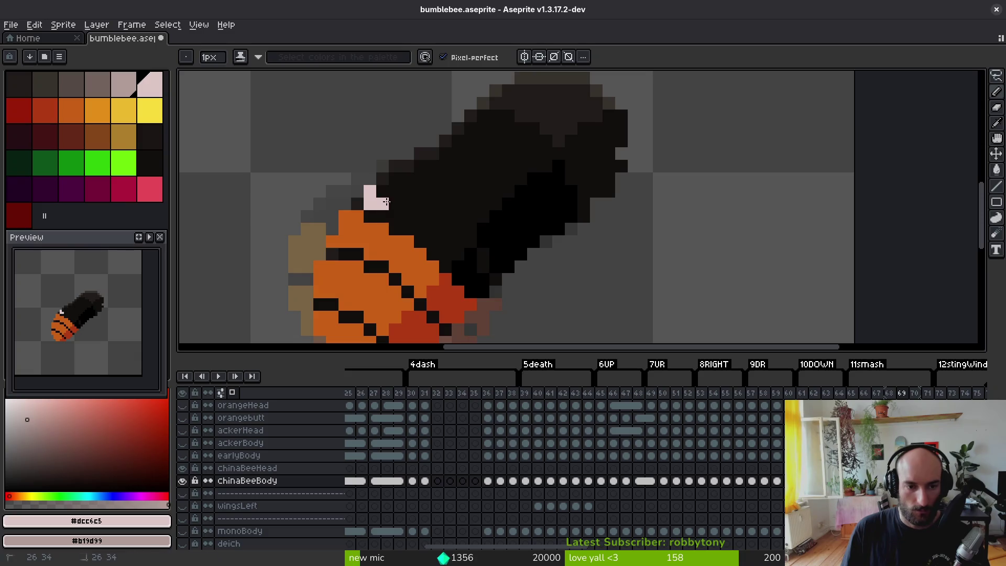
left_click_drag(407, 216, 398, 214)
left_click(432, 228)
left_click(445, 242)
mouse_move(445, 241)
left_mouse_down()
mouse_move(451, 228)
mouse_move(409, 198)
left_mouse_up()
- Shade the band's lower edge and nearby black pixels #b19d99 greyish-pink, adding one more pale pink pixel
right_click(470, 255)
right_click(464, 267)
right_click(483, 279)
right_click(492, 278)
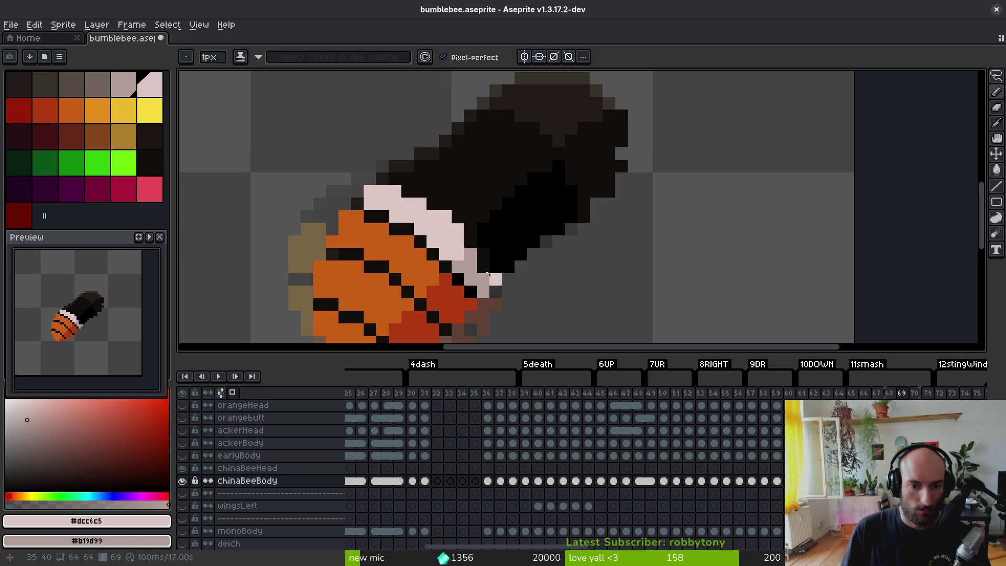
right_click(483, 257)
left_click(473, 246)
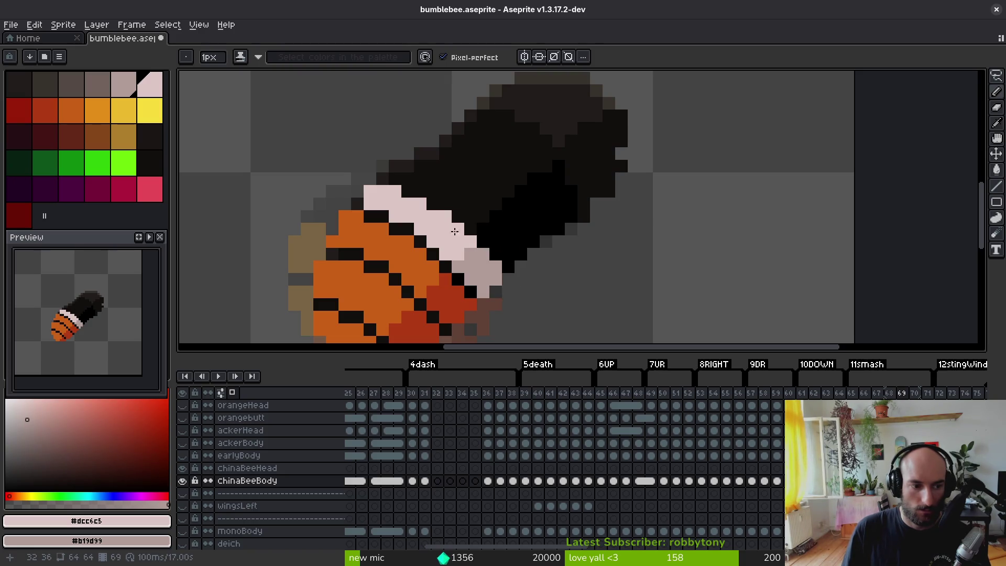
scroll(393, 223, "down", 2)
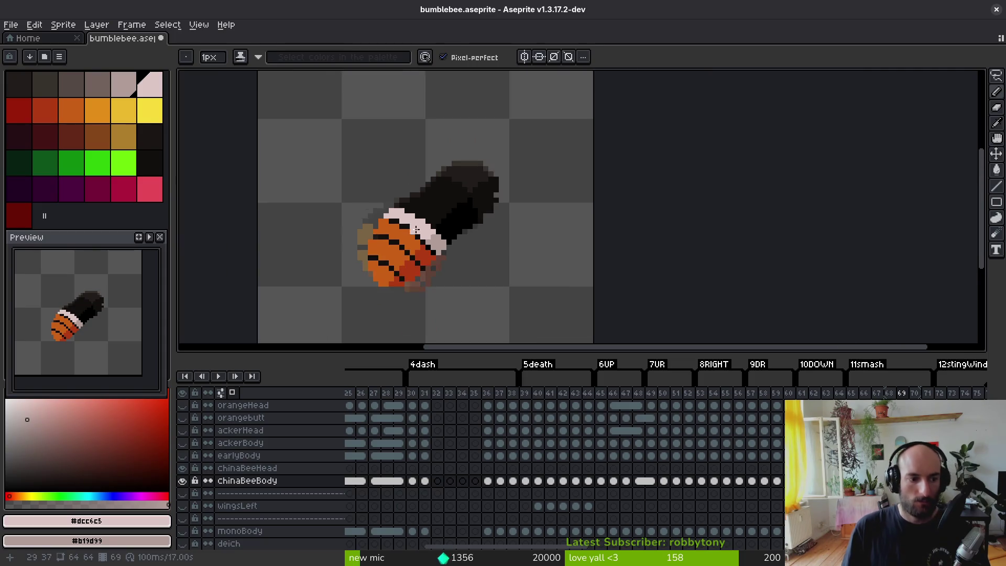
key("period")
key("period")
key("period")
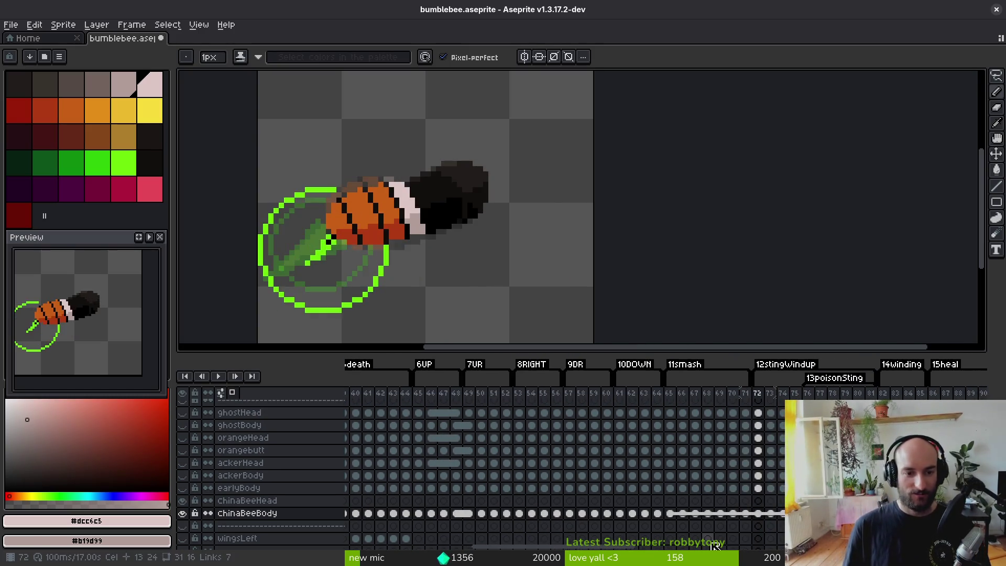
- On frame 70, sample mid orange and darker red-orange, then draw an orange stripe edge
key("period")
key("comma")
key("comma")
key("comma")
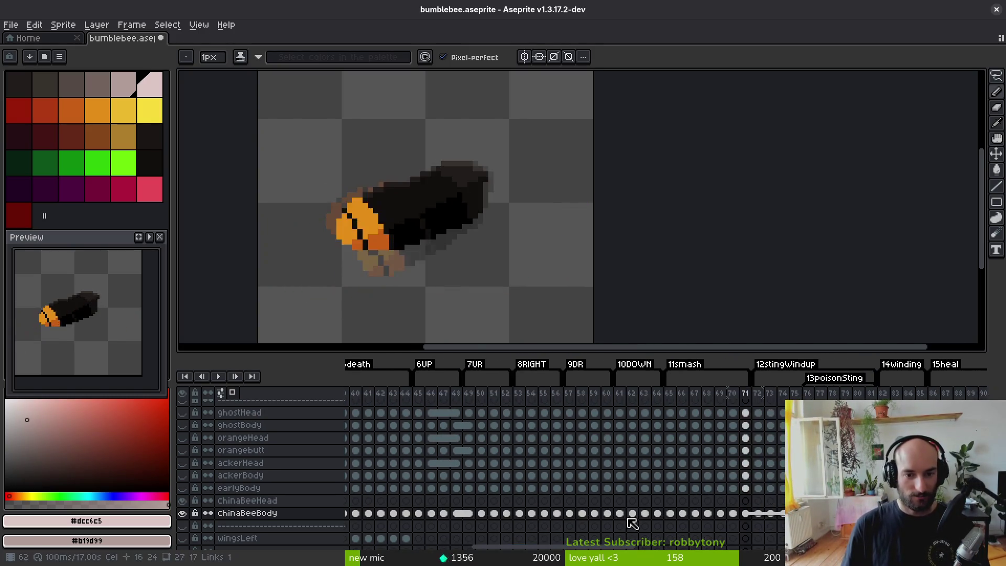
key("period")
key("period")
key("period")
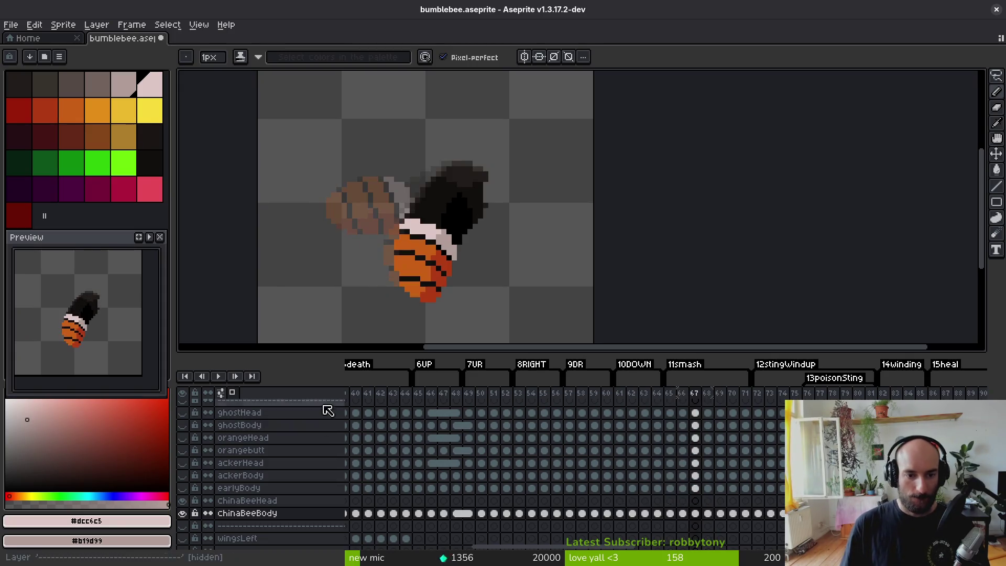
key("i")
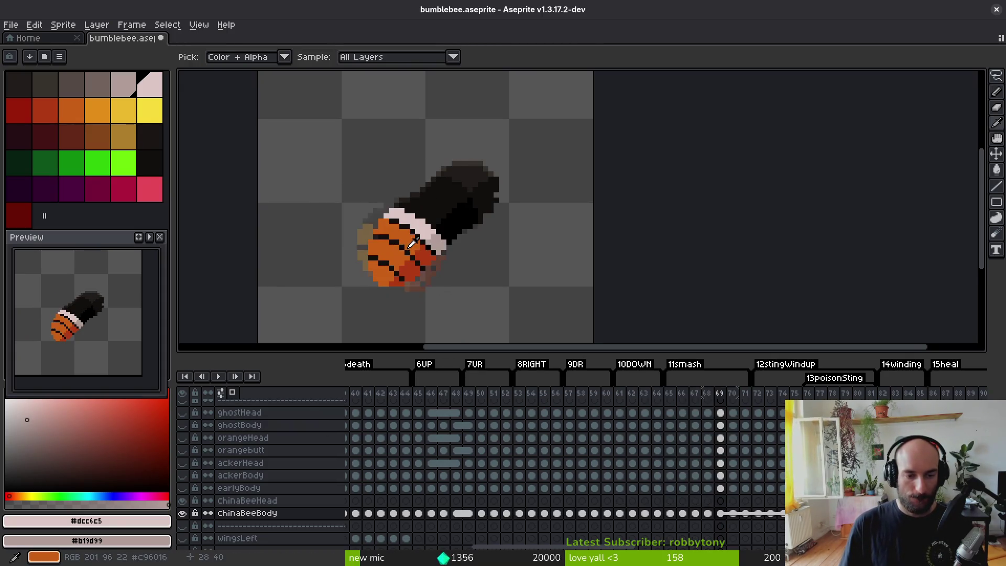
left_click(409, 246)
right_click(408, 251)
key("b")
scroll(395, 225, "up", 5)
scroll(345, 213, "down", 3)
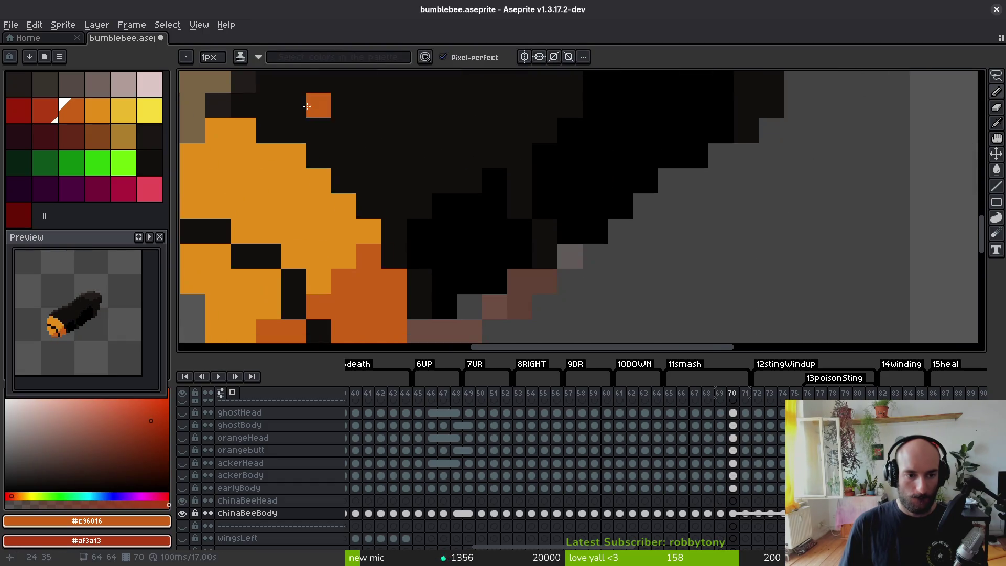
mouse_move(243, 81)
left_mouse_down()
mouse_move(293, 105)
mouse_move(356, 176)
mouse_move(454, 251)
mouse_move(448, 267)
mouse_move(471, 286)
mouse_move(474, 317)
mouse_move(497, 321)
mouse_move(498, 291)
mouse_move(472, 241)
mouse_move(385, 165)
mouse_move(296, 115)
mouse_move(296, 89)
mouse_move(445, 192)
mouse_move(422, 215)
mouse_move(372, 173)
left_mouse_up()
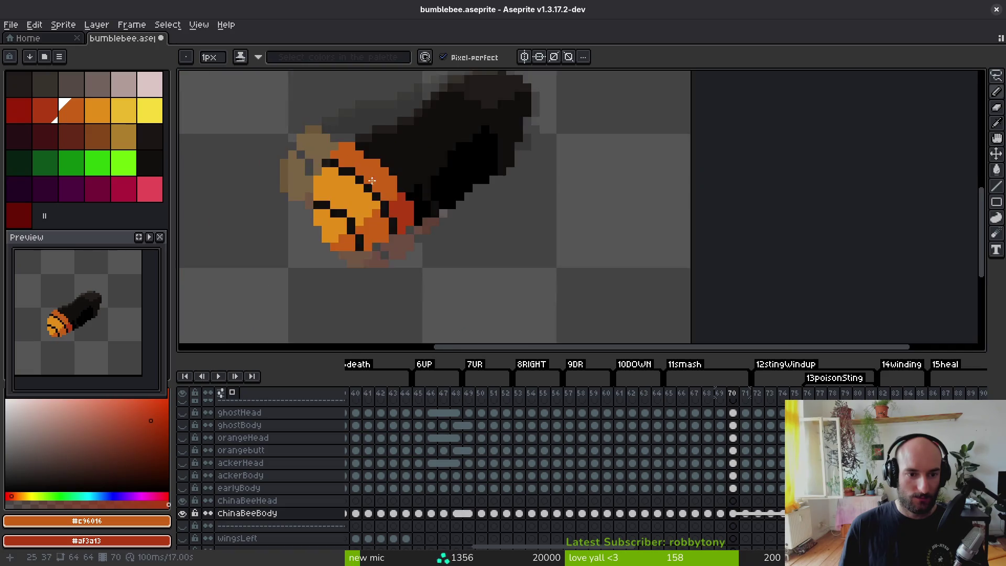
- Recolour a dark stripe pixel red-orange on frame 70's body
scroll(379, 206, "down", 5)
scroll(389, 201, "up", 5)
scroll(404, 220, "down", 2)
scroll(414, 239, "up", 2)
scroll(419, 226, "down", 2)
scroll(461, 241, "up", 2)
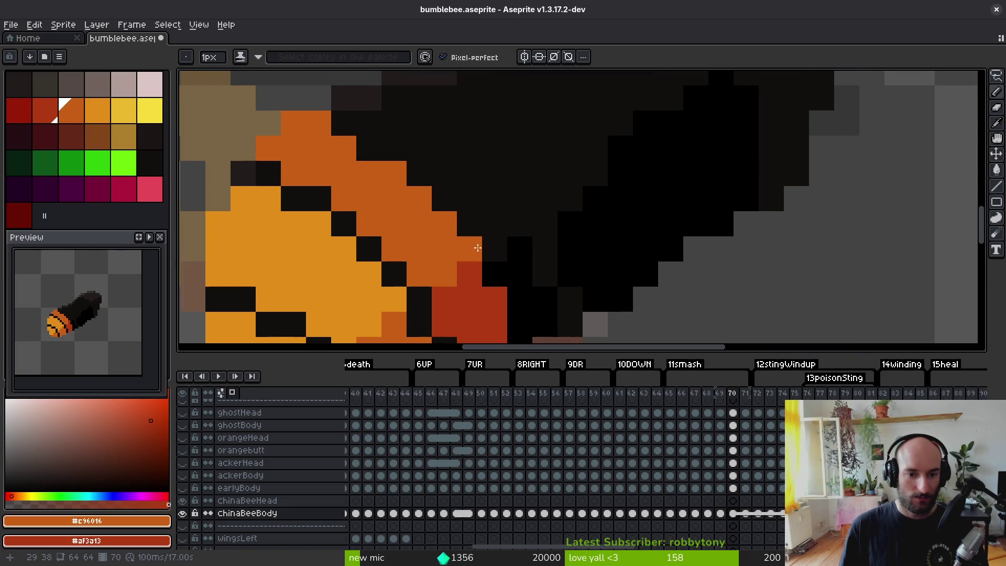
scroll(389, 217, "down", 6)
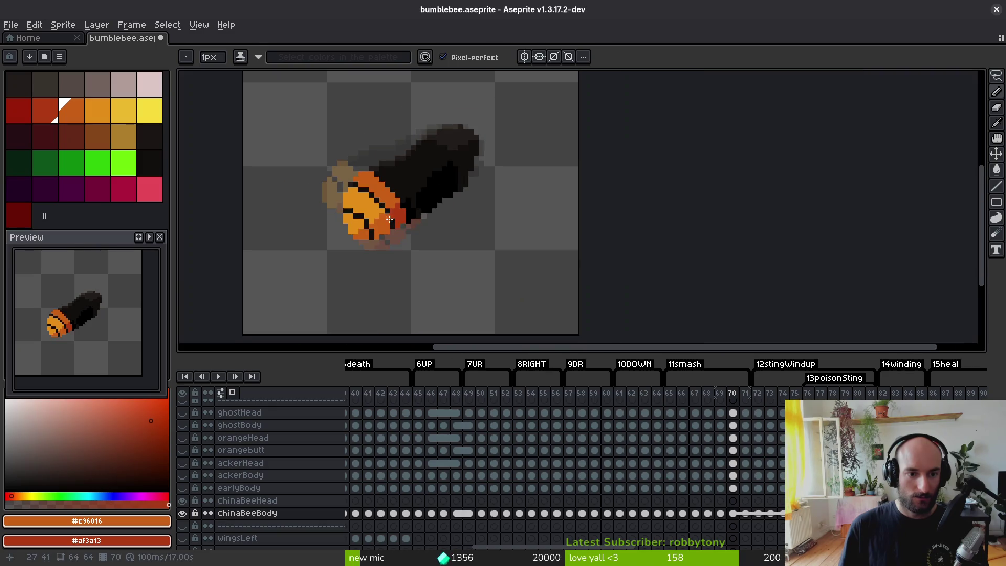
scroll(397, 224, "up", 3)
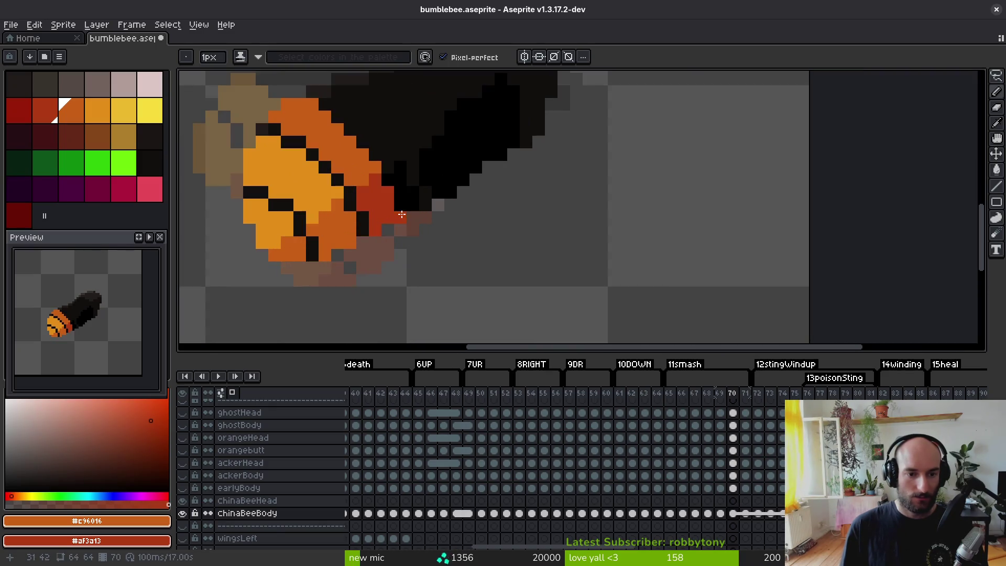
right_click(386, 181)
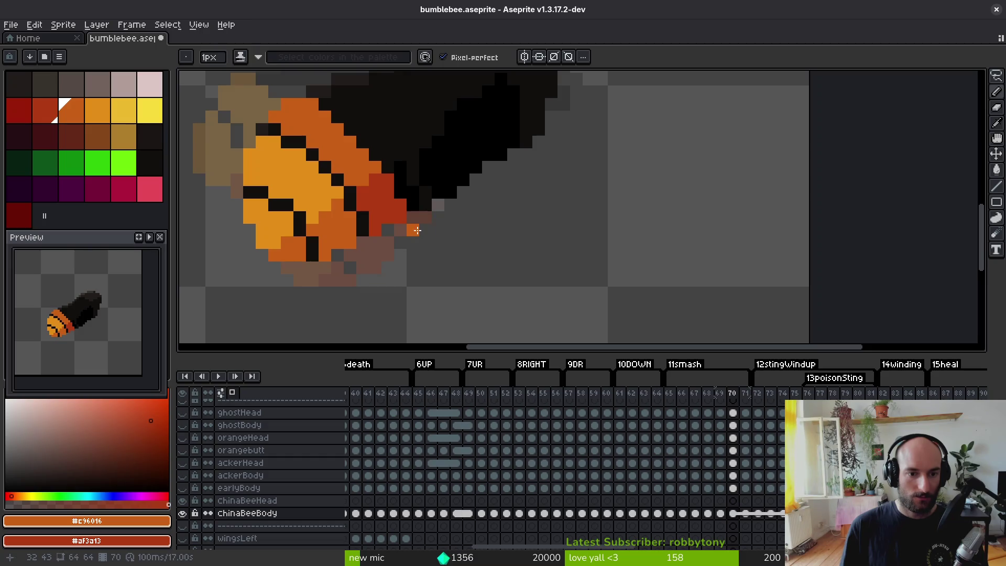
scroll(389, 193, "up", 1)
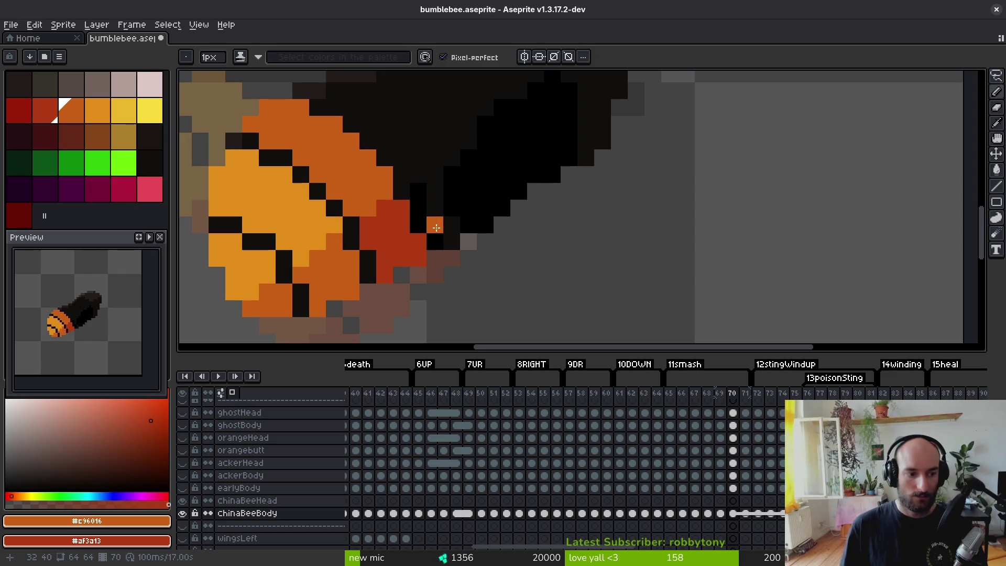
scroll(419, 239, "up", 2)
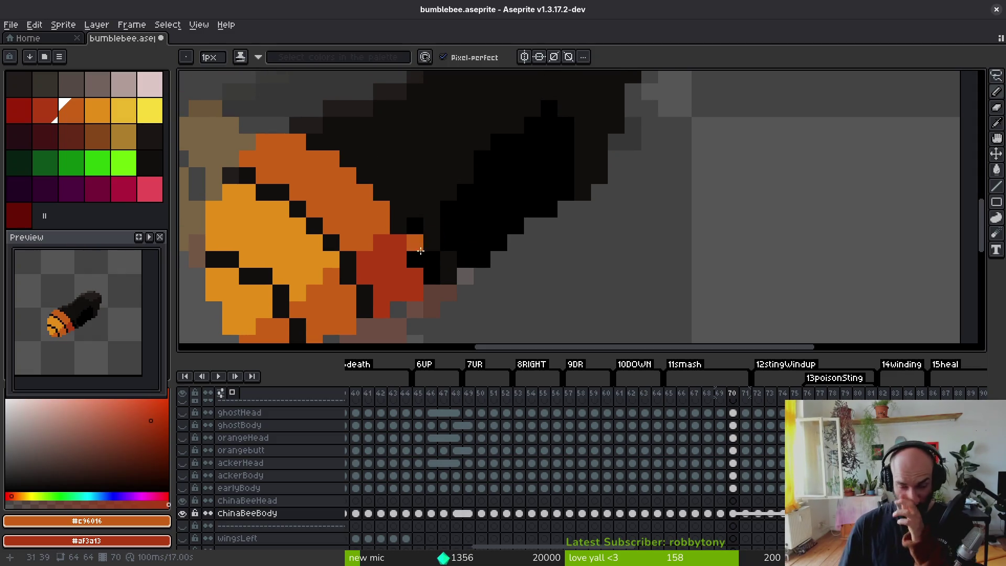
left_click_drag(365, 180, 461, 220)
- Sample pale pink and greyish-pink from frame 69, then paint pale pink along frame 70's body edge
key("comma")
key("alt")
left_click(445, 178, "alt")
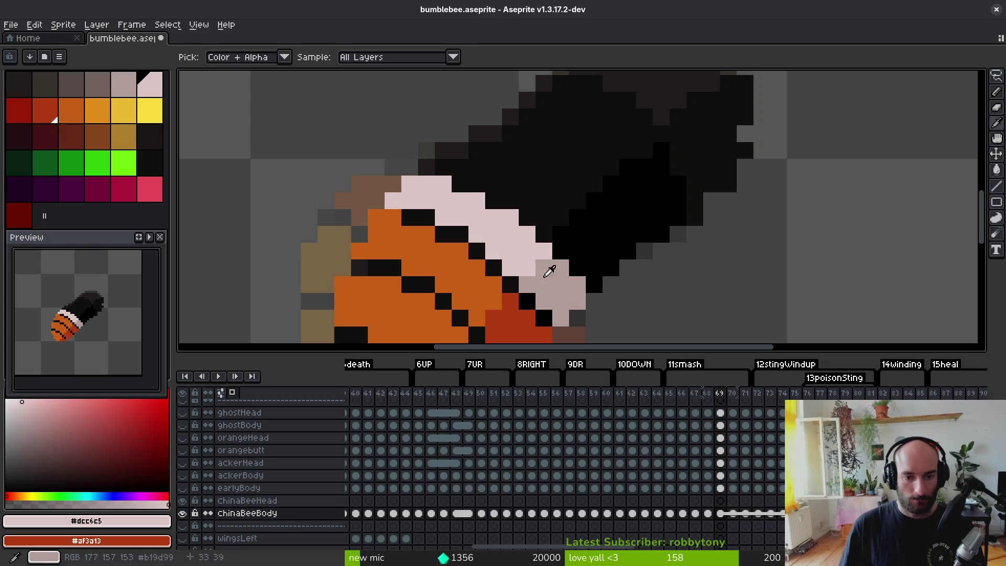
right_click(545, 265, "alt")
key("period")
mouse_move(410, 167)
left_mouse_down()
mouse_move(427, 167)
mouse_move(510, 251)
left_mouse_up()
- Shade greyish-pink along the dark outline and extend the pale pink band on frame 70
right_click(510, 268)
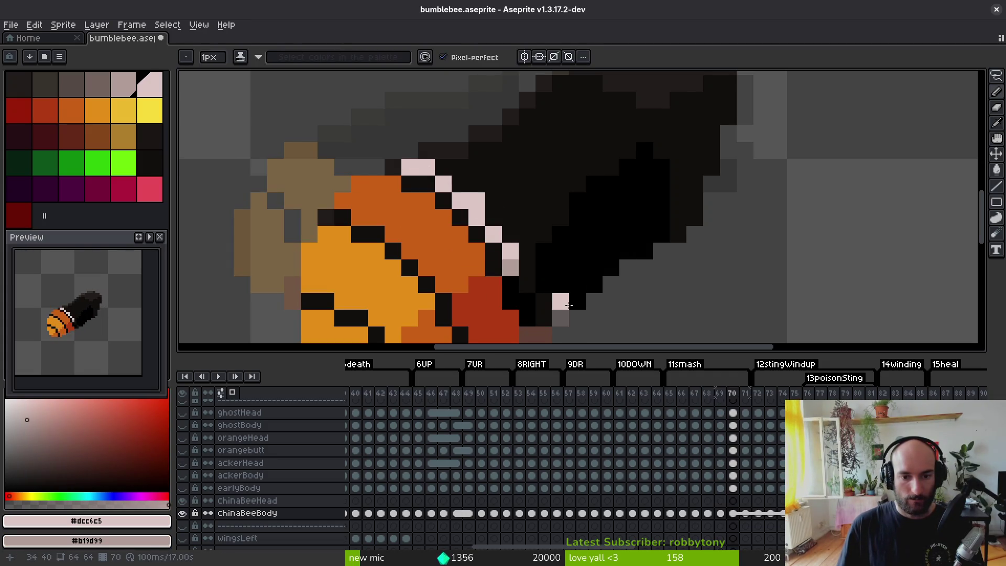
right_click(528, 268)
right_click(544, 284)
right_click(527, 301)
right_click(544, 318)
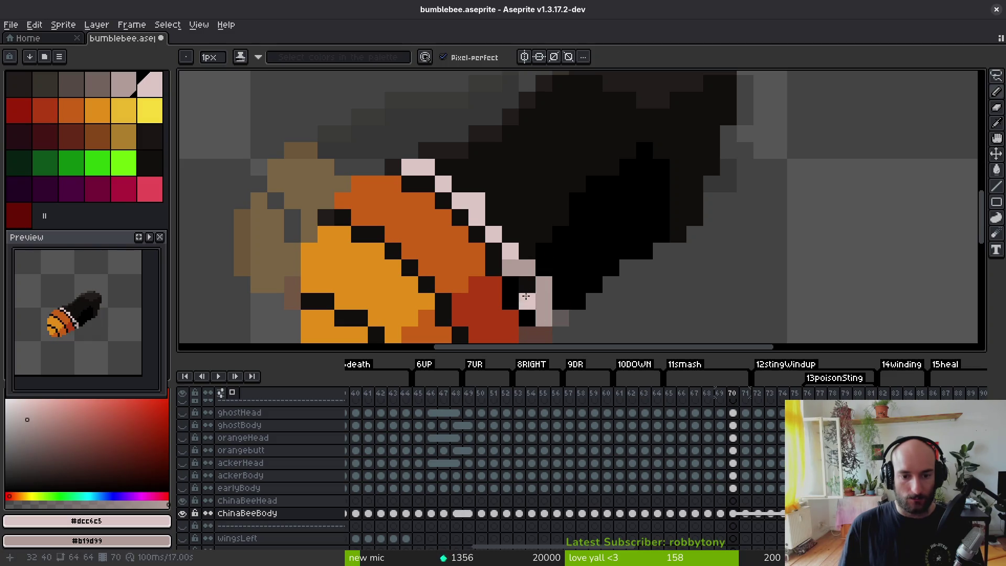
right_click(560, 306)
right_click(561, 284)
right_click(544, 267)
right_click(544, 251)
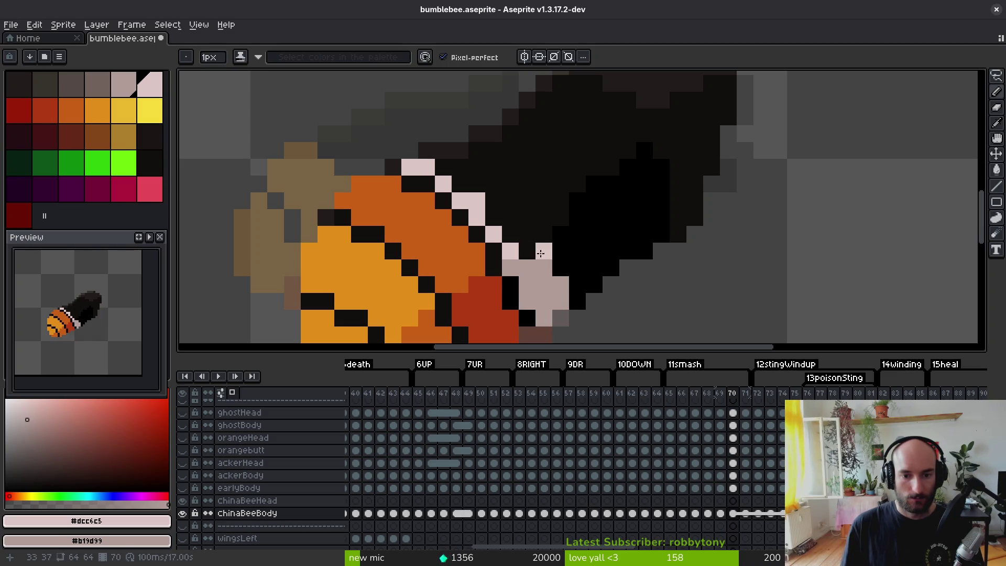
left_click(528, 250)
left_click_drag(524, 236, 427, 154)
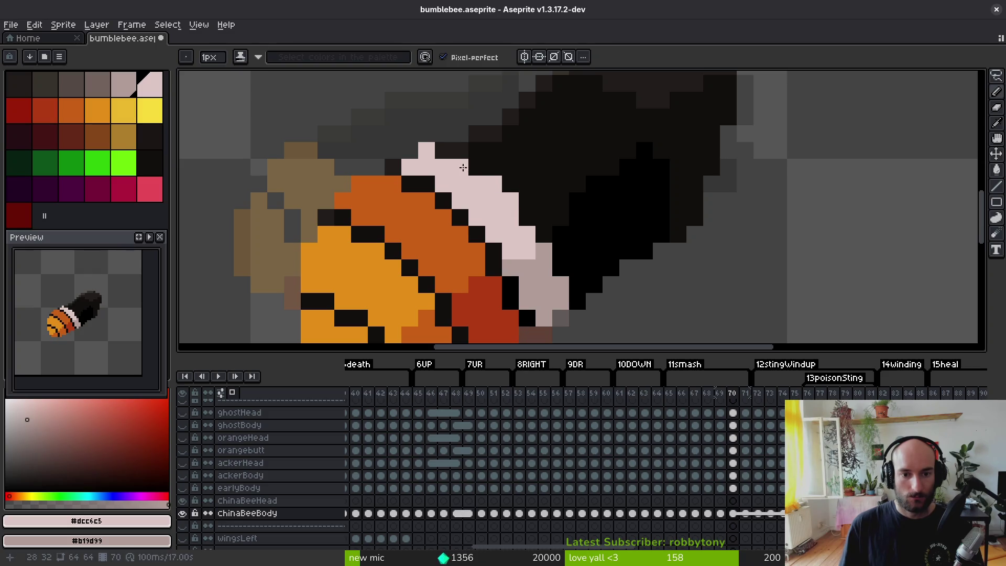
- Try a pink stroke across the black body, then undo it
scroll(480, 188, "down", 4)
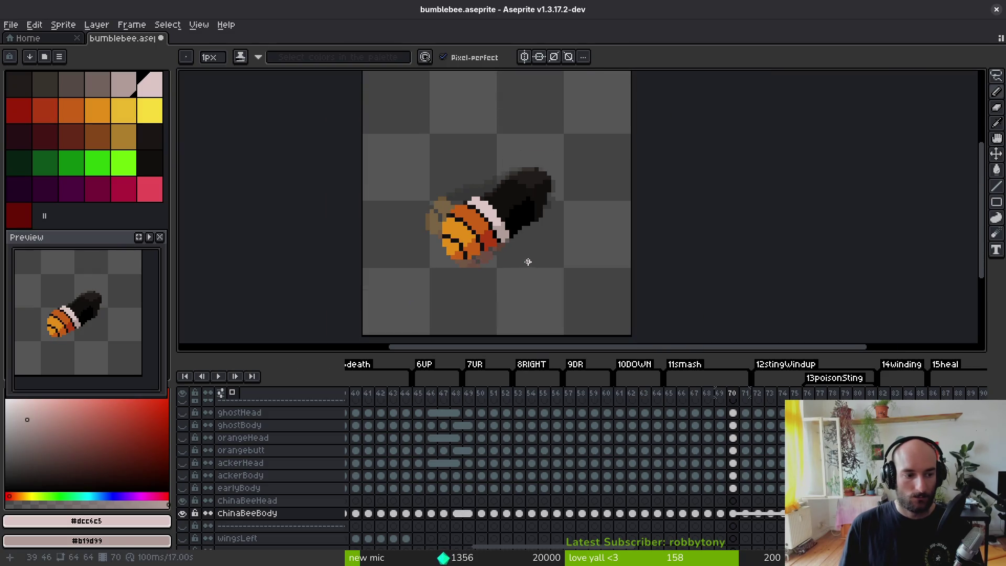
scroll(530, 263, "up", 3)
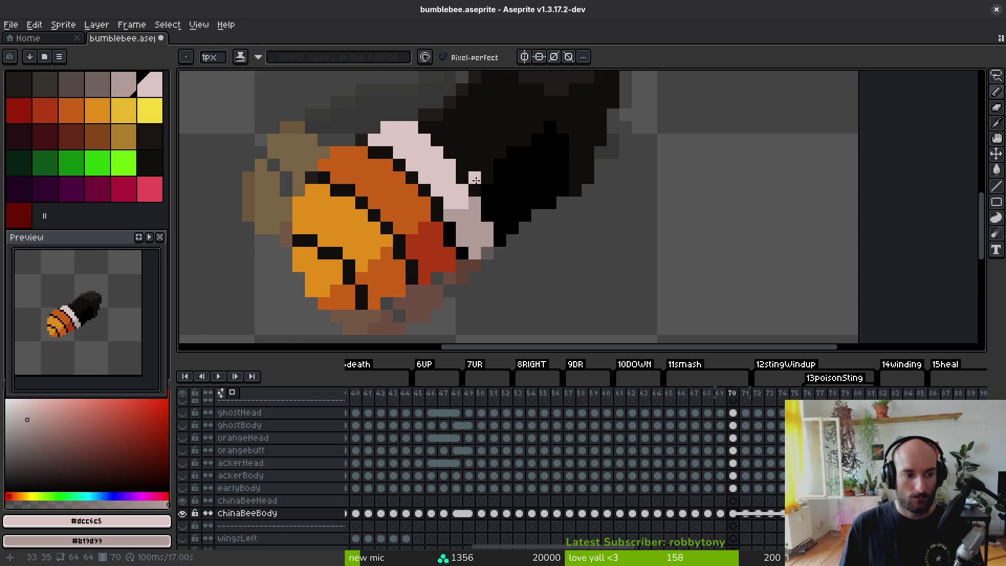
scroll(466, 212, "up", 1)
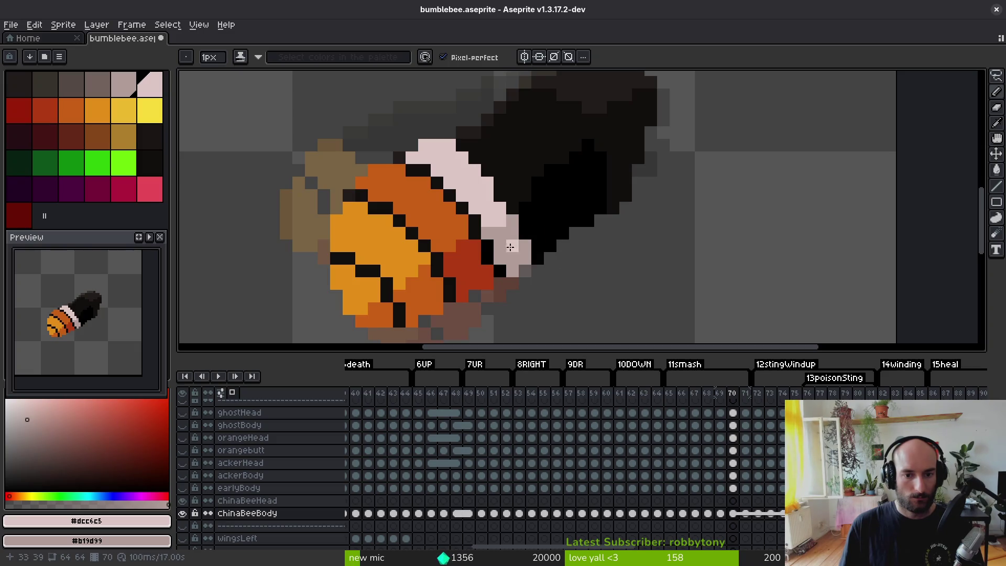
scroll(490, 190, "down", 1)
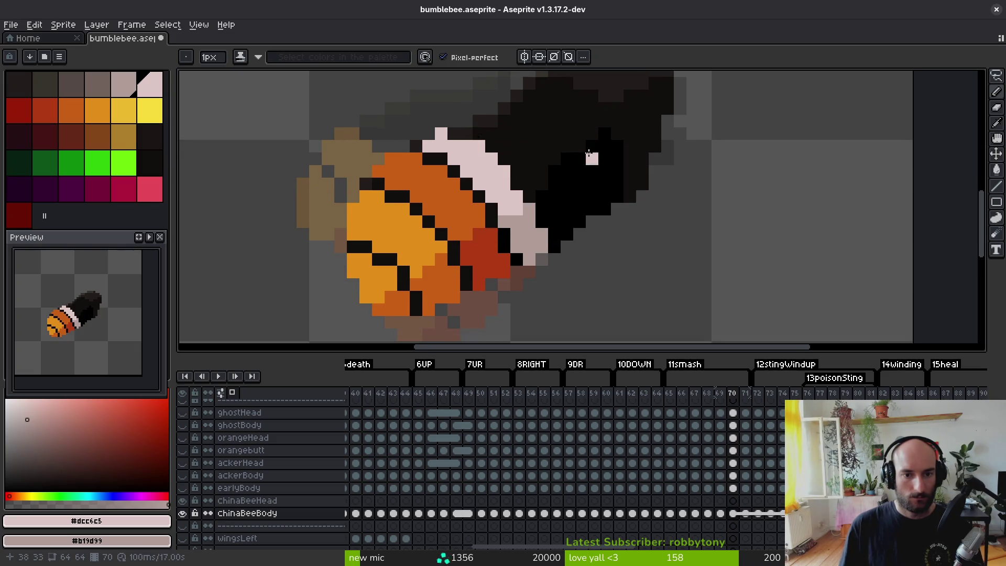
left_click_drag(511, 158, 581, 169)
key("ctrl+z")
key("ctrl+z")
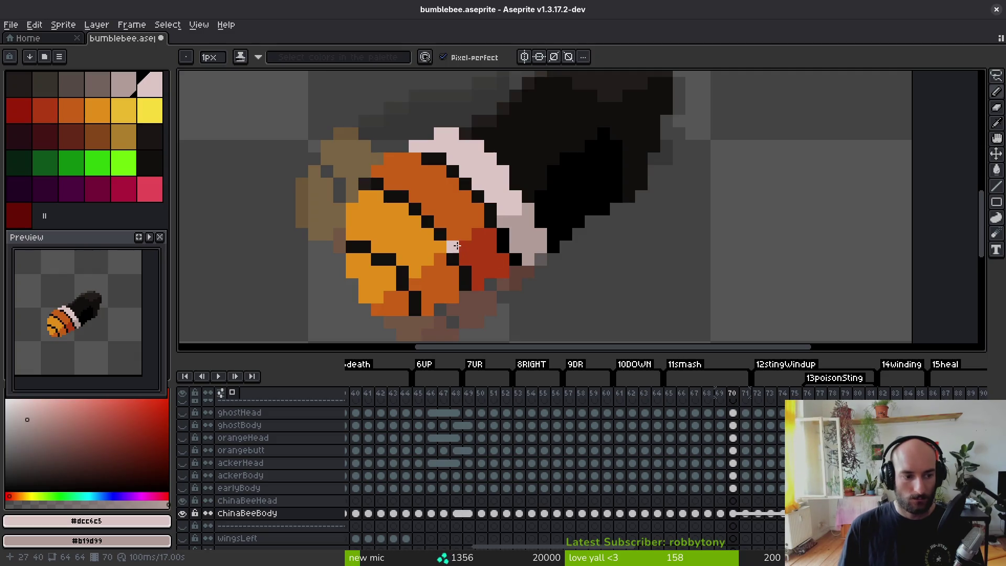
- Resample the orange and bucket-fill frame 70's lower stripe with darker red-orange
key("i")
left_click(435, 262)
right_click(476, 254)
key("g")
right_click(441, 278)
right_click(367, 303)
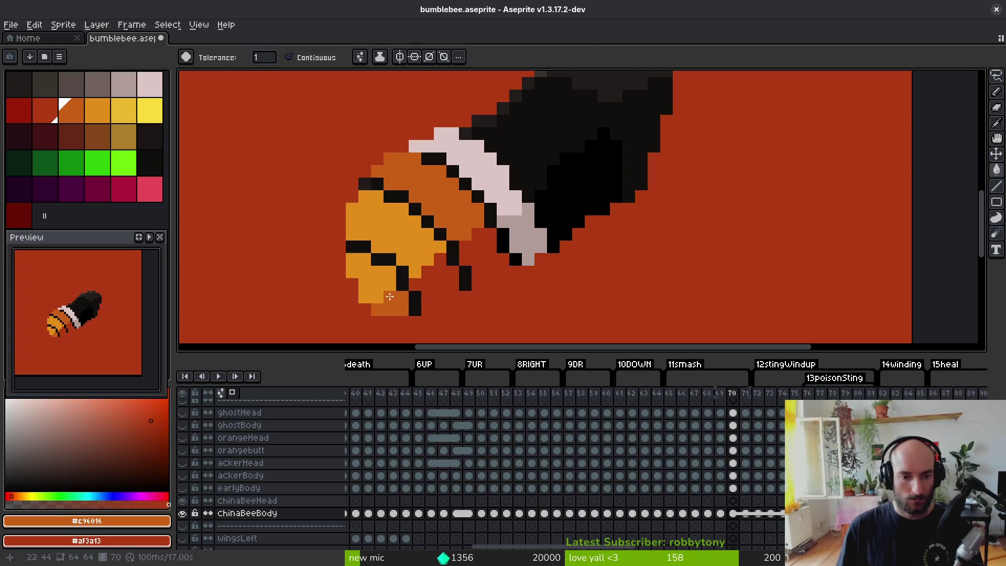
key("ctrl+z")
right_click(383, 301)
right_click(368, 286)
- On frame 71, pencil a diagonal orange stripe edge plus a few extra orange pixels
key(".")
key("b")
left_click(373, 126)
left_click_drag(372, 126, 416, 185)
left_click(415, 171)
scroll(449, 198, "up", 1)
left_click(424, 206)
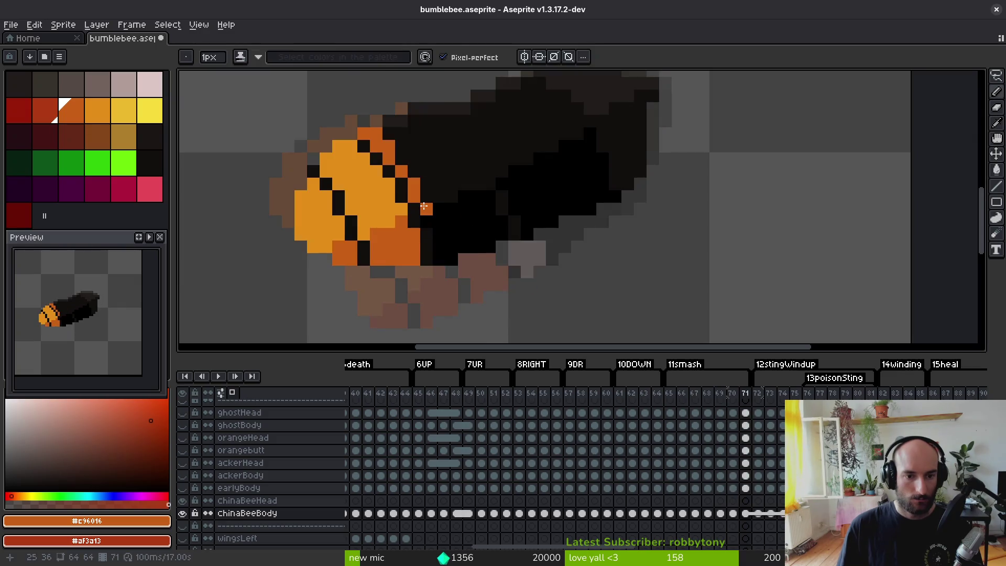
- Paint a red-orange stroke down frame 71's body, then add the pale pink band and greyish-pink shading
mouse_move(429, 223)
left_mouse_down()
mouse_move(451, 260)
mouse_move(462, 242)
mouse_move(388, 128)
mouse_move(412, 145)
mouse_move(426, 183)
mouse_move(414, 165)
left_mouse_up()
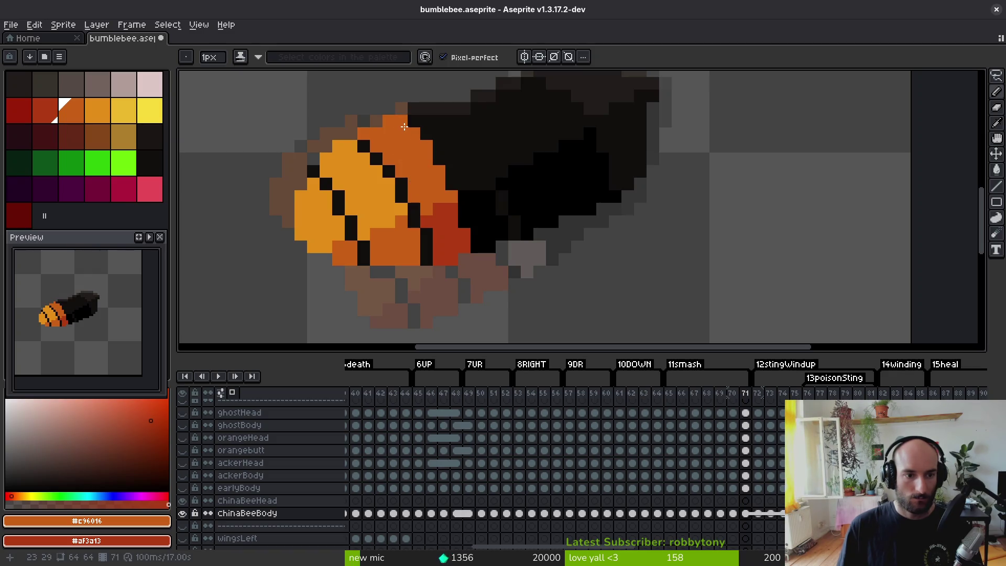
left_click(446, 155)
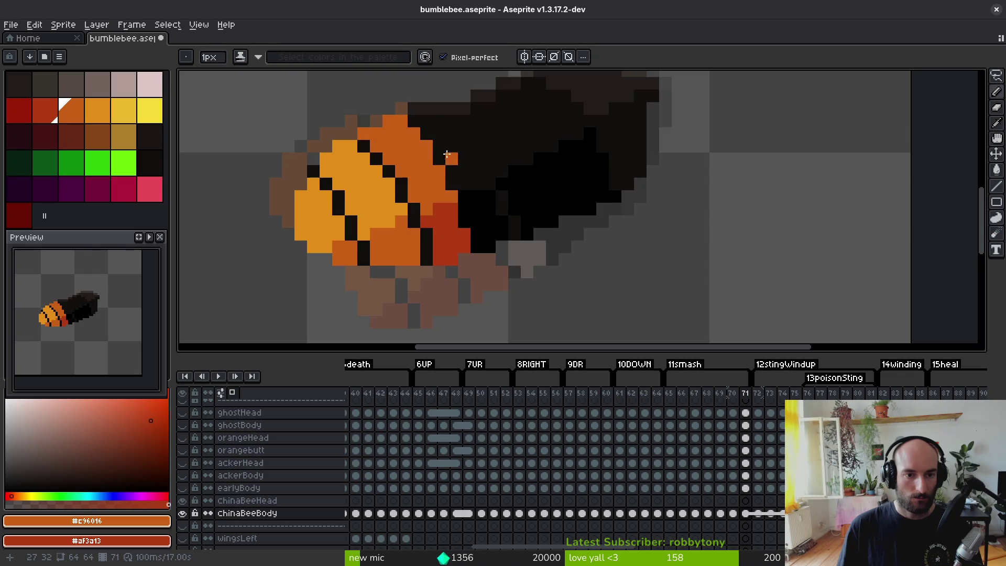
key("ctrl+z")
left_click(457, 159, "alt")
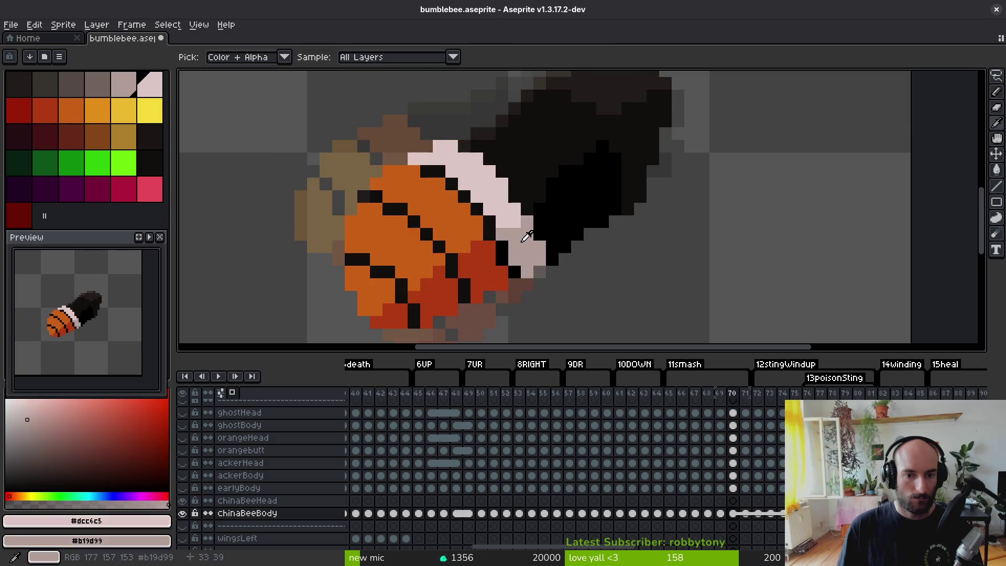
left_click(411, 111)
mouse_move(428, 122)
left_mouse_down()
mouse_move(433, 111)
mouse_move(453, 164)
mouse_move(464, 146)
mouse_move(476, 183)
mouse_move(464, 136)
left_mouse_up()
mouse_move(477, 196)
left_mouse_down()
mouse_move(477, 217)
mouse_move(489, 197)
mouse_move(488, 242)
mouse_move(503, 230)
mouse_move(494, 189)
left_mouse_up()
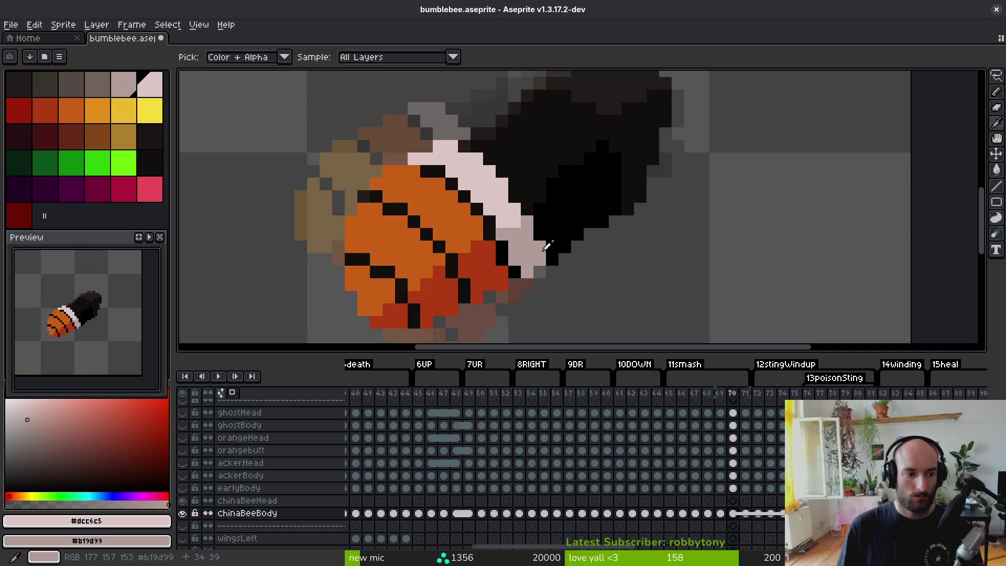
- Sample orange and red to repaint the stripe gaps, then add a darker orange pixel on frame 74
right_click(439, 234, "alt")
left_click(409, 239, "alt")
mouse_move(408, 239)
left_mouse_down()
mouse_move(340, 255)
mouse_move(314, 189)
mouse_move(388, 230)
left_mouse_up()
key("Right")
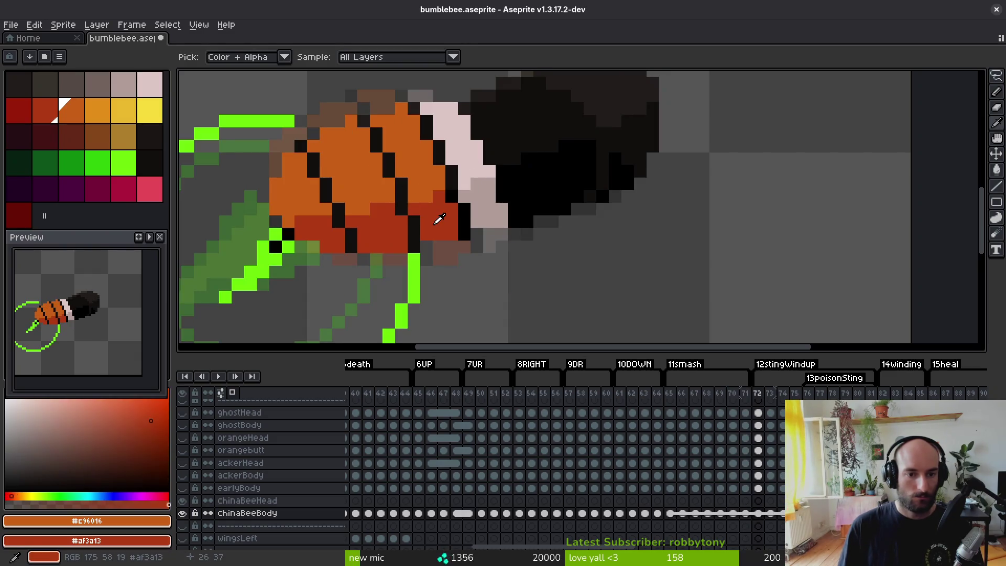
key("Right")
key("Right")
left_click(394, 107)
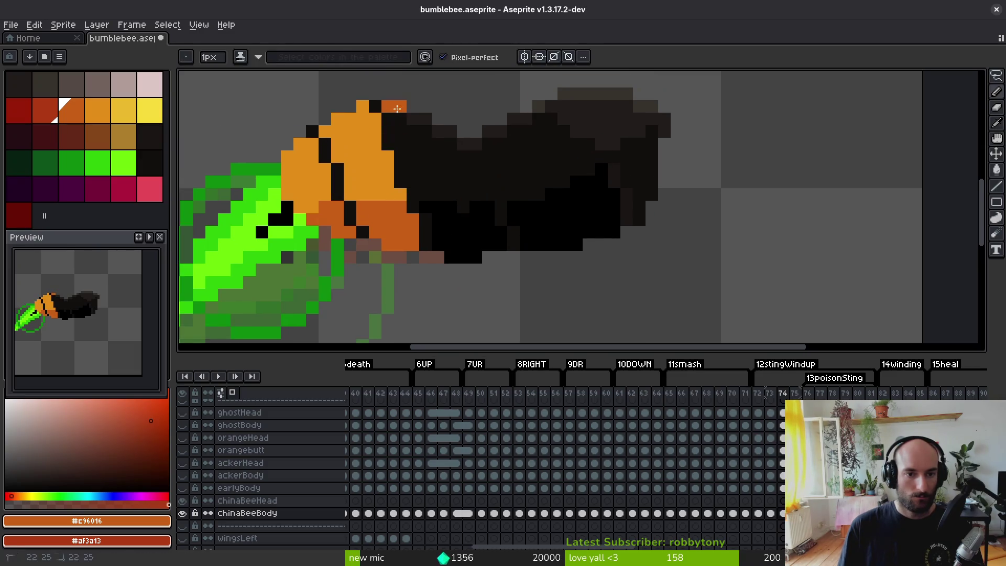
scroll(464, 204, "down", 4)
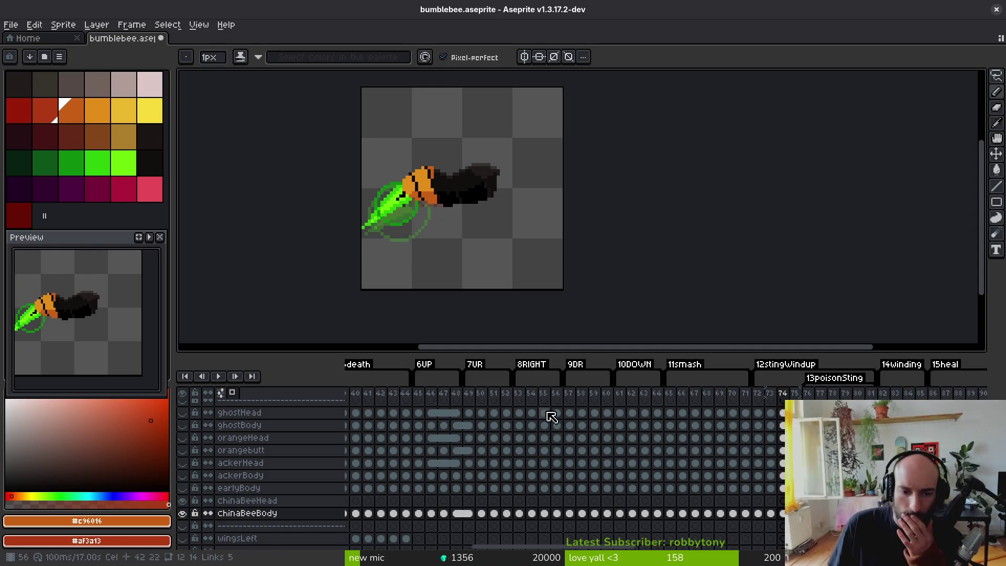
- Check the body cels on frames 74, 48 and 46, return to frame 47, and lasso around the whole bee
key("ctrl+z")
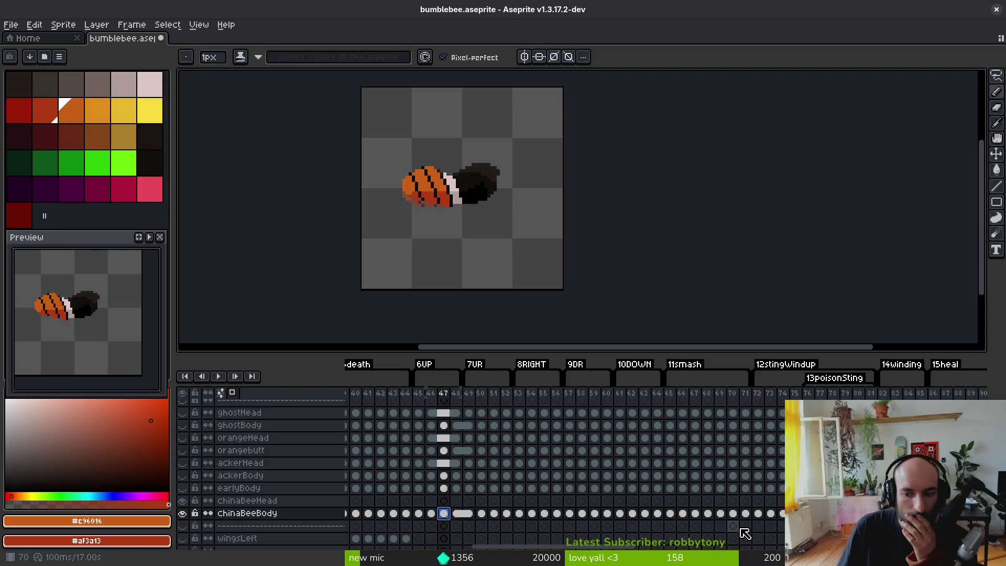
left_click(782, 514)
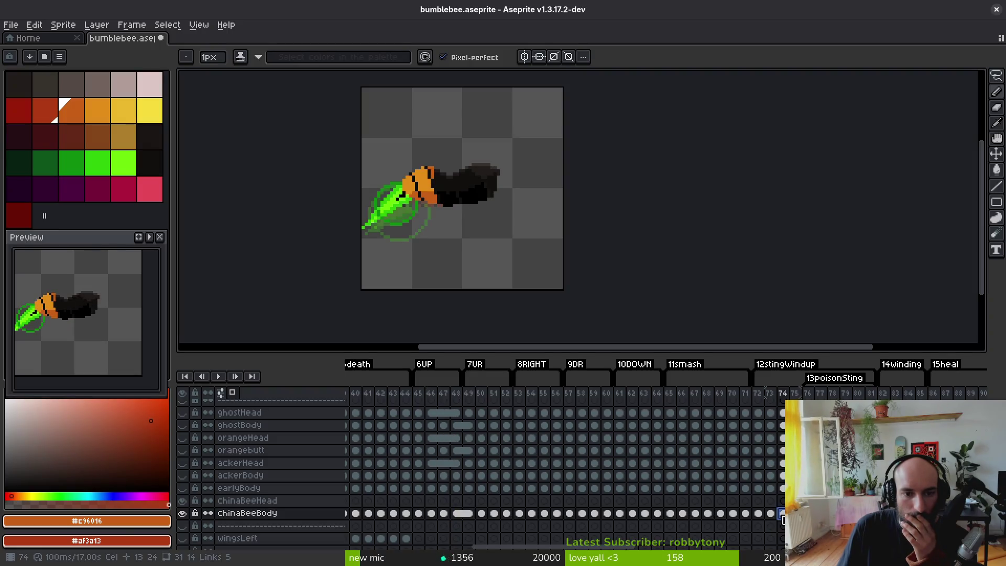
left_click(454, 515)
left_click(431, 514)
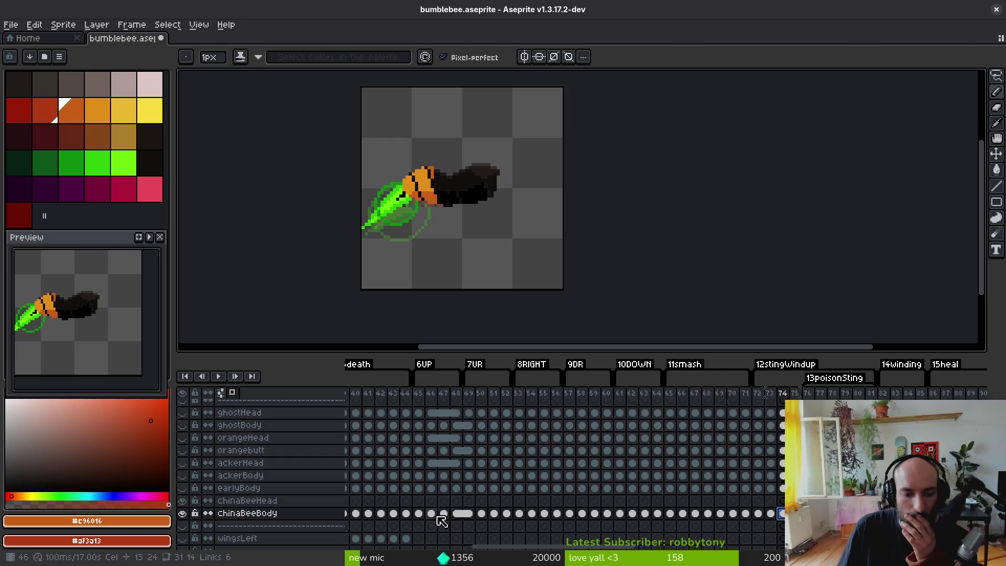
left_click(444, 514)
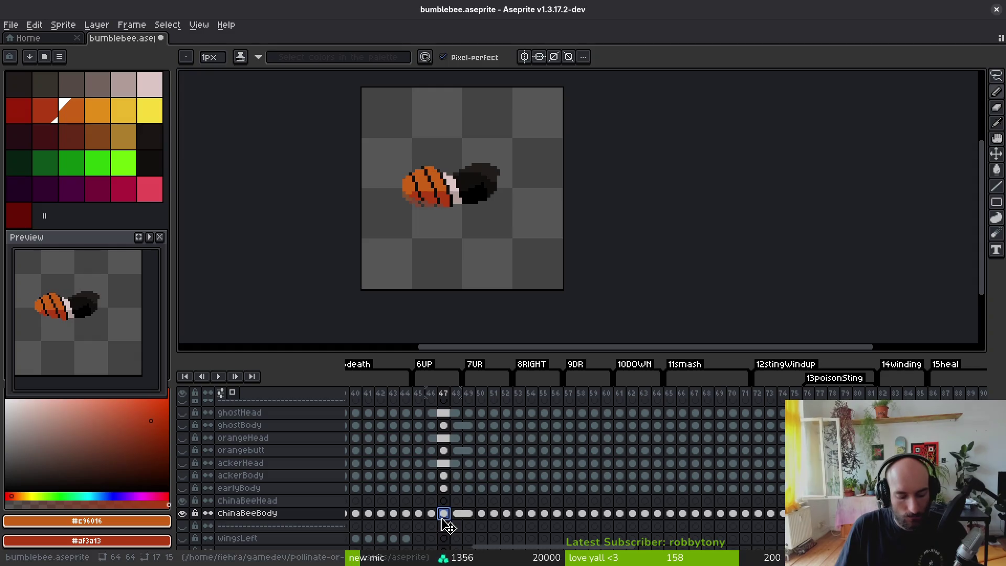
key("q")
mouse_move(524, 149)
left_mouse_down()
mouse_move(370, 184)
mouse_move(530, 156)
left_mouse_up()
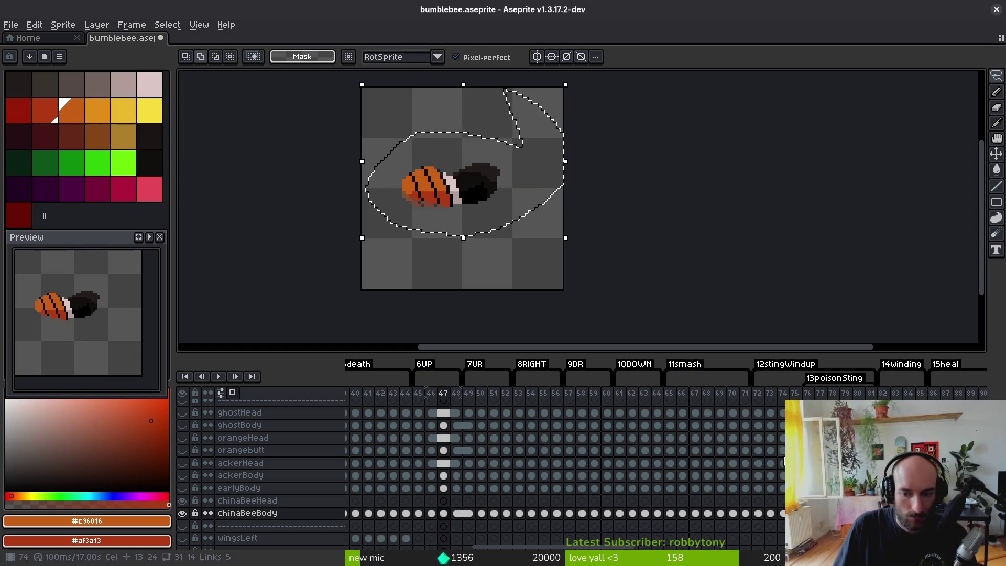
scroll(236, 472, "up", 3)
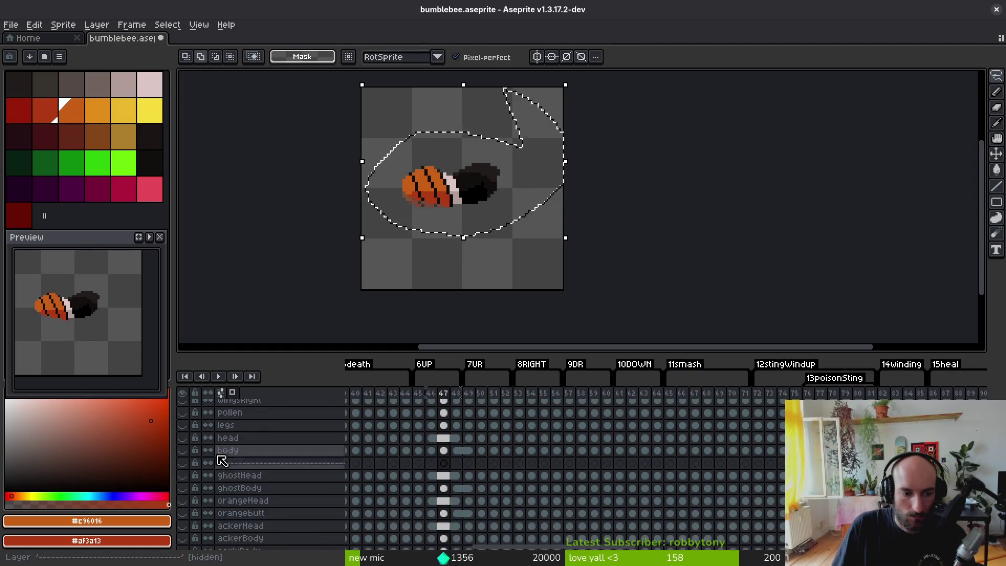
- Compare frame 47's body with frames 74 and 78, then select chinaBeeBody cels from frame 47 onward and right-click them
scroll(540, 475, "down", 4)
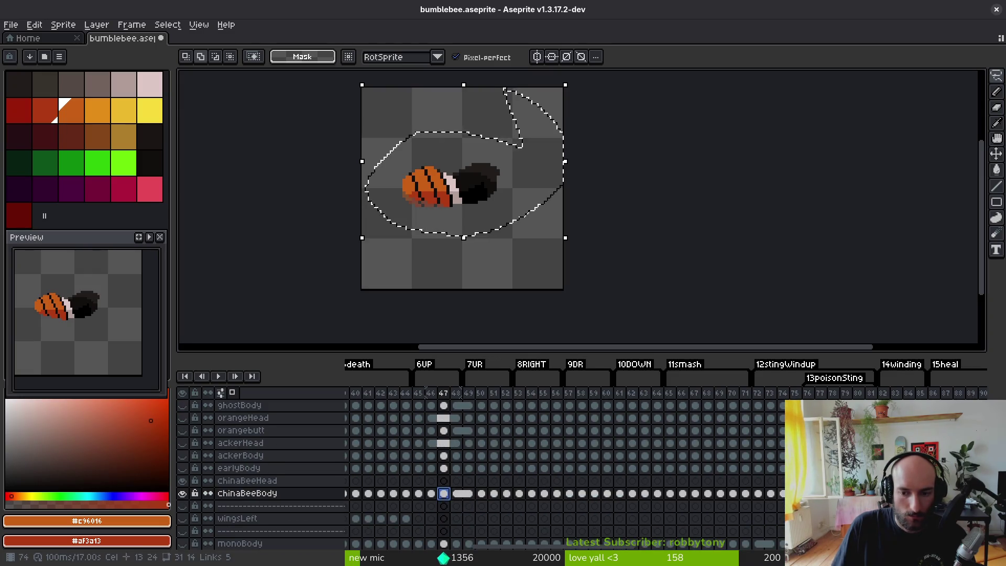
left_click(783, 495)
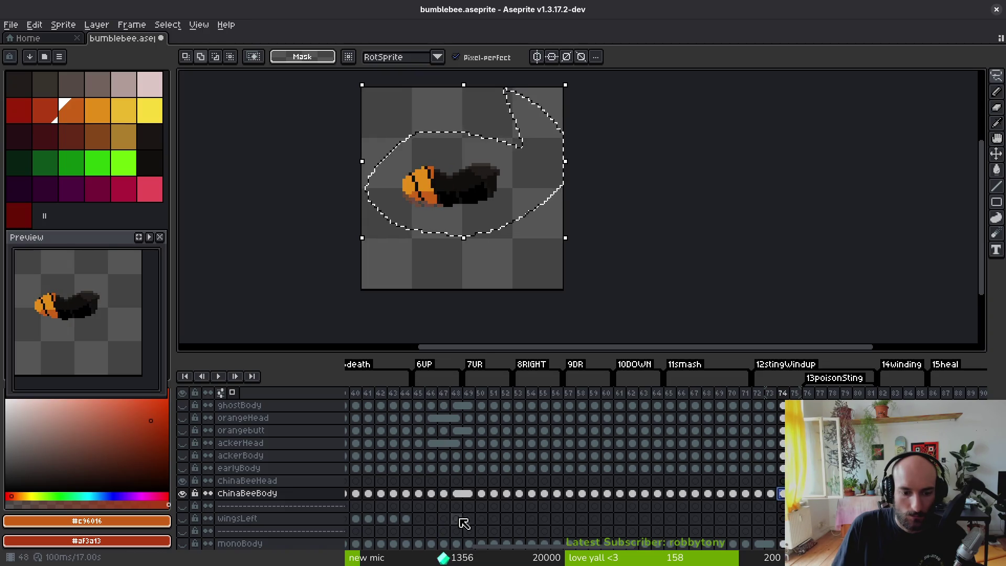
left_click(444, 494)
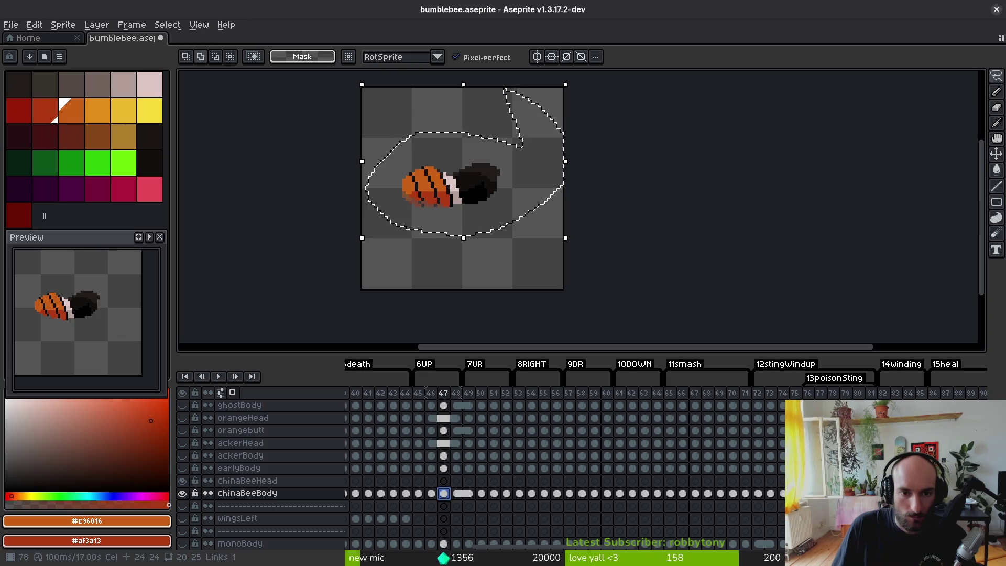
left_click(832, 493)
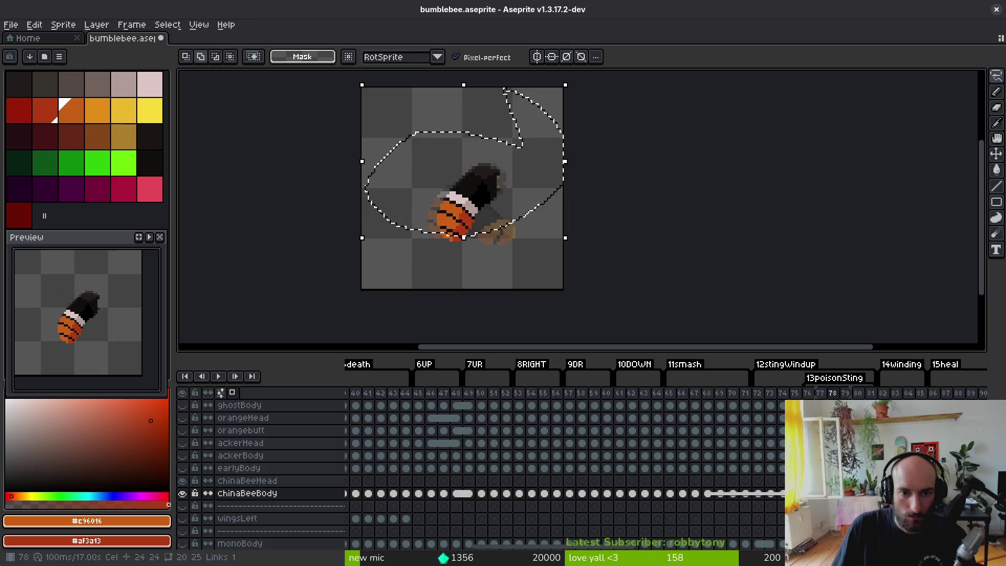
left_click(444, 494)
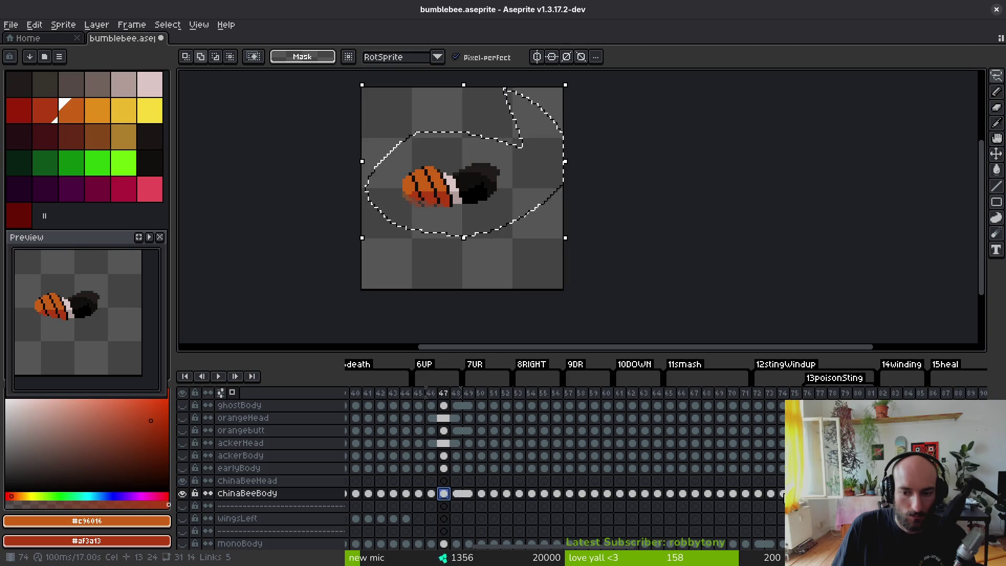
left_click(781, 493)
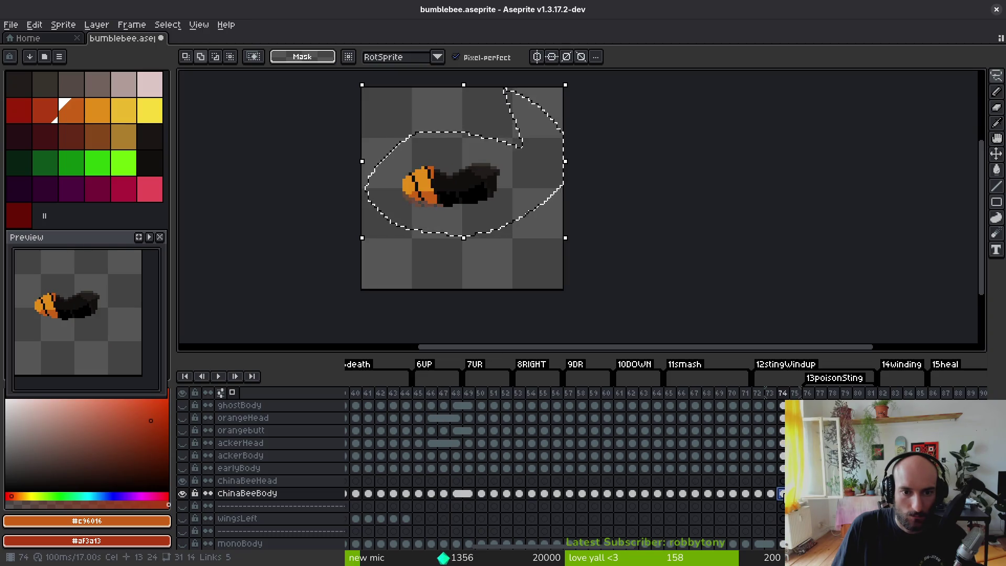
left_click(444, 494)
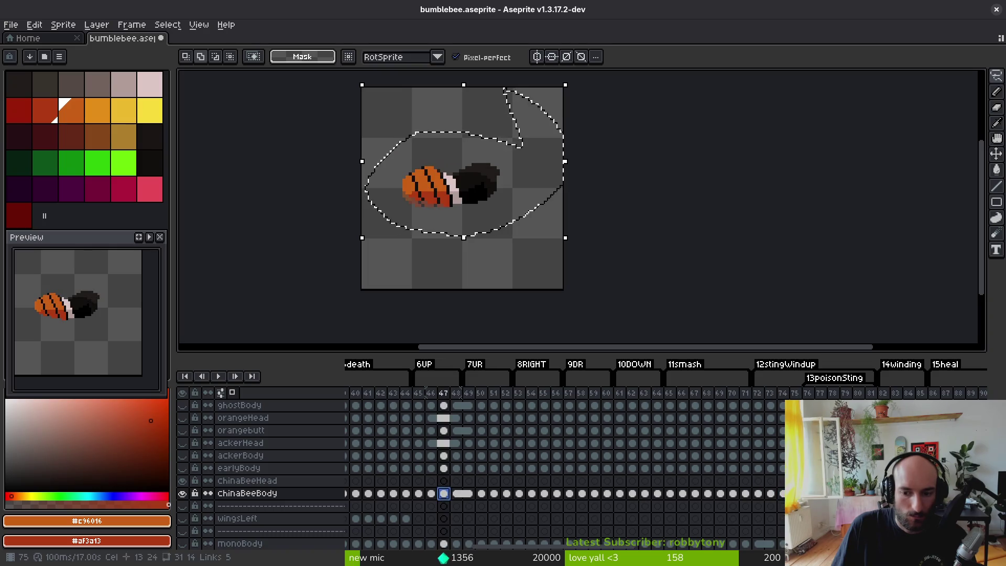
left_click(781, 493, "shift")
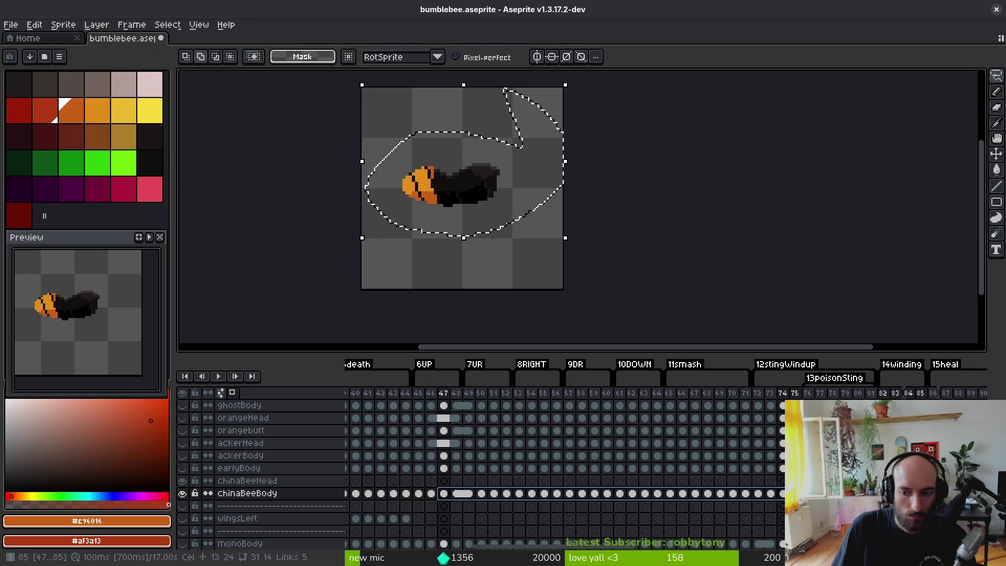
right_click(445, 494)
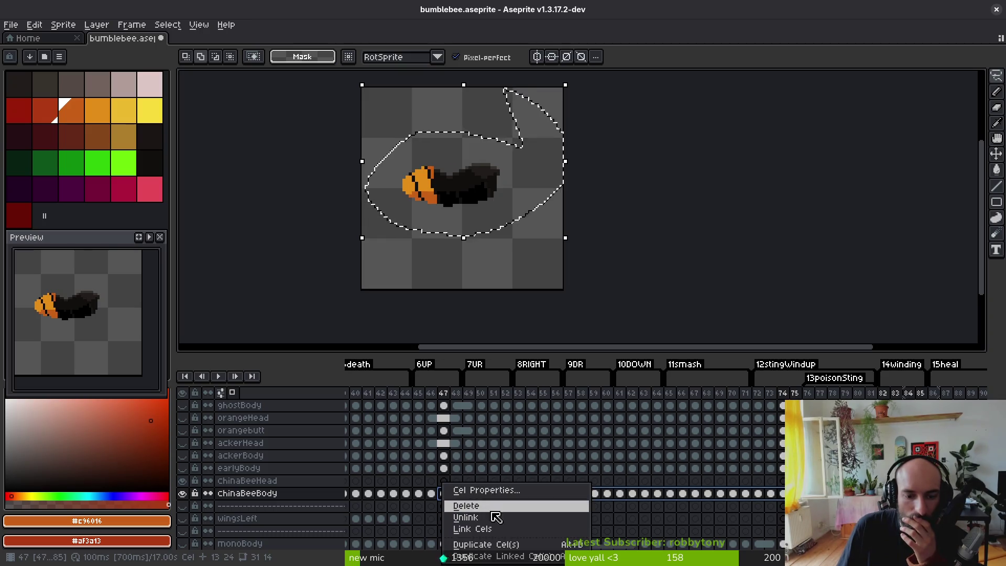
- Link the chinaBeeBody cels, then show earlyBody and link its cels from frame 47 onward
left_click(511, 532)
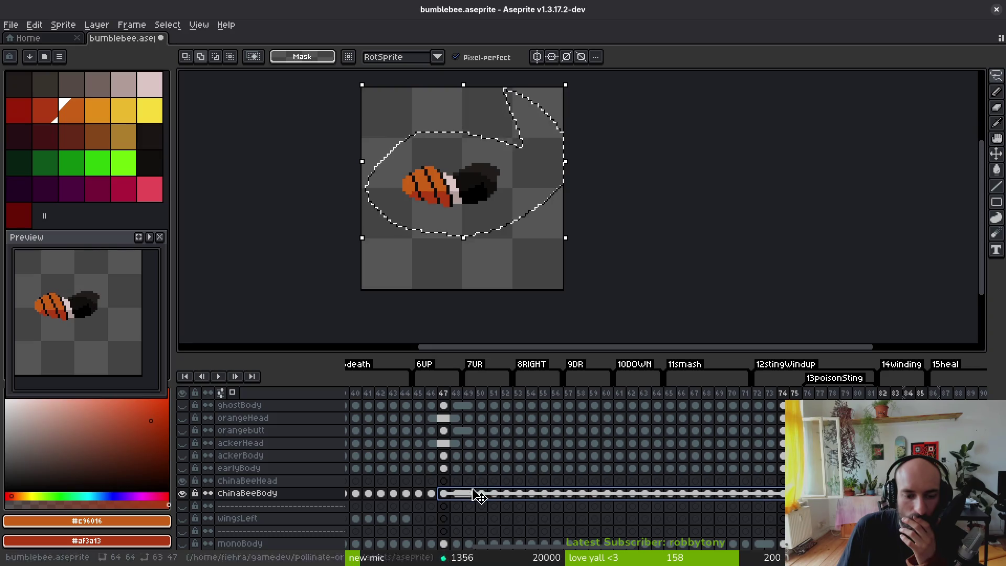
left_click(445, 469)
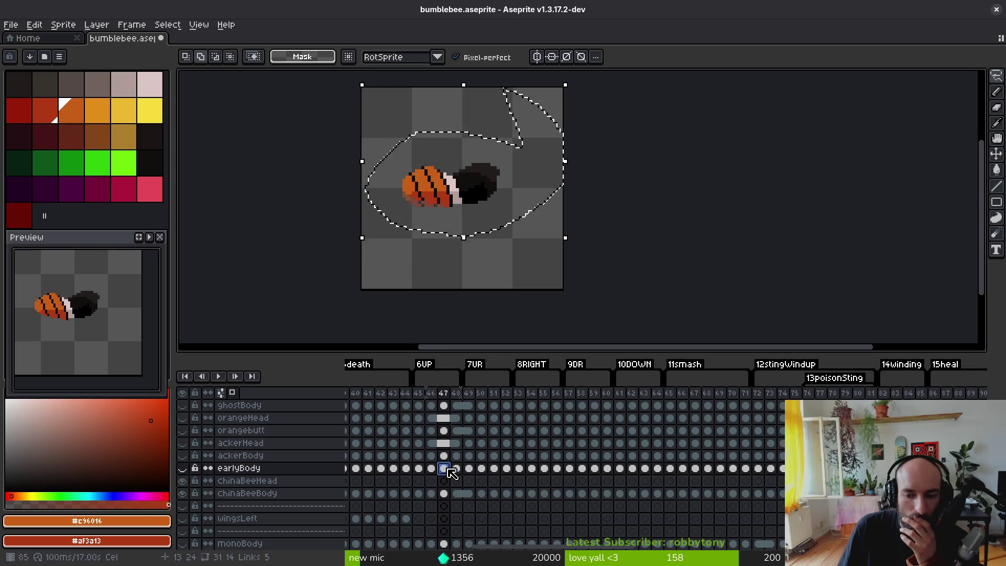
left_click(183, 468)
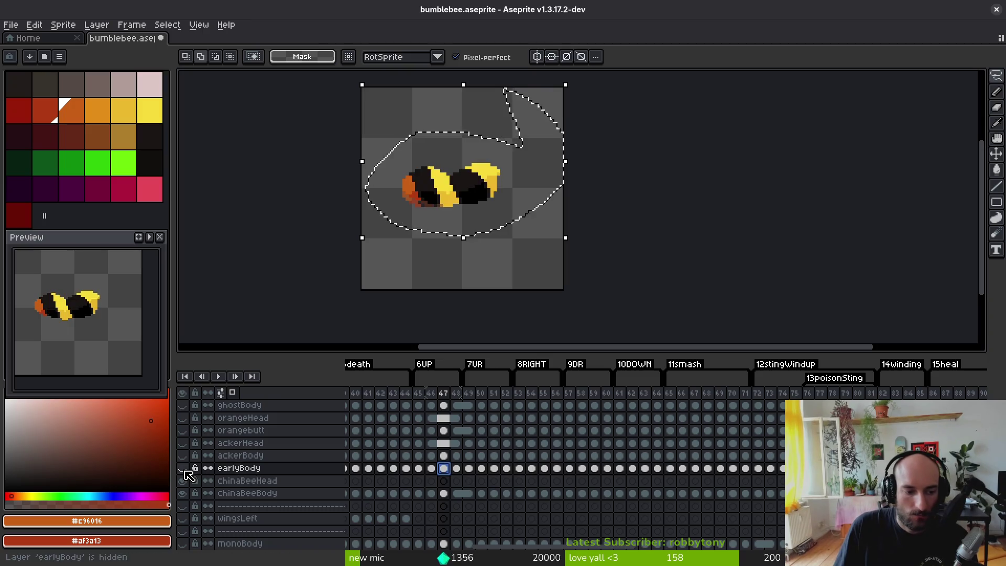
left_click(783, 468, "shift")
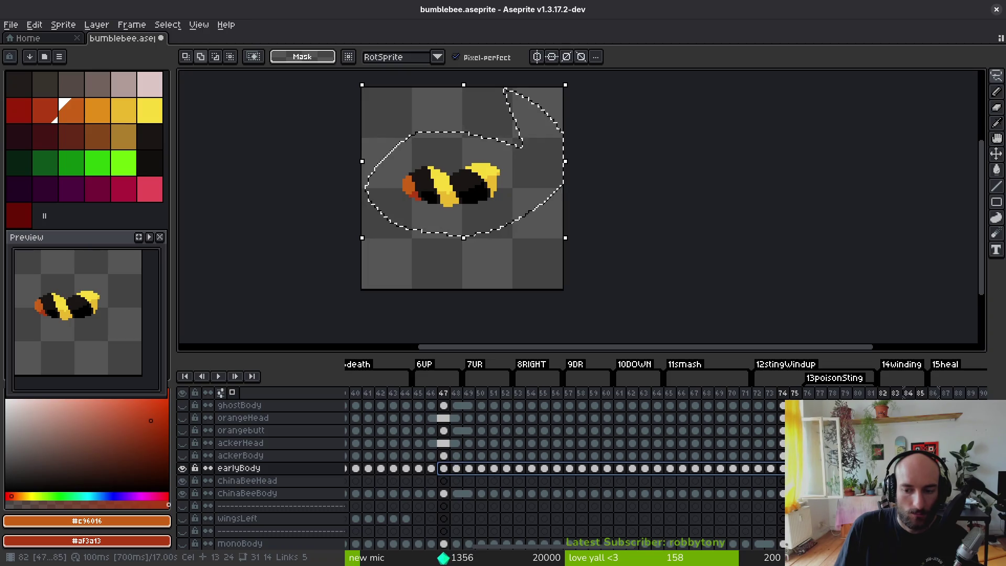
key("alt+l")
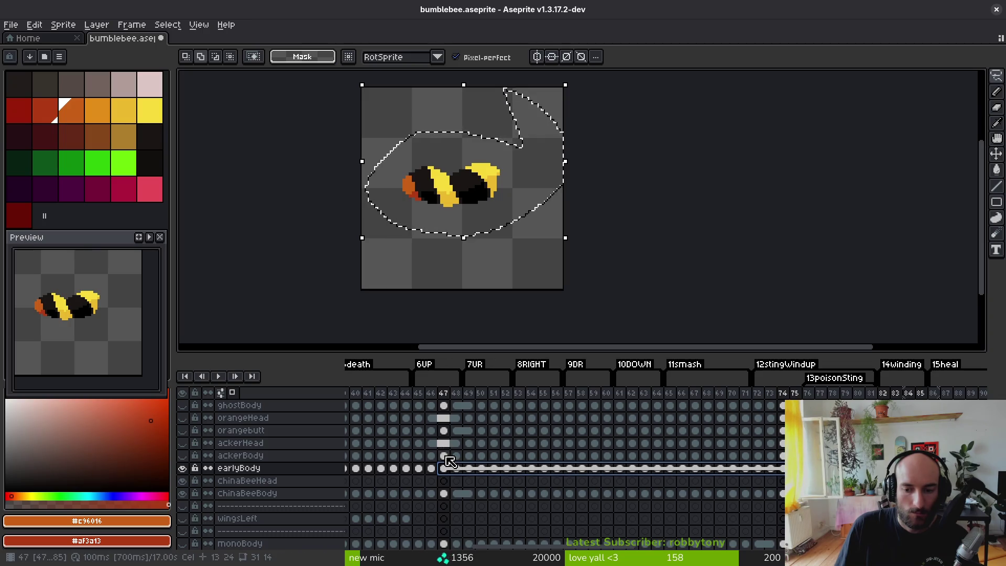
- Link ackerBody's cels from frame 47, then undo orangebutt's linking and reselect its frames 47–74
left_click(445, 455)
left_click(795, 455, "shift")
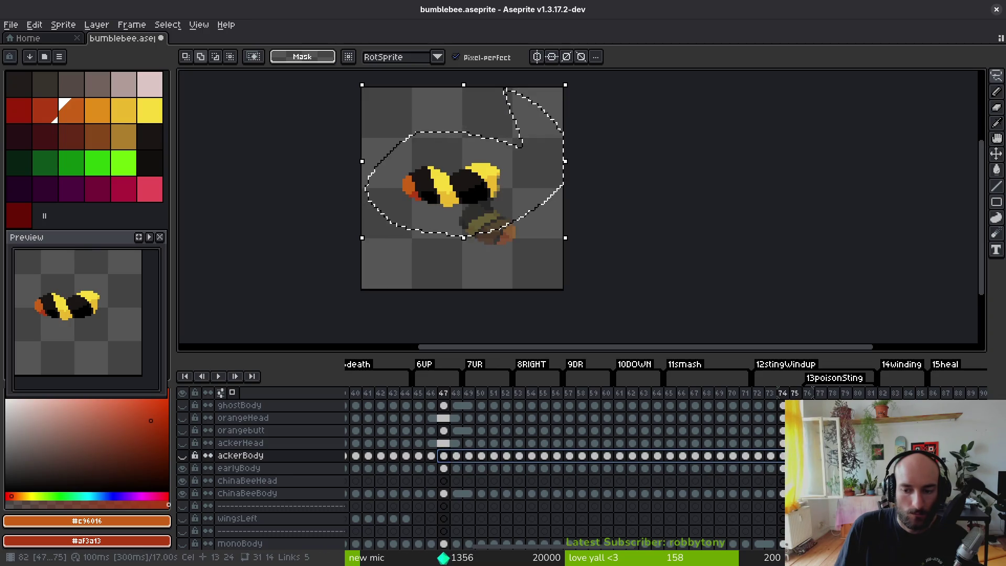
left_click(901, 487)
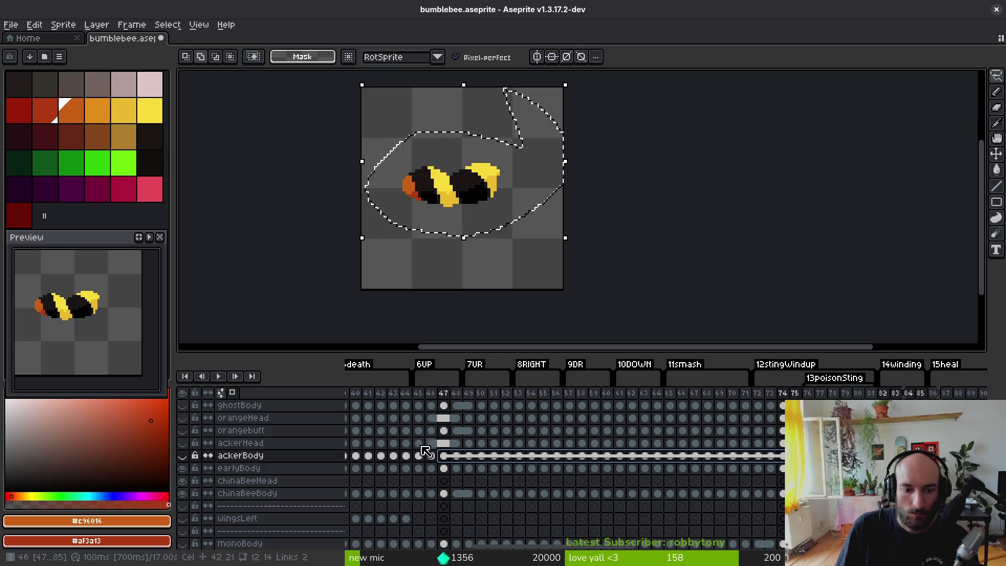
left_click(444, 430)
left_click(795, 431, "shift")
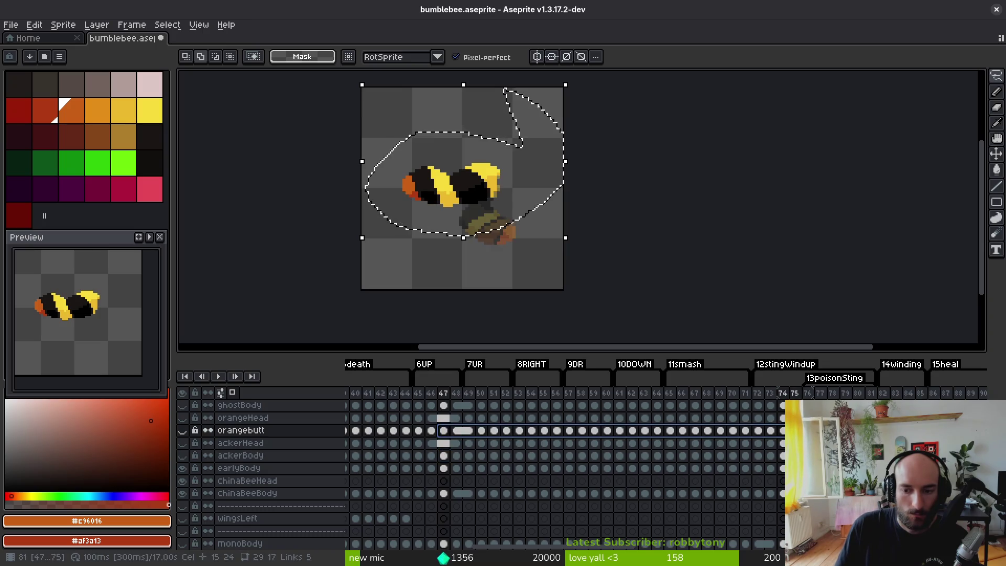
left_click_drag(883, 431, 908, 430)
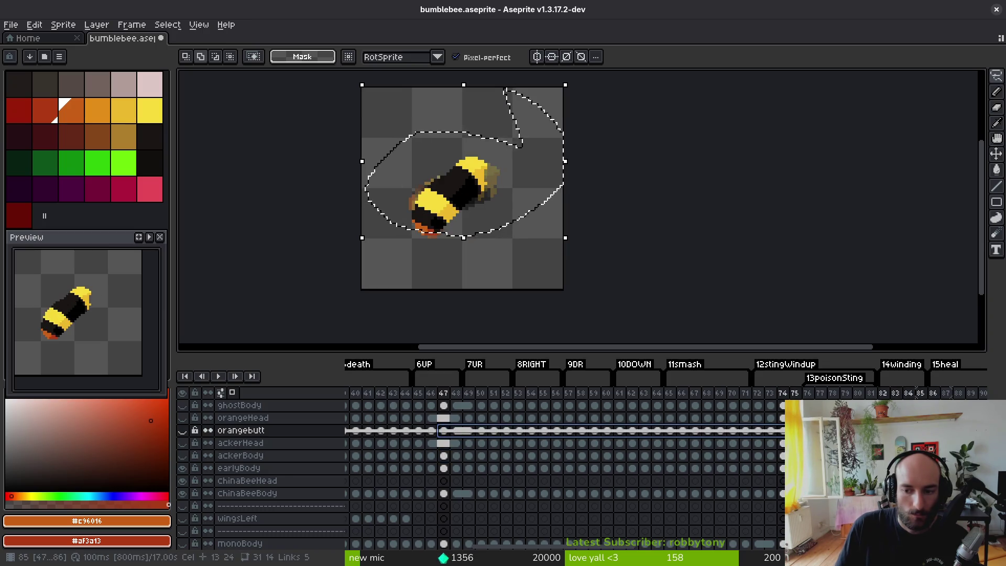
left_click(447, 431)
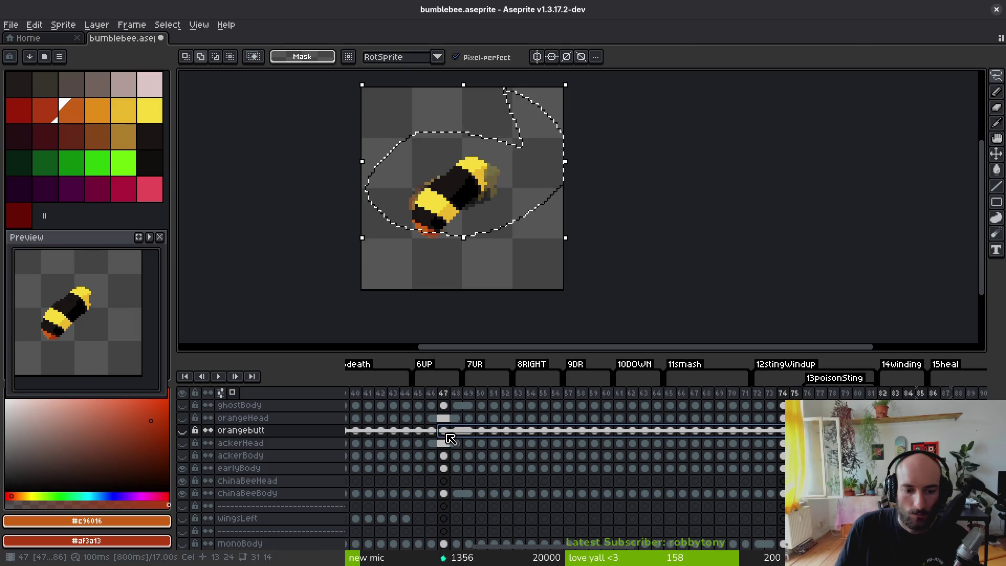
key("ctrl+z")
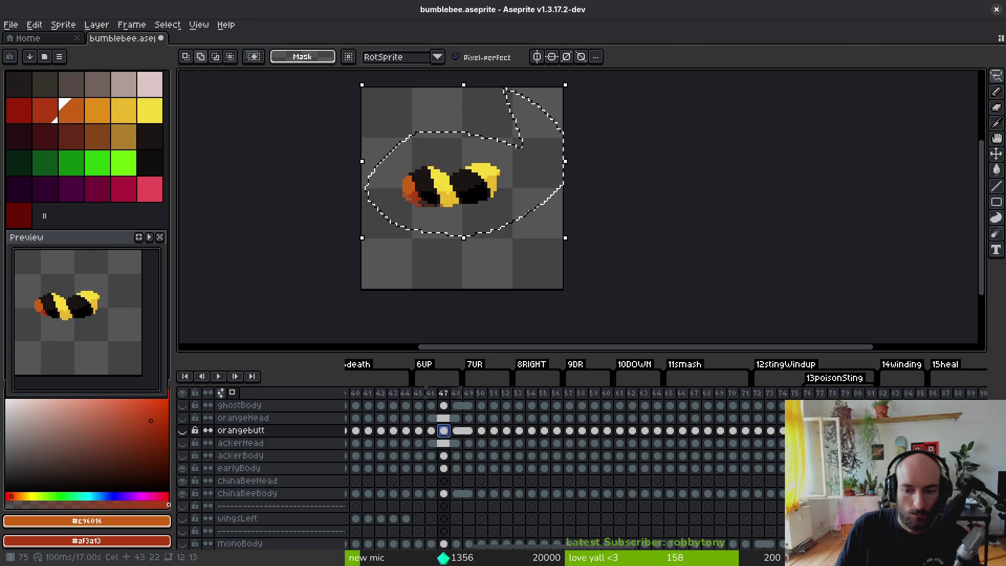
left_click(782, 435, "shift")
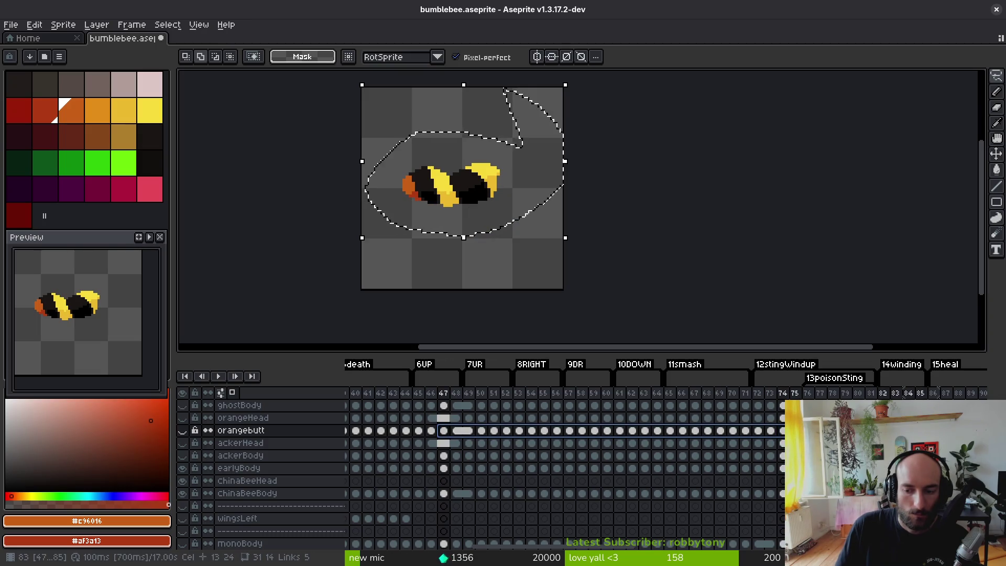
scroll(511, 424, "up", 2)
- Select ghostBody's cels for frames 47–75, try linking the body cels with Alt+L, then undo
left_click(444, 431)
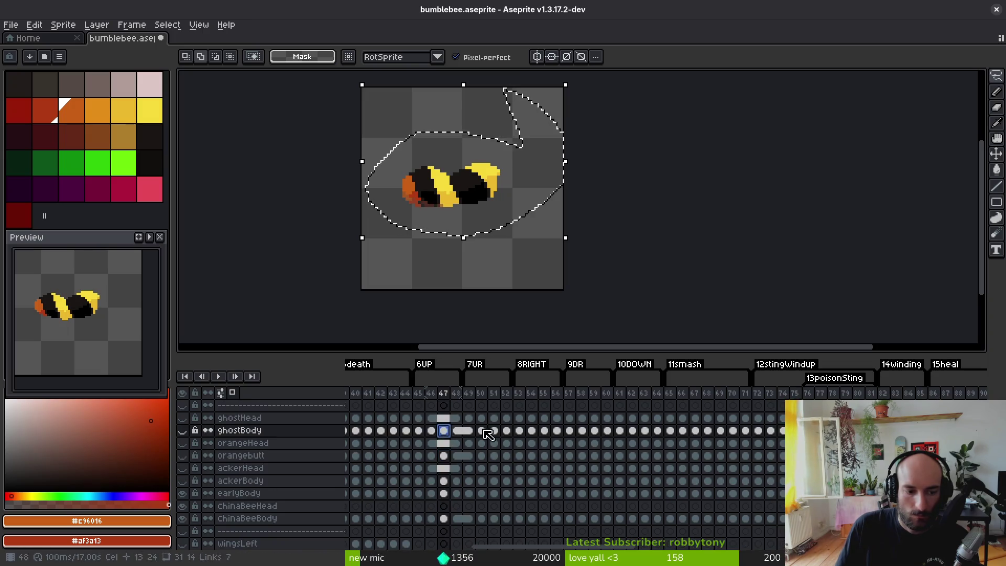
left_click(795, 430, "shift")
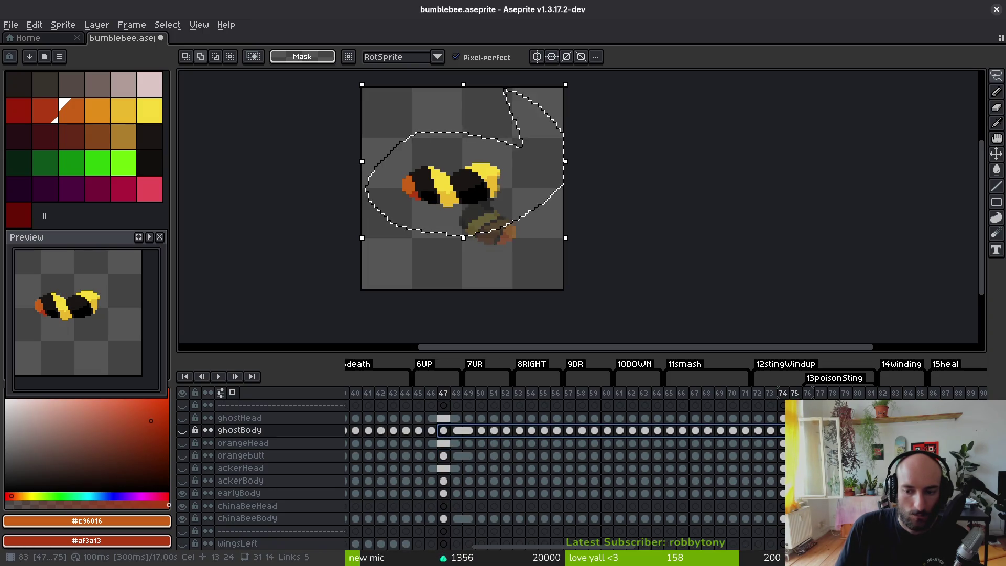
scroll(524, 462, "up", 3)
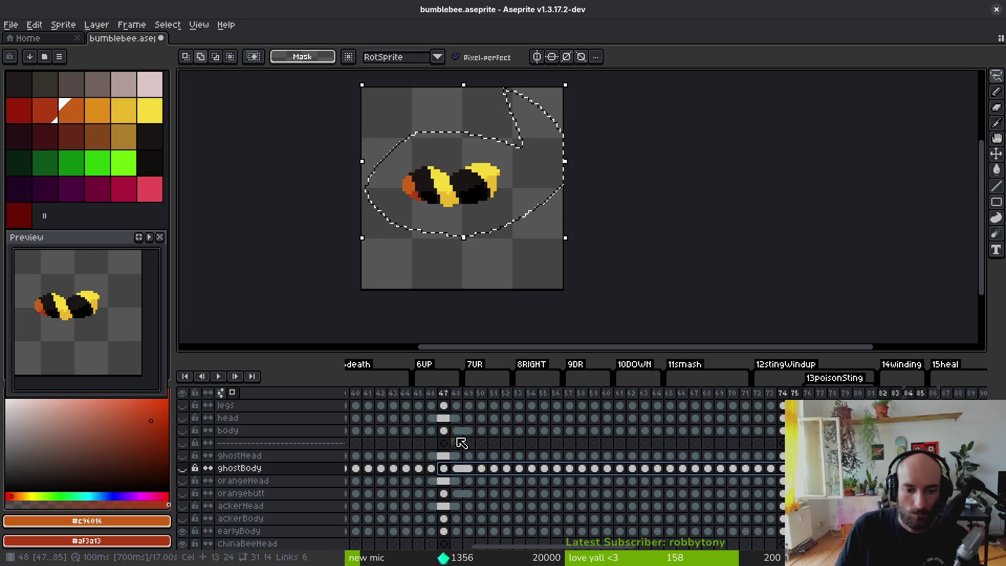
left_click(444, 431, "shift")
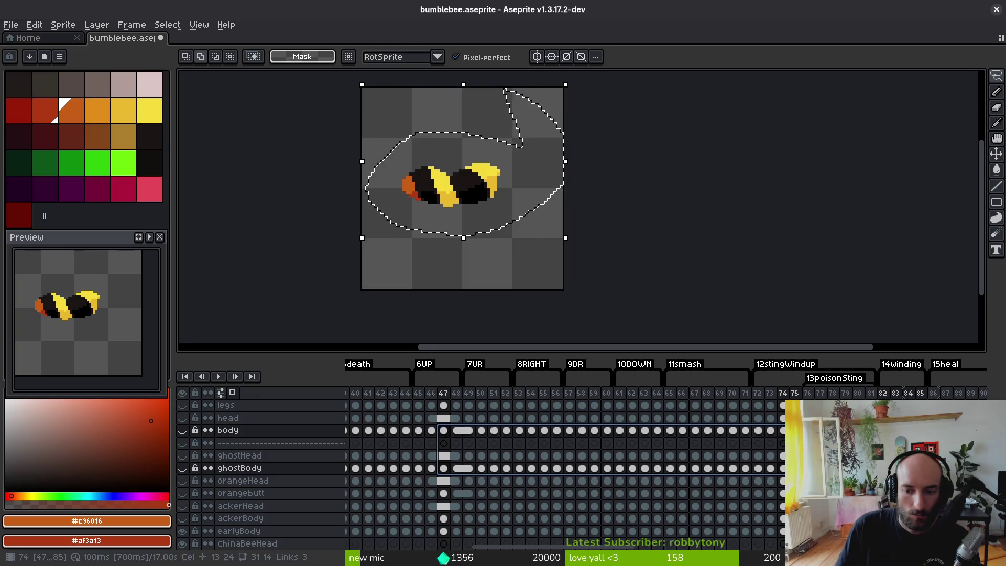
key("alt+l")
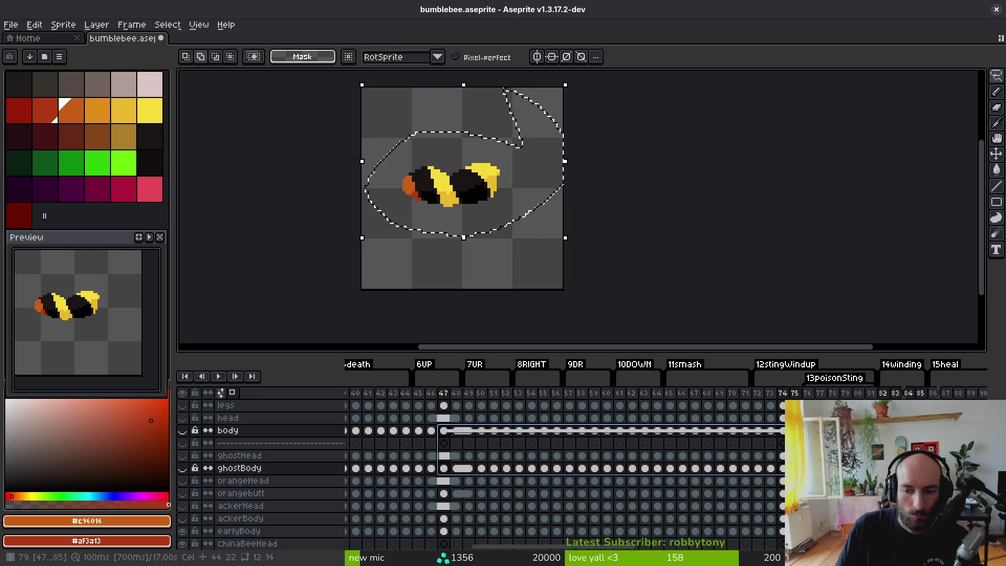
key("ctrl+z")
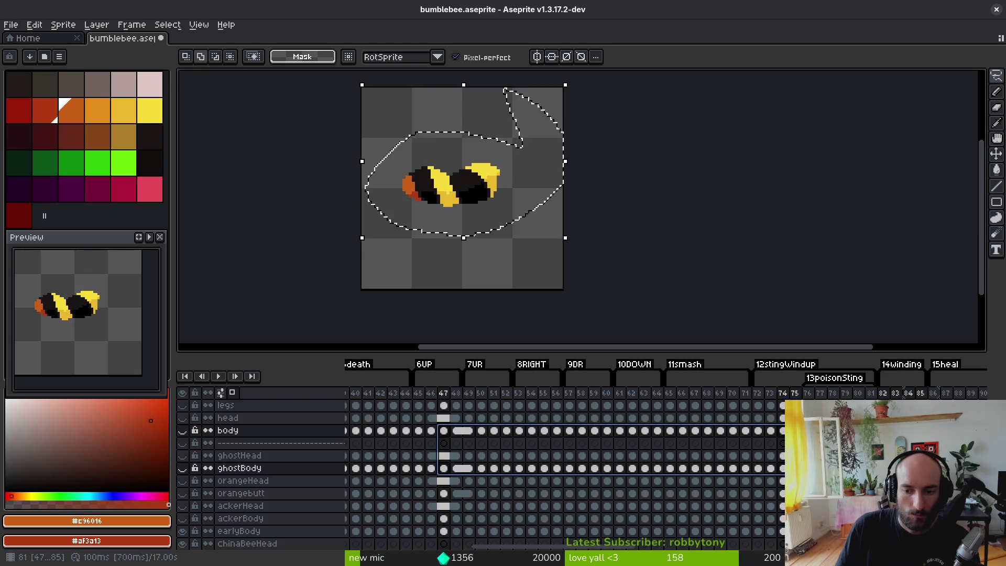
- Link the body layer's cels from frame 47 through 85 and show the body layer
left_click(444, 430)
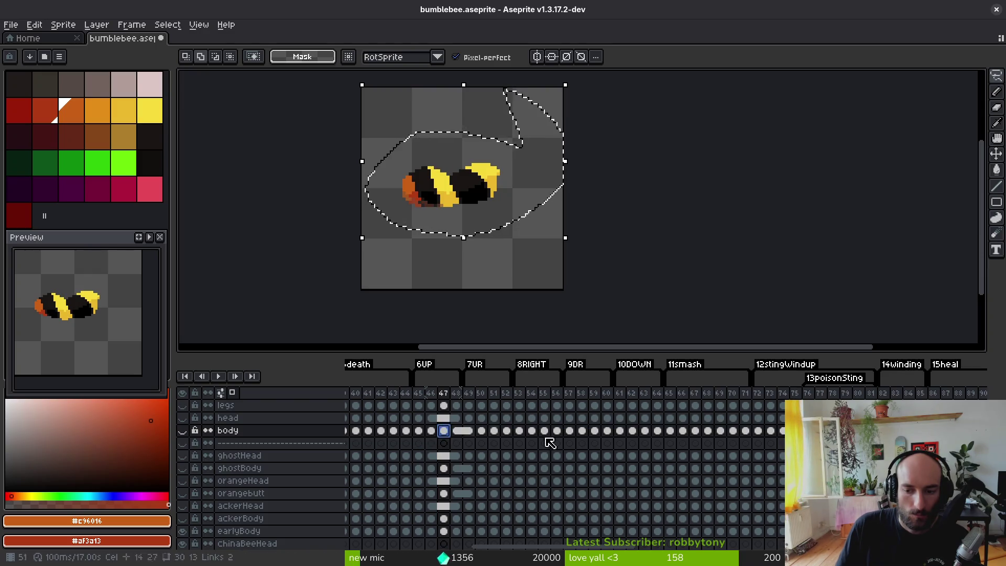
left_click(883, 430, "shift")
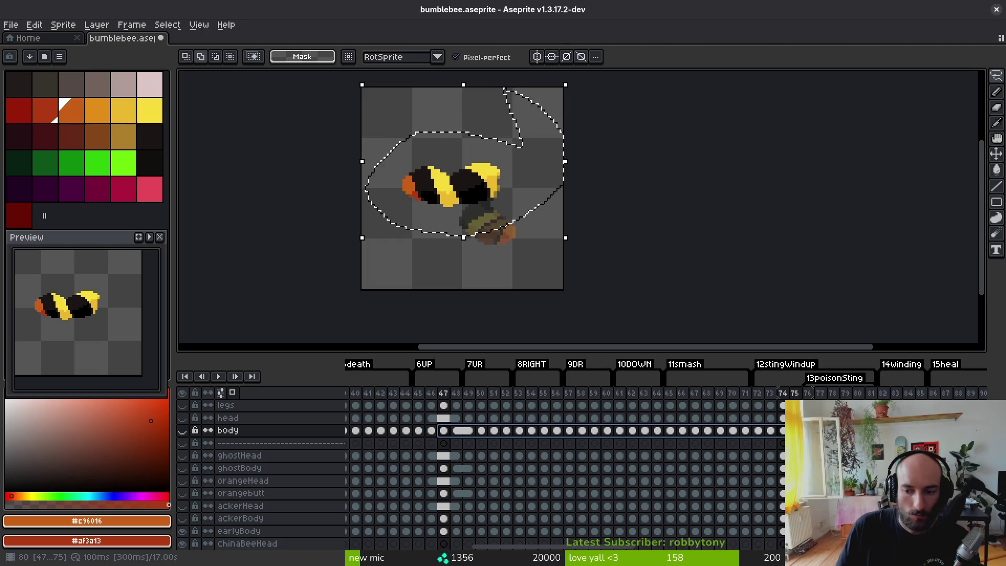
left_click(921, 431, "shift")
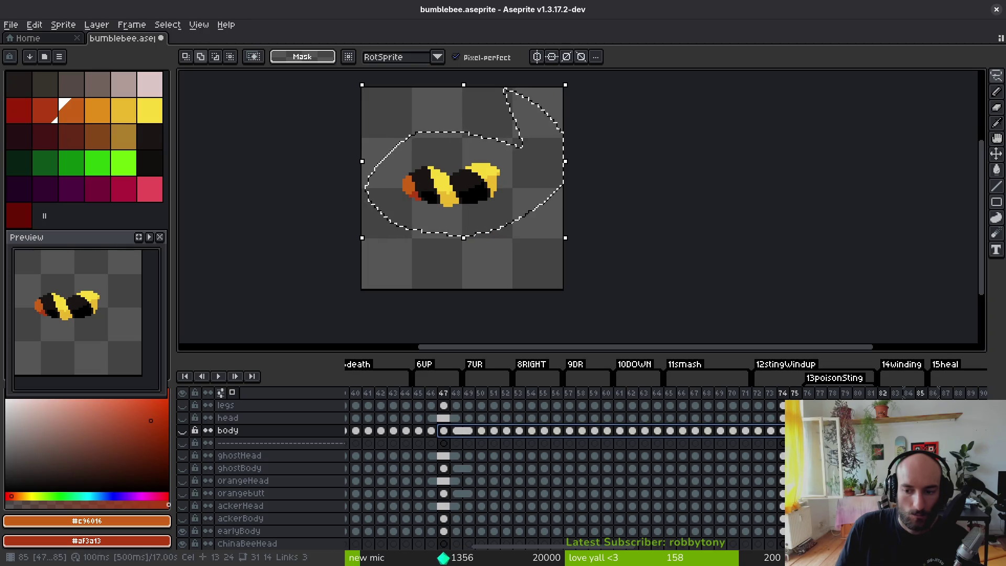
left_click(899, 471)
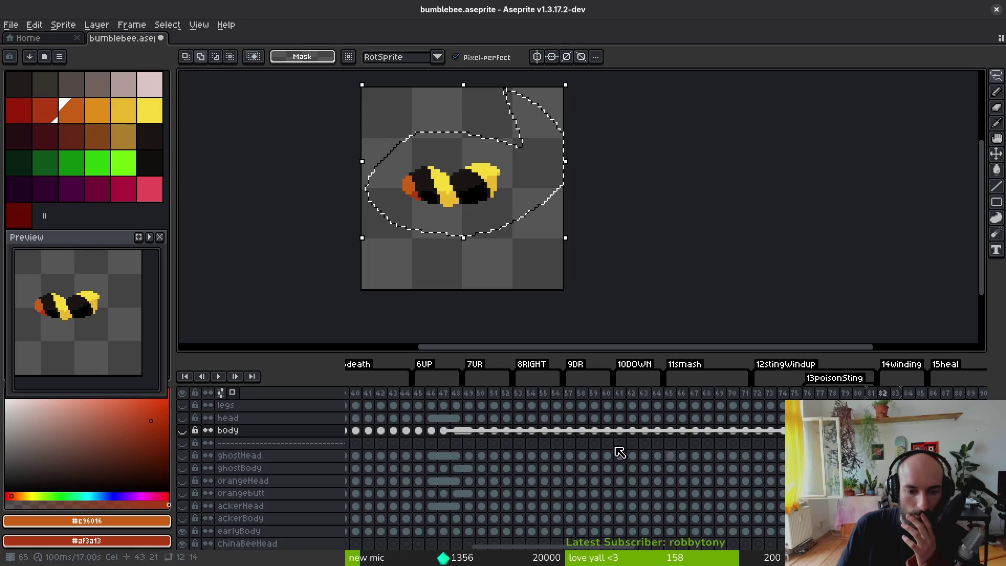
left_click(183, 431)
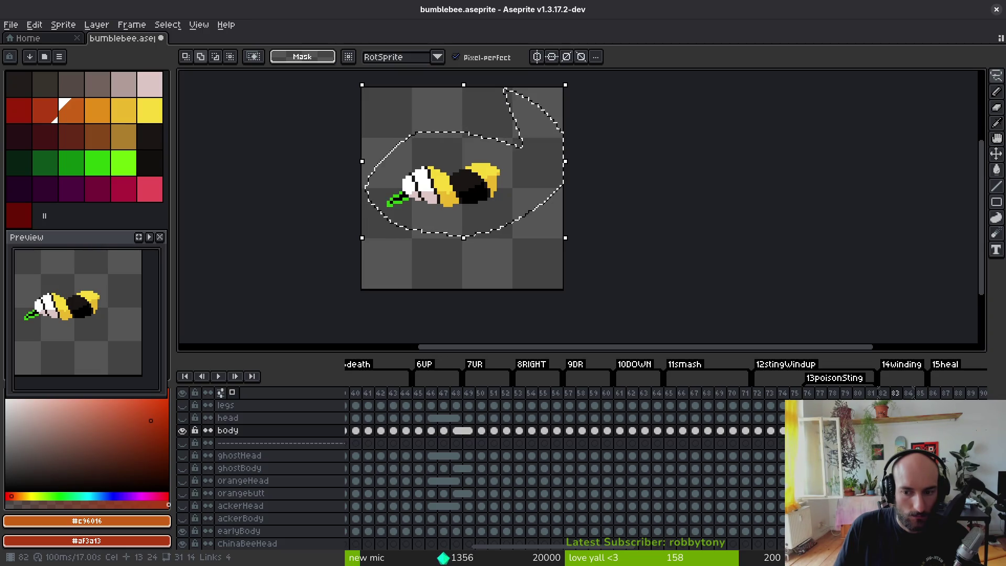
- Select frames 82 through 85 in the timeline
left_click_drag(883, 392, 920, 393)
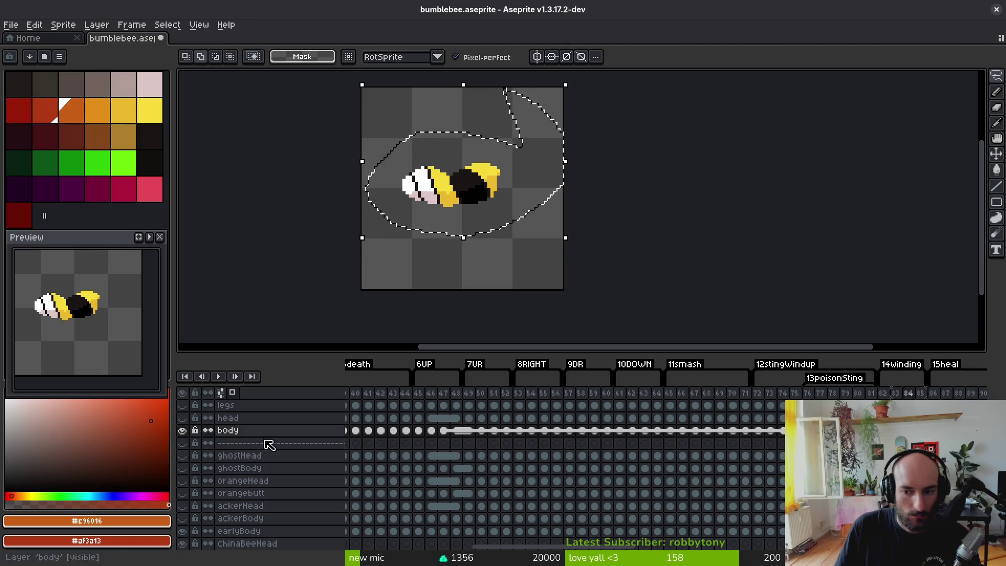
scroll(189, 439, "up", 2)
scroll(198, 439, "up", 1)
- Show the stinger and vfx layers and save bumblebee.aseprite
left_click(183, 433)
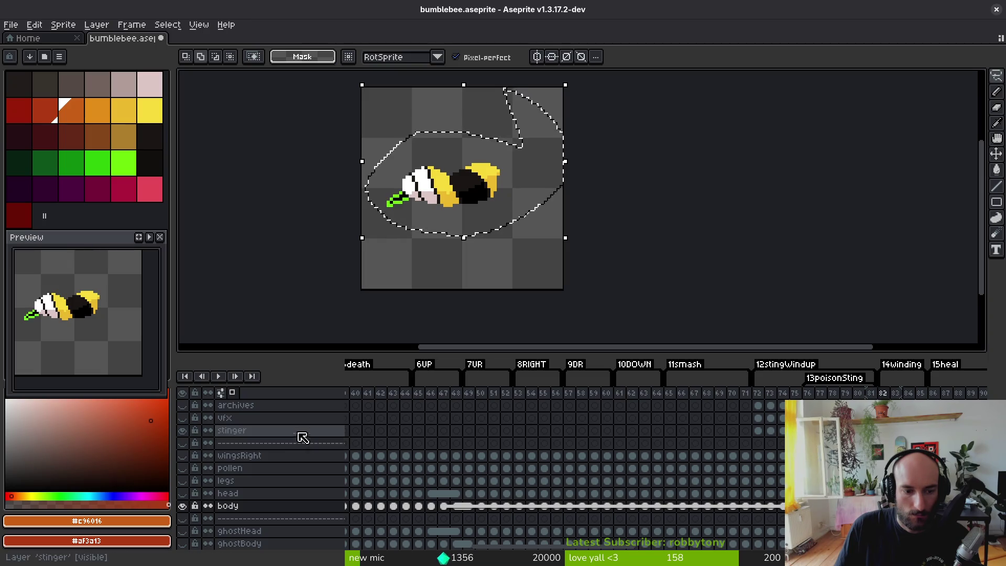
left_click(185, 422)
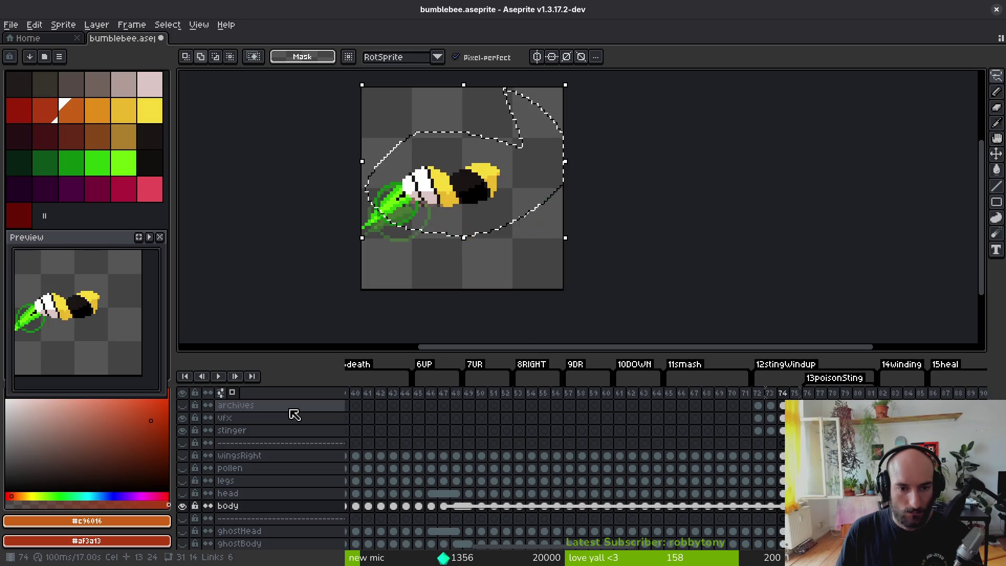
key("ctrl+s")
scroll(764, 461, "down", 3)
scroll(764, 460, "down", 4)
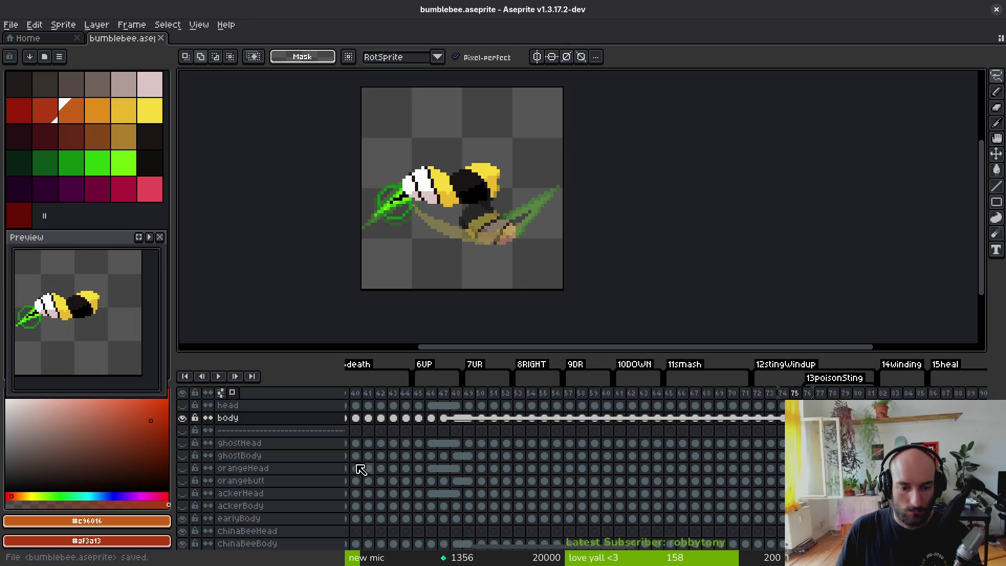
- Hide the body and earlyBody layers and go to chinaBeeBody's frame 76
left_click(182, 417)
scroll(242, 448, "down", 2)
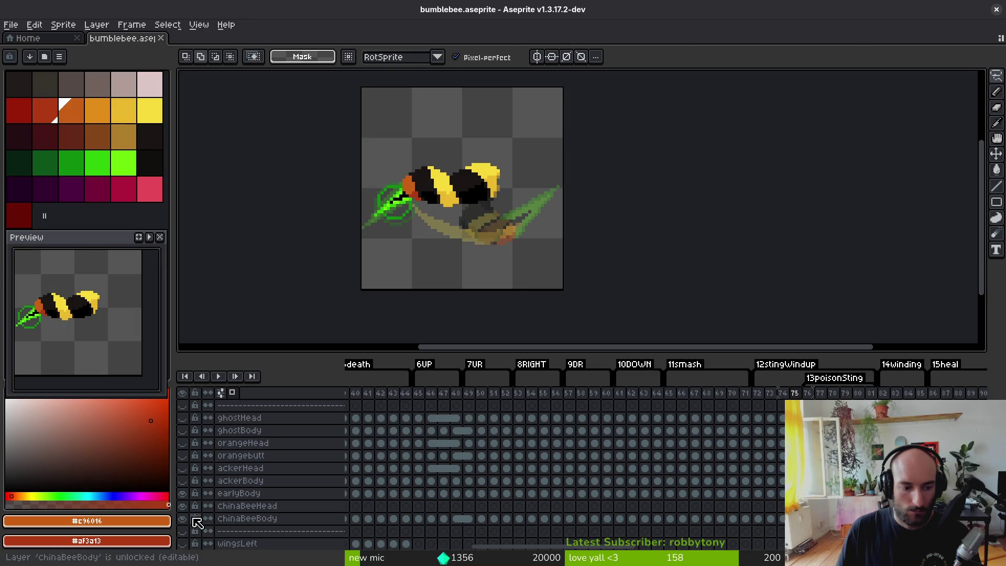
left_click(183, 493)
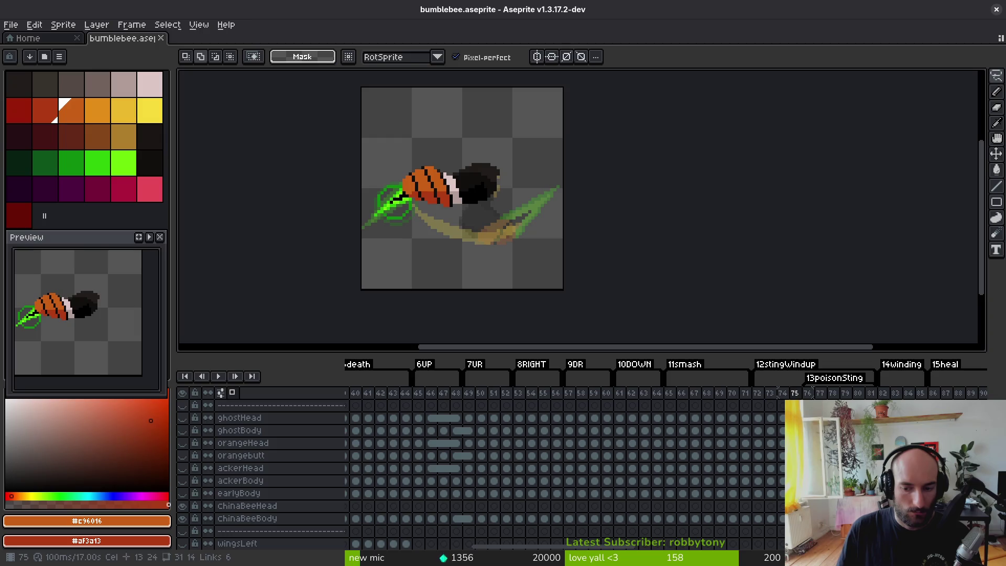
left_click(760, 519)
key("i")
key("Right")
key("Right")
key("m")
key("Left")
key("Right")
scroll(512, 175, "up", 5)
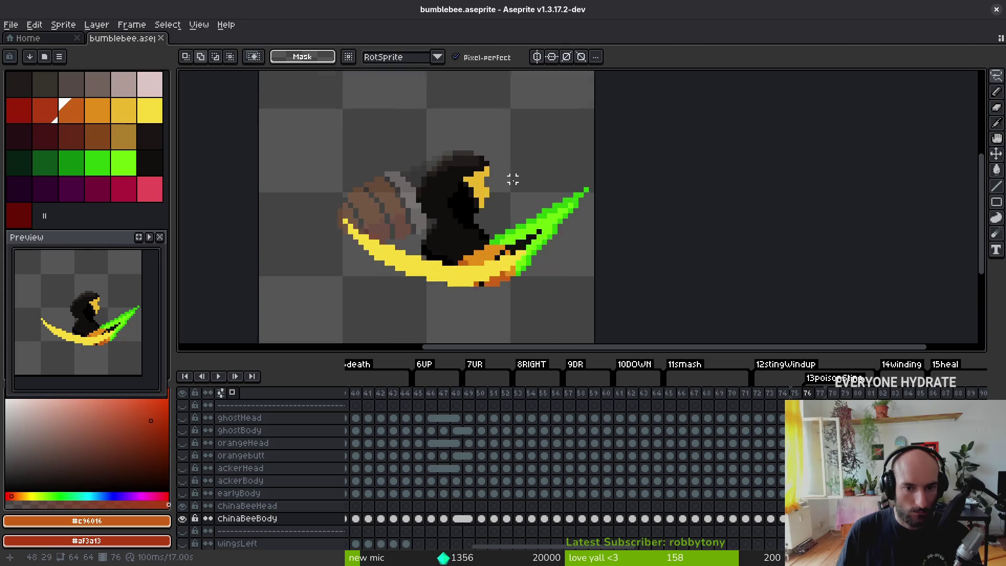
- Fill the yellow head patch with dark #120f0c, save, and return to frame 75
left_click(441, 179, "alt")
key("g")
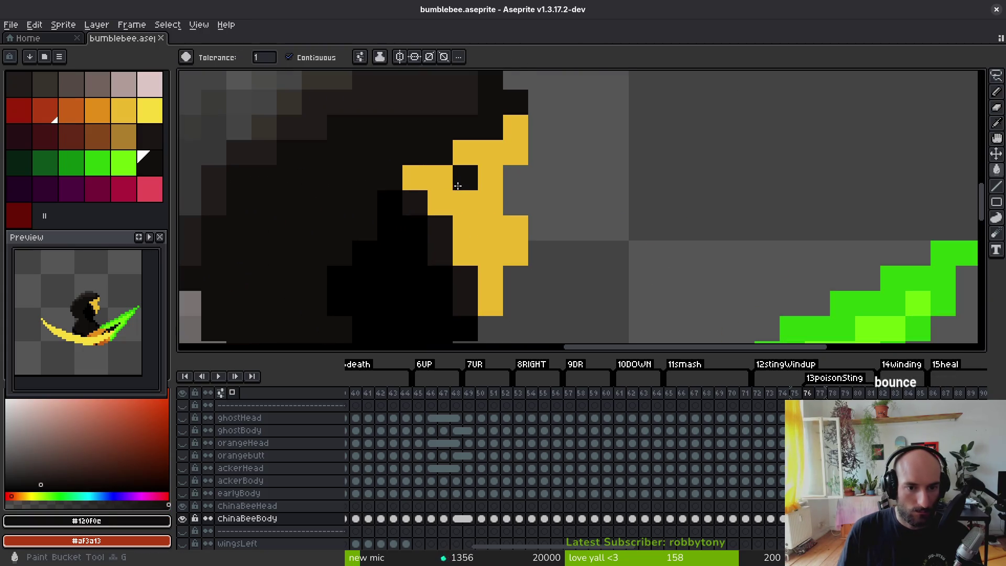
left_click(462, 193)
key("ctrl+s")
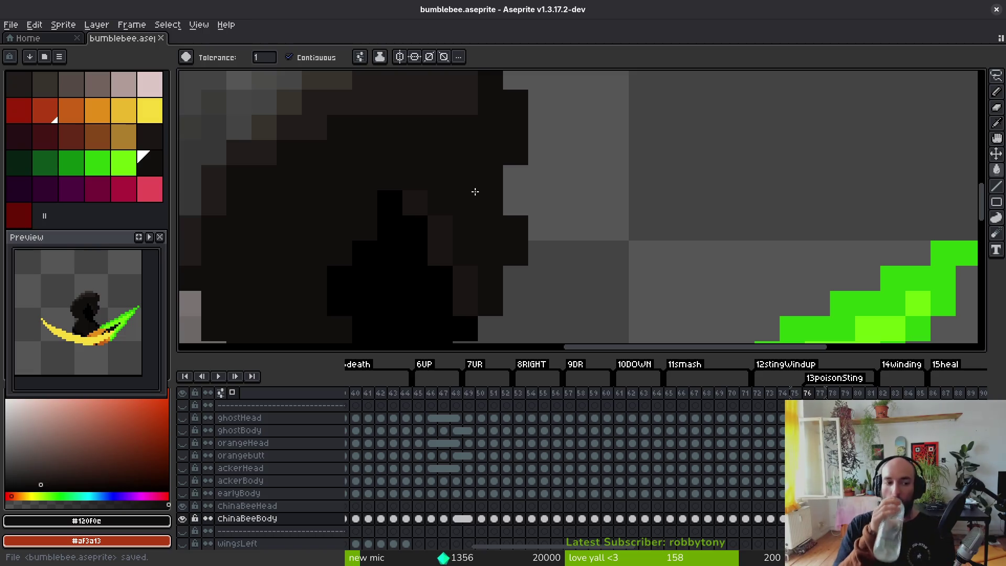
key("Left")
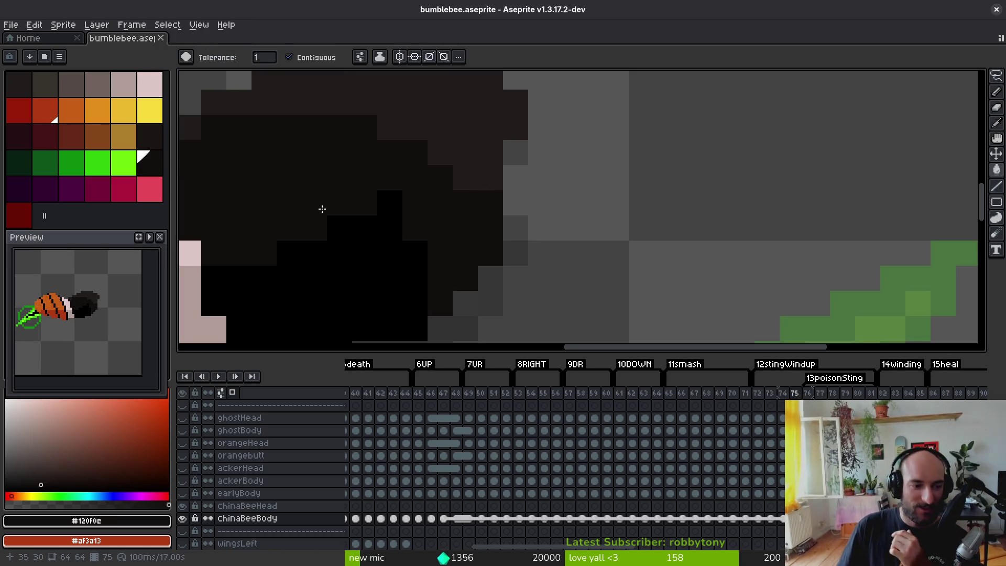
scroll(453, 208, "down", 3)
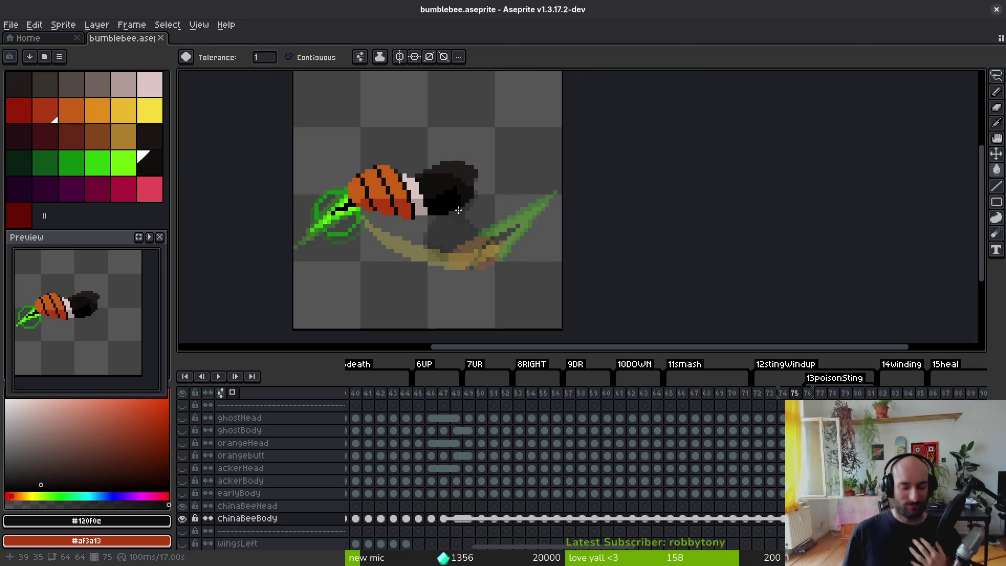
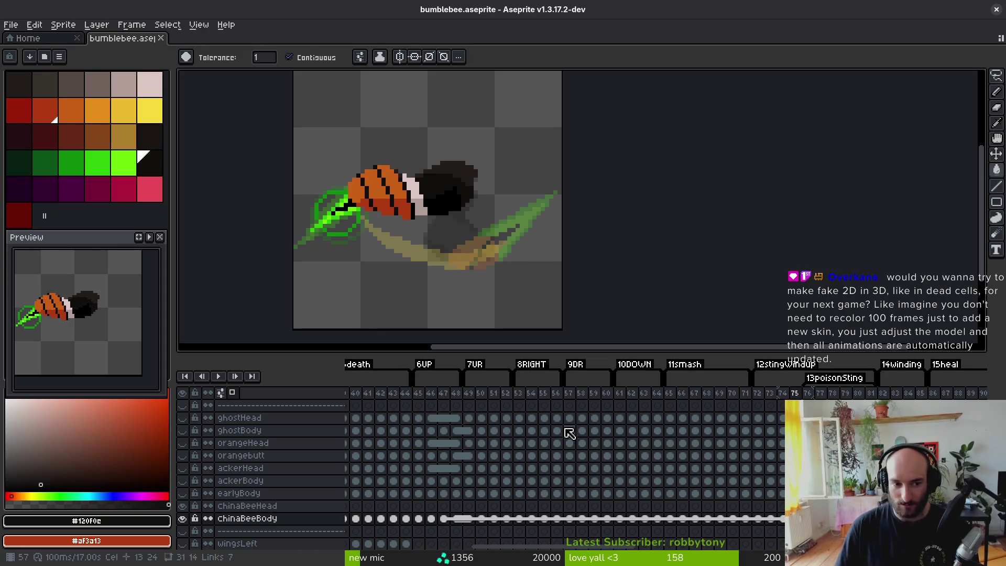
- Sample orange #c96016 from frame 75's bee abdomen and switch to the Pencil on frame 76
scroll(454, 252, "right", 2)
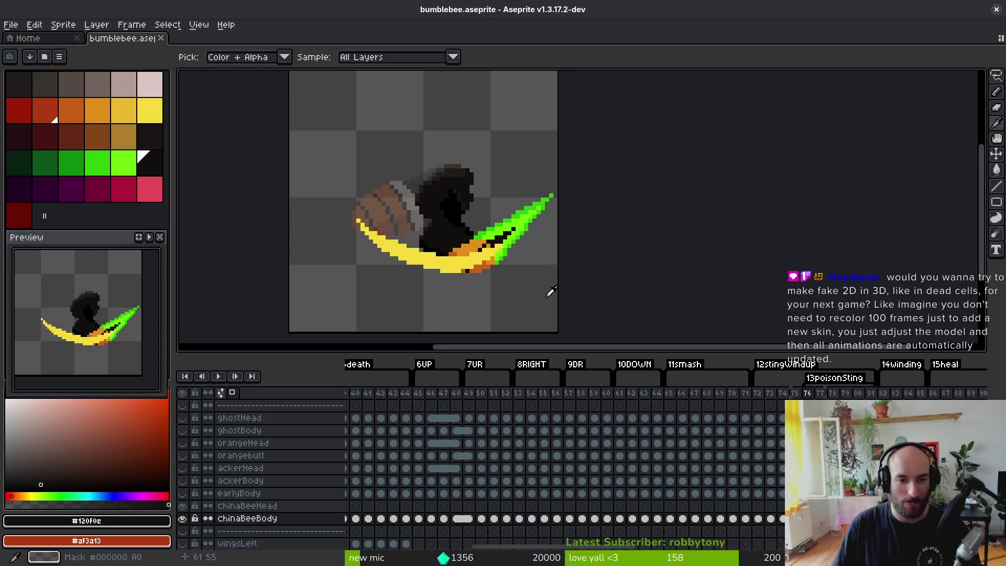
key("i")
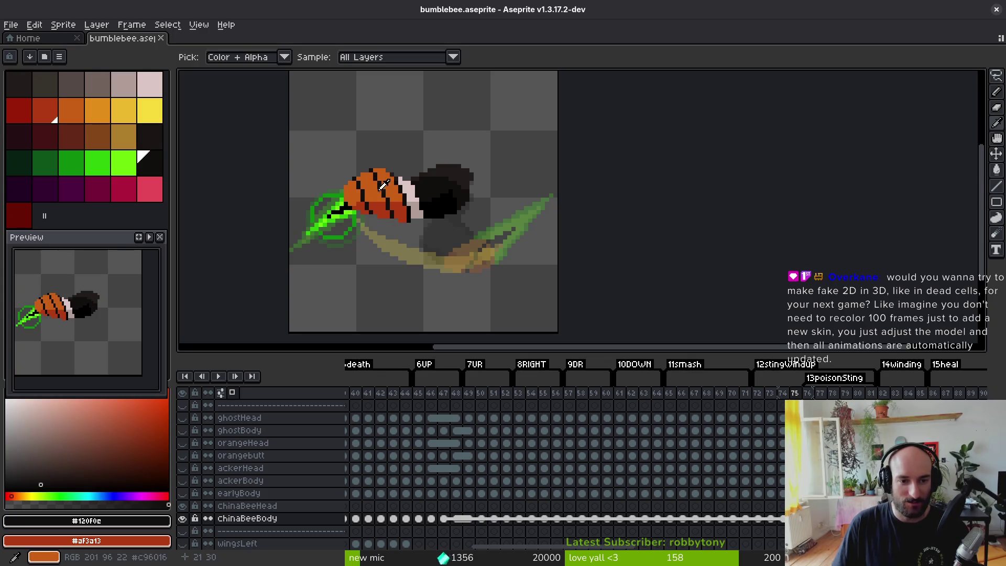
left_click(390, 186, "alt")
key("Right")
key("b")
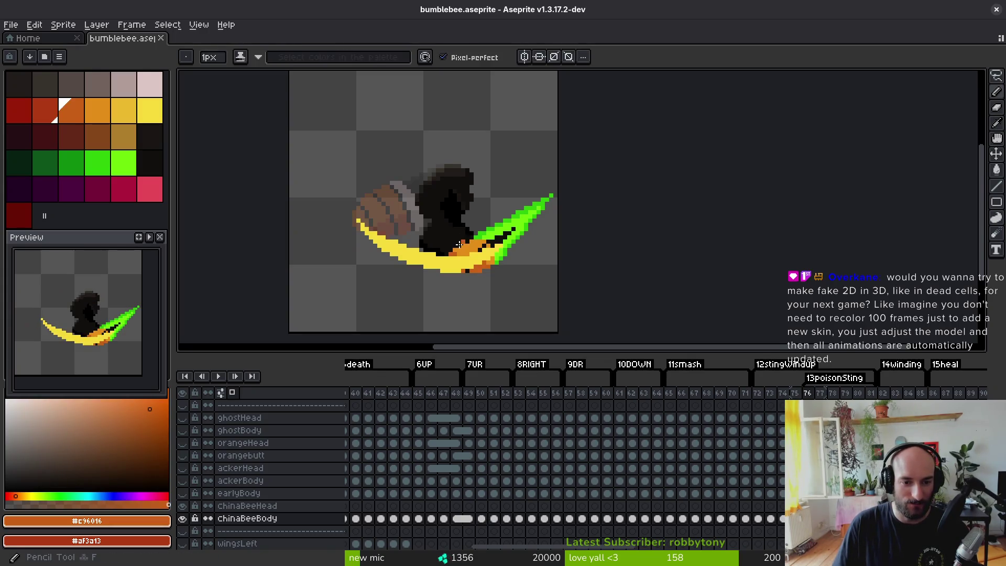
scroll(183, 438, "up", 3)
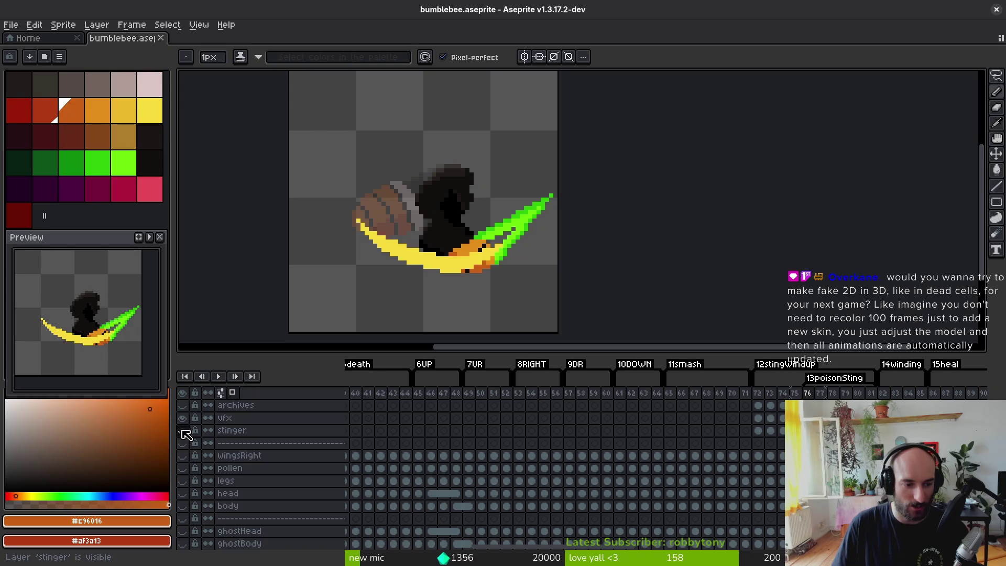
- Hide the vfx and stinger layers and paint an orange stripe with dark-red shading across the abdomen
left_click_drag(182, 431, 182, 418)
scroll(411, 212, "up", 5)
scroll(412, 212, "down", 4)
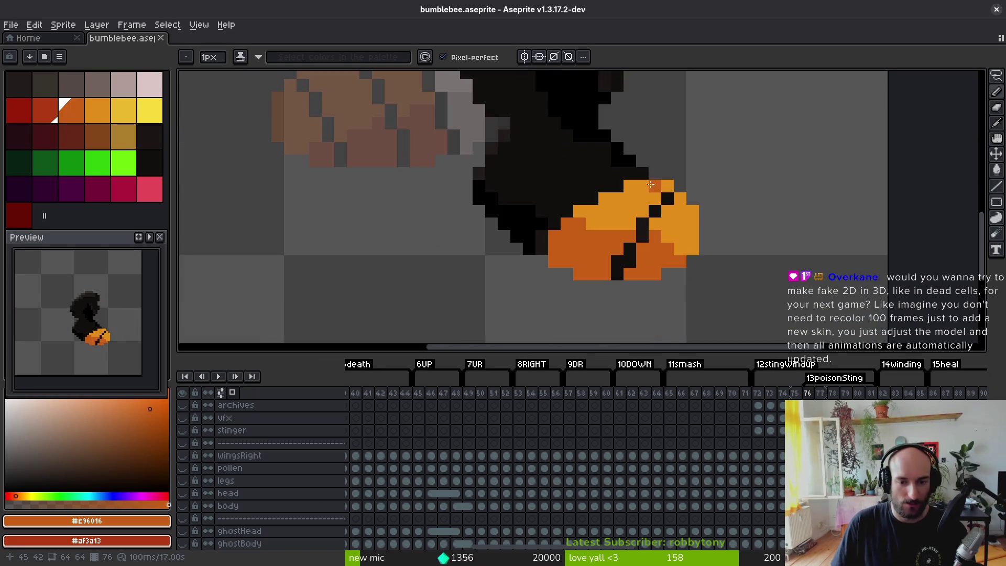
left_click(630, 161)
left_click_drag(615, 168, 546, 209)
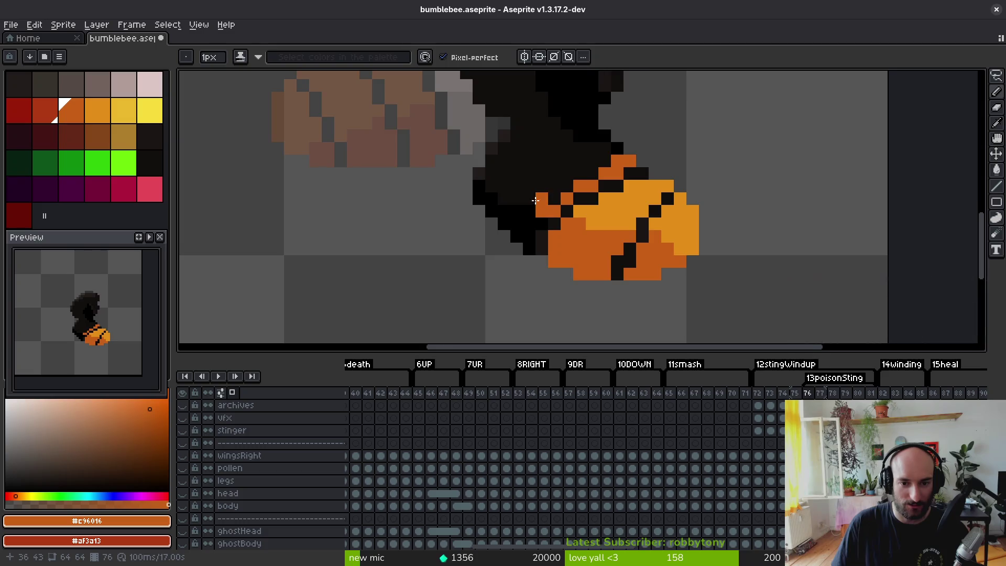
scroll(550, 209, "up", 2)
mouse_move(548, 237)
left_mouse_down()
mouse_move(521, 262)
mouse_move(525, 238)
mouse_move(503, 283)
mouse_move(500, 236)
mouse_move(550, 187)
mouse_move(583, 183)
mouse_move(566, 177)
mouse_move(665, 125)
mouse_move(541, 177)
mouse_move(516, 201)
left_mouse_up()
scroll(552, 214, "down", 5)
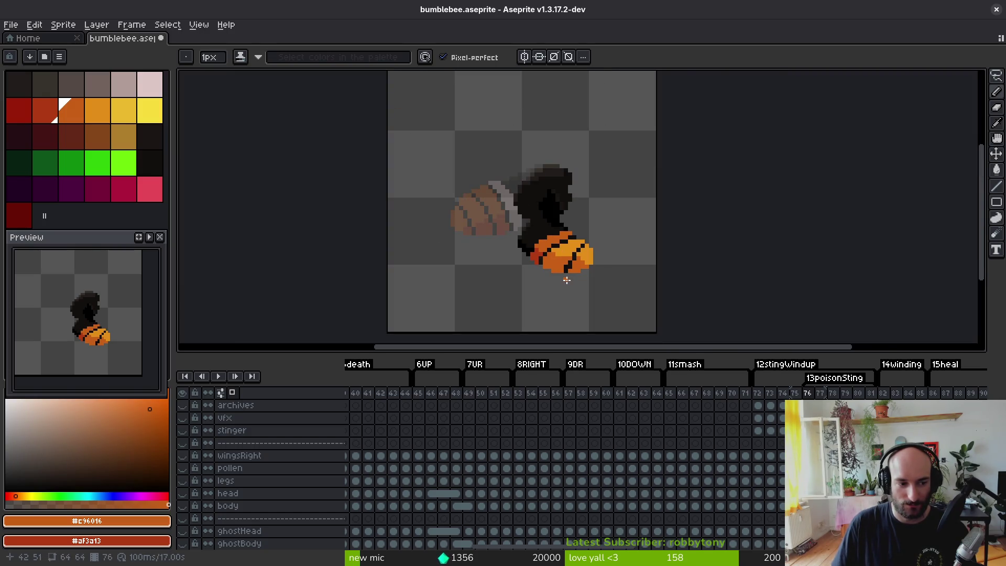
scroll(559, 264, "up", 3)
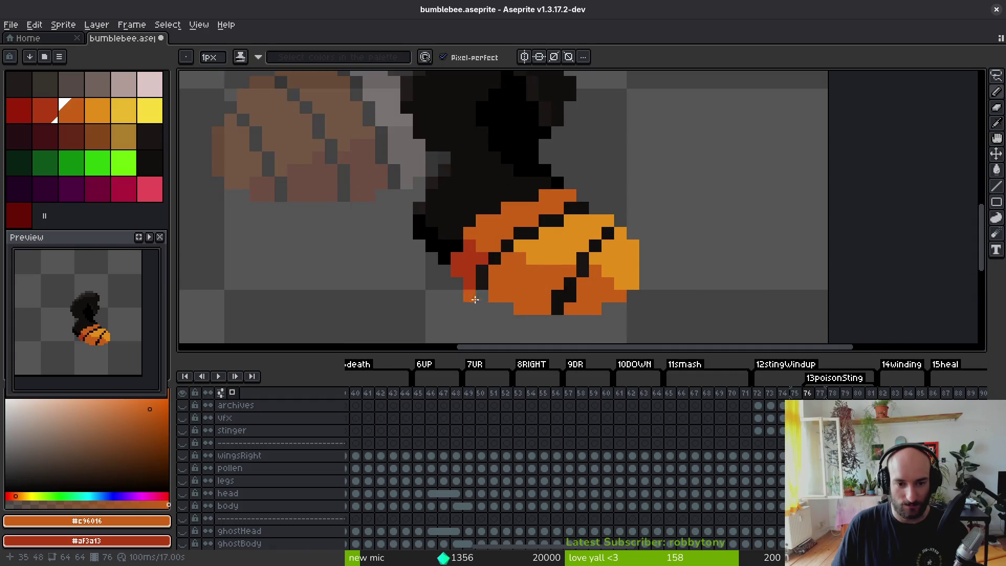
- Add red shading and black stripe pixels to the abdomen, touch up orange edges, and save
right_click(482, 270)
left_click(493, 259)
key("ctrl+z")
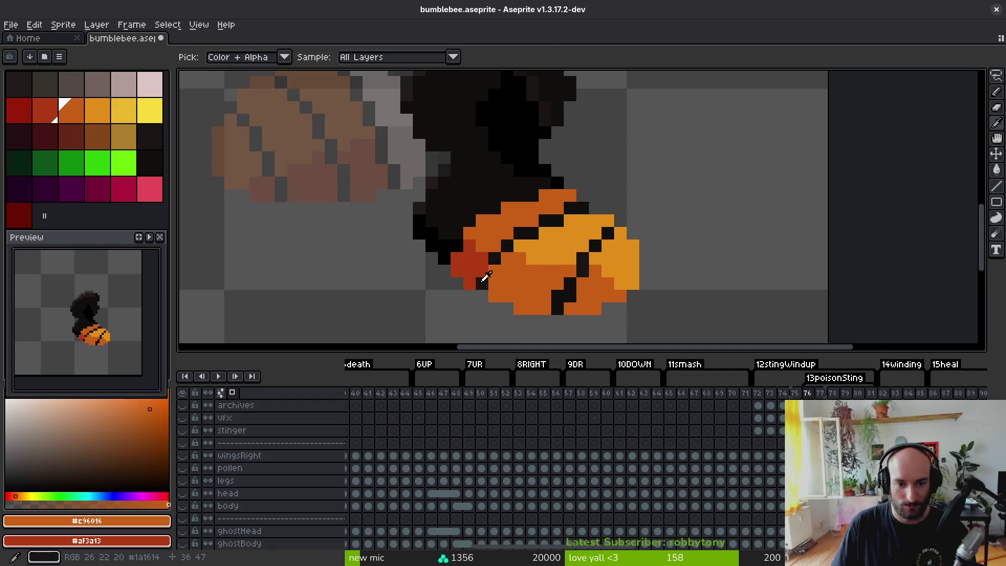
right_click(482, 283)
left_click(496, 261, "alt")
left_click_drag(494, 271, 495, 283)
left_click(507, 258)
left_click(498, 244, "alt")
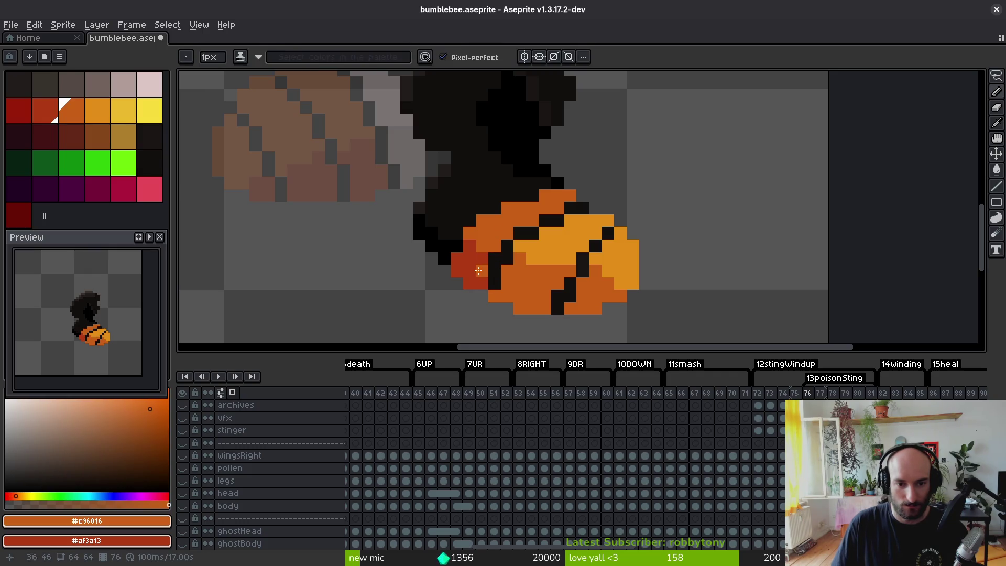
left_click(476, 262, "alt")
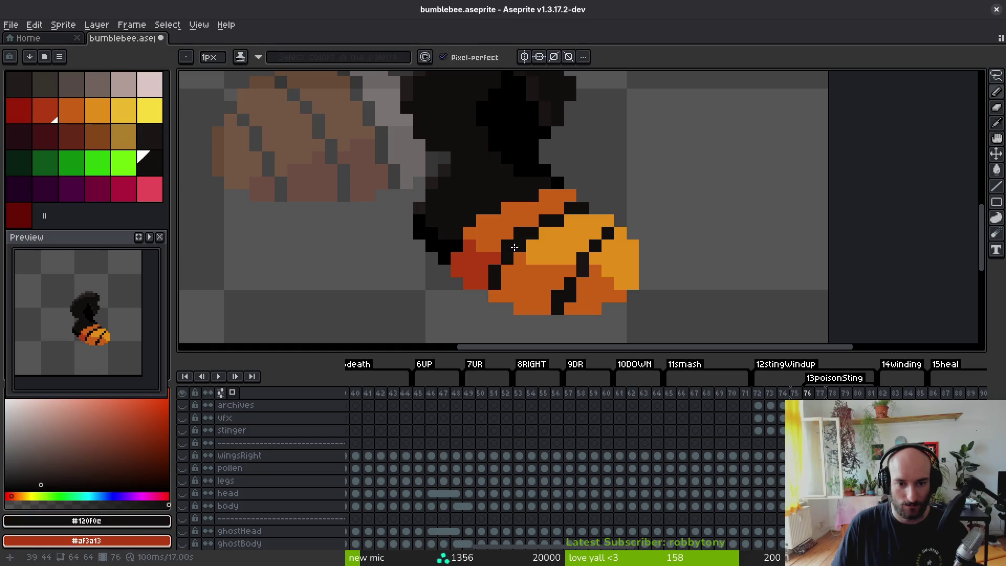
left_click(508, 232, "alt")
left_click(507, 245)
key("ctrl+s")
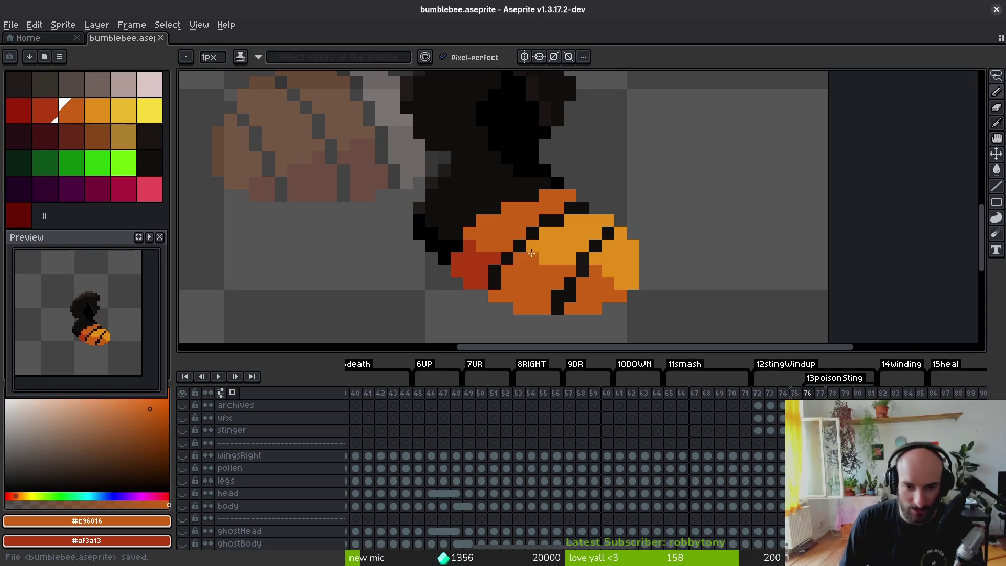
- Touch up the abdomen's orange top edge, undo the stray pixels, and save again
scroll(534, 254, "down", 3)
scroll(524, 251, "up", 3)
left_click(472, 246, "alt")
key("ctrl+s")
scroll(531, 254, "down", 3)
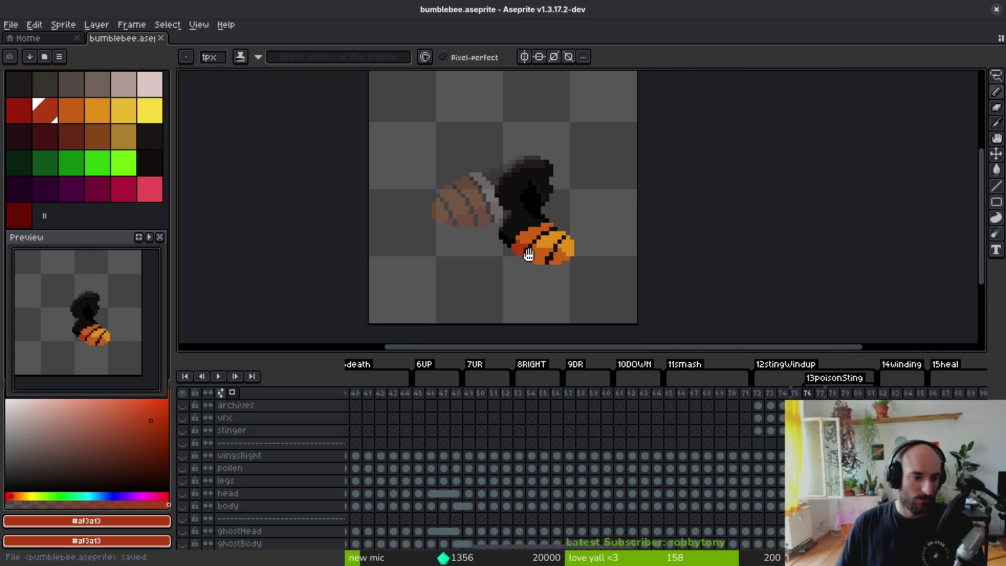
scroll(531, 253, "up", 3)
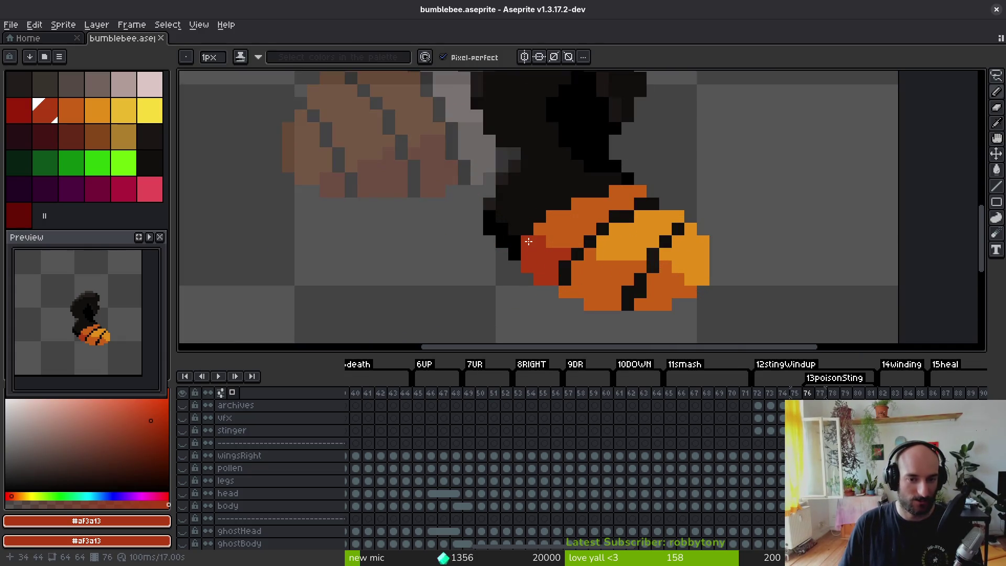
left_click(578, 229, "alt")
left_click(565, 204)
left_click(603, 191)
key("ctrl+z")
key("ctrl+z")
key("ctrl+z")
key("ctrl+z")
key("ctrl+z")
key("ctrl+s")
- Select frame 74 to view its chinaBeeBody as the collar reference
scroll(591, 242, "down", 3)
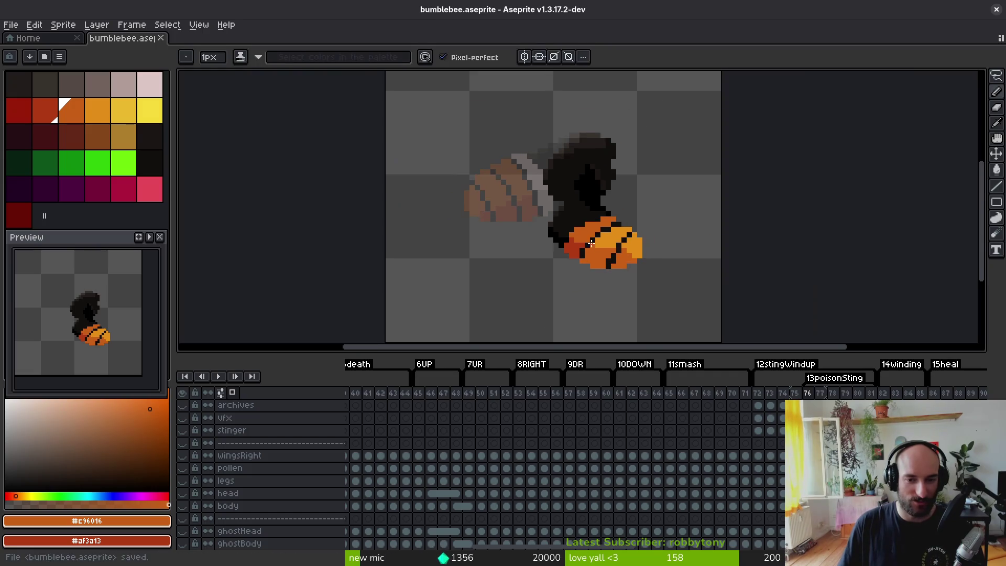
scroll(618, 285, "up", 3)
left_click(603, 218, "ctrl")
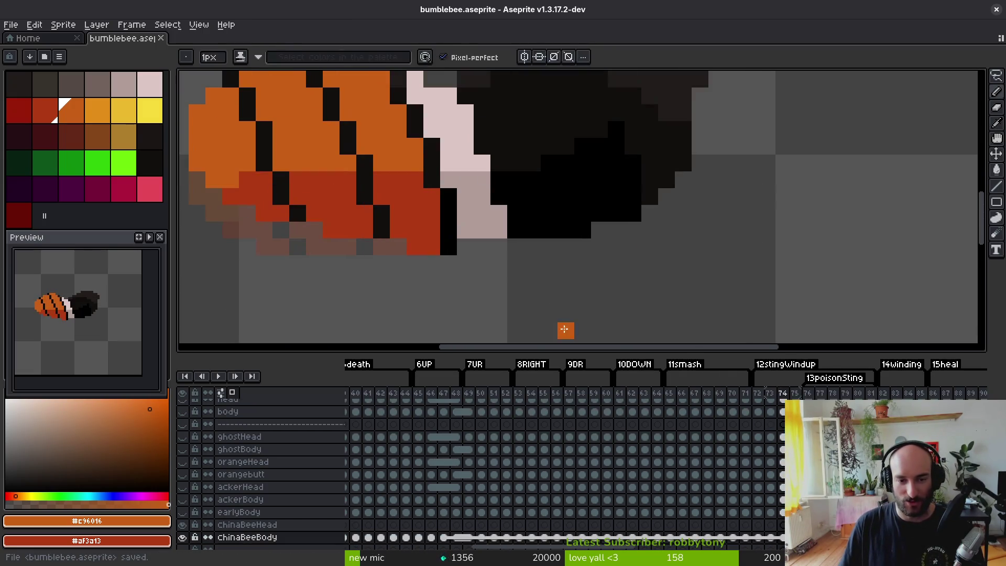
- Sample the pale pink and greyish-pink collar colours, then paint a pink collar row on frame 76
left_click(465, 135, "alt")
right_click(479, 202, "alt")
key("Right")
key("Right")
left_click_drag(653, 210, 654, 206)
left_click(603, 209)
left_click(622, 209)
left_click(589, 209)
mouse_move(568, 224)
left_mouse_down()
mouse_move(521, 242)
mouse_move(506, 273)
left_mouse_up()
- Shade the collar's edge pixels greyish-pink and fill its top edge with pale pink
right_click(505, 294)
right_click(488, 294)
right_click(489, 277)
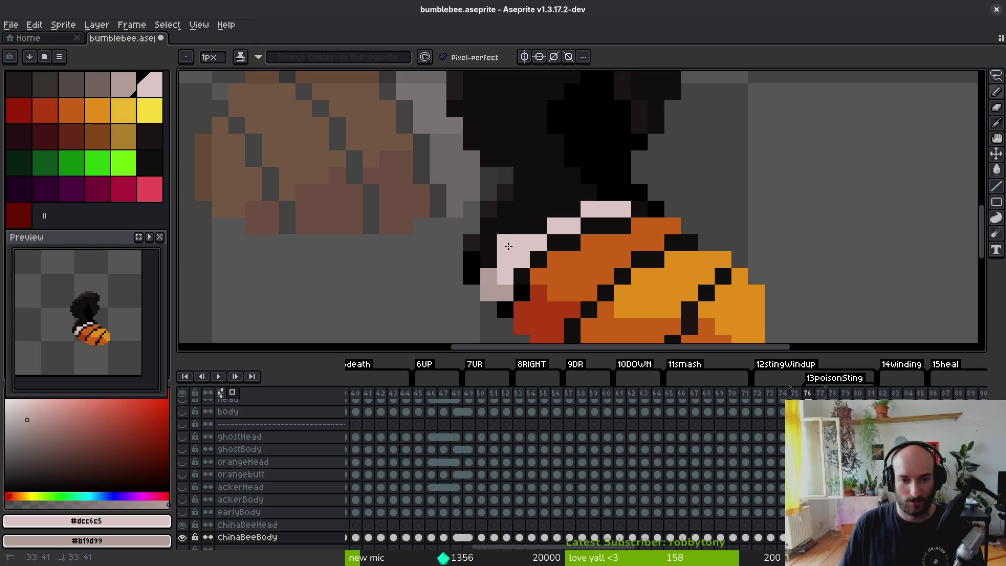
left_click(488, 260)
mouse_move(521, 226)
left_mouse_down()
mouse_move(572, 210)
mouse_move(589, 193)
mouse_move(639, 193)
mouse_move(655, 208)
left_mouse_up()
scroll(723, 232, "down", 3)
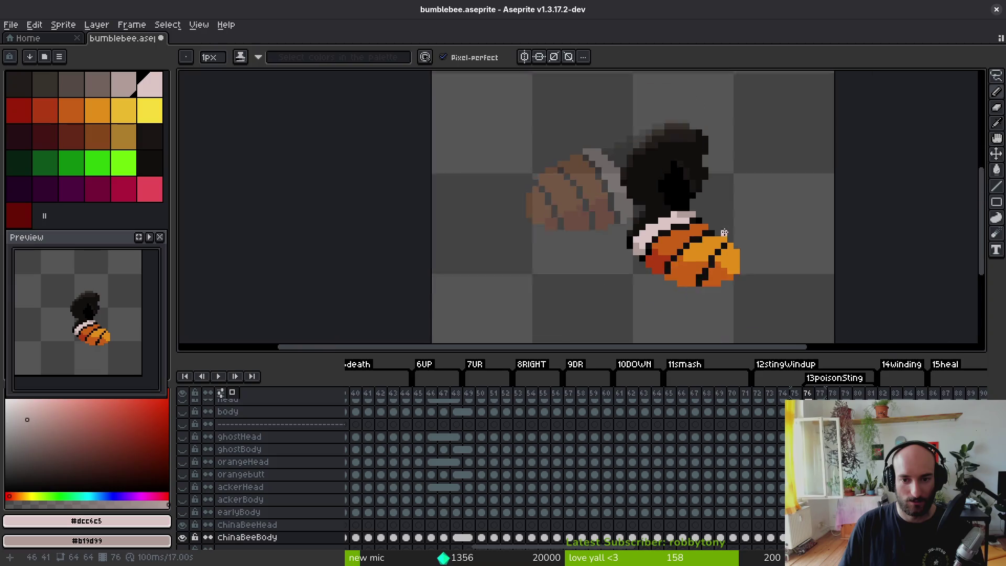
scroll(702, 238, "up", 3)
scroll(646, 251, "up", 2)
left_click(502, 242)
right_click(502, 242)
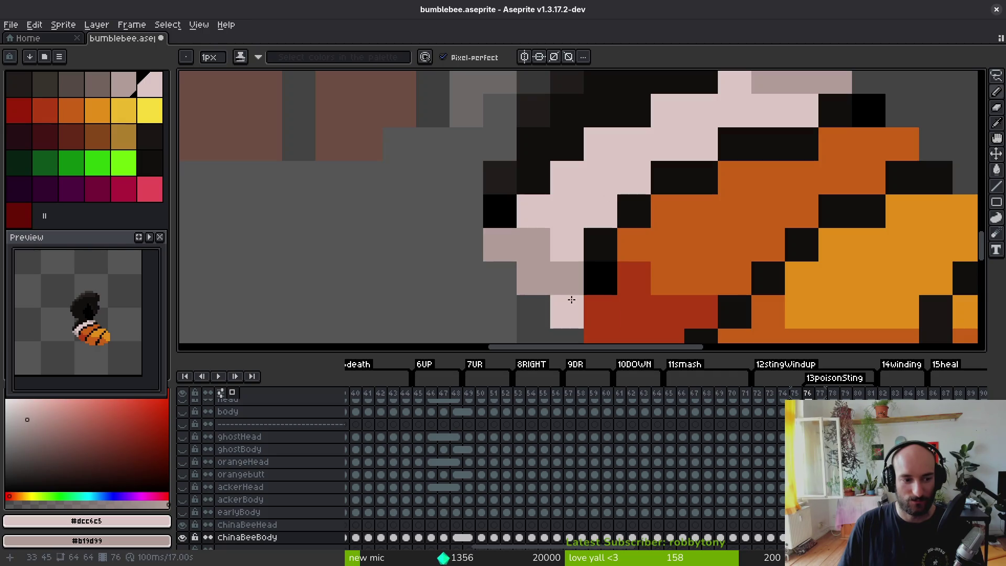
scroll(734, 278, "down", 3)
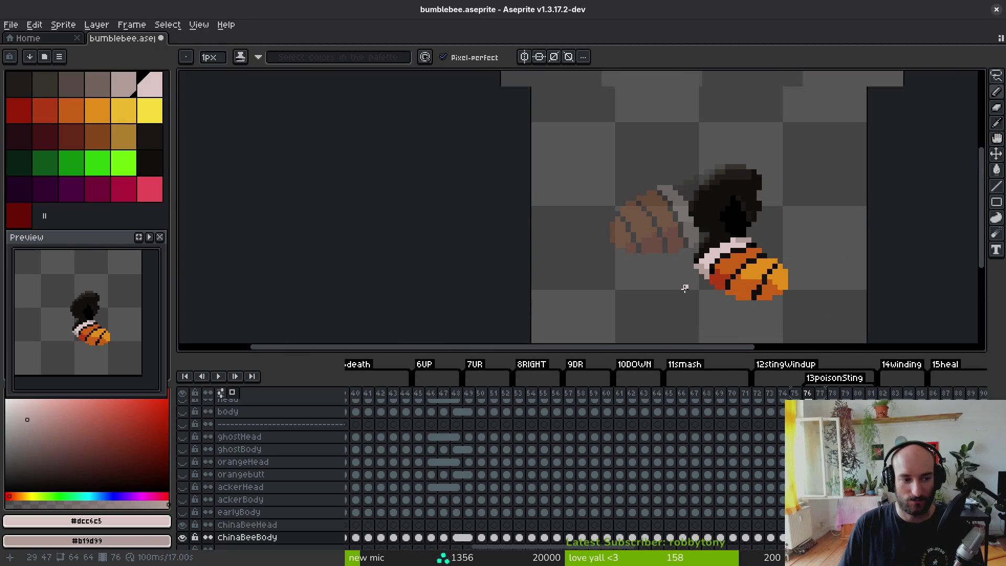
scroll(685, 287, "up", 4)
- Shade one more collar-edge pixel, then undo the pale pink strokes along the bee's left edge
right_click(797, 254)
left_click_drag(749, 249, 622, 240)
scroll(621, 240, "down", 2)
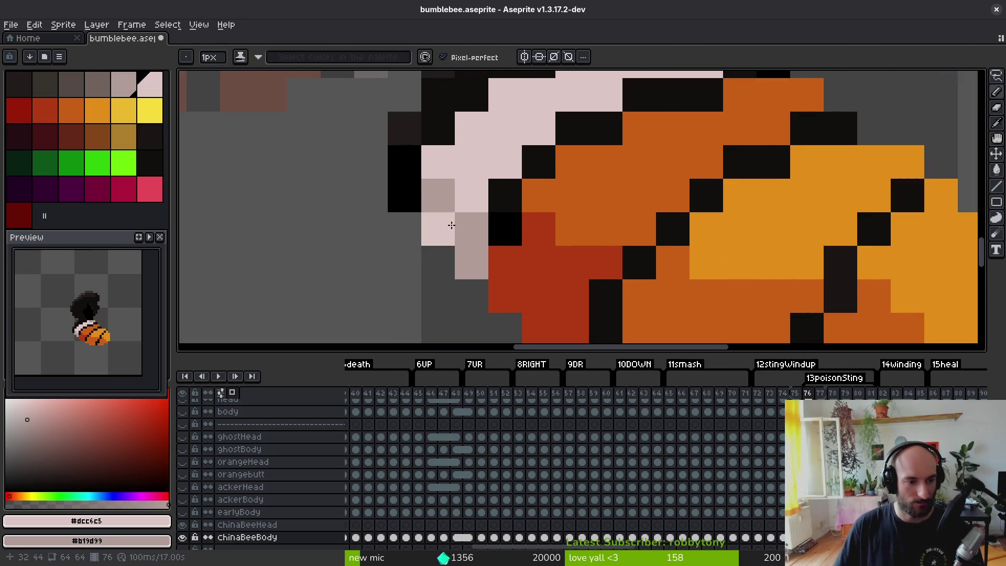
scroll(548, 209, "down", 2)
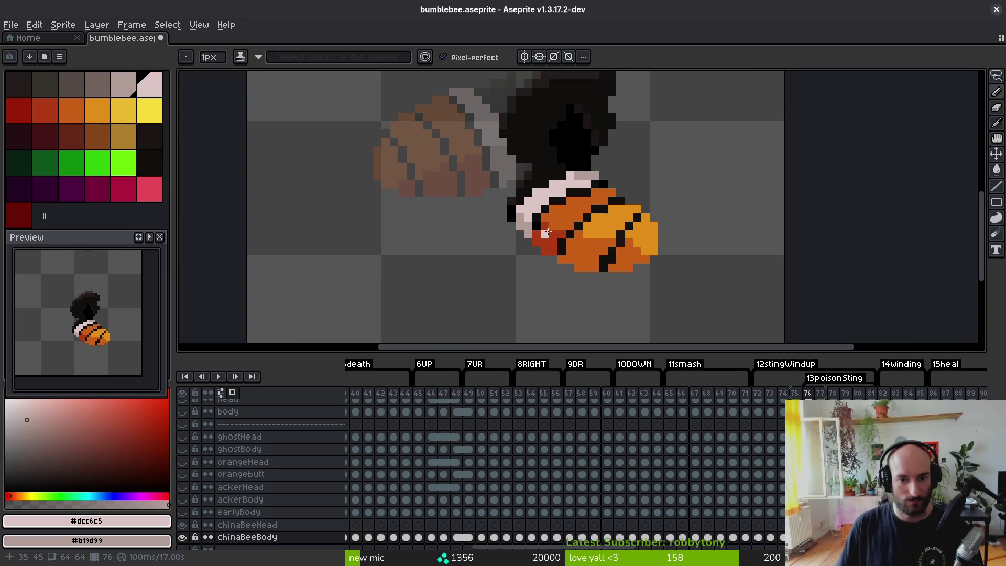
scroll(550, 210, "up", 3)
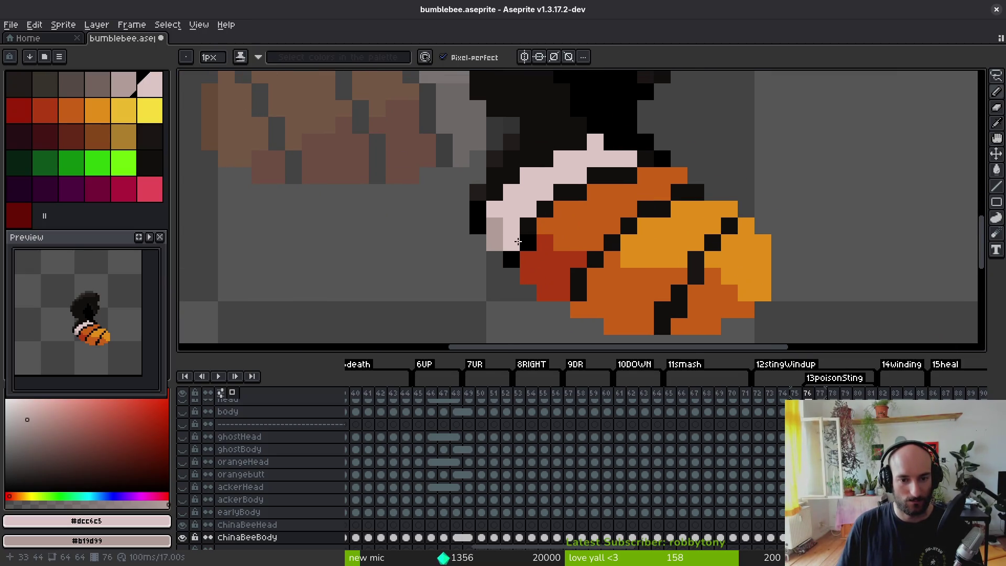
left_click(632, 179, "alt")
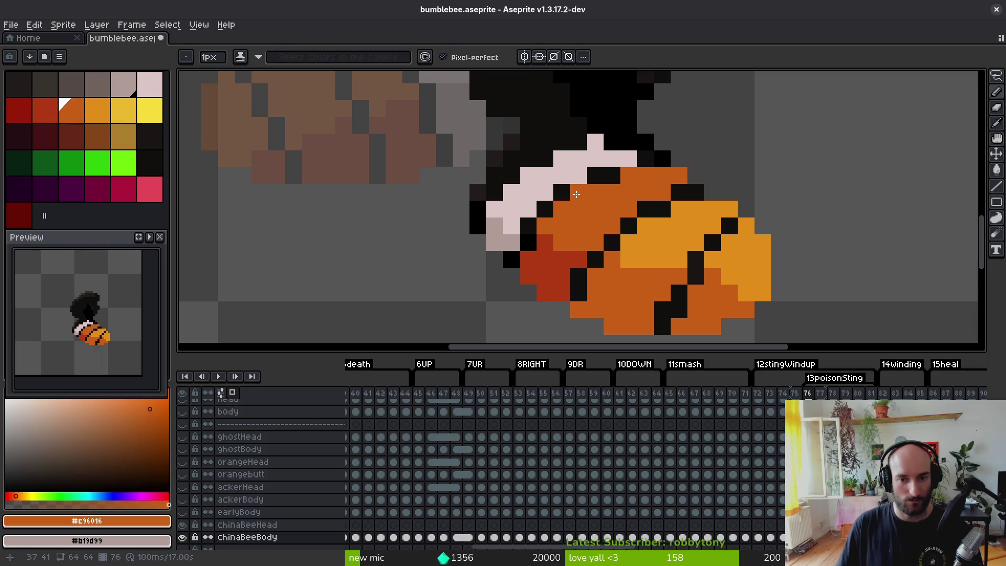
key("ctrl+z")
key("ctrl+z")
key("ctrl+z")
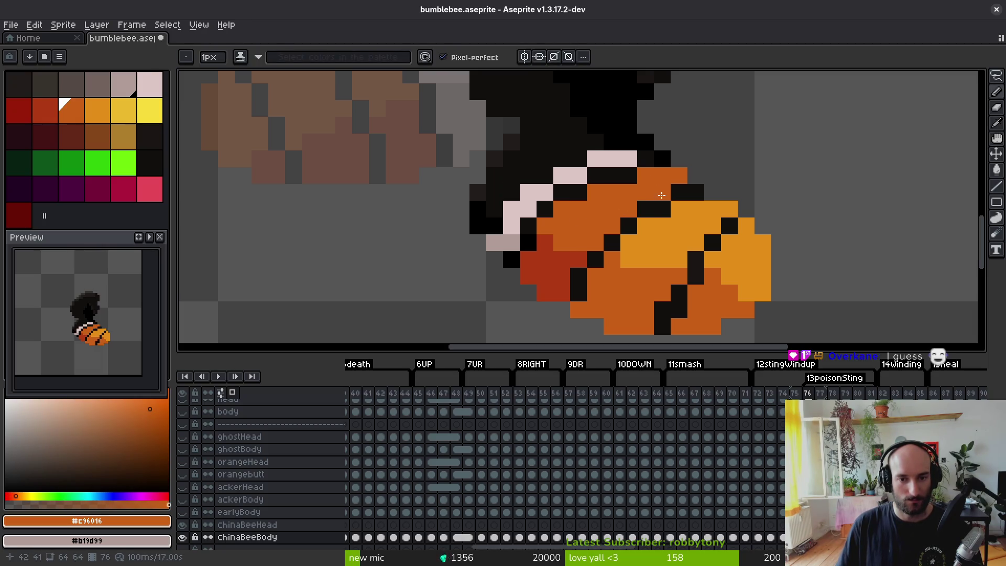
key("ctrl+z")
key("ctrl+z")
key("ctrl+z")
key("ctrl+z")
key("ctrl+z")
key("ctrl+z")
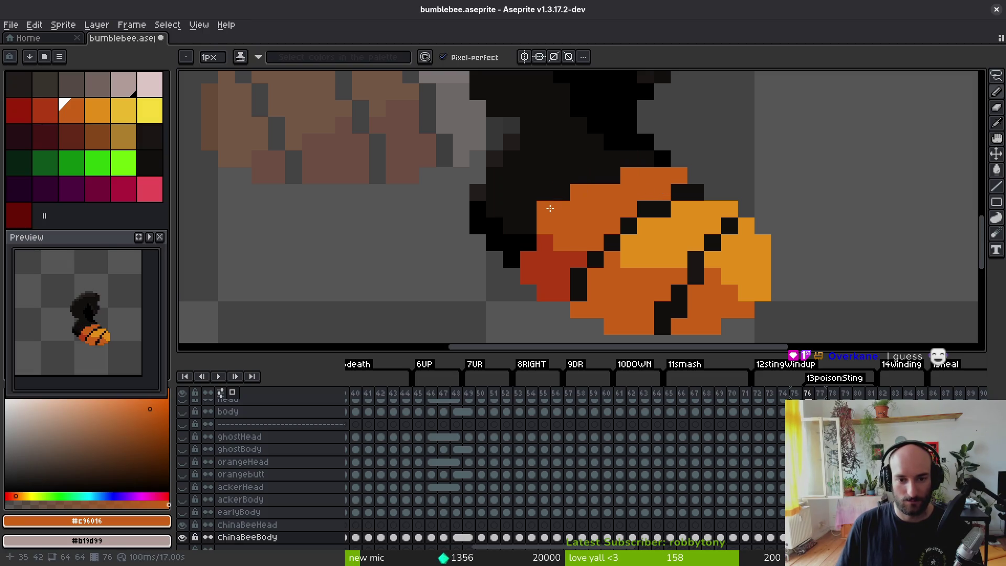
- Paint red and orange pixels over the black along the abdomen's left and top edges
left_click(545, 241, "alt")
left_click(528, 241)
left_click(512, 258)
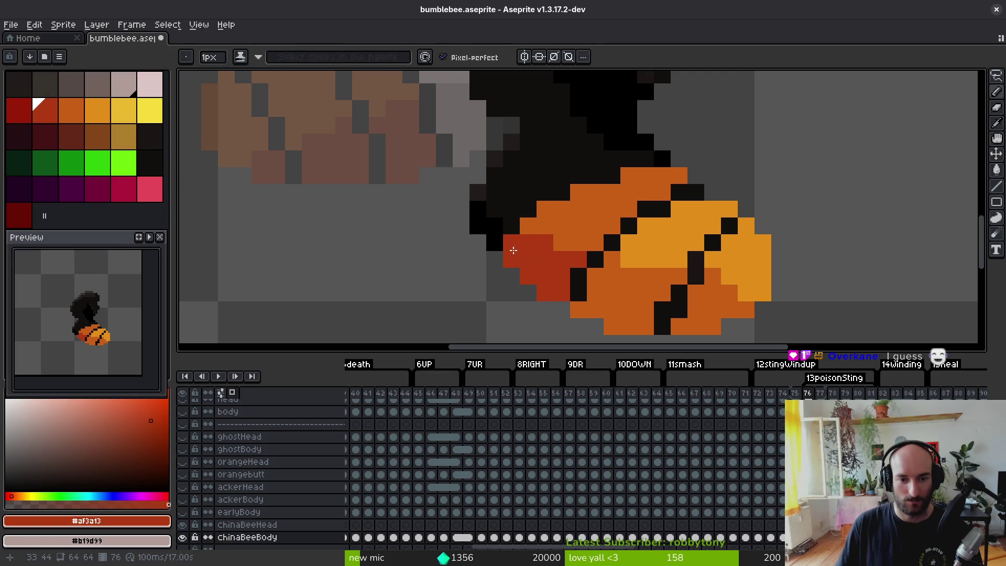
left_click_drag(577, 223, 563, 247)
left_click(546, 218, "alt")
left_click(599, 196)
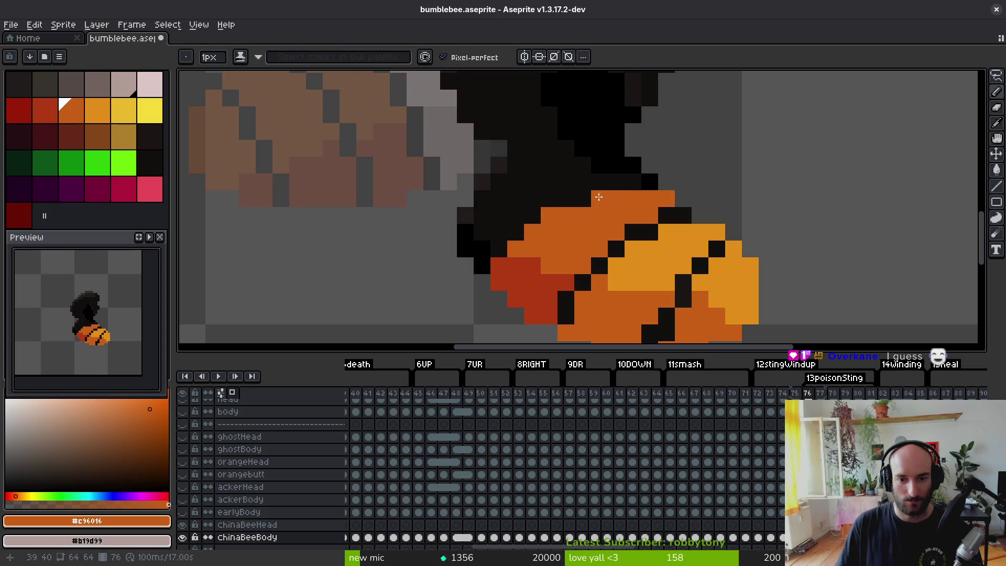
left_click_drag(600, 198, 647, 181)
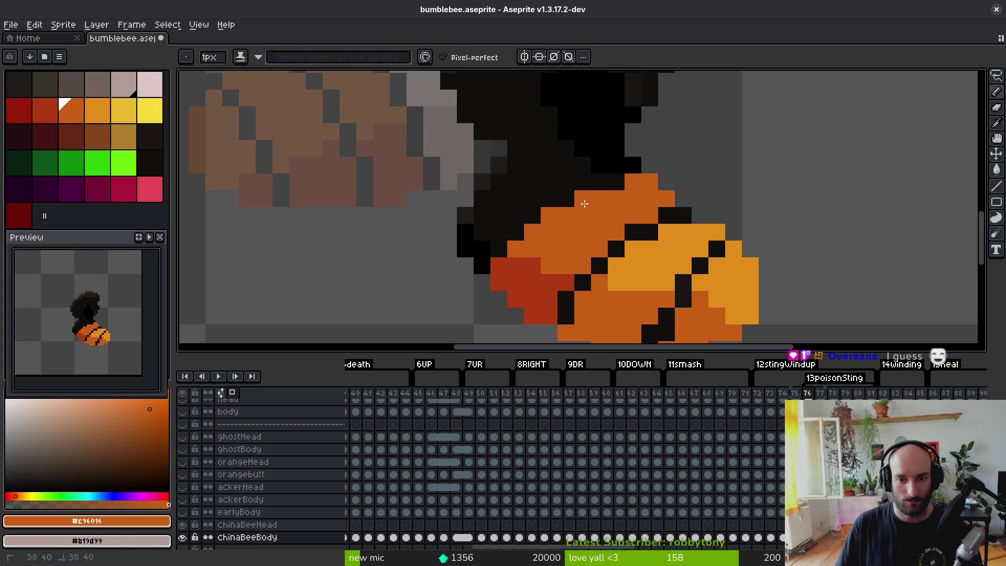
key("ctrl+z")
key("ctrl+z")
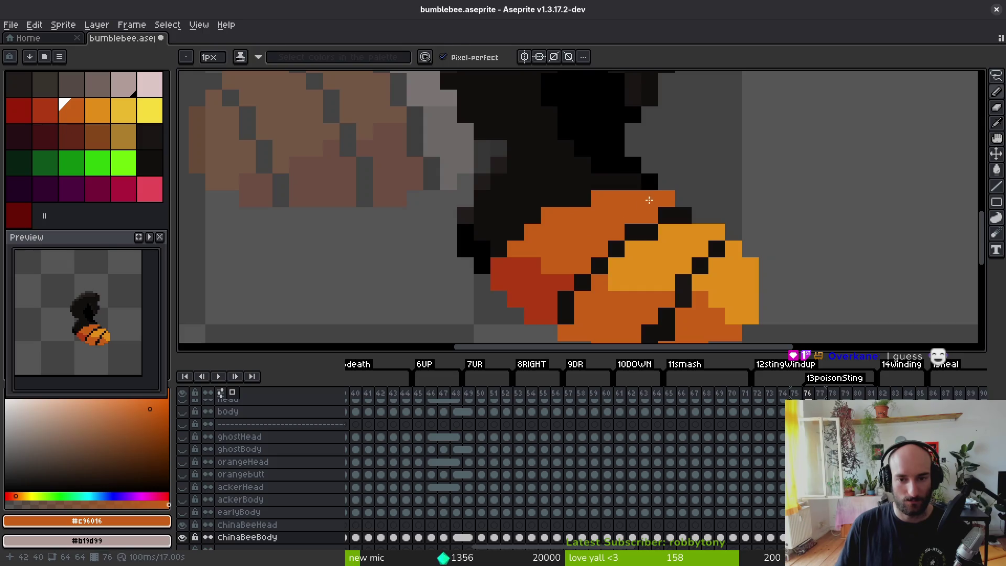
- Place a red pixel at the abdomen's top corner and cover the black pixel beside it orange
left_click(526, 282, "alt")
left_click(649, 181)
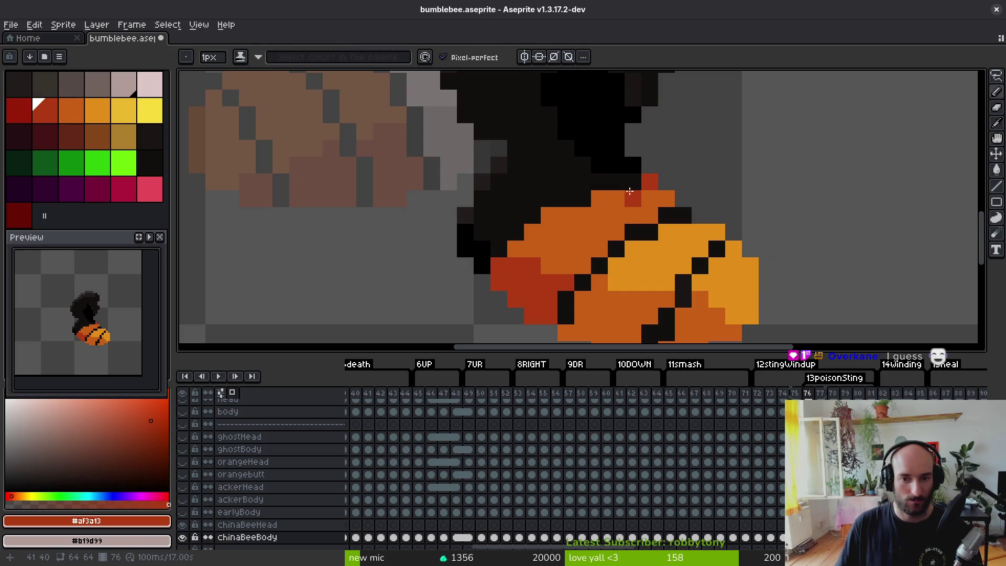
left_click(624, 202, "alt")
left_click(582, 199)
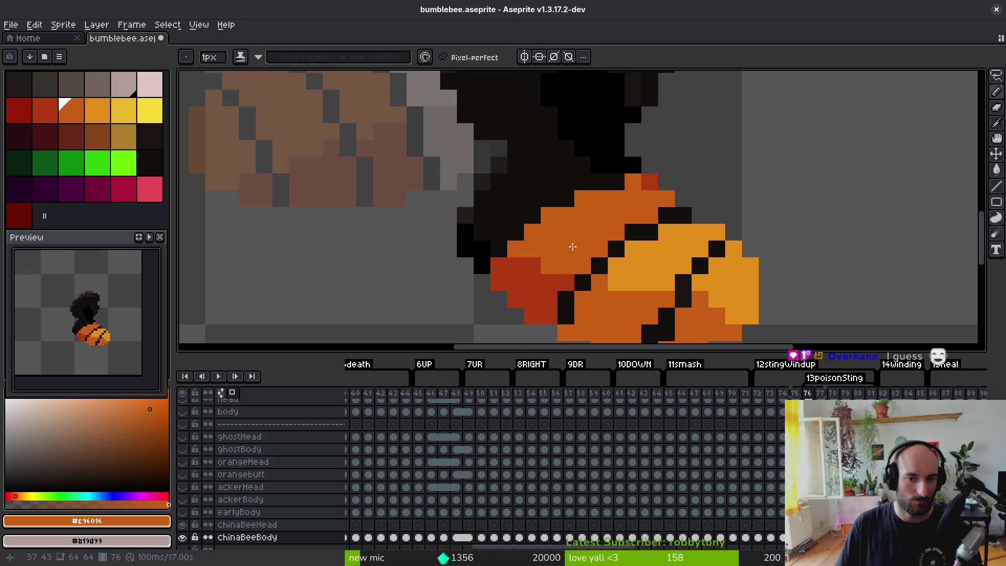
scroll(573, 238, "down", 3)
key("shift+h")
key("ctrl+z")
key("ctrl+z")
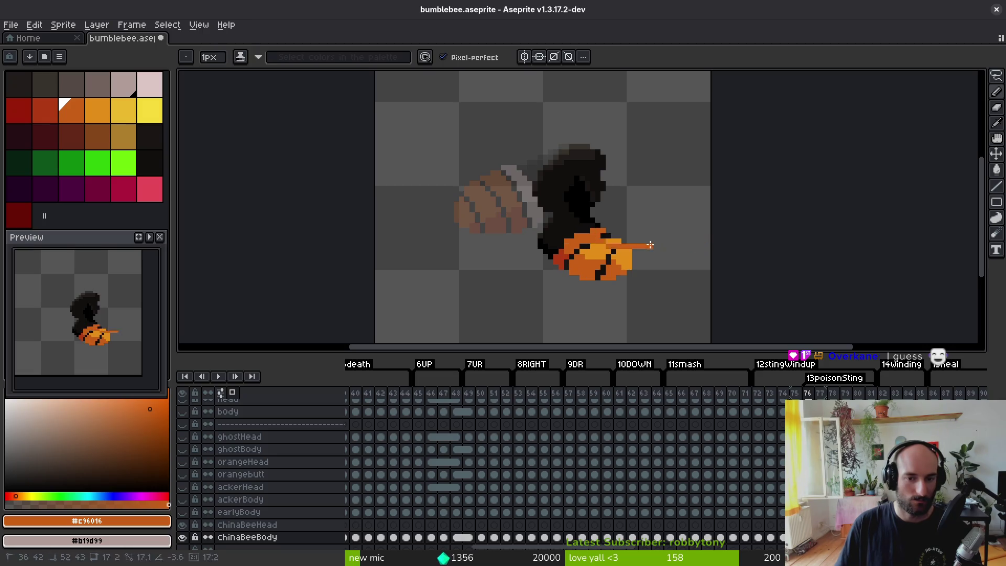
scroll(587, 243, "up", 2)
- Paint an orange diagonal over the remaining black area at the abdomen's upper-left
right_click(613, 201)
right_click(547, 278, "alt")
mouse_move(592, 209)
left_mouse_down()
mouse_move(524, 238)
mouse_move(505, 266)
left_mouse_up()
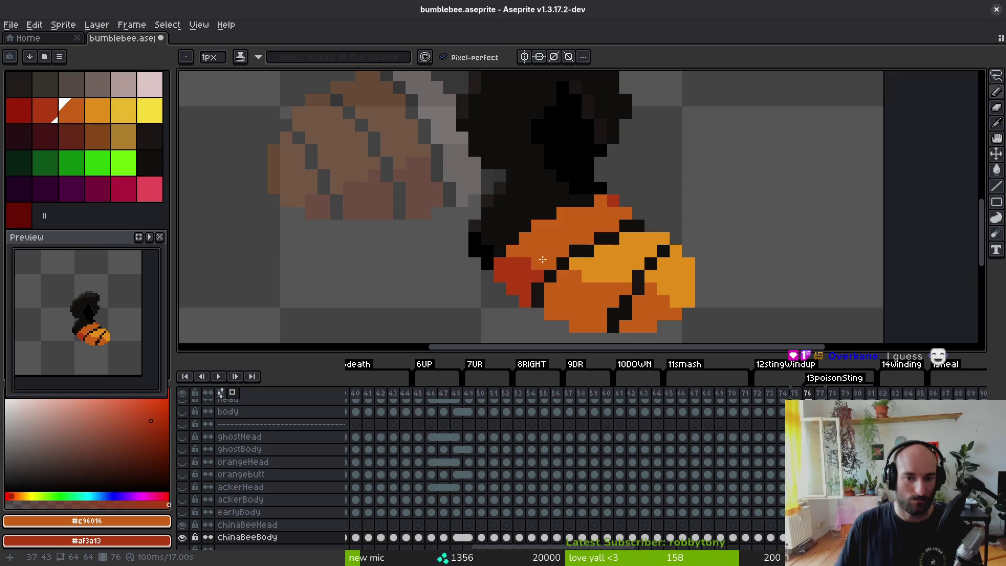
left_click(552, 216)
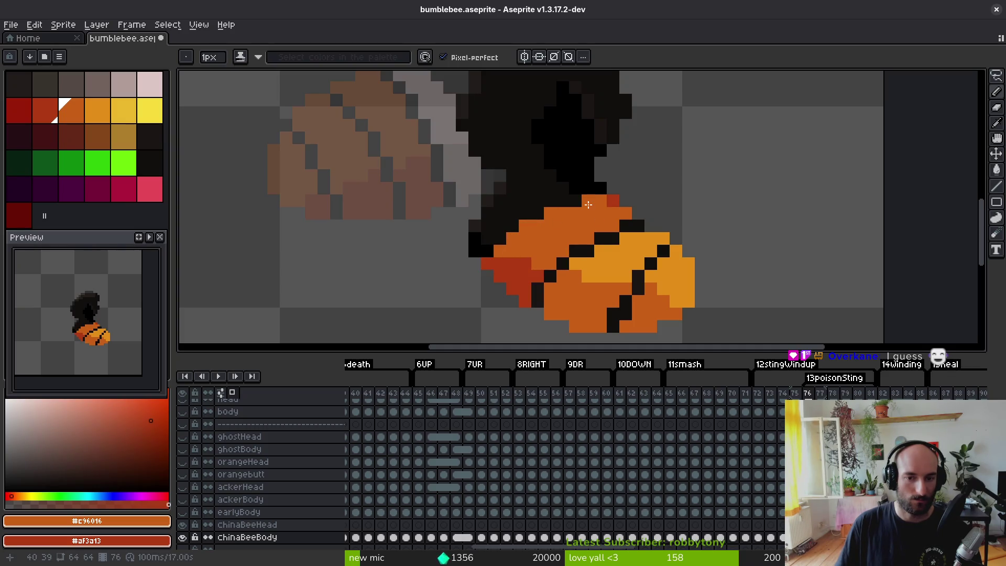
scroll(580, 225, "down", 5)
scroll(558, 241, "up", 3)
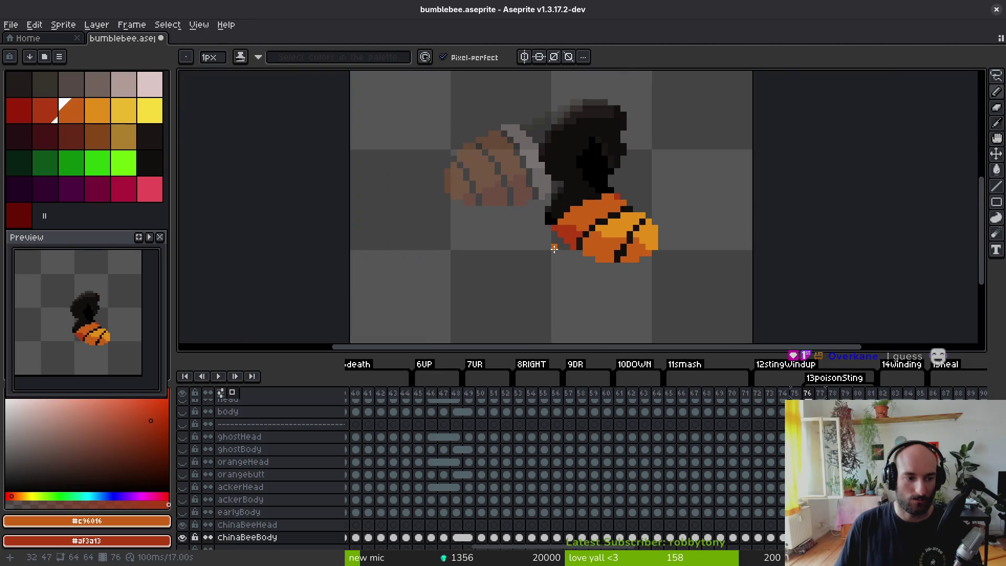
- Sample the pale collar and greyish-pink shade from frame 75, then paint them on frame 76's neck
key("comma")
left_click(519, 106, "alt")
right_click(529, 149, "alt")
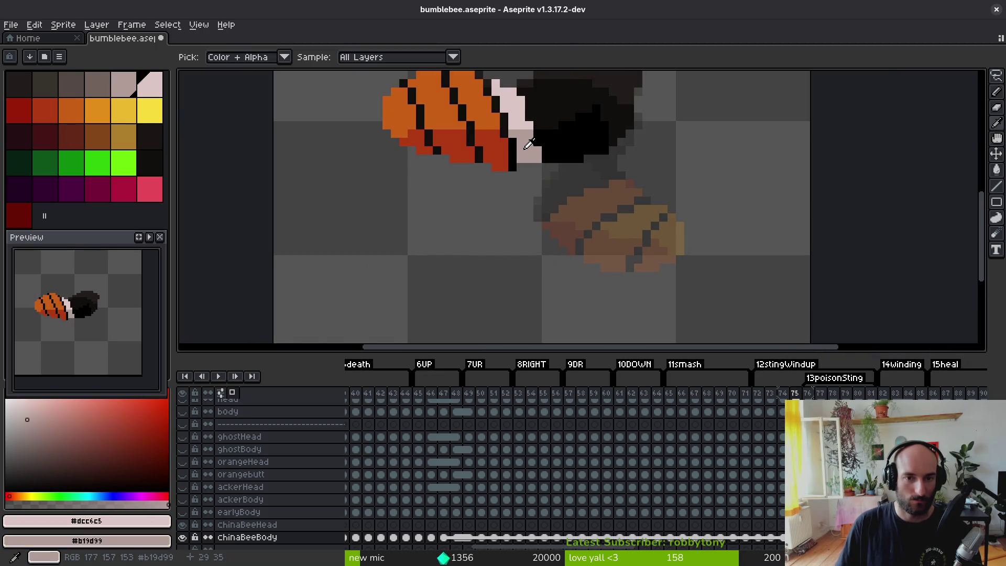
key("period")
scroll(602, 209, "up", 2)
left_click_drag(493, 207, 493, 217)
right_click(493, 217)
- Paint the black neck pixels light pink #dcc6c5 with greyish-pink #b19d99 shading
left_click(493, 192)
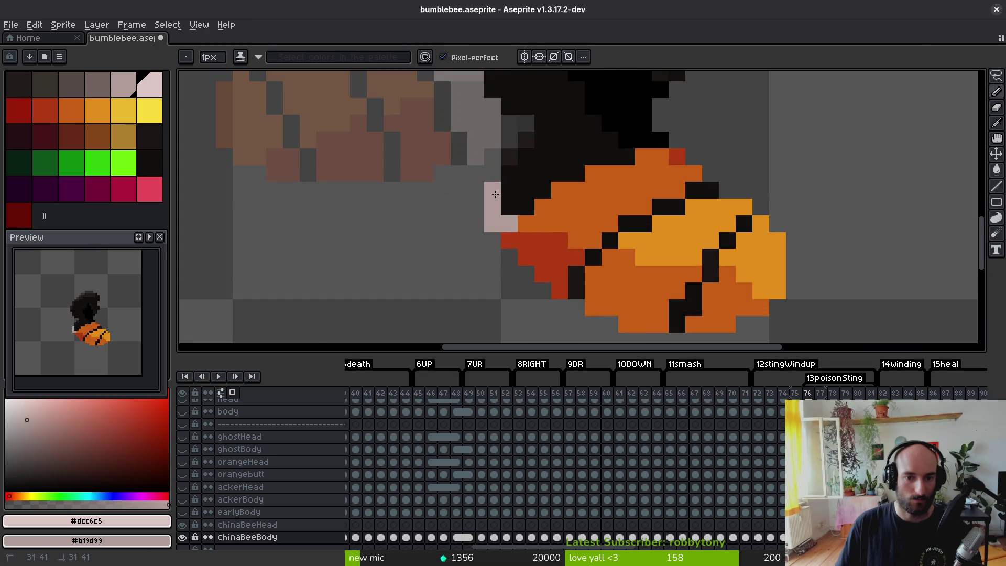
mouse_move(506, 178)
left_mouse_down()
mouse_move(526, 207)
mouse_move(526, 190)
mouse_move(519, 209)
mouse_move(551, 178)
mouse_move(637, 161)
mouse_move(597, 162)
left_mouse_up()
right_click(610, 161)
right_click(635, 178)
left_click(619, 178)
right_click(619, 178)
left_click(600, 179)
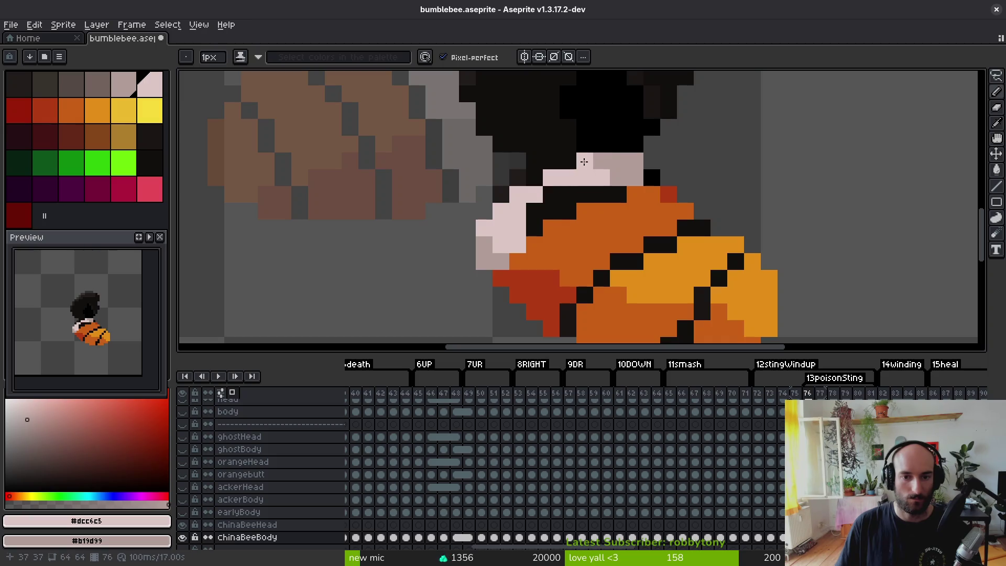
left_click_drag(559, 193, 534, 211)
left_click(534, 179)
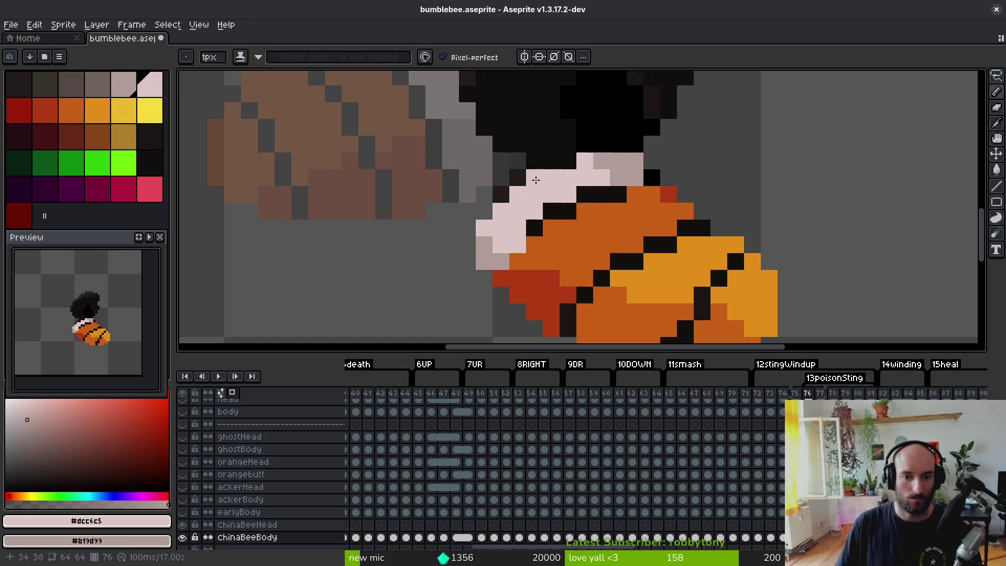
left_click(637, 176, "alt")
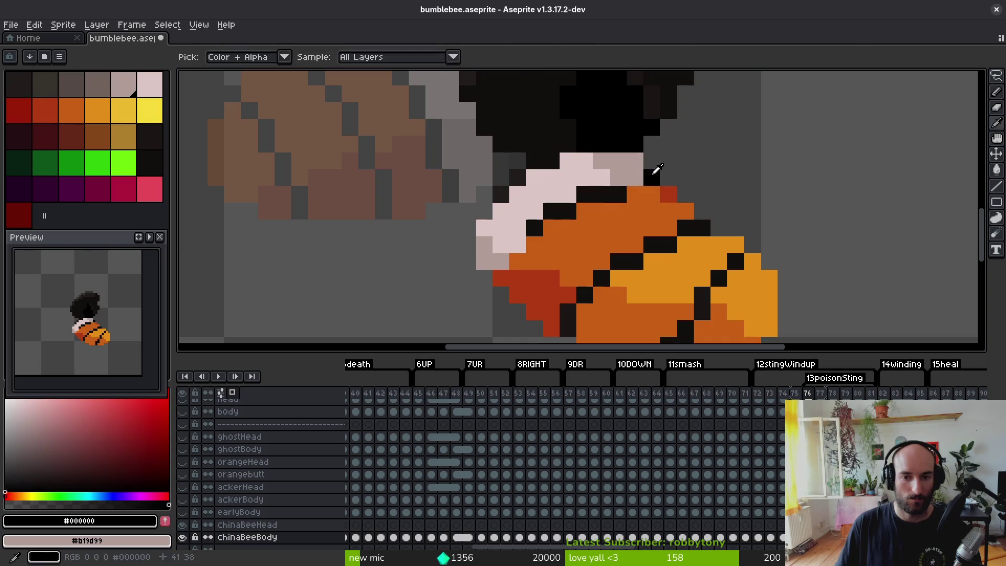
left_click(616, 148)
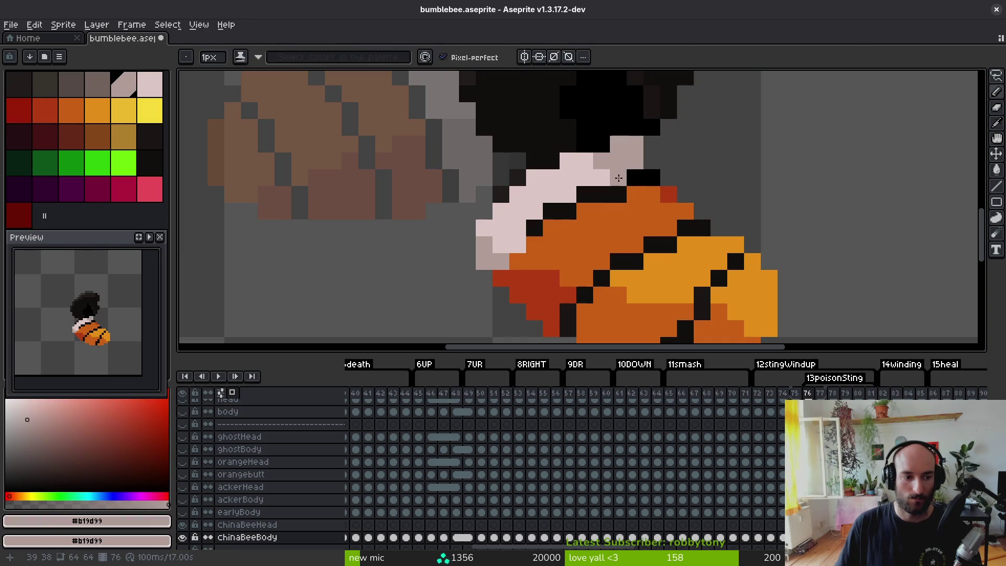
- Add black pixels along the collar's diagonal edge and turn the remaining dark collar pixels light pink
scroll(593, 204, "up", 2)
left_click(474, 252, "alt")
left_click(440, 283)
left_click(421, 314)
left_click_drag(494, 243, 499, 222)
left_click(449, 213, "alt")
left_click_drag(471, 179, 446, 246)
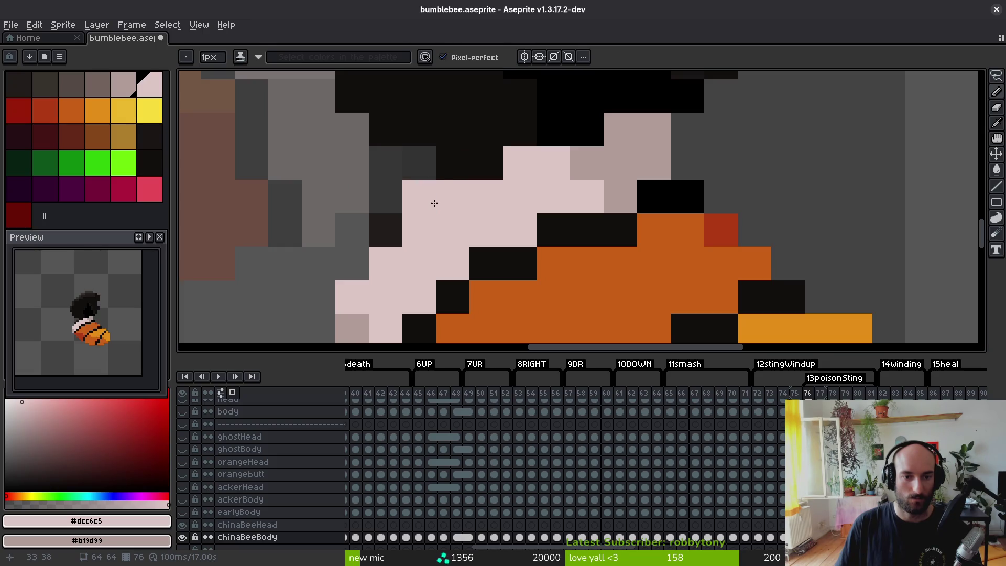
left_click(386, 230)
left_click(420, 197)
left_click(486, 163)
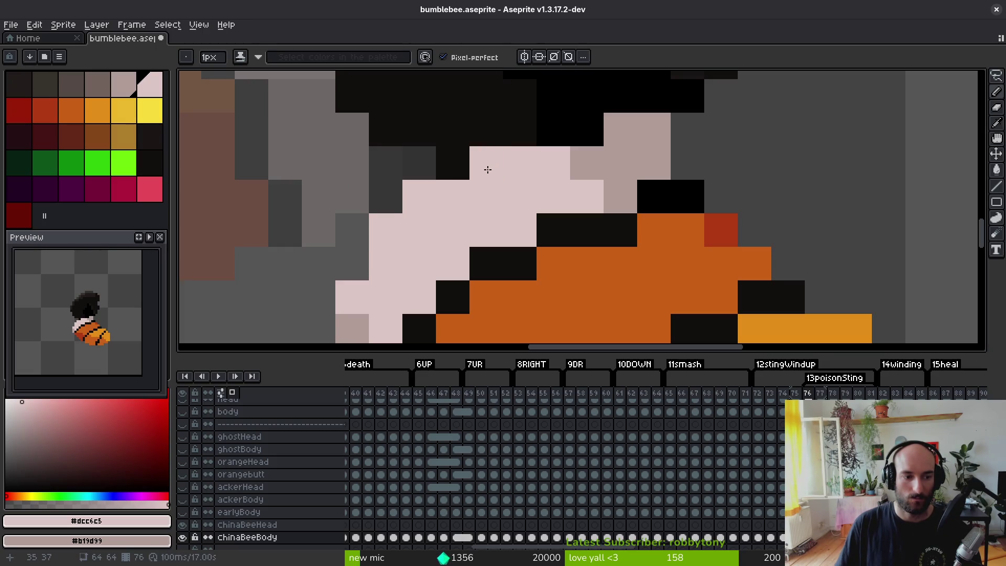
left_click_drag(516, 198, 508, 218)
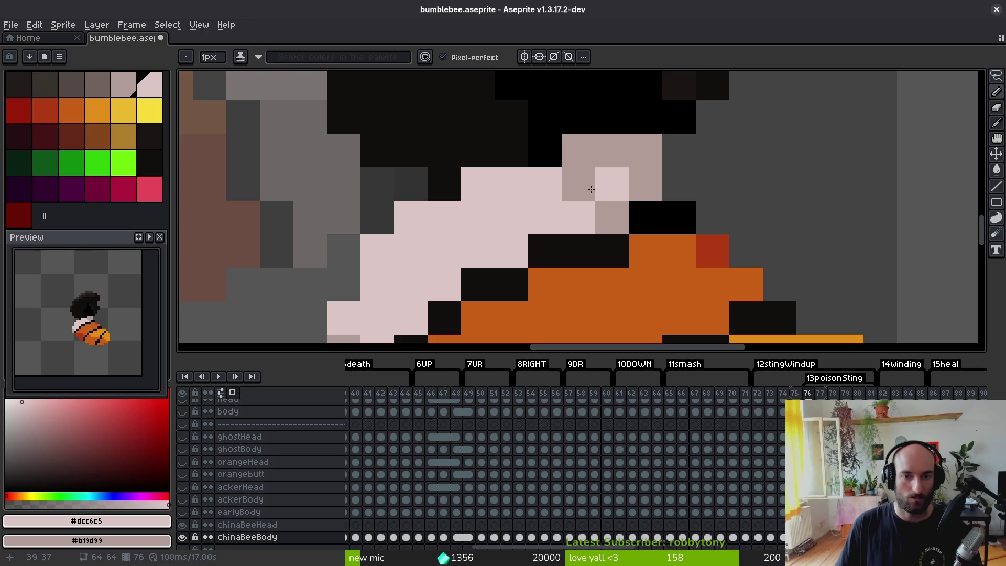
scroll(607, 232, "down", 5)
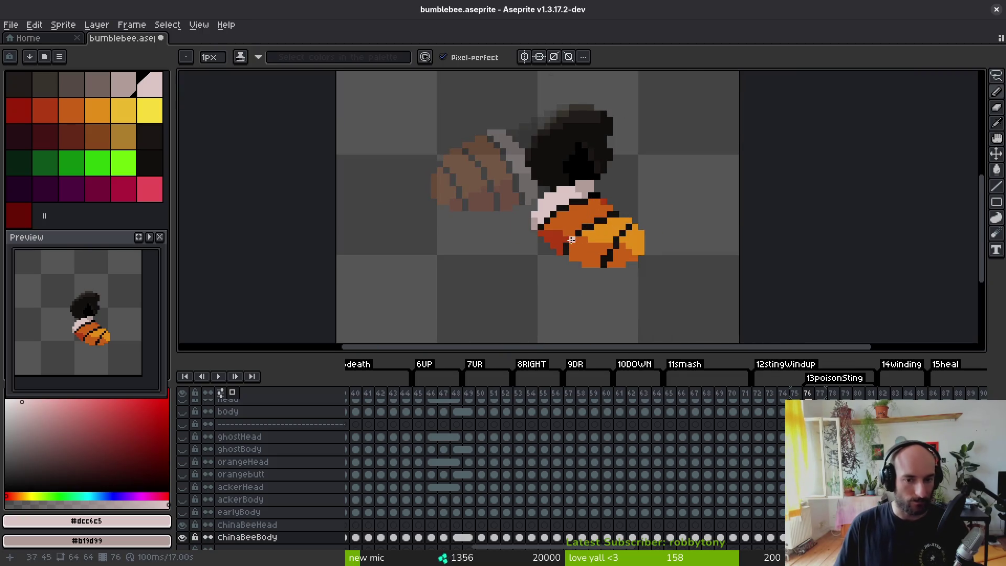
- Save the sprite, then bucket-fill the abdomen stripes red and the yellow-orange patches orange
key("ctrl+s")
key("alt")
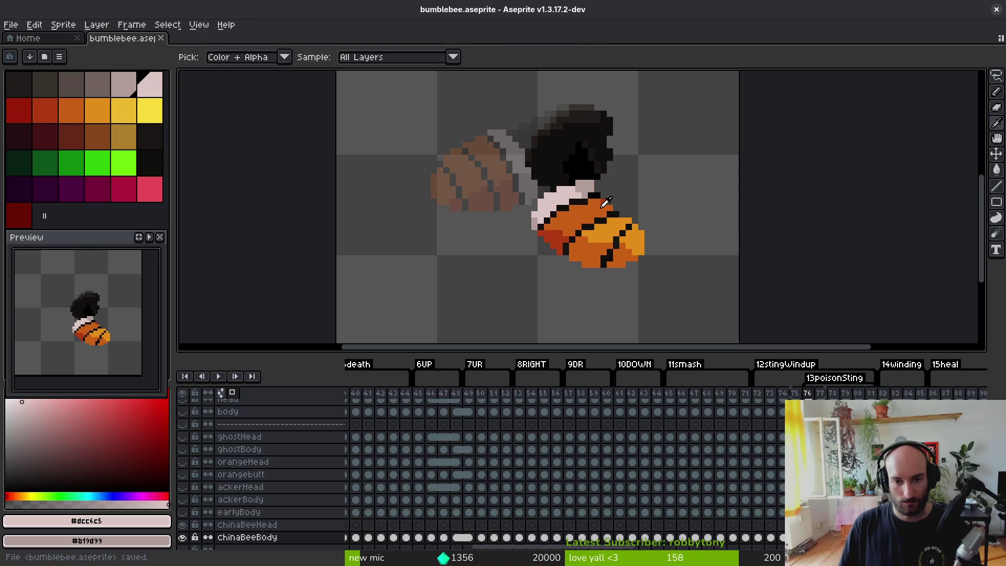
left_click(566, 225)
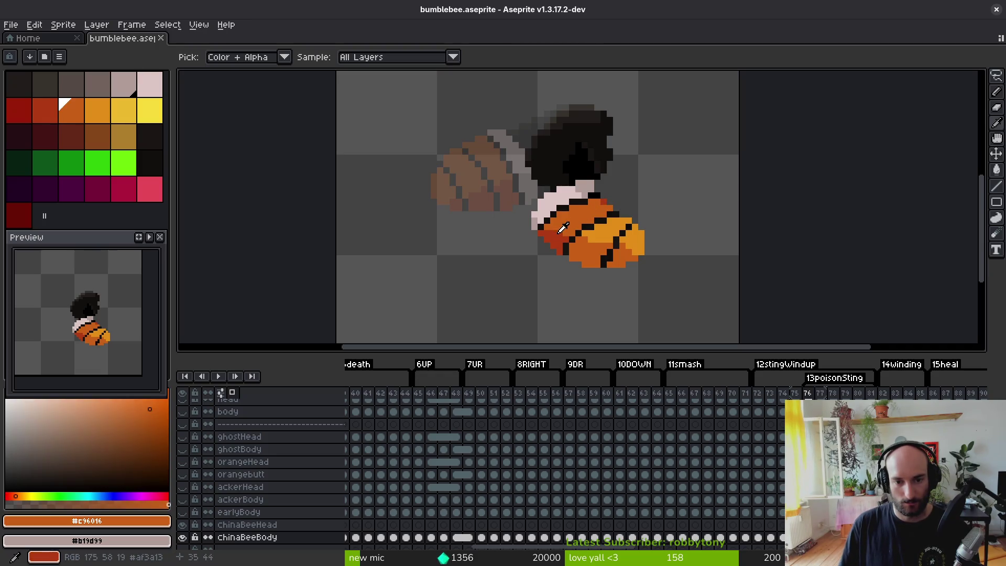
right_click(555, 239)
key("g")
right_click(587, 259)
left_click(628, 260)
left_click(634, 241)
left_click(602, 230)
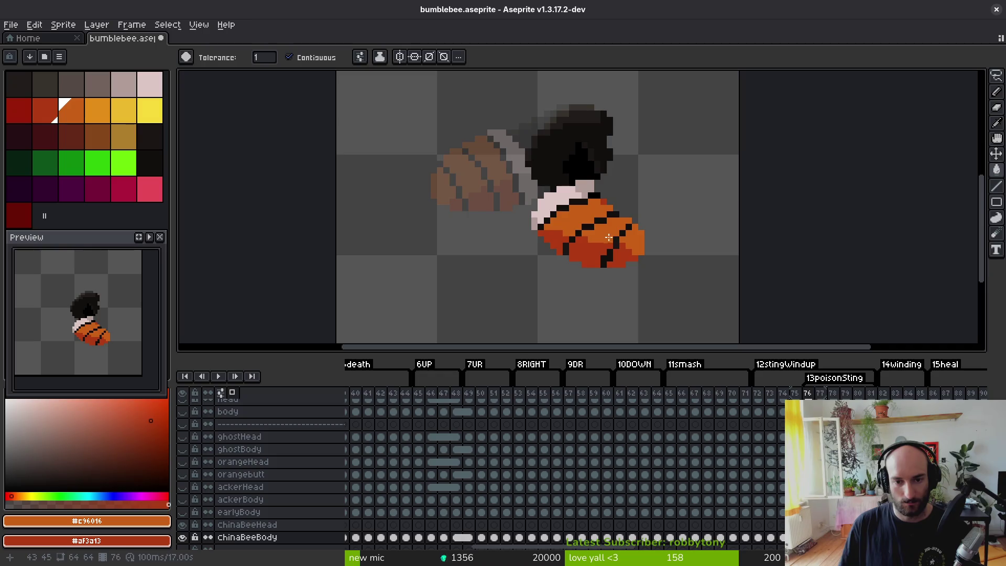
scroll(605, 214, "up", 5)
scroll(595, 185, "down", 5)
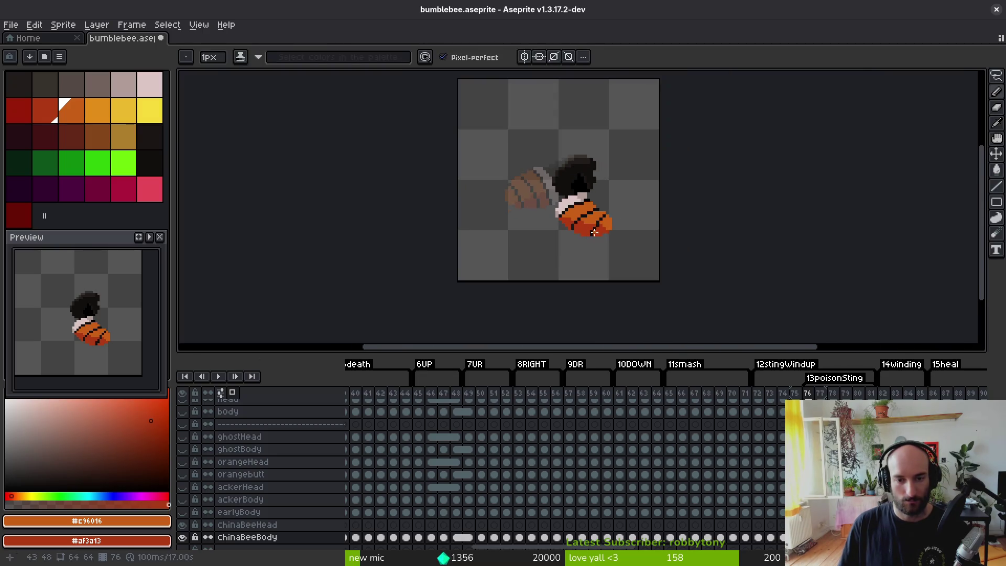
- Step through the bee frames from 76 up to frame 87
key("alt")
key("Right")
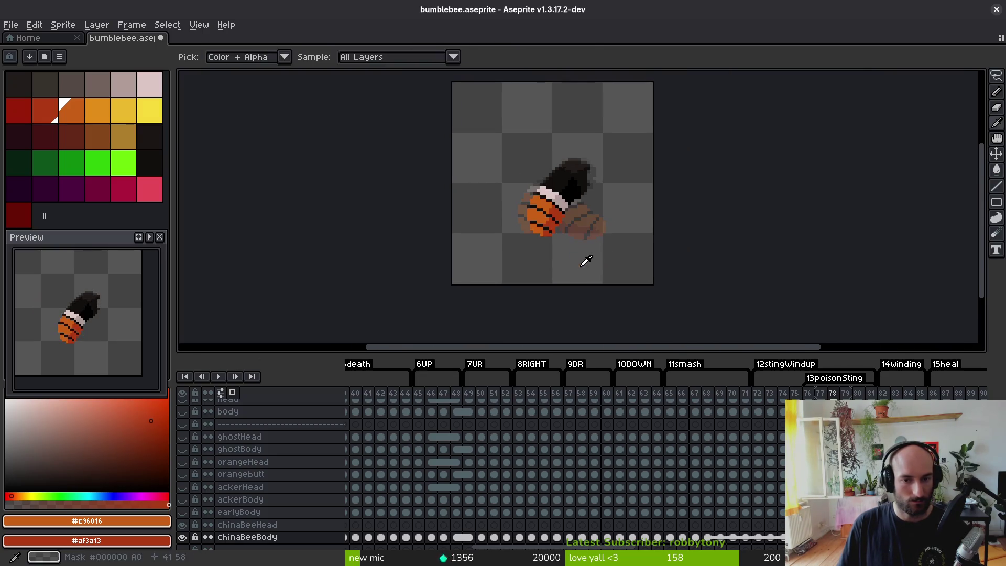
key("b")
key("Right")
key("Right")
key("alt")
key("Right")
key("Right")
key("Right")
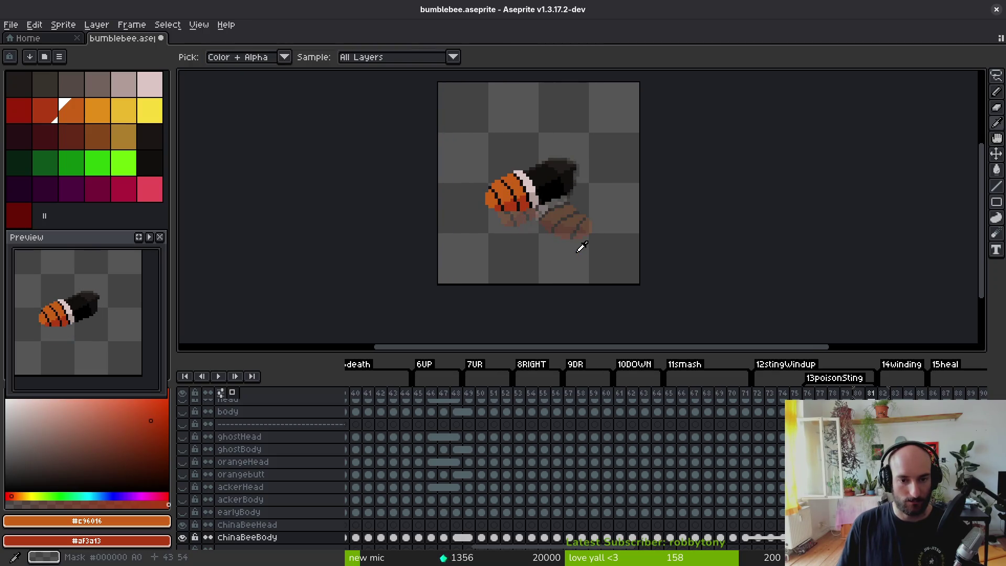
key("Right")
key("Right")
key("Left")
key("Right")
- Scrub the chinaBeeBody layer across frames 50 to 64, then land on frame 51
scroll(521, 210, "up", 2)
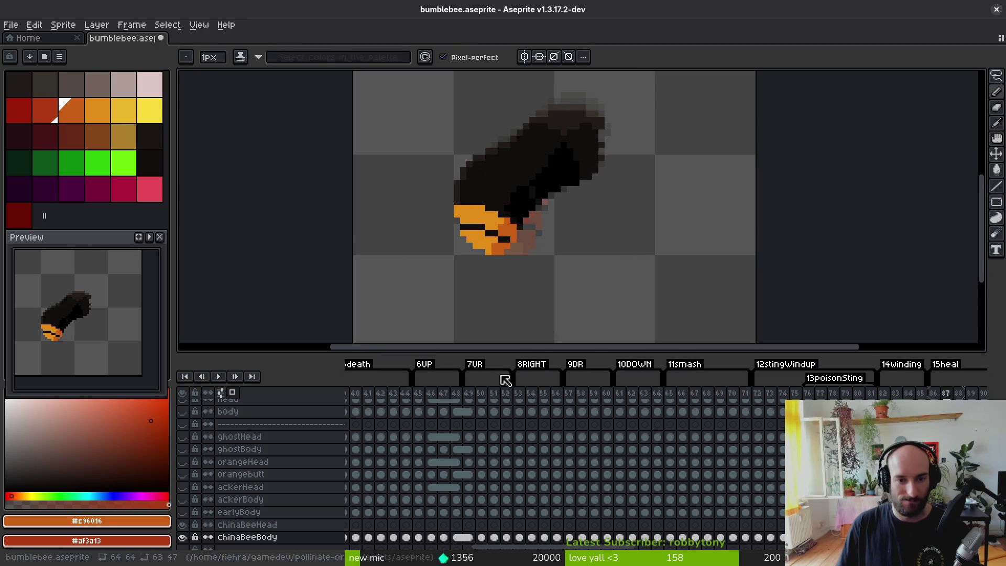
left_click(482, 538)
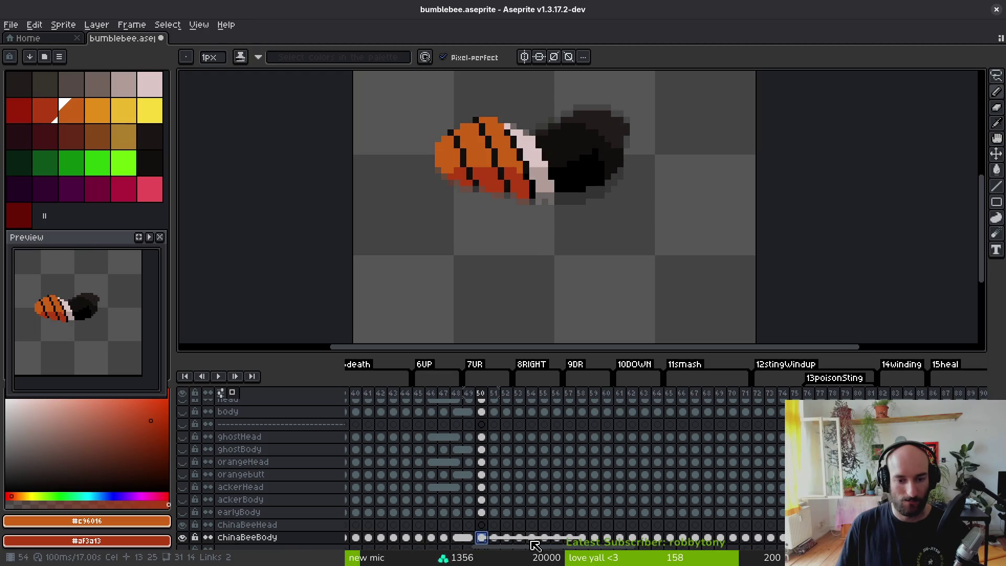
left_click_drag(622, 540, 658, 538)
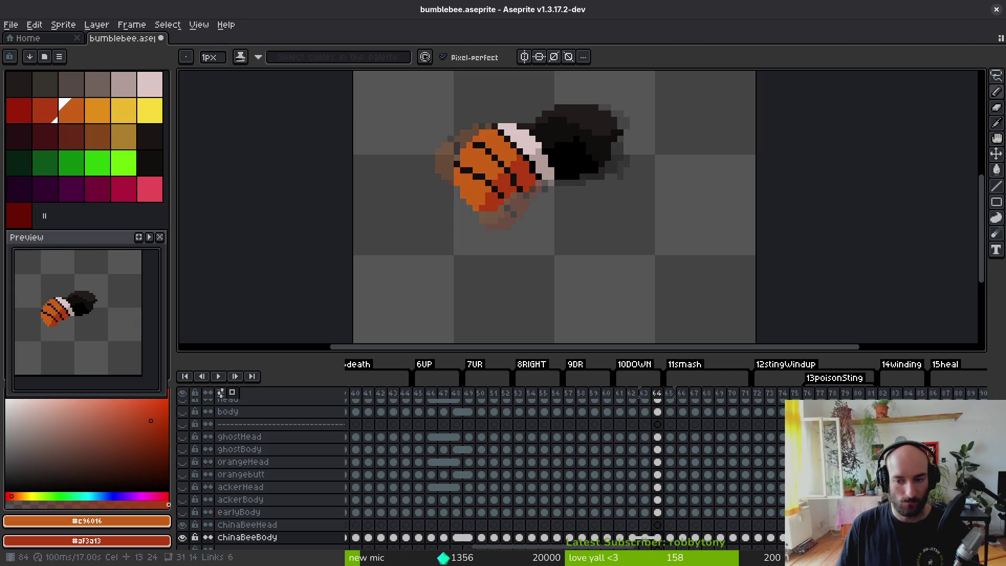
left_click(493, 539)
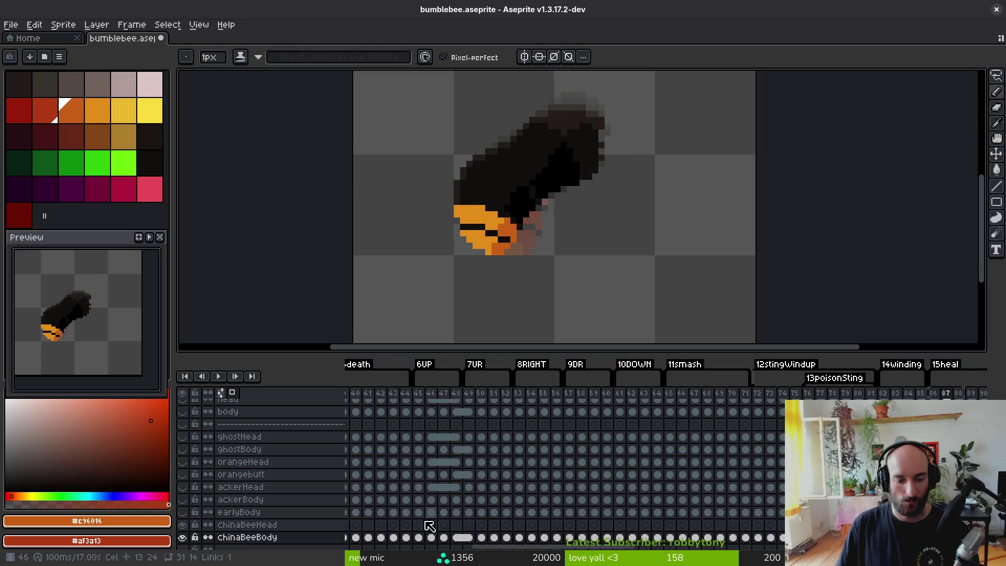
- Check chinaBeeBody frames 39, 40 and 87 to locate the ends of the range
scroll(536, 531, "left", 1)
scroll(536, 531, "left", 6)
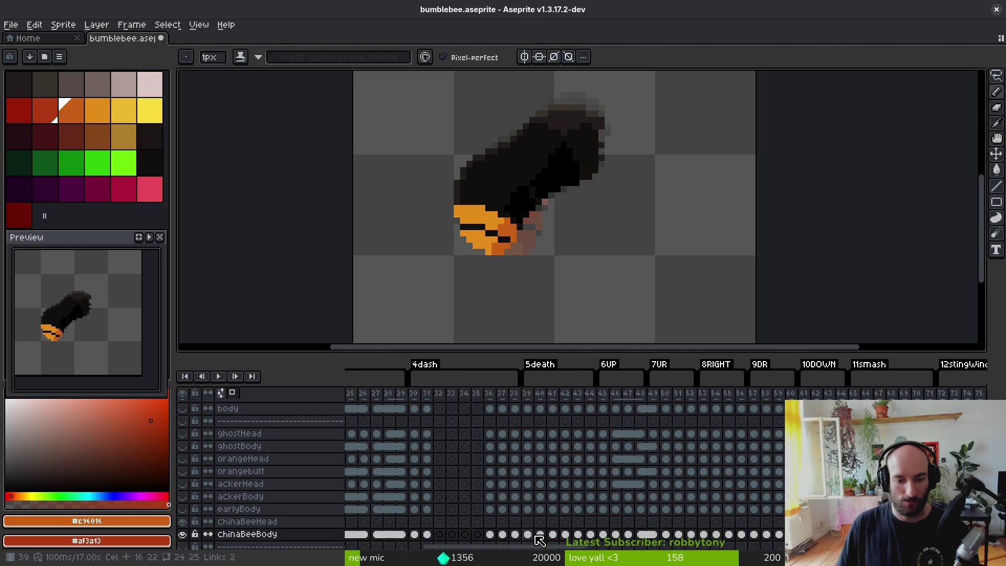
left_click(534, 537)
left_click(543, 537)
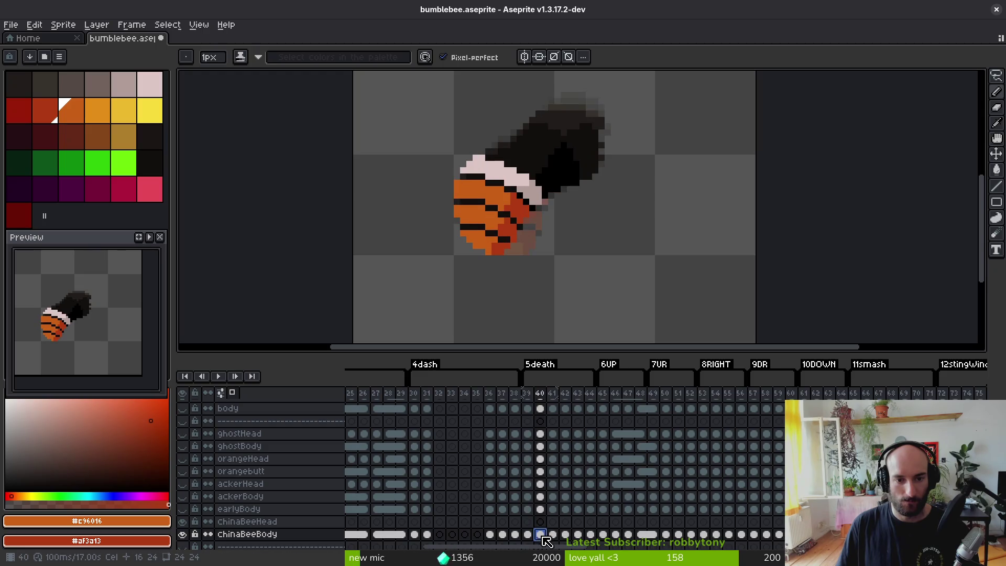
scroll(499, 478, "right", 10)
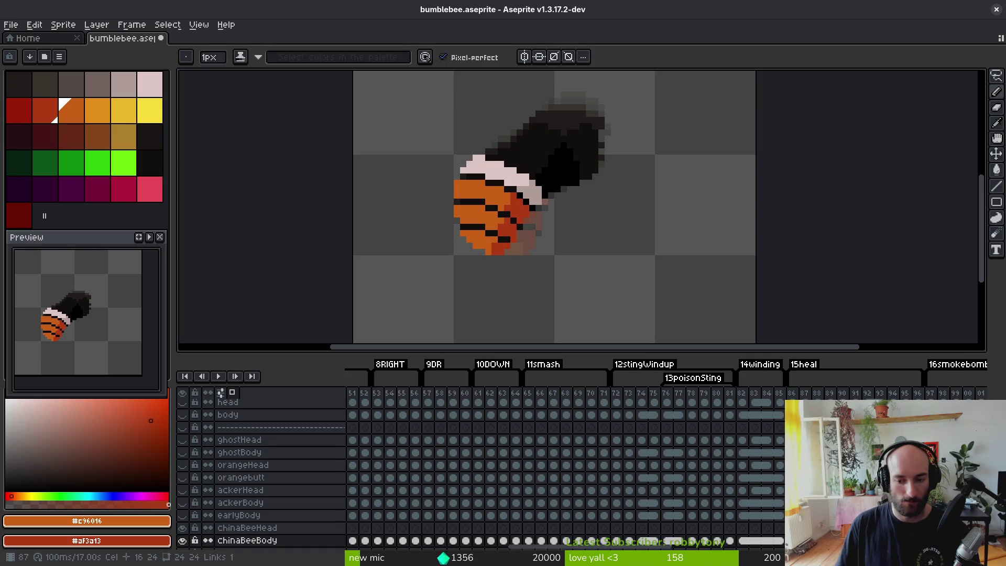
left_click(805, 541)
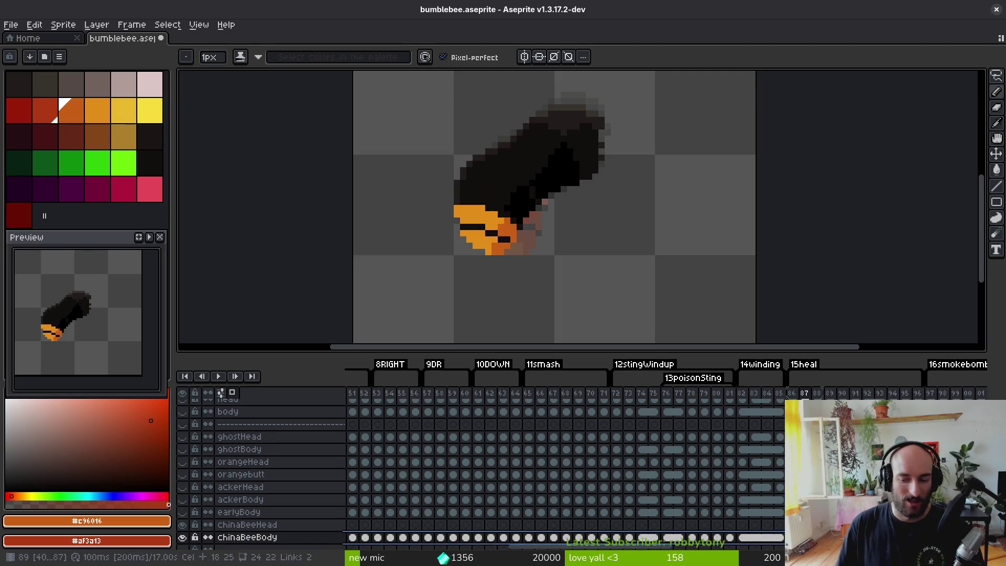
- Select the chinaBeeBody cels from frame 40 through frame 87 as one range
scroll(630, 487, "down", 3)
scroll(664, 449, "left", 5)
left_click(405, 467)
left_click(410, 474)
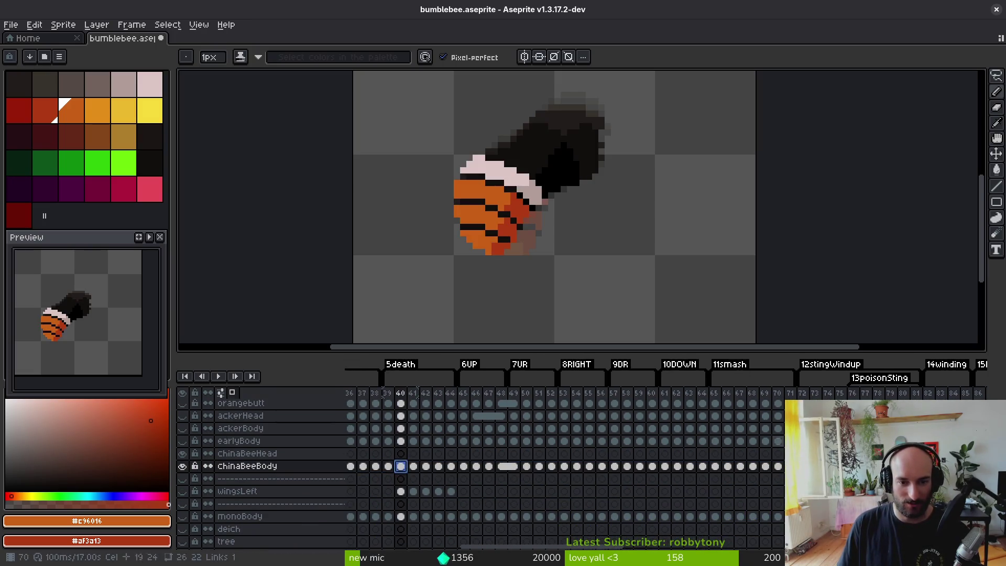
scroll(576, 472, "right", 5)
scroll(576, 471, "up", 1)
scroll(666, 506, "right", 2)
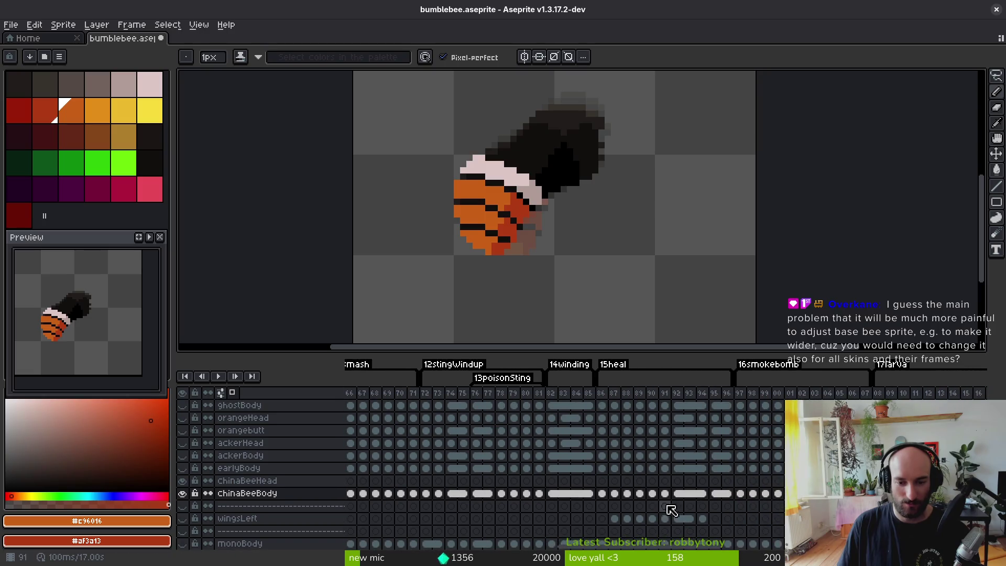
left_click(615, 495, "shift")
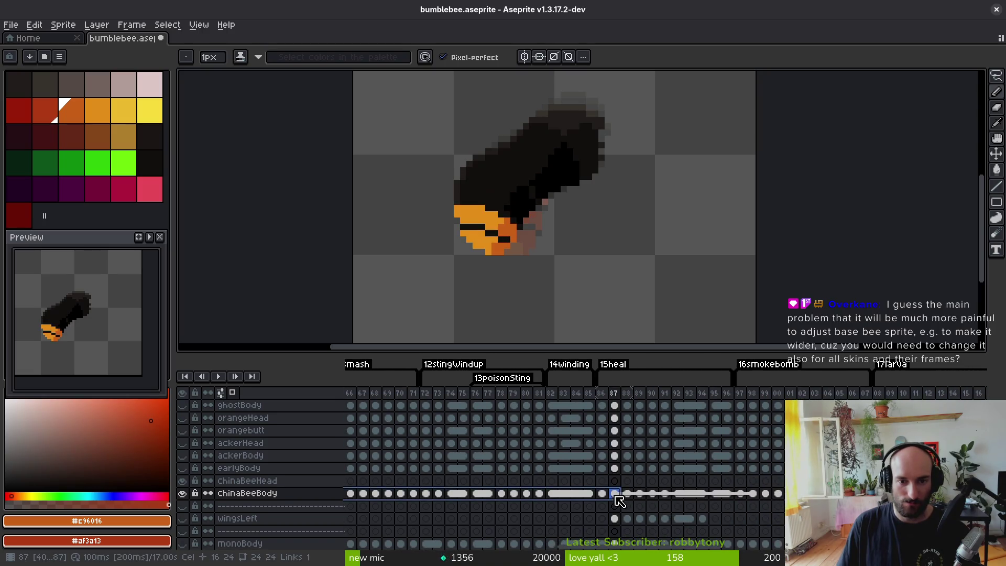
- Drag the canvas-timeline splitter up for more skin layers and pan back to frame 40
left_click_drag(604, 351, 605, 308)
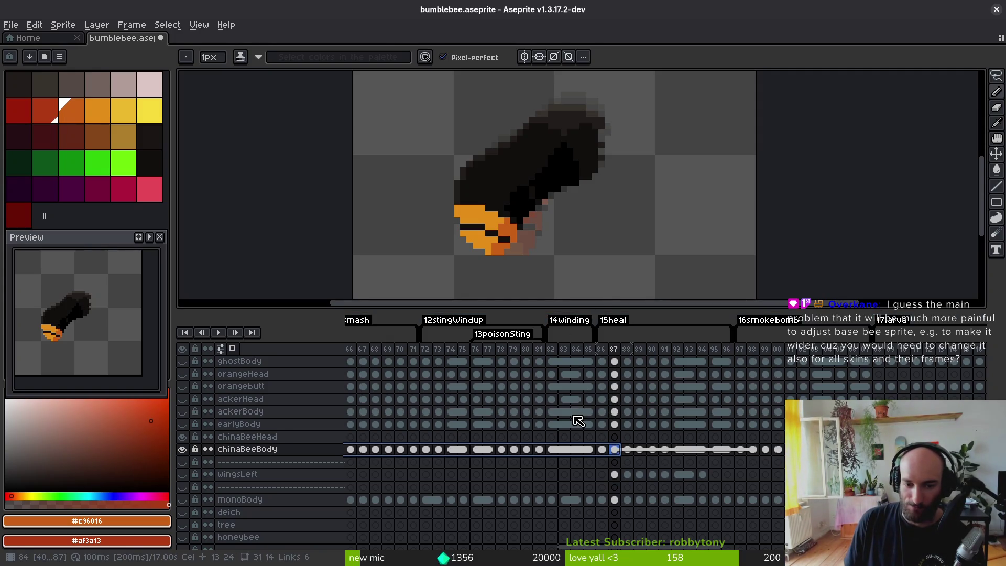
mouse_move(517, 427)
left_mouse_down()
mouse_move(774, 401)
mouse_move(770, 445)
left_mouse_up()
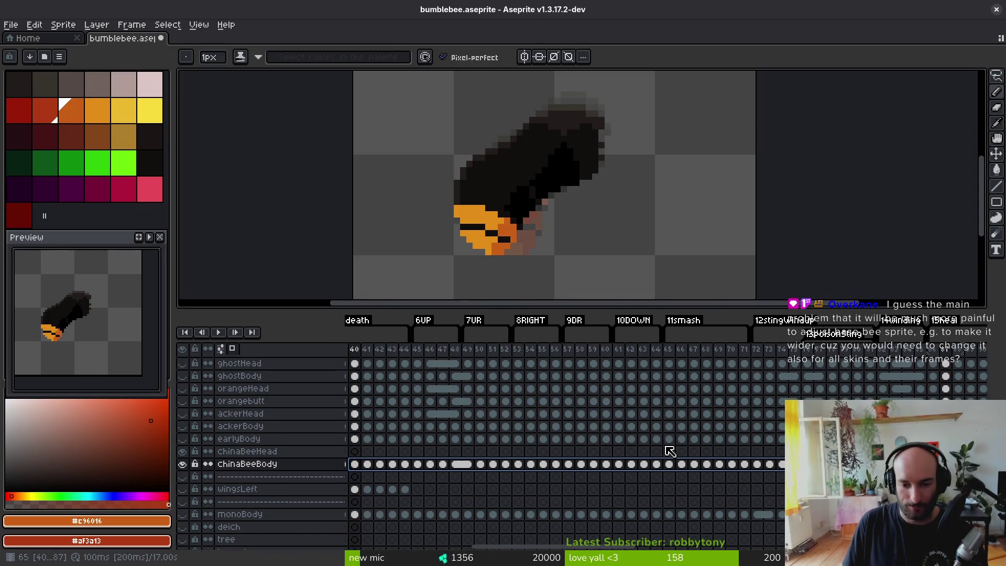
left_click_drag(677, 448, 694, 441)
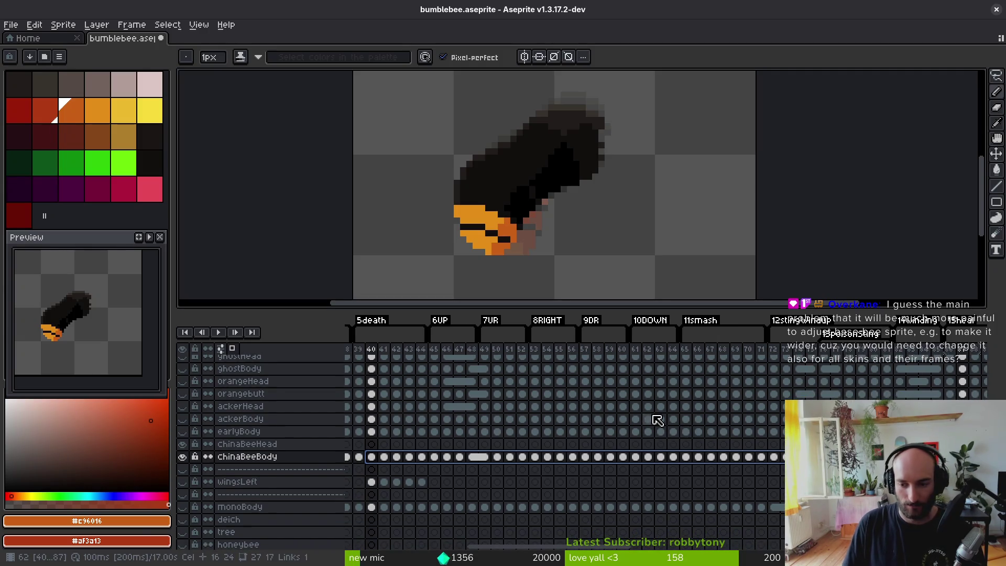
- Link the chinaBeeBody cels spanning frames 40 to 98 with Link Cels
left_click(375, 458)
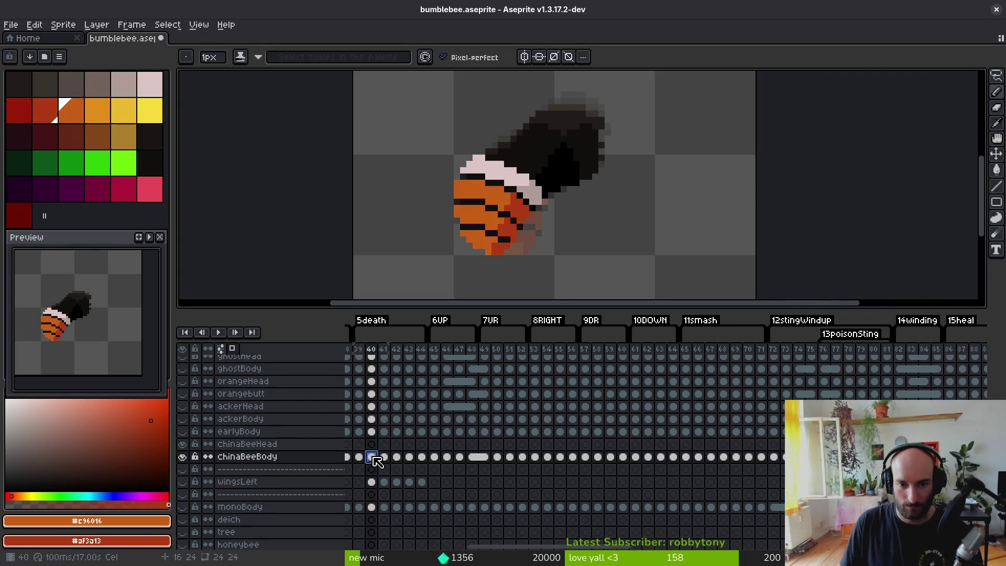
left_click_drag(756, 430, 574, 467)
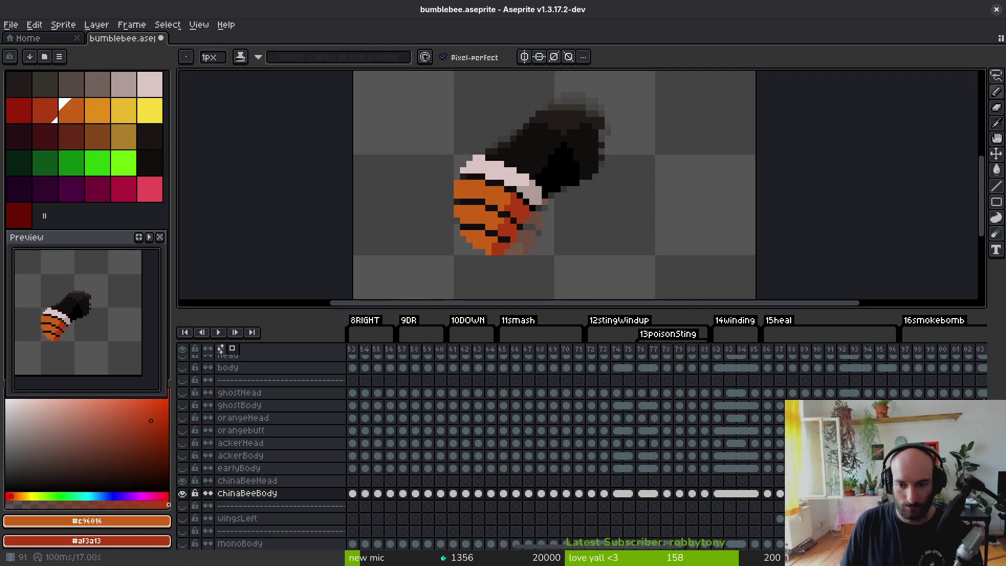
left_click(781, 494)
left_click_drag(781, 493, 539, 452)
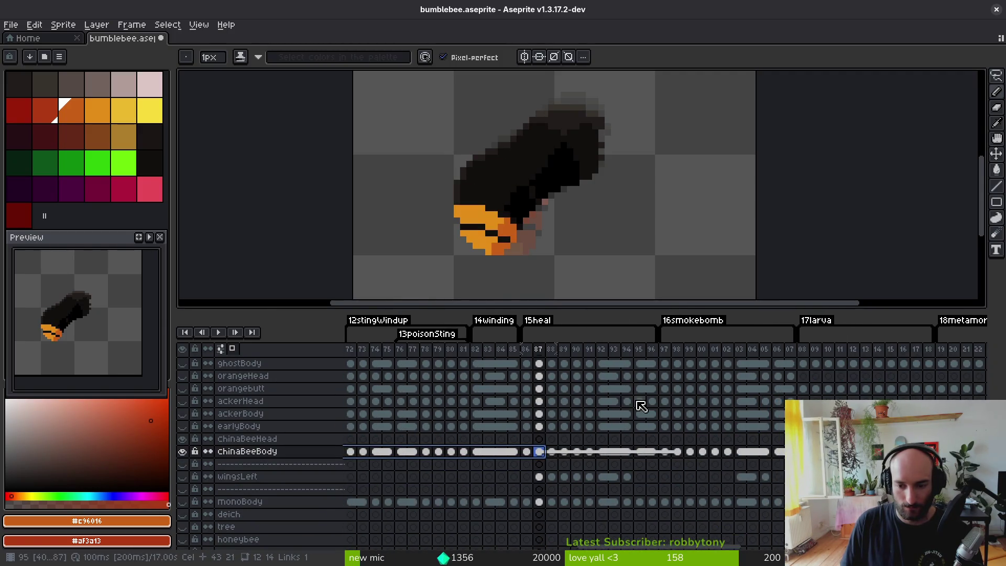
left_click(681, 453, "shift")
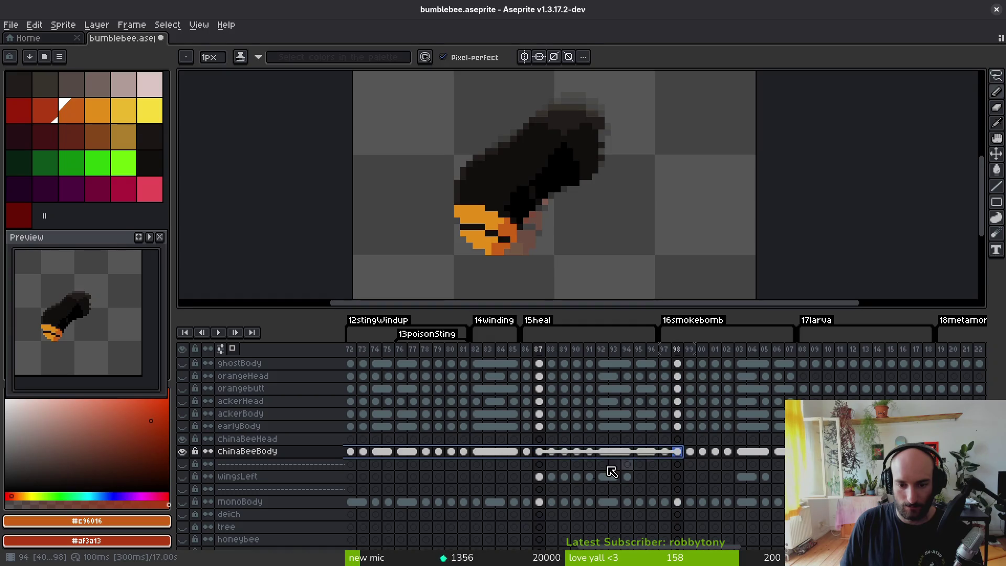
right_click(540, 452)
left_click(592, 499)
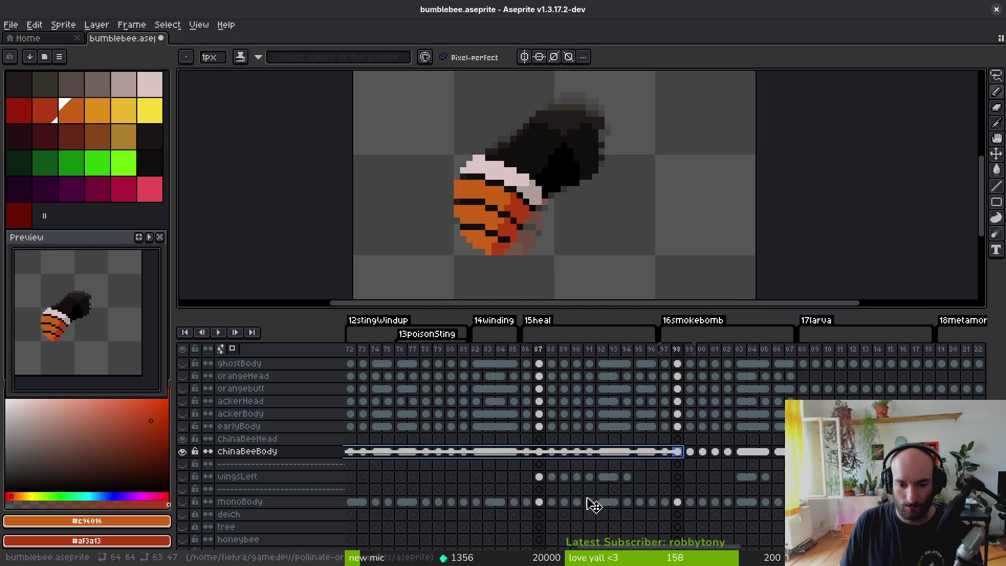
- Select frame 40 from the earlyBody cel up to ghostBody
left_click_drag(455, 434, 766, 428)
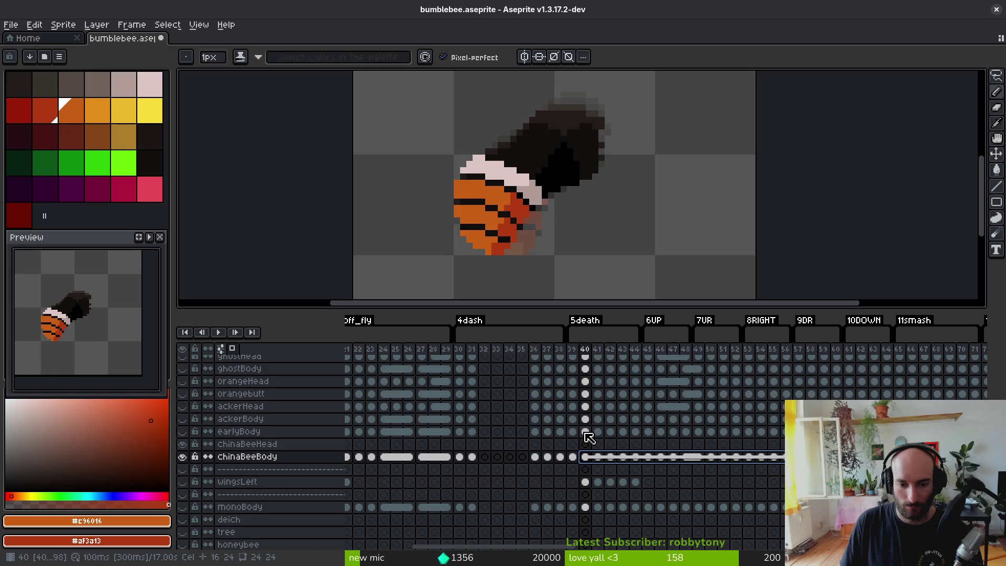
left_click(585, 432)
mouse_move(591, 424)
left_mouse_down()
mouse_move(589, 395)
mouse_move(607, 393)
left_mouse_up()
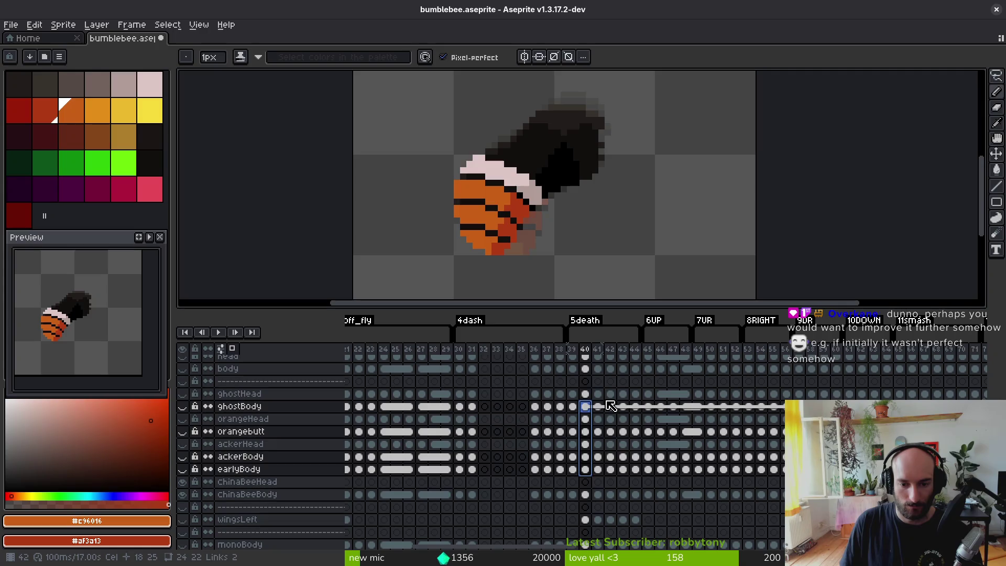
- Select the cels from earlyBody up to body across frames 40 to 98
mouse_move(763, 423)
left_mouse_down()
mouse_move(640, 440)
mouse_move(479, 441)
left_mouse_up()
mouse_move(298, 446)
left_mouse_down()
mouse_move(432, 430)
mouse_move(546, 386)
left_mouse_up()
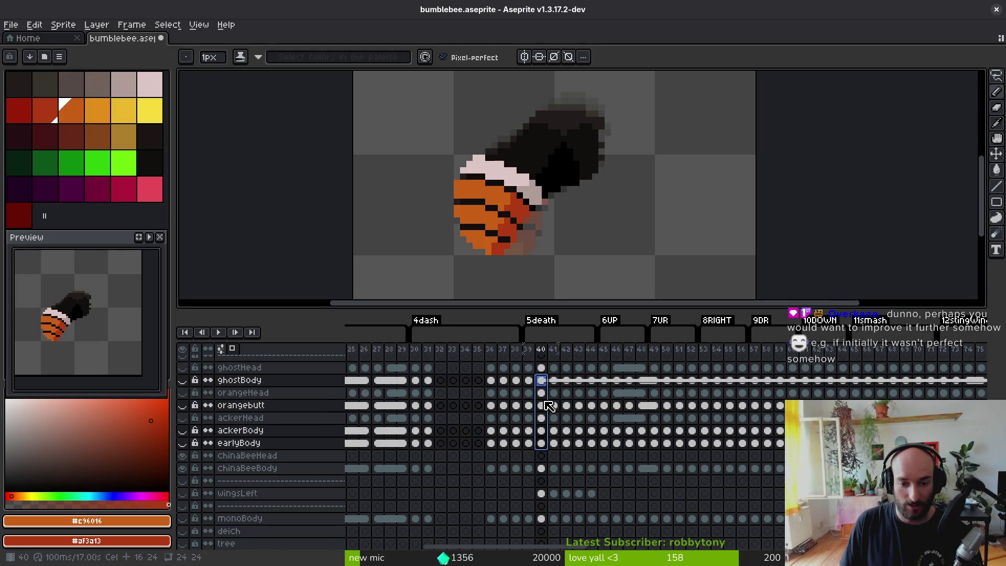
scroll(546, 390, "up", 5)
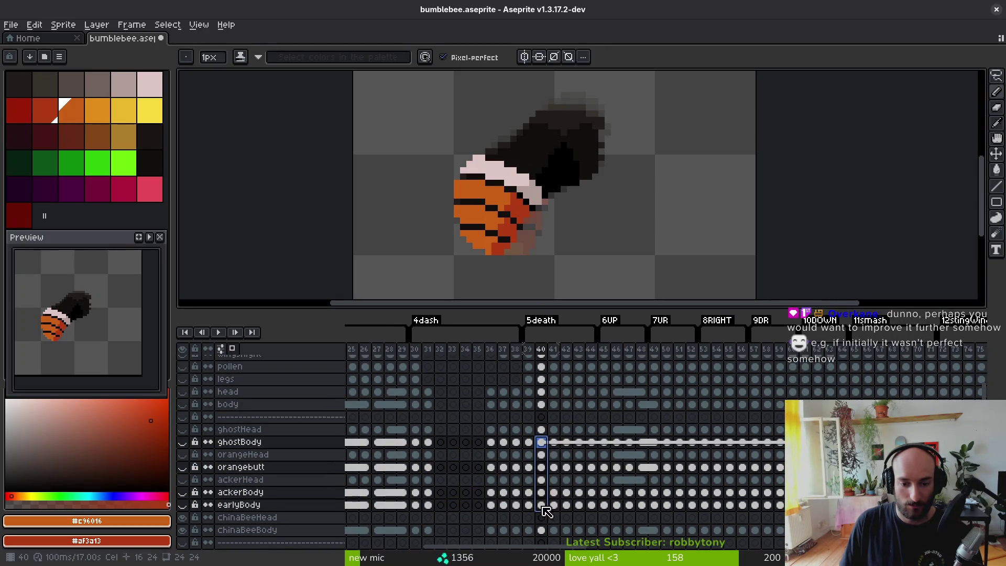
left_click(543, 503)
left_click_drag(541, 496, 546, 481)
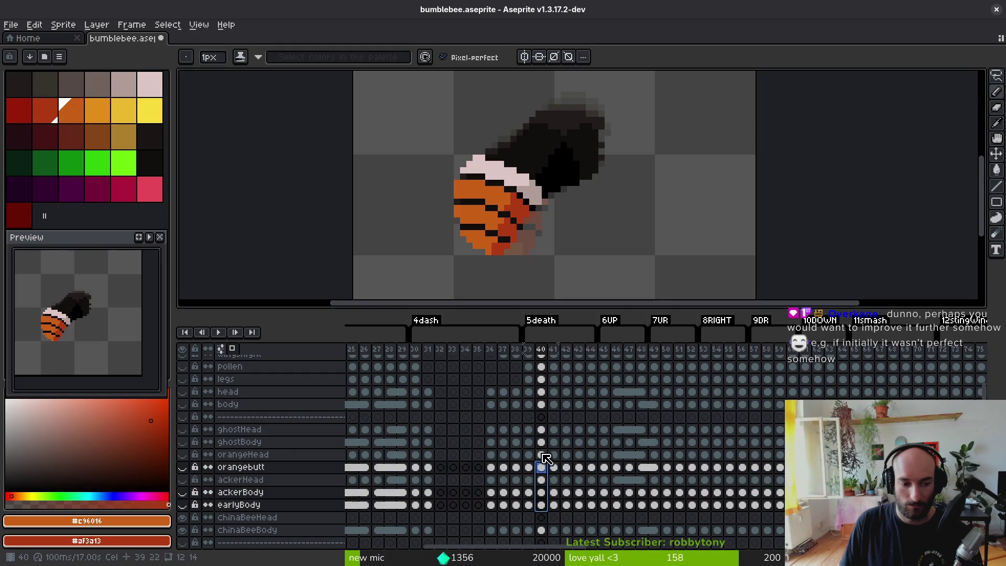
left_click(542, 404, "shift")
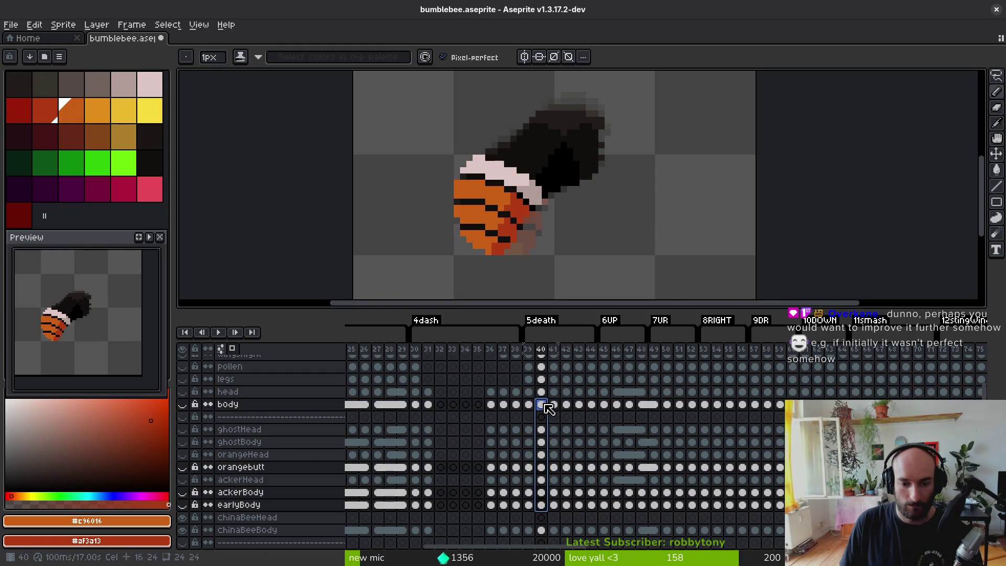
scroll(568, 423, "right", 4)
scroll(493, 407, "right", 5)
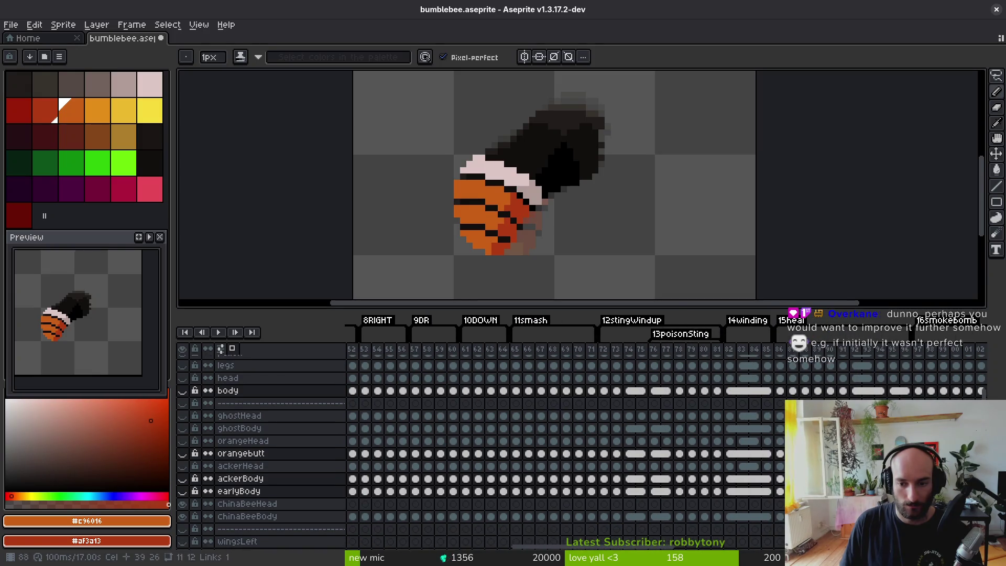
left_click(794, 391, "shift")
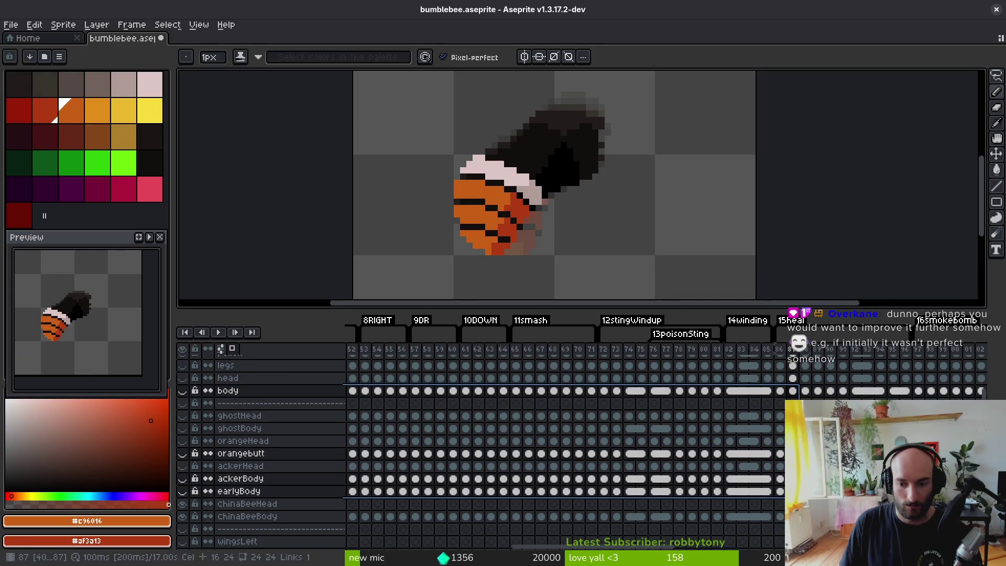
scroll(744, 419, "right", 4)
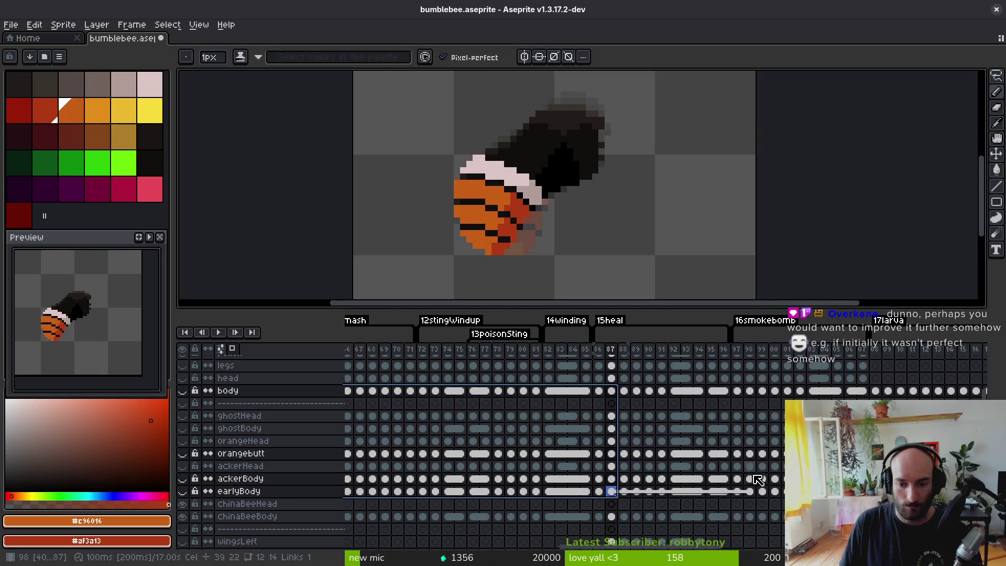
left_click_drag(753, 496, 754, 392)
- Link the selected skin-layer cels and save bumblebee.aseprite
right_click(753, 392)
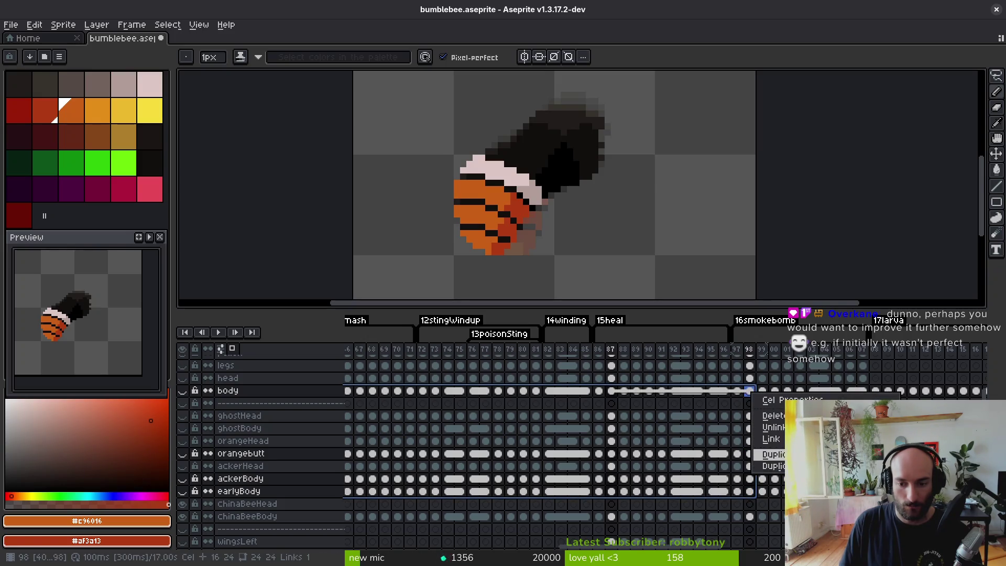
left_click(771, 439)
scroll(564, 443, "down", 2)
key("ctrl+s")
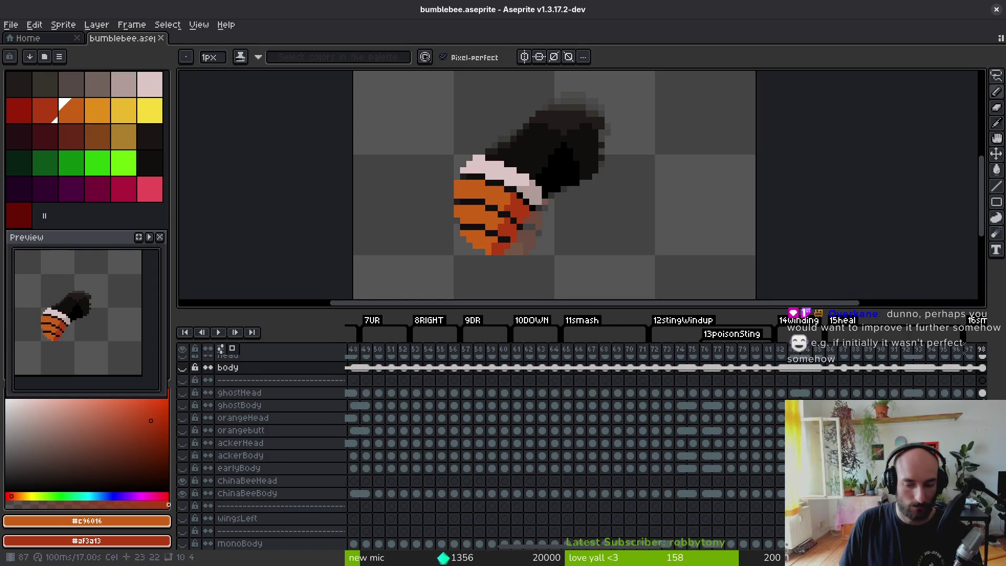
- Pick the chinaBeeBody cel at frame 97 and step to the following frame
scroll(592, 498, "right", 5)
left_click(724, 508)
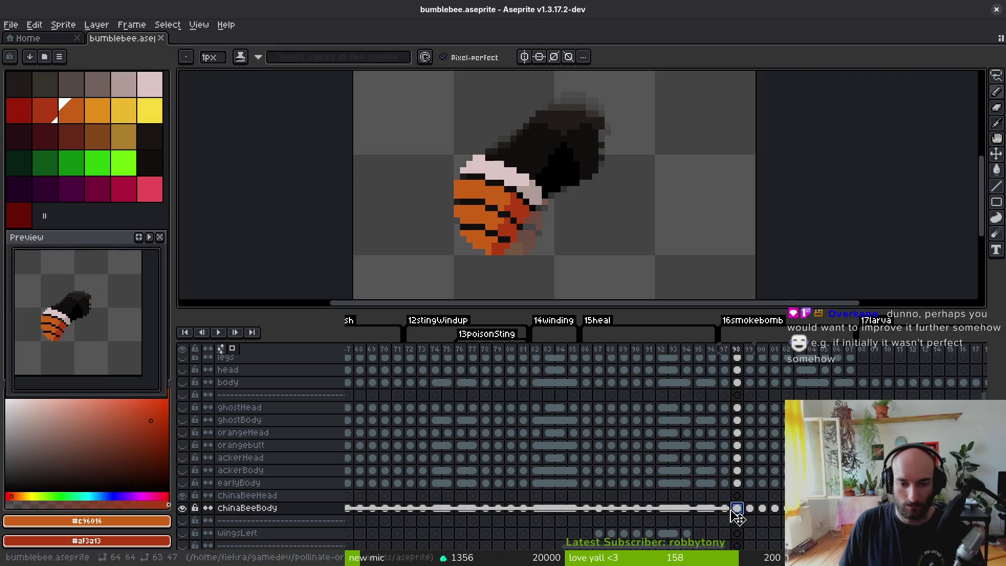
key("Right")
key("Right")
key("Right")
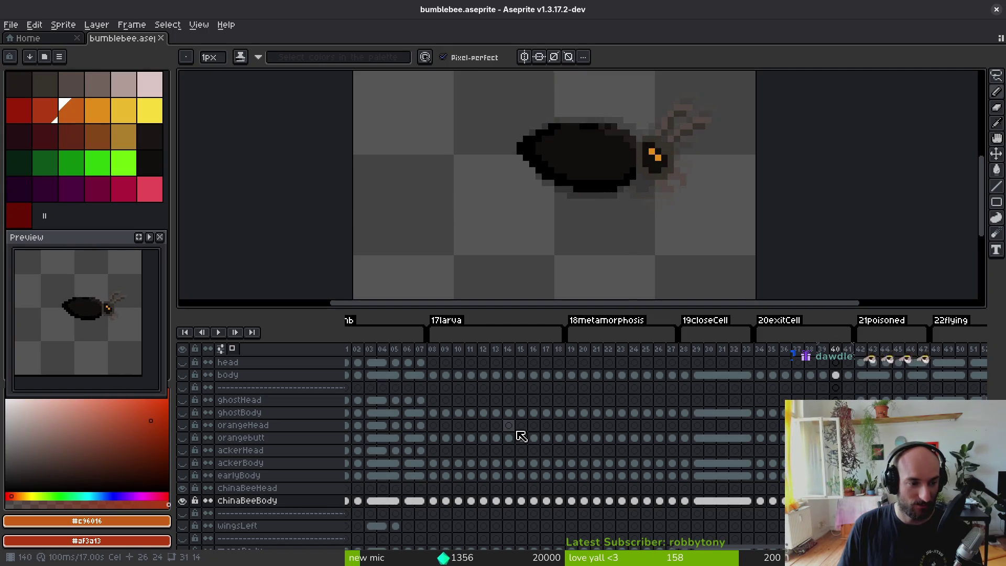
- Stop playback at frame 41, zoom into the bee, and settle on frame 42 with the eyedropper
key("Return")
scroll(593, 177, "up", 2)
key("i")
key("Left")
key("Right")
key("Right")
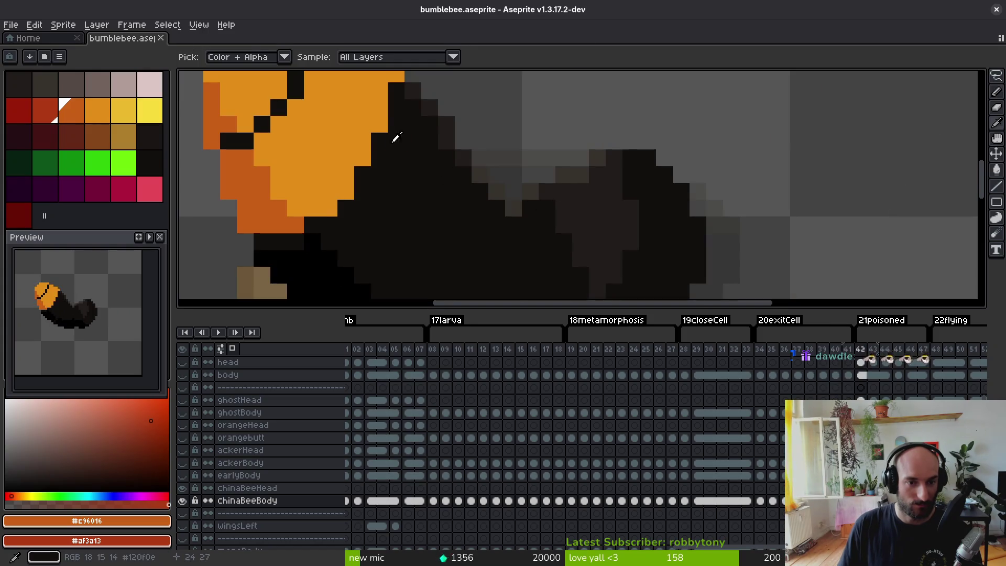
- Paint orange edges along the abdomen and dark red pixels into the lower band
key("Left")
key("Right")
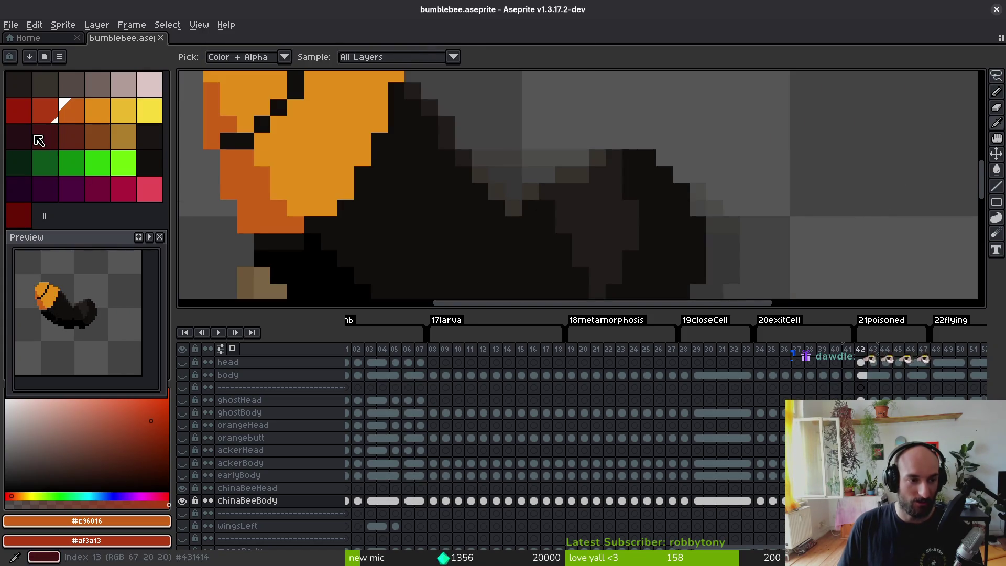
key("b")
left_click_drag(420, 105, 404, 173)
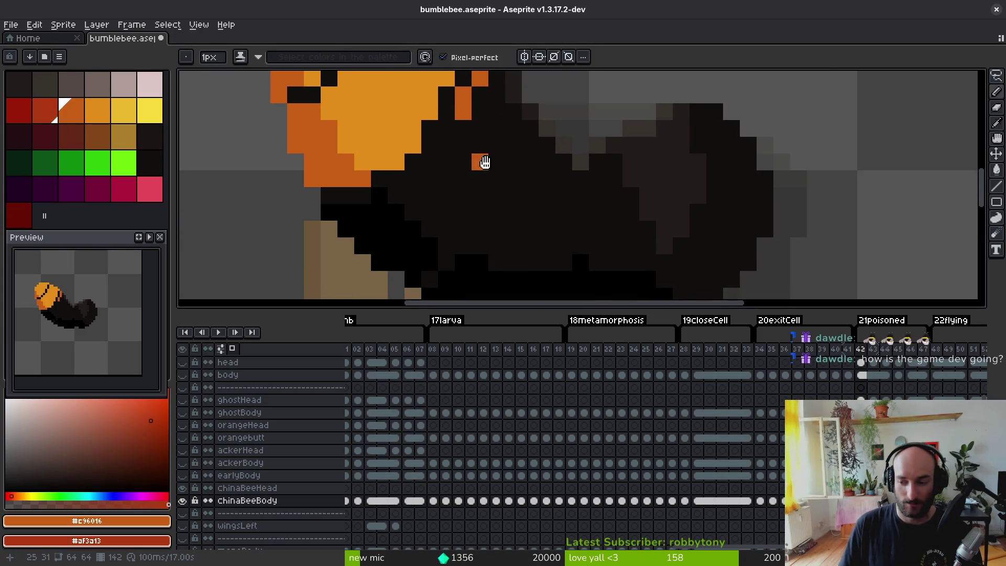
left_click(473, 128)
mouse_move(473, 128)
left_mouse_down()
mouse_move(484, 173)
mouse_move(453, 207)
mouse_move(418, 241)
mouse_move(367, 244)
mouse_move(402, 260)
mouse_move(418, 240)
mouse_move(435, 256)
mouse_move(452, 224)
mouse_move(469, 223)
mouse_move(517, 164)
mouse_move(535, 90)
mouse_move(519, 139)
mouse_move(468, 207)
left_mouse_up()
left_click(451, 240)
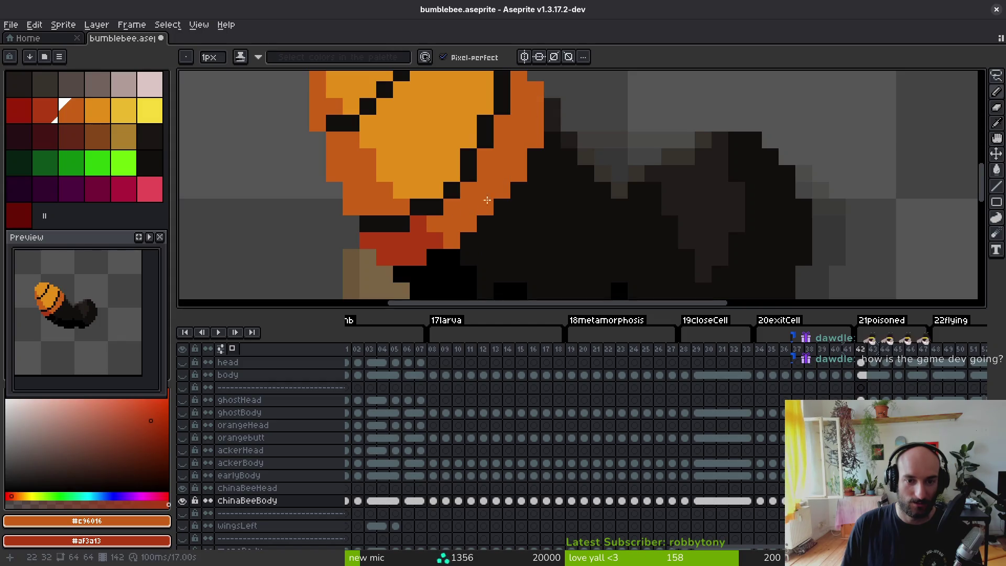
left_click_drag(554, 108, 508, 207)
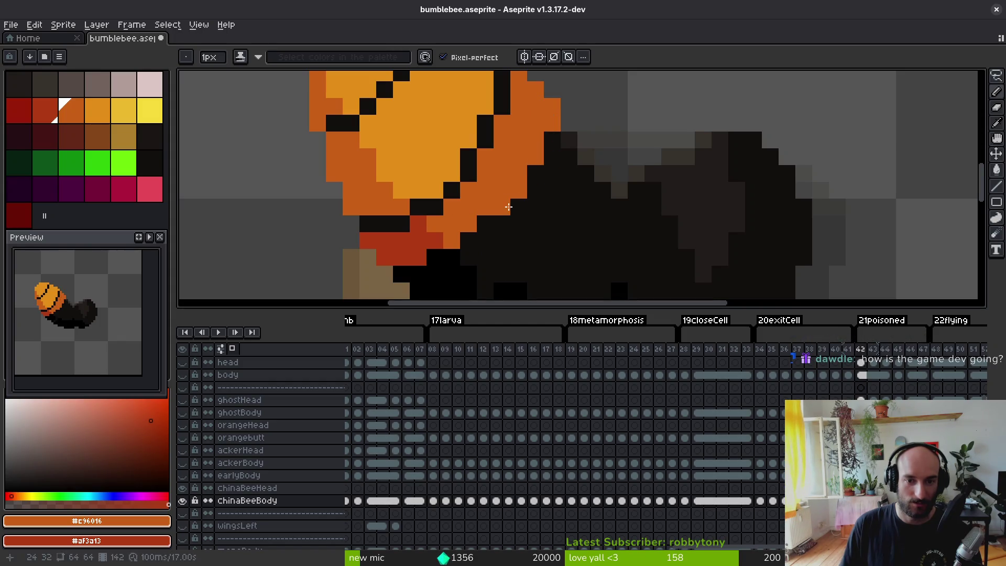
scroll(497, 244, "down", 4)
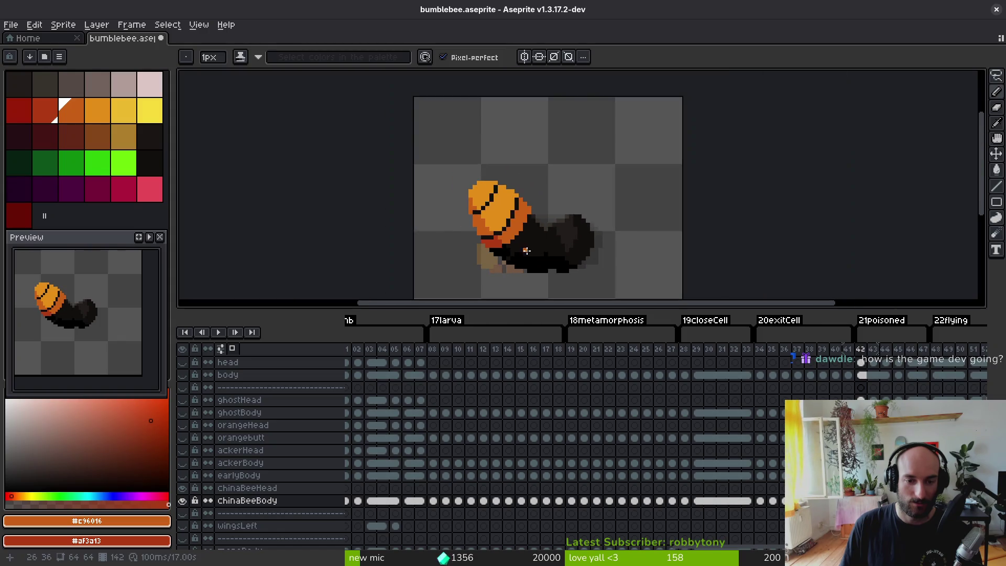
scroll(524, 249, "up", 3)
right_click(468, 245)
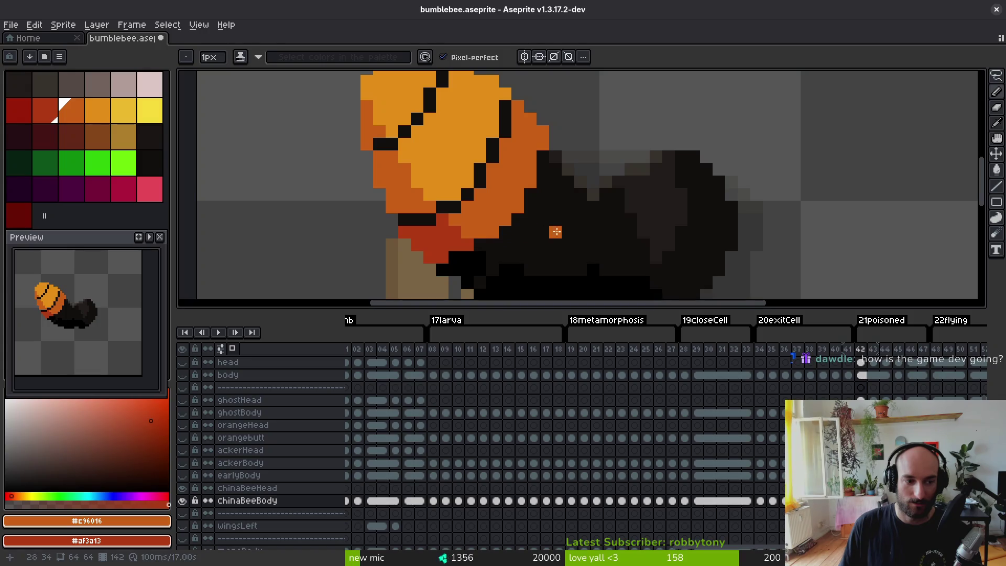
- Choose light pink and paler secondary colours and draw the pale collar line along the abdomen
scroll(505, 231, "down", 3)
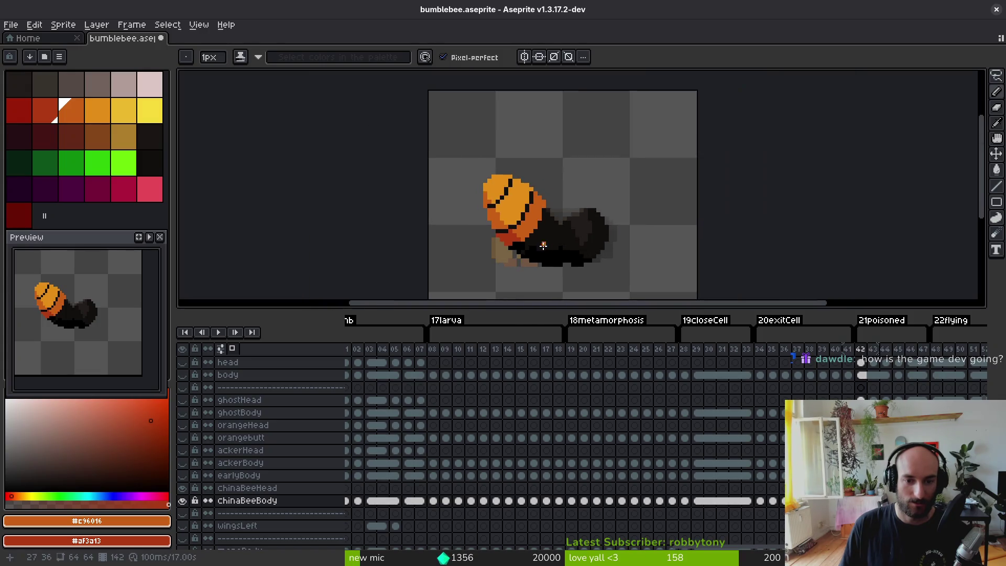
scroll(505, 229, "up", 3)
scroll(624, 220, "down", 2)
scroll(614, 225, "up", 2)
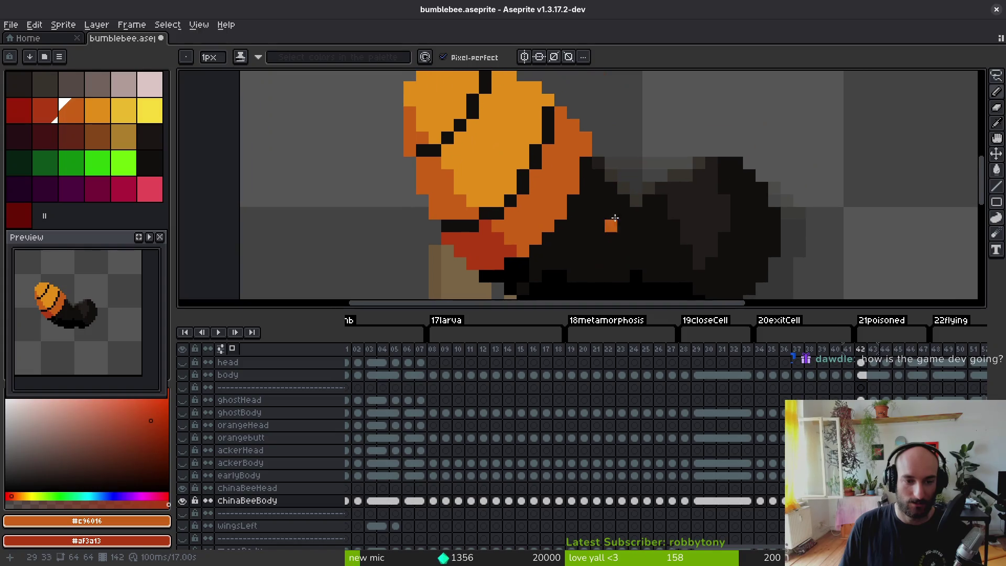
scroll(528, 175, "down", 2)
key("alt")
scroll(468, 191, "up", 2)
scroll(492, 205, "down", 1)
scroll(516, 222, "up", 1)
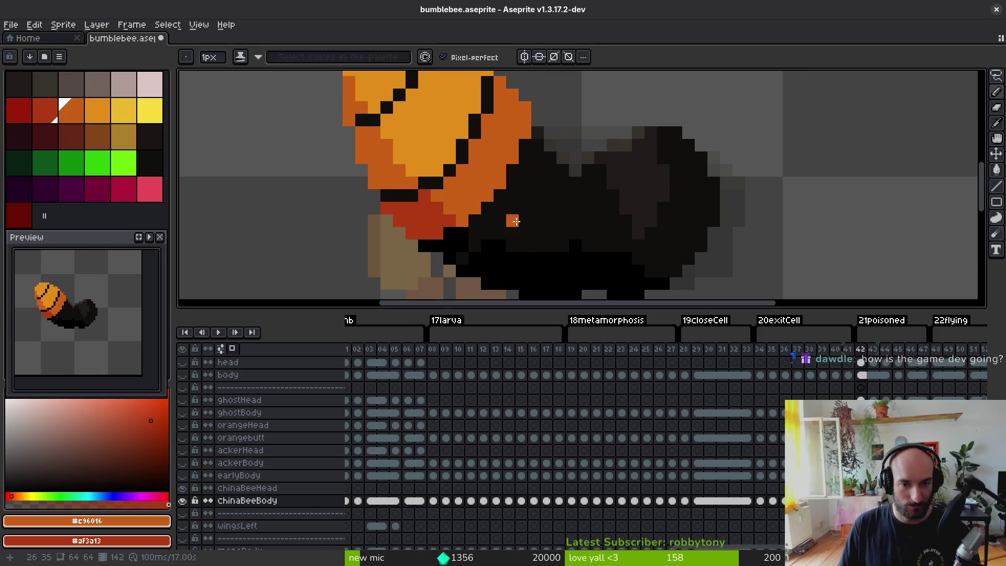
key("alt")
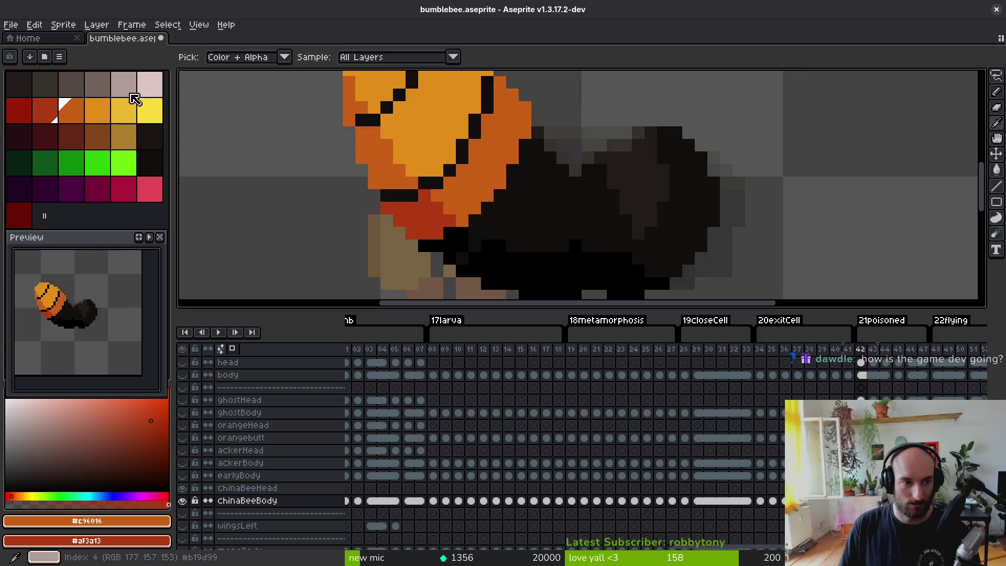
left_click(141, 94)
right_click(132, 92)
left_click_drag(536, 144, 496, 215)
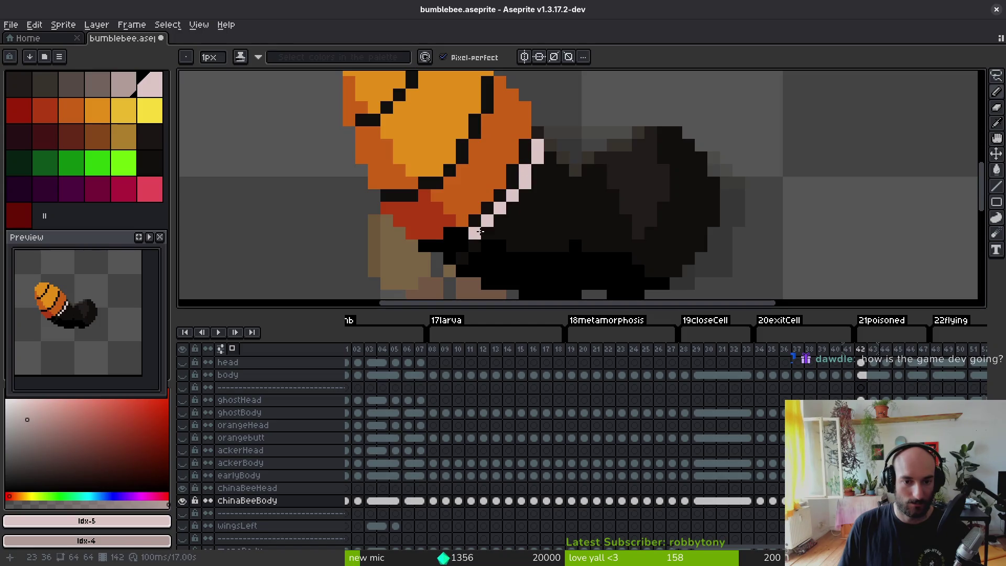
mouse_move(465, 246)
left_mouse_down()
mouse_move(450, 259)
mouse_move(480, 252)
left_mouse_up()
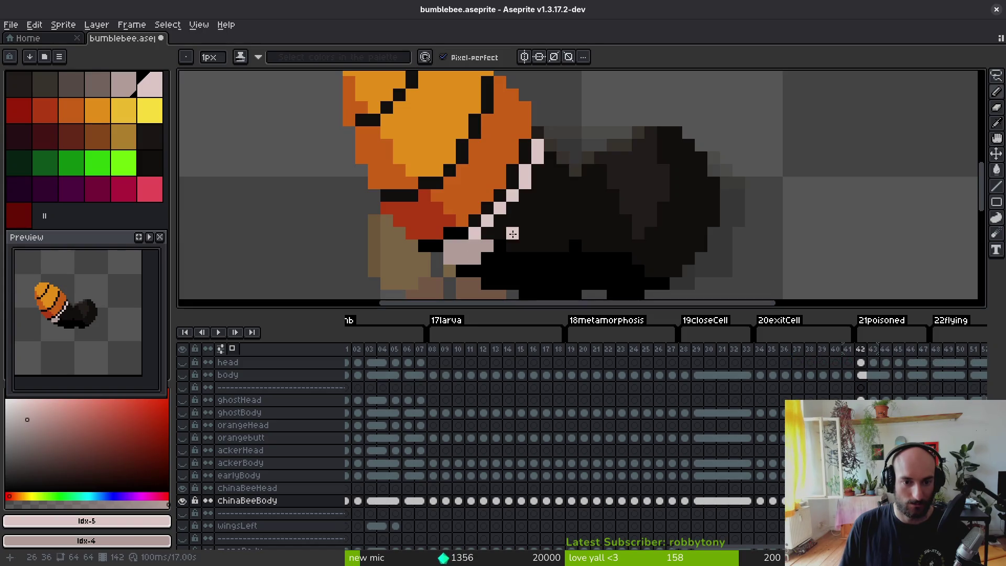